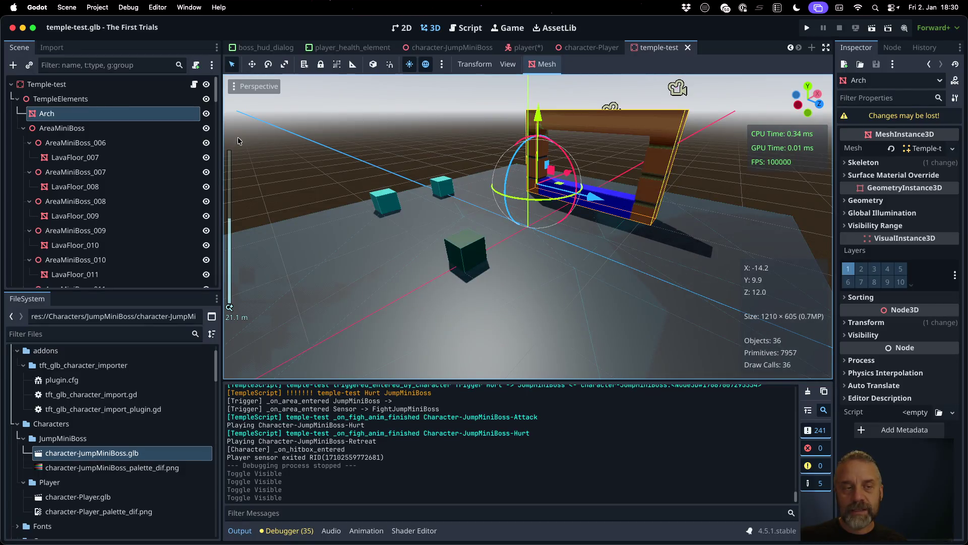
- Toggle the Arch's visibility off and on in the Godot scene, then switch to Blender
click(206, 114)
click(206, 113)
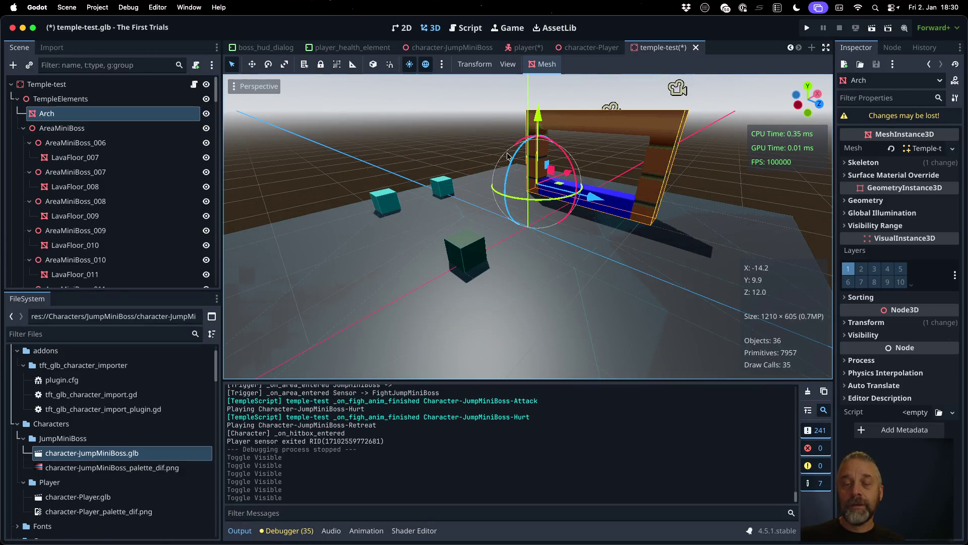
scroll(617, 150, up, 5)
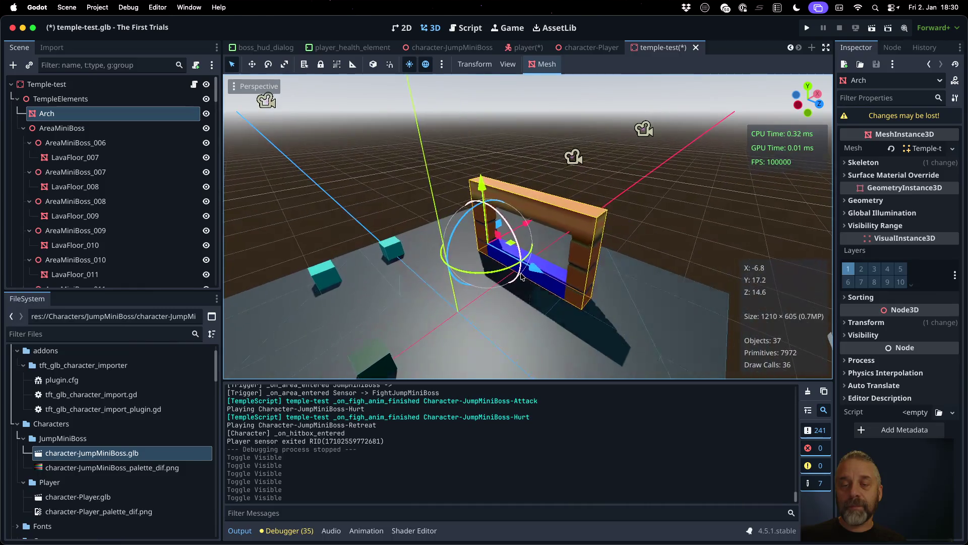
click(206, 113)
click(206, 114)
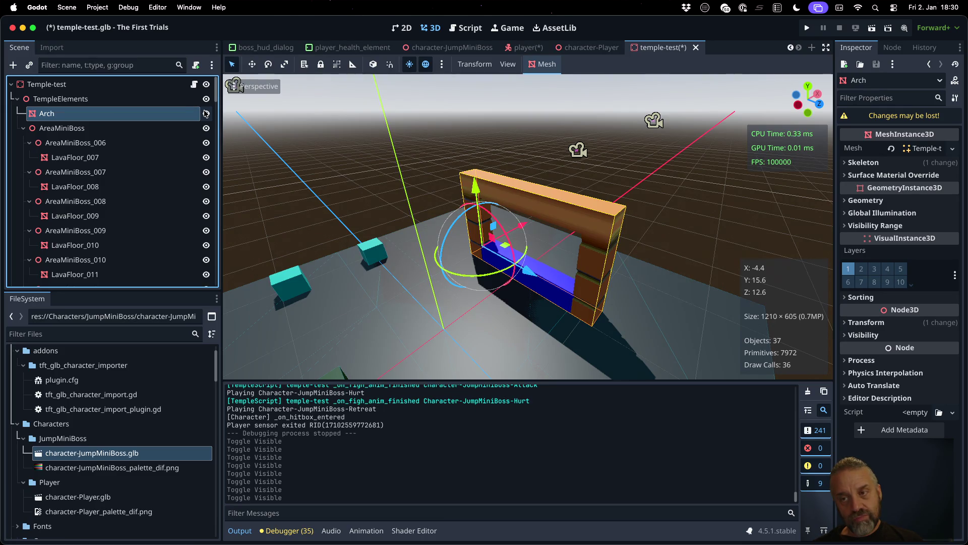
key(super+Tab)
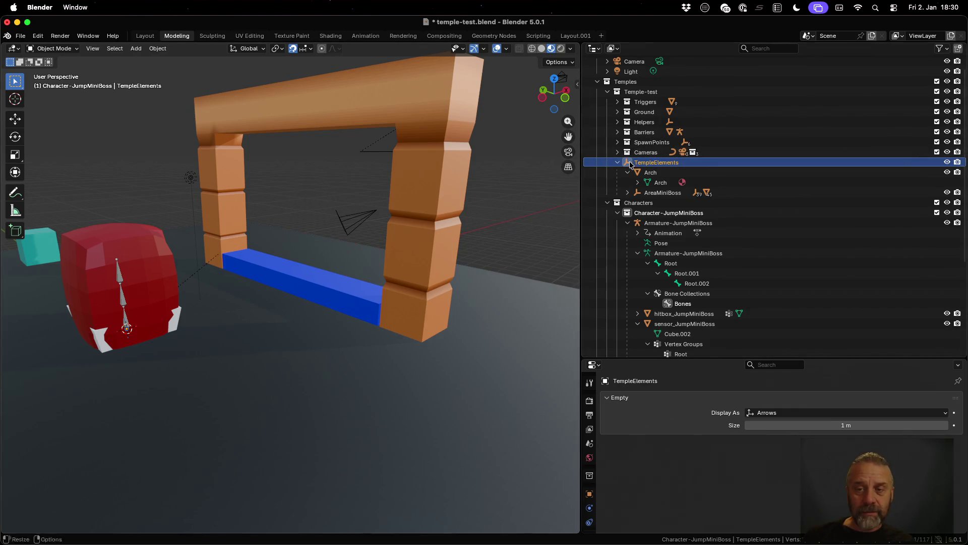
- Select the TempleElements object in the Outliner
key(Down)
click(676, 164)
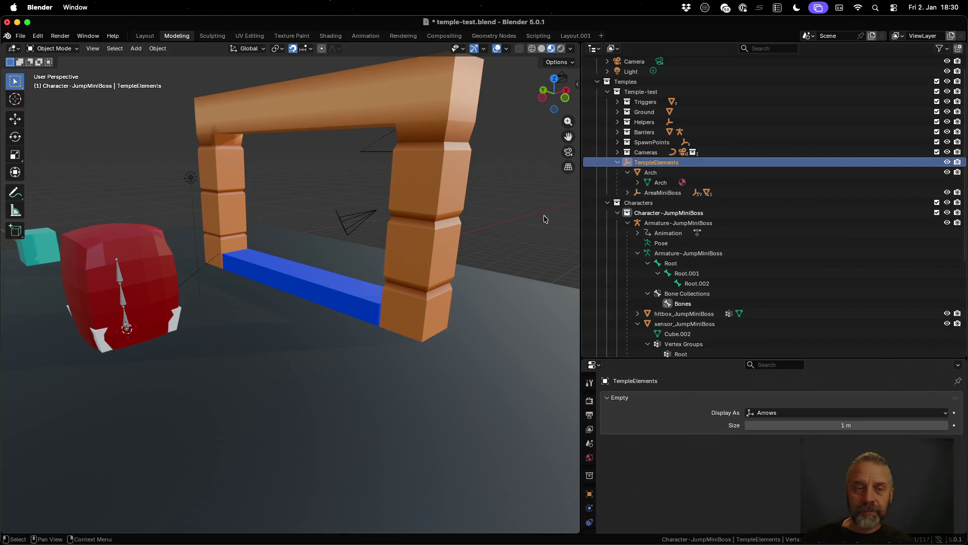
right_click(680, 162)
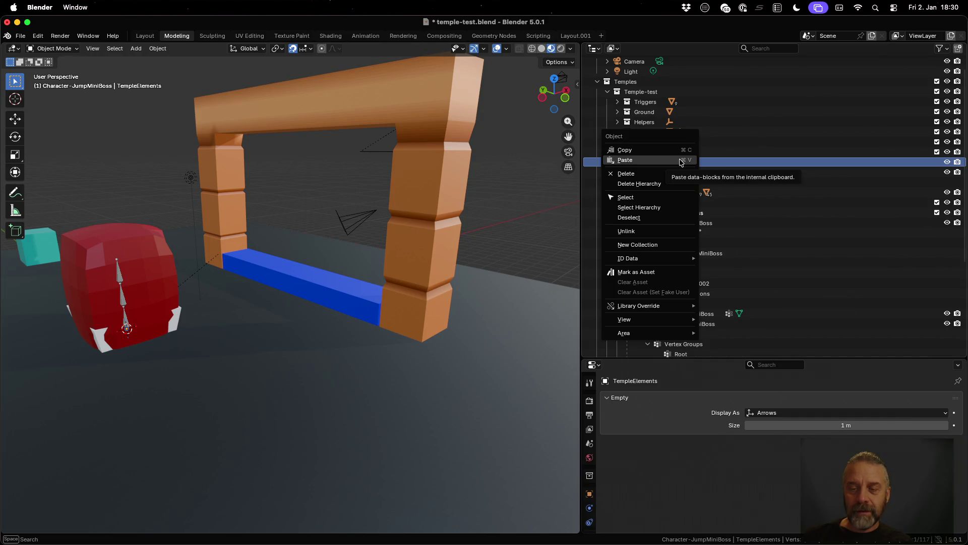
scroll(281, 297, down, 6)
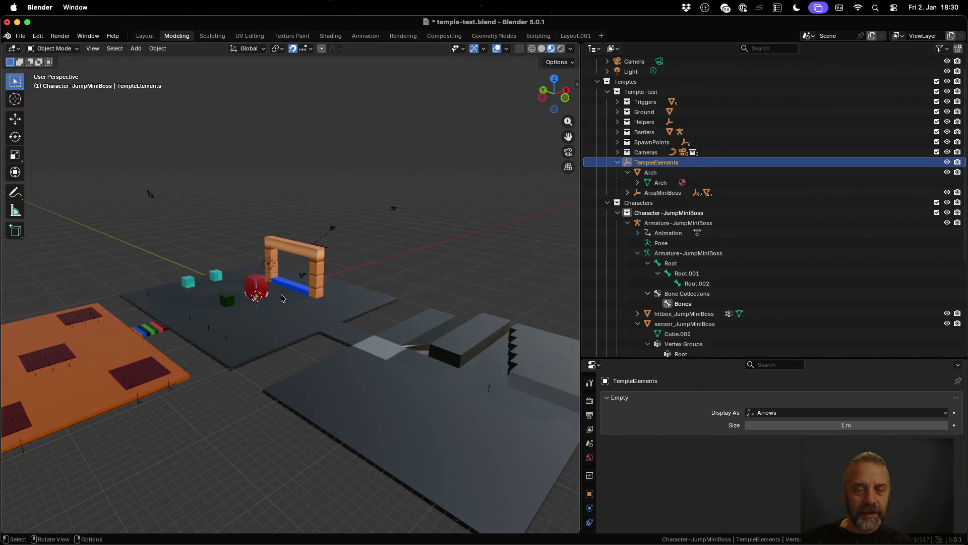
scroll(264, 317, up, 4)
- Add an Arrows empty to the scene at the world origin
key(shift+a)
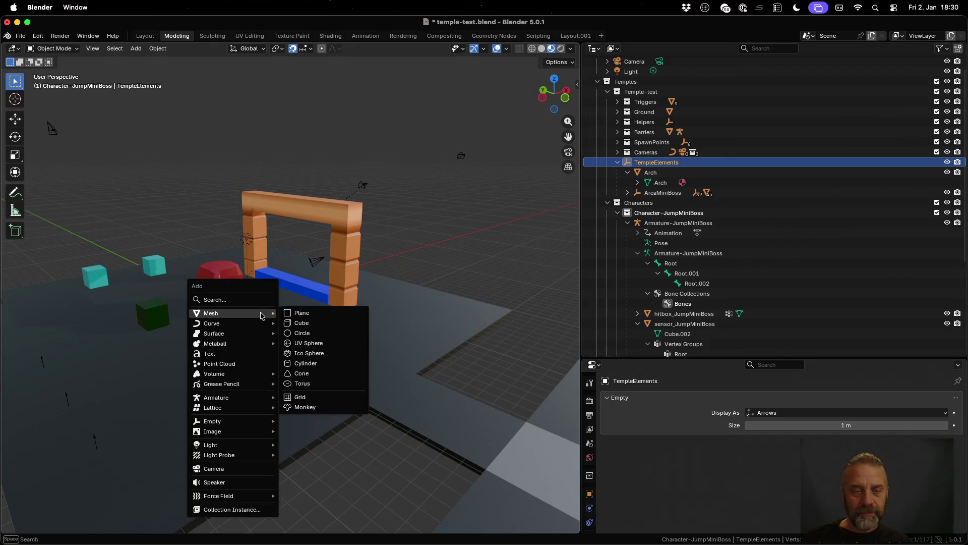
mouse_move(266, 421)
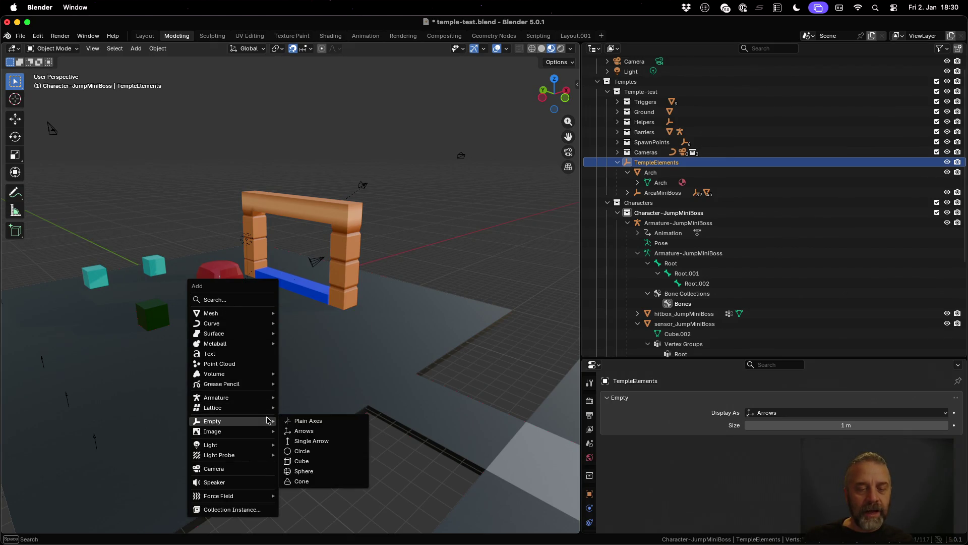
click(312, 431)
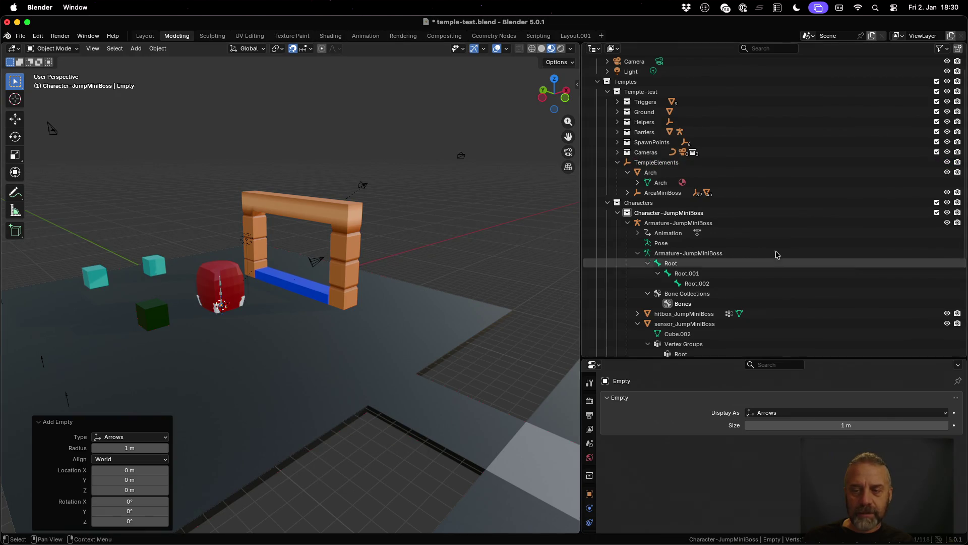
- Move the new empty into Temple-test and parent it to TempleElements
scroll(778, 254, down, 7)
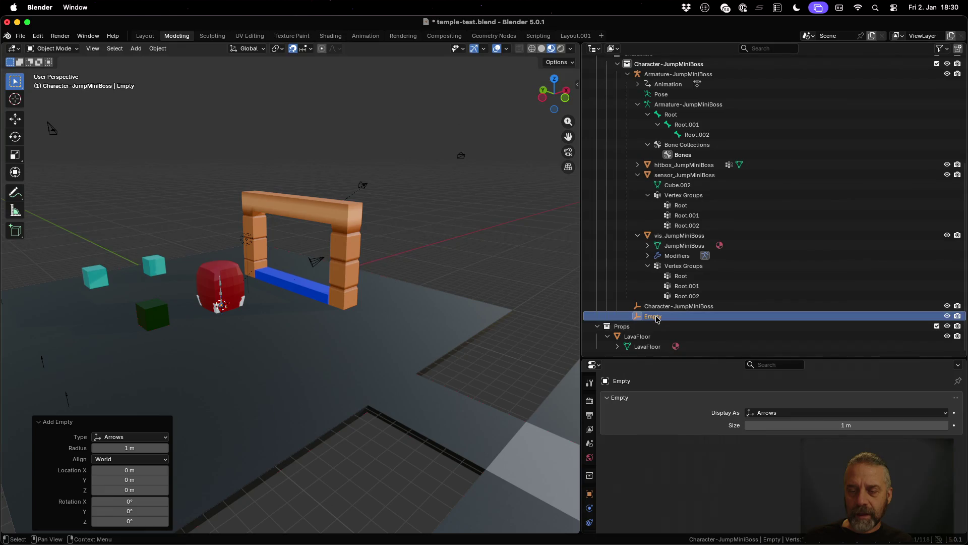
drag(656, 319, 657, 137)
ctrl+click(665, 146)
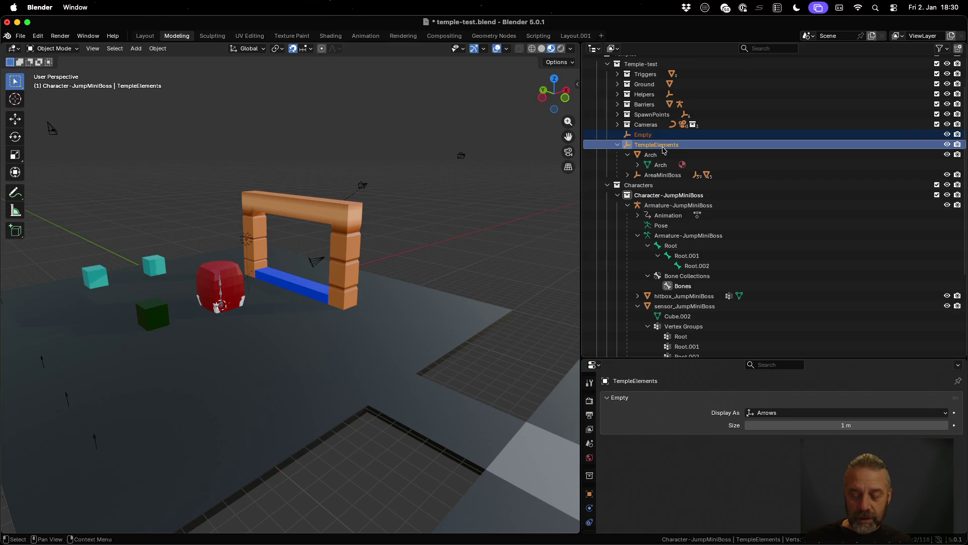
key(ctrl+p)
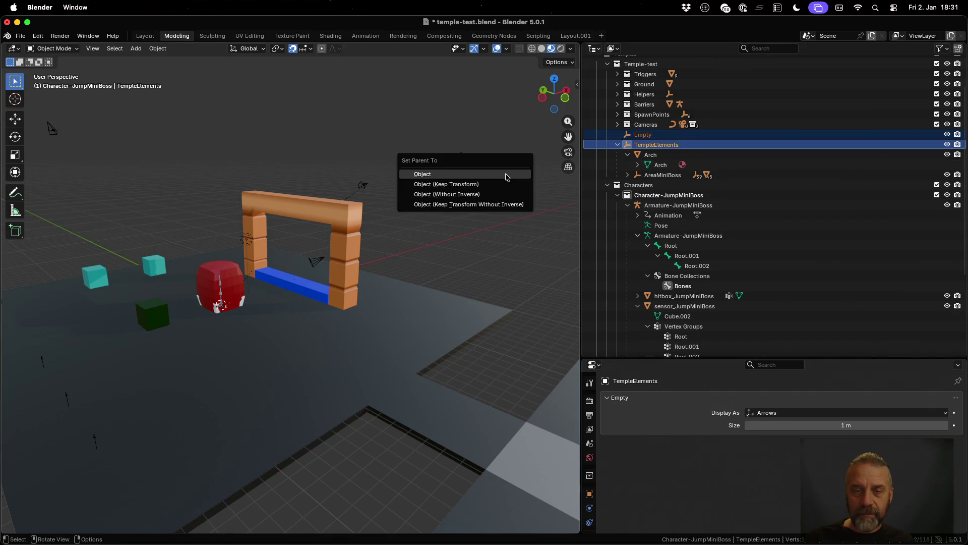
click(507, 177)
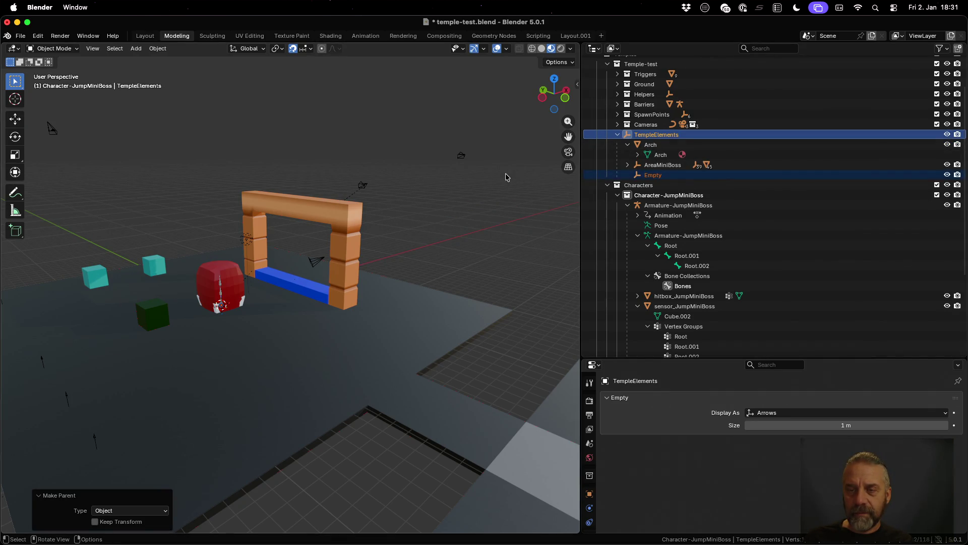
- Rename the empty to Element-Arch and add the Arch to the selection
click(653, 175)
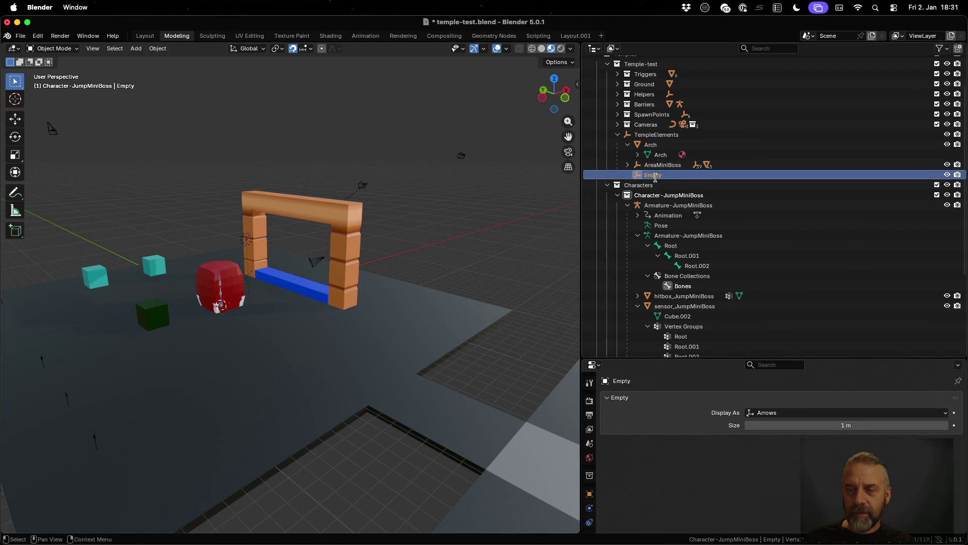
scroll(687, 187, up, 2)
double_click(687, 200)
text(Element-Arch)
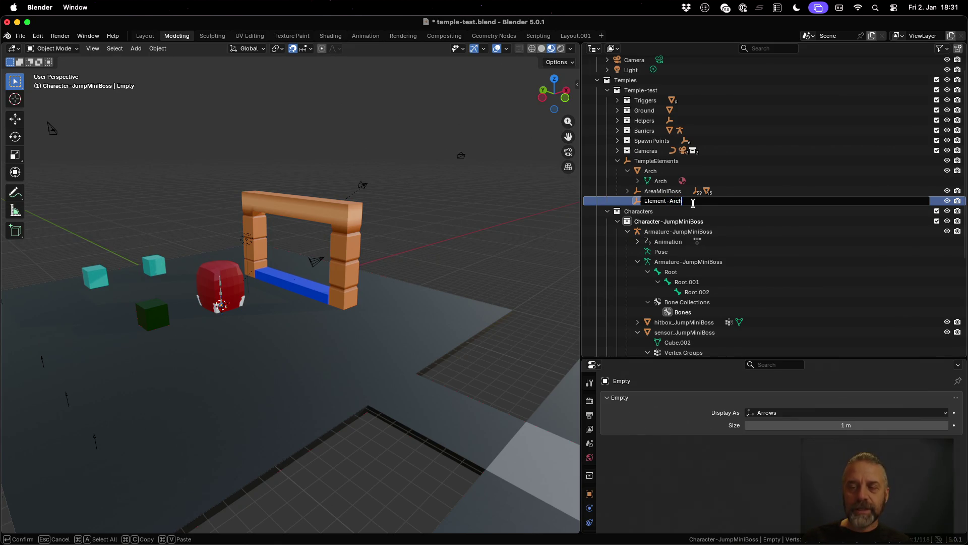
key(Return)
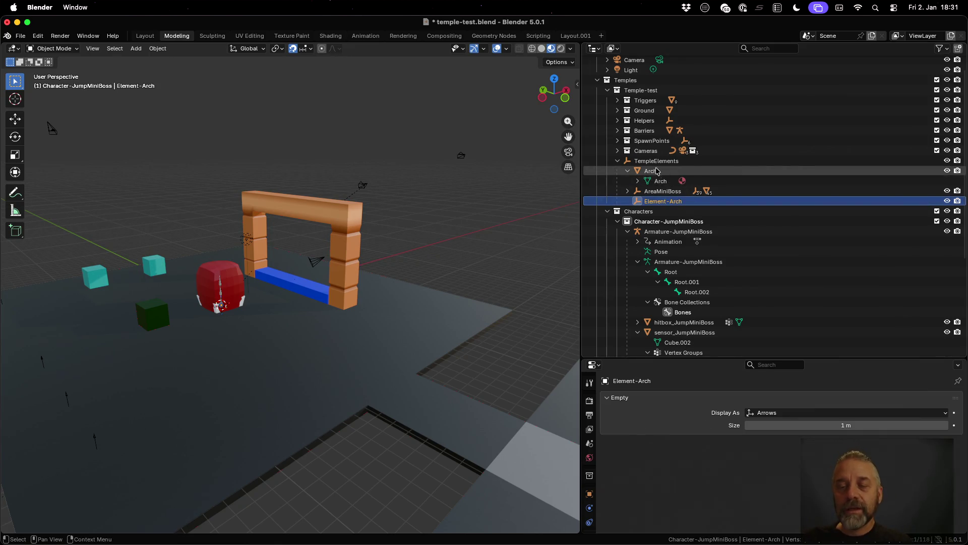
ctrl+click(650, 172)
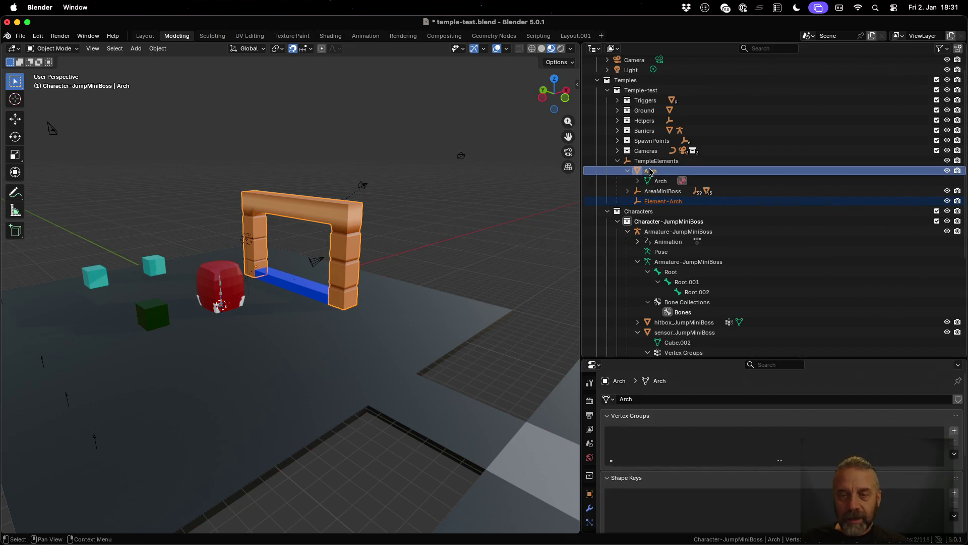
- Fix the parenting so Element-Arch sits under TempleElements and parents the Arch
key(ctrl+p)
click(531, 235)
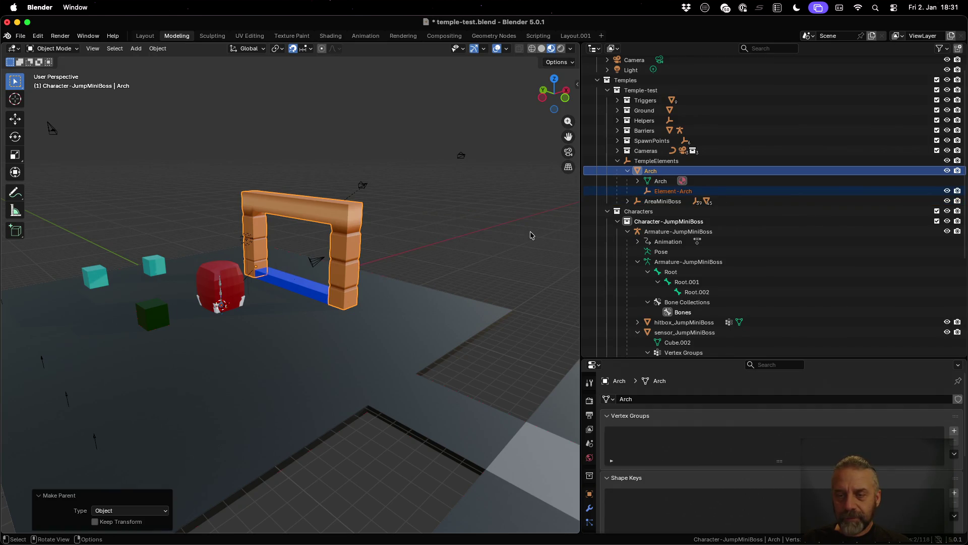
click(779, 171)
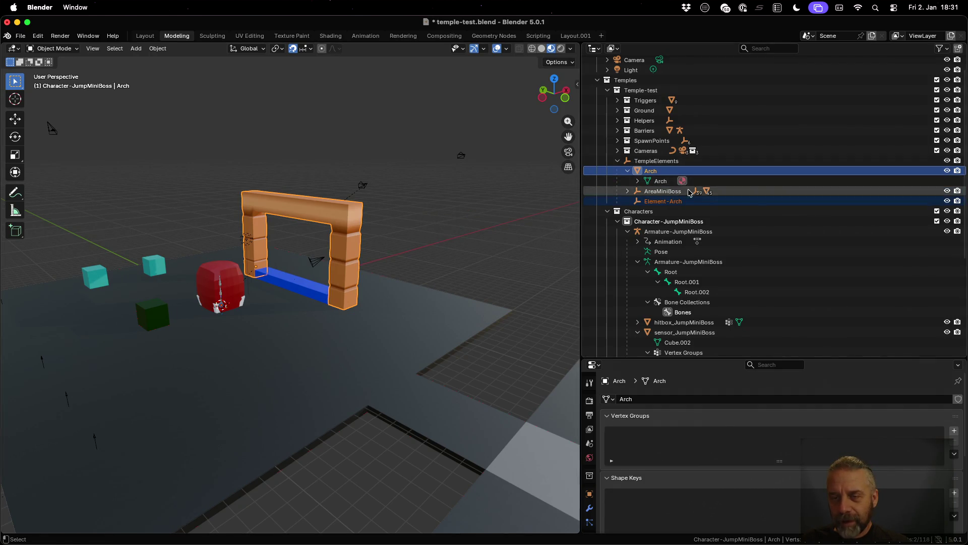
drag(671, 192, 653, 179)
ctrl+click(663, 201)
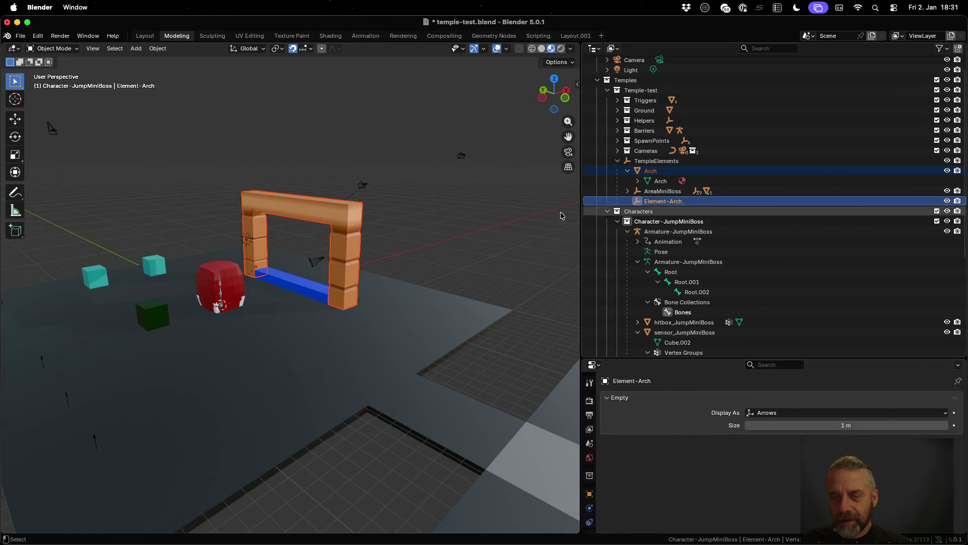
key(ctrl+p)
click(526, 212)
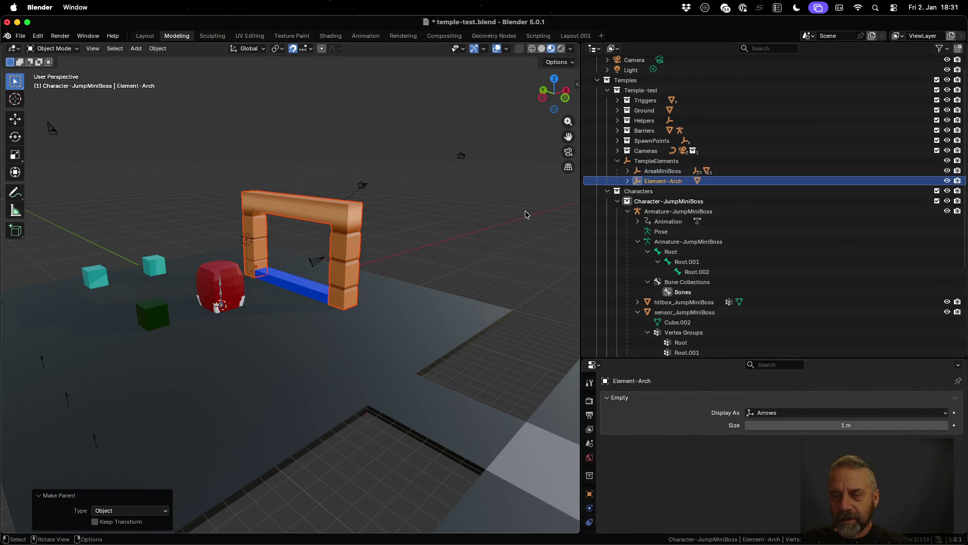
- Expand Element-Arch in the Outliner and toggle its viewport visibility off and back on
click(628, 180)
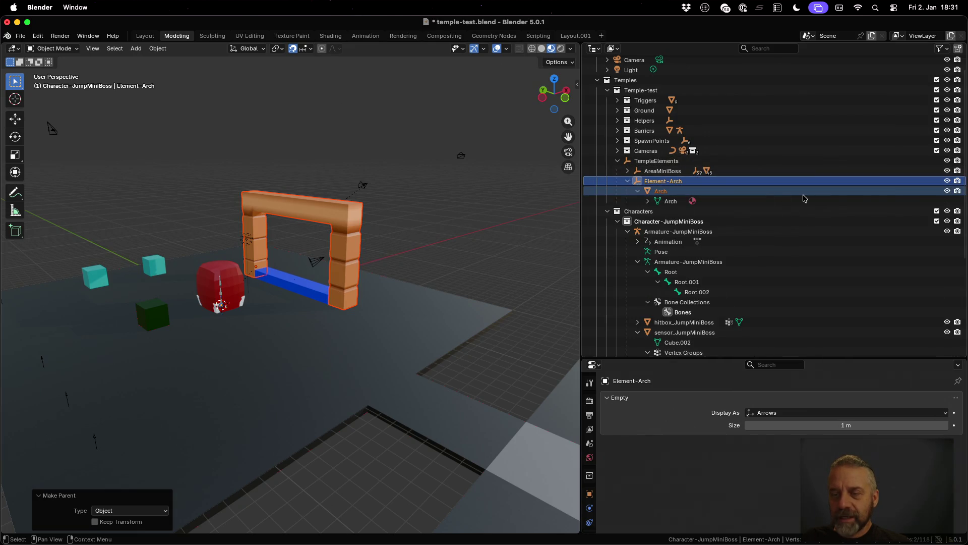
click(946, 181)
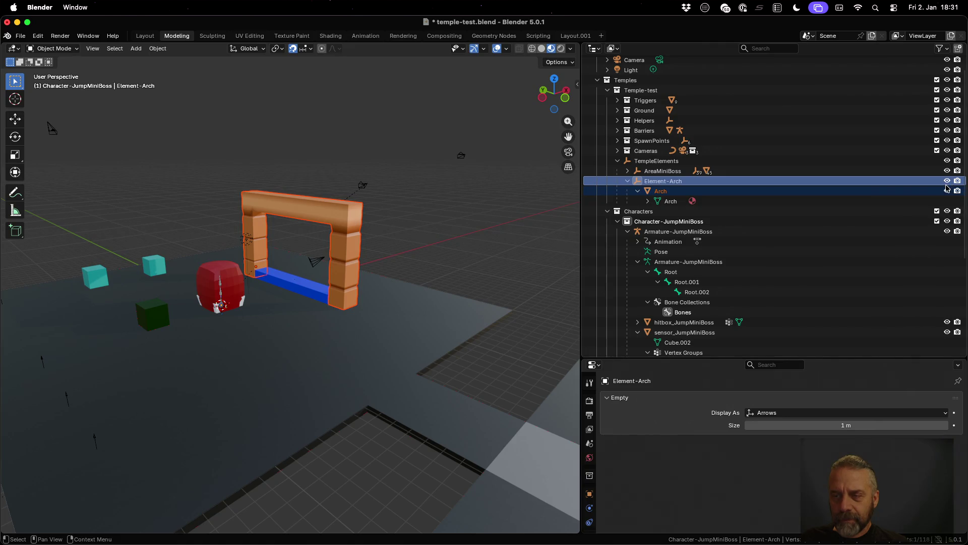
click(947, 181)
shift+click(947, 181)
shift+click(947, 180)
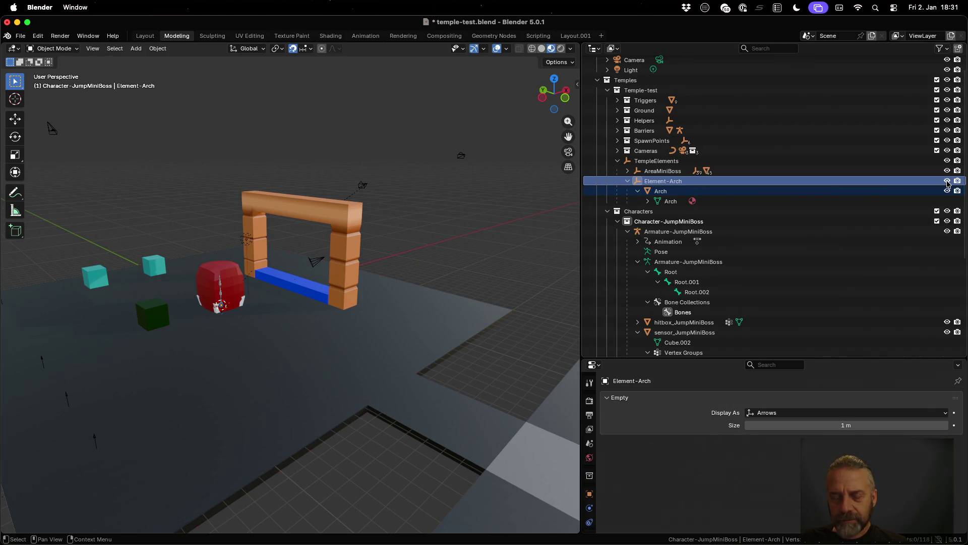
scroll(319, 260, up, 2)
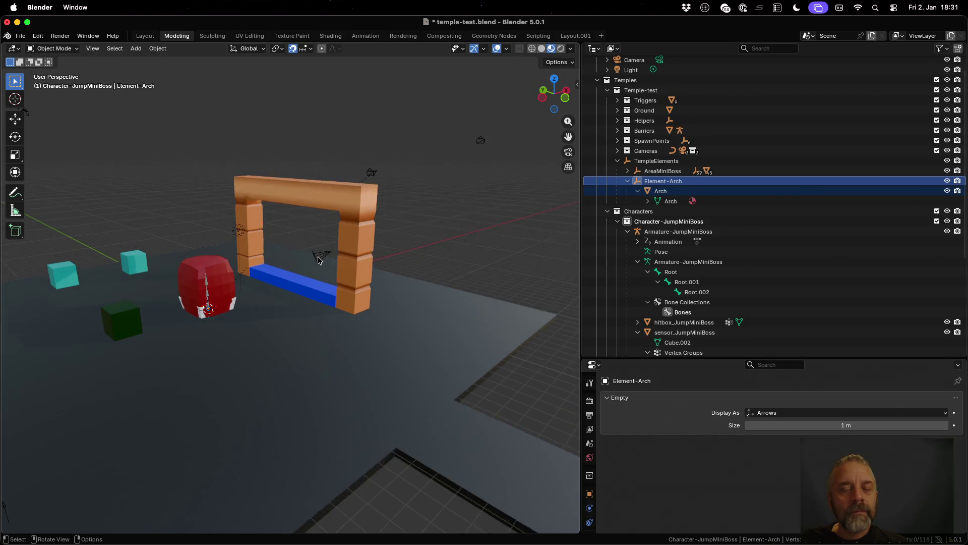
- Snap the 3D cursor to the Arch mesh's origin
scroll(318, 260, up, 2)
click(383, 244)
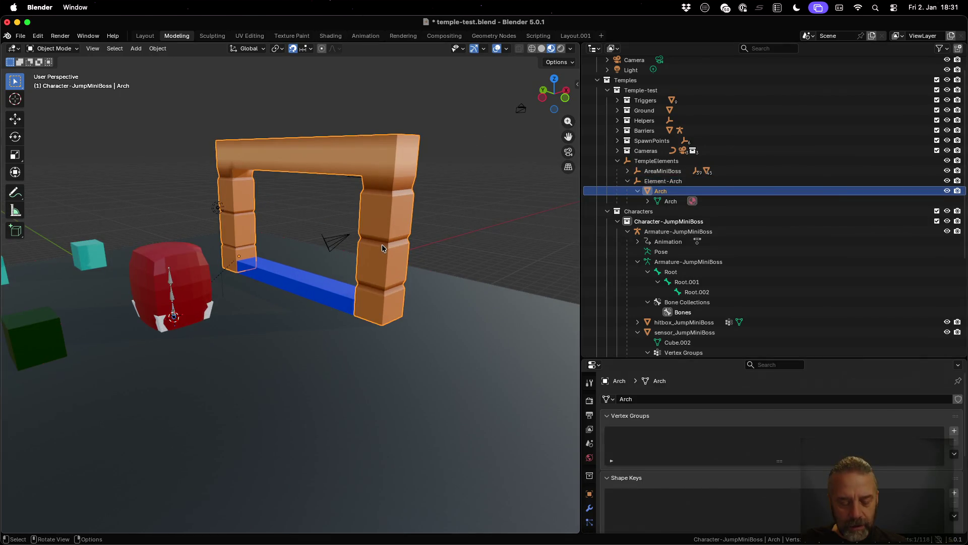
key(shift+s)
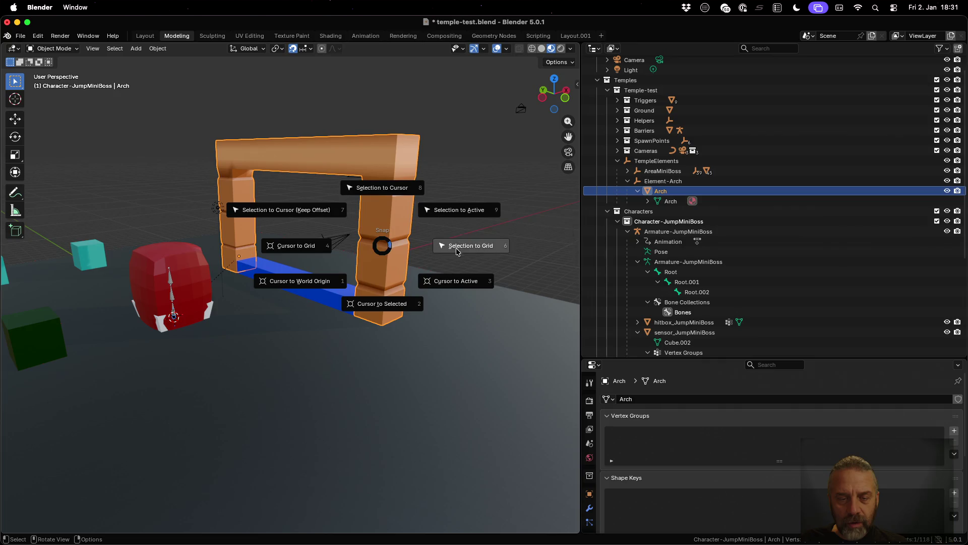
click(395, 304)
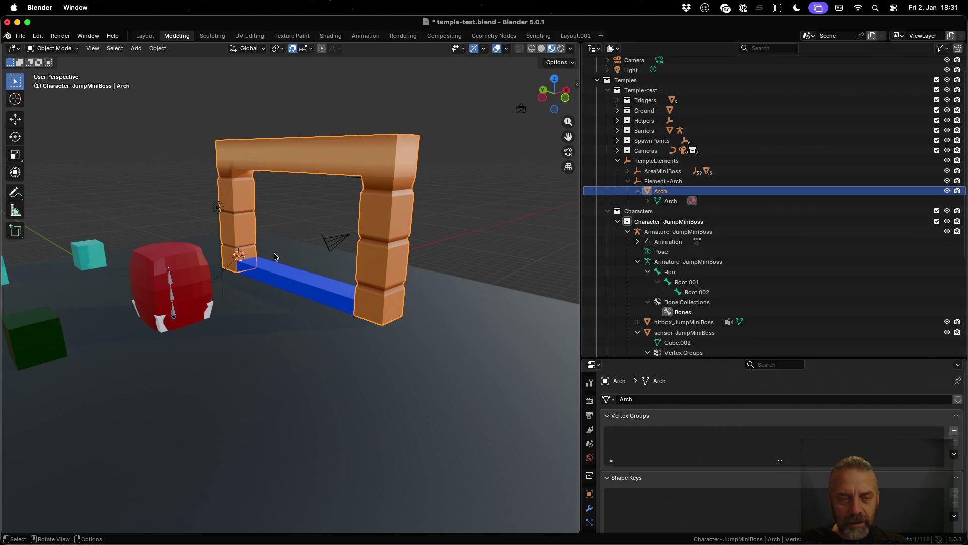
- Select the Element-Arch empty and start moving it
mouse_move(275, 257)
mouse_down()
mouse_move(378, 291)
mouse_move(257, 274)
mouse_up()
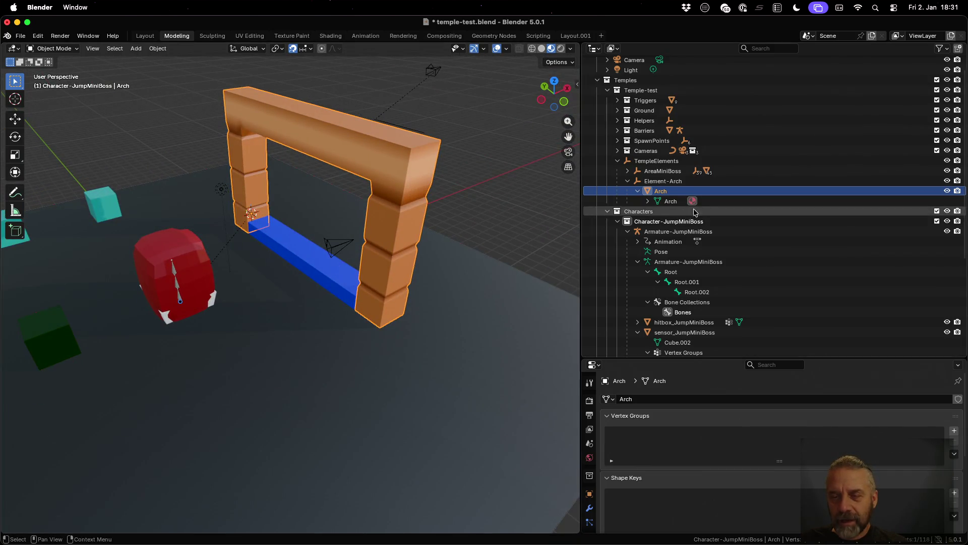
click(691, 182)
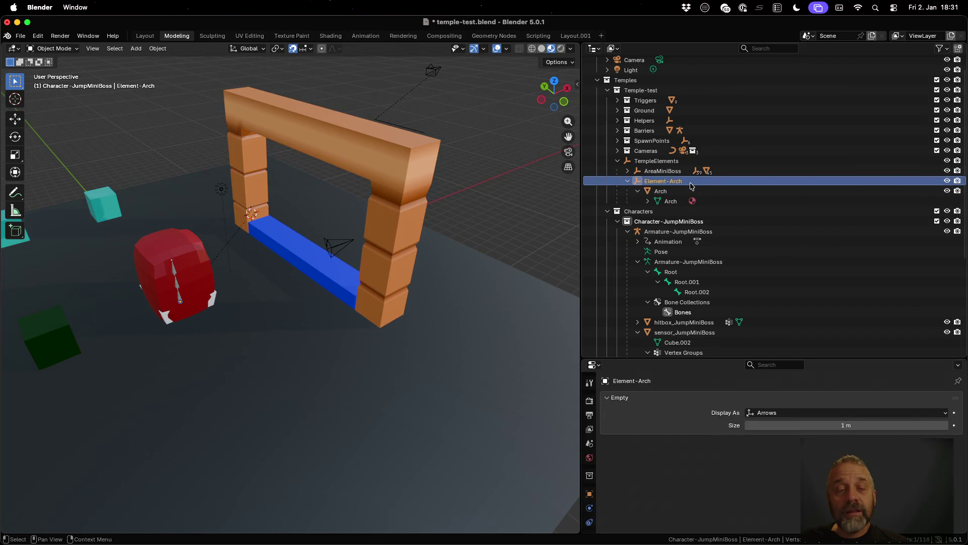
drag(276, 281, 275, 282)
scroll(275, 282, up, 2)
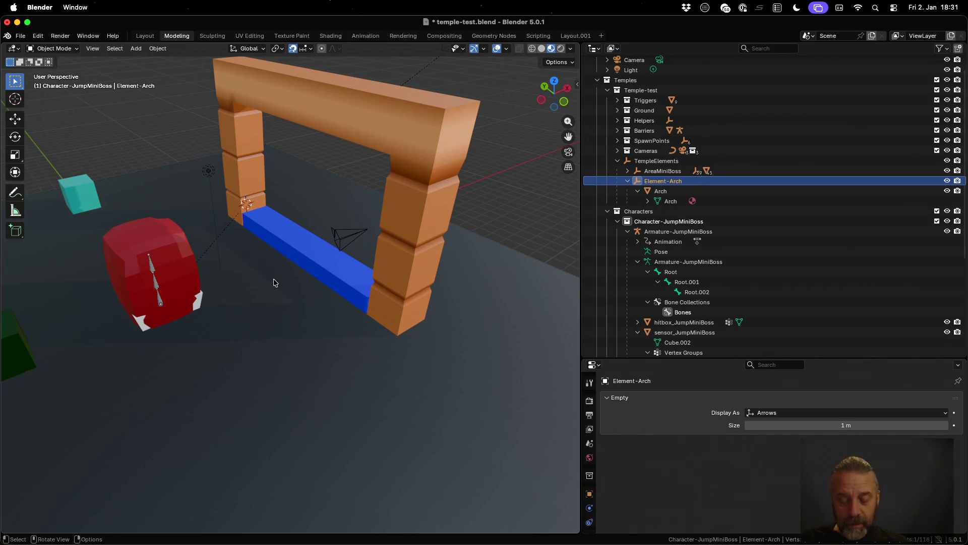
key(g)
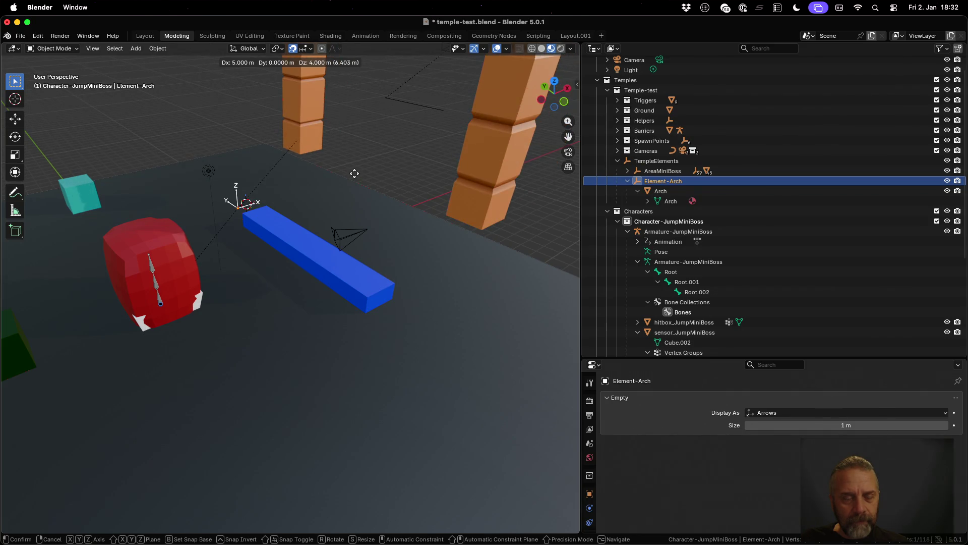
- Cancel the move so the arch returns, and snap the 3D cursor to the grid
right_click(354, 173)
key(shift+s)
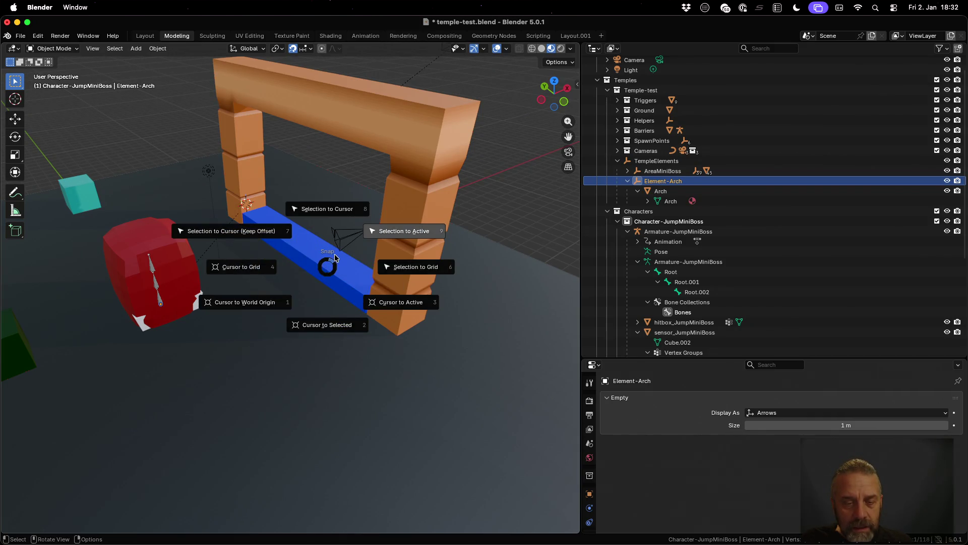
click(239, 238)
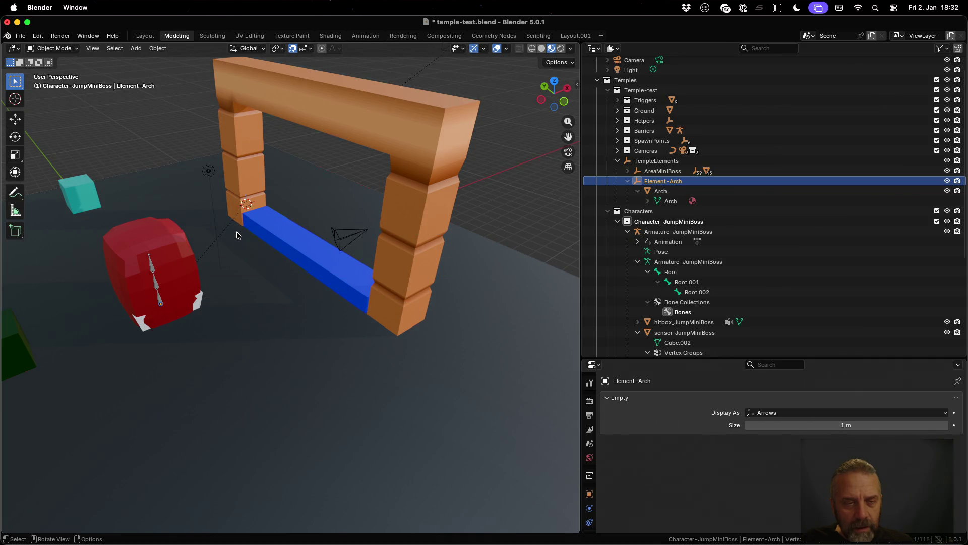
scroll(238, 236, down, 3)
scroll(238, 236, up, 3)
scroll(238, 236, down, 5)
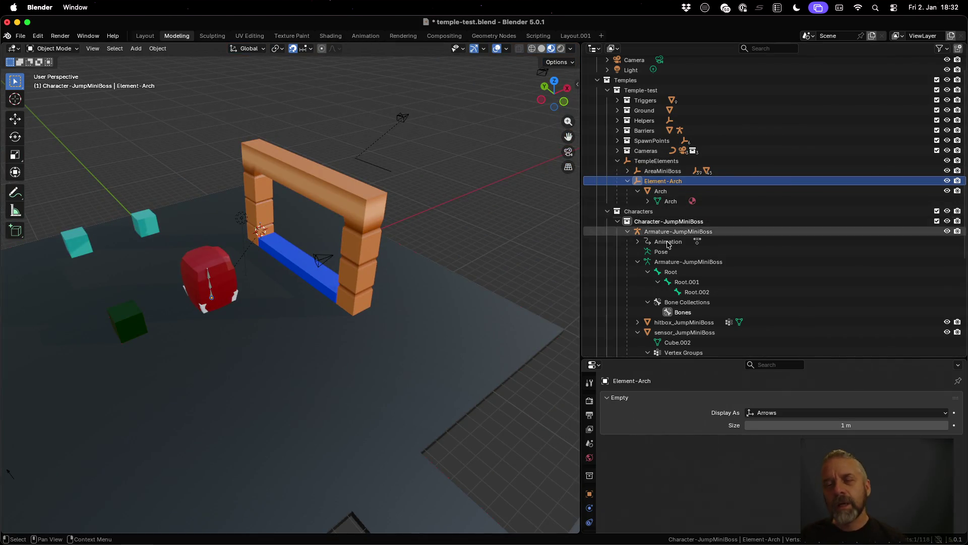
- Set the transform pivot point to the 3D Cursor and test a rotation without applying it
key(g)
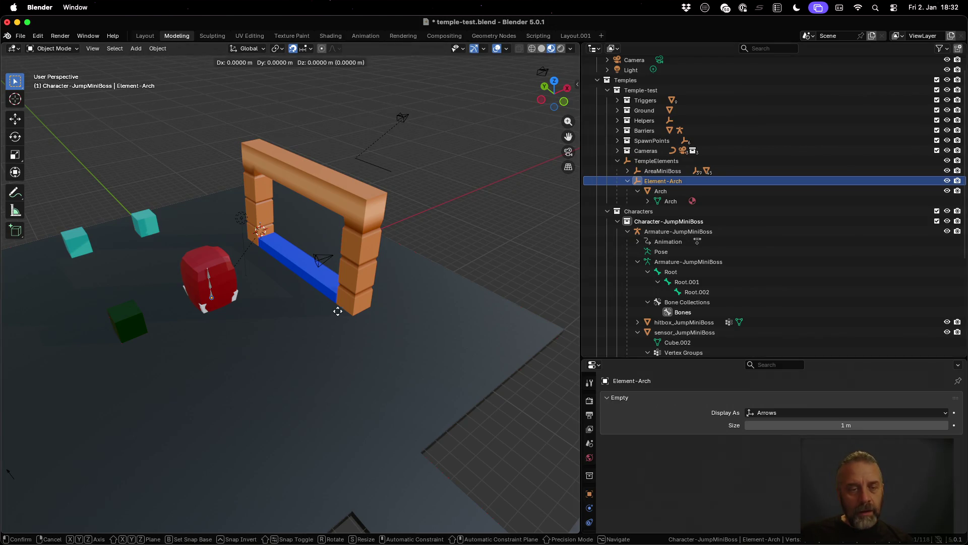
key(Escape)
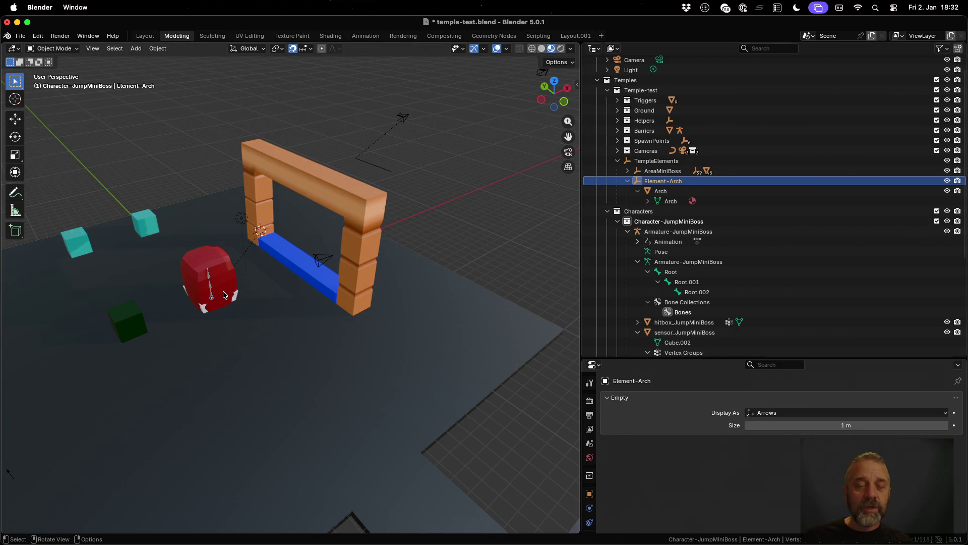
click(308, 49)
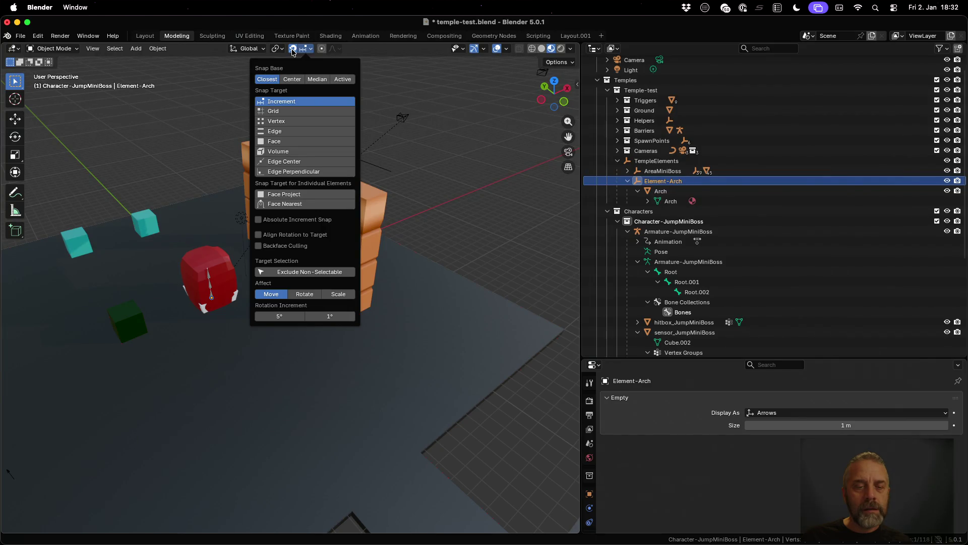
key(period)
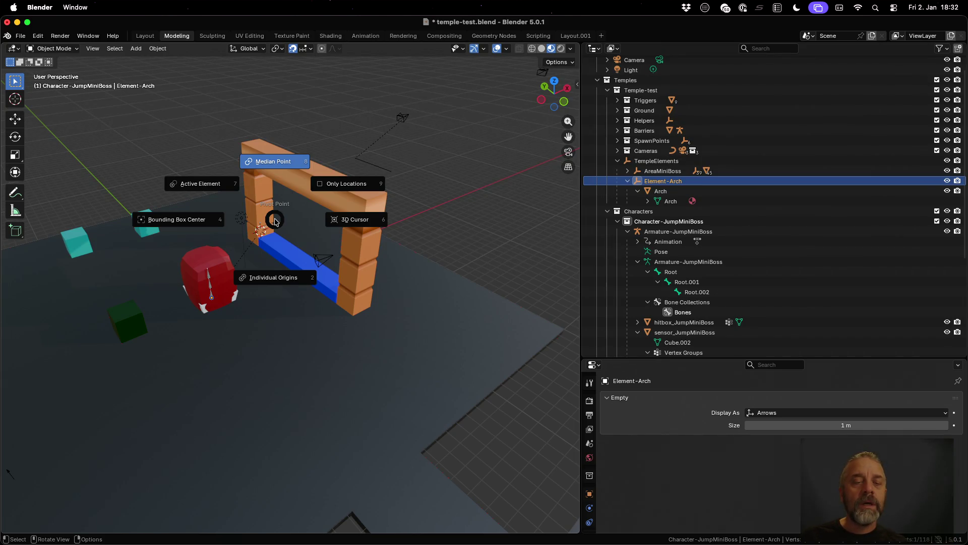
click(337, 226)
key(r)
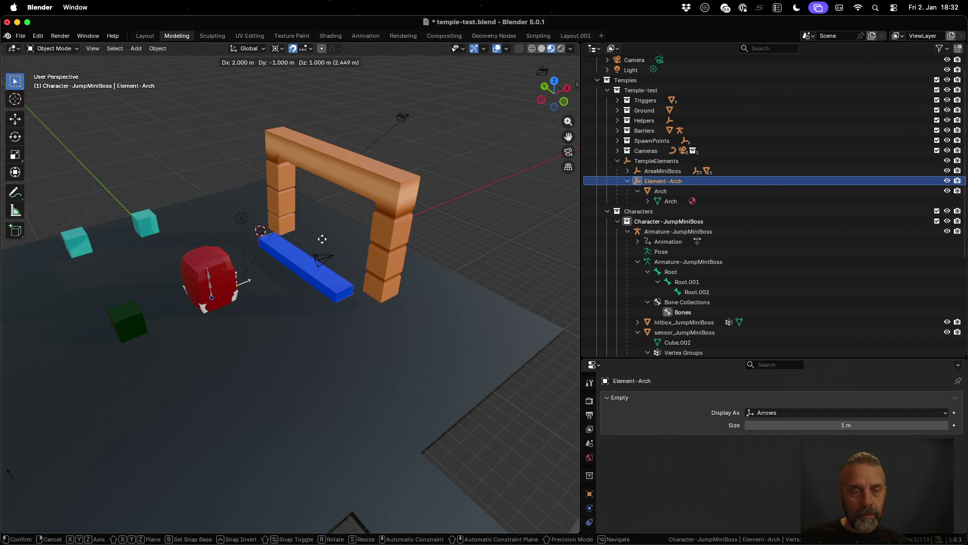
key(Escape)
- Show the Transform sidebar, then web-search 'blender move object to cursor' and return to Blender
key(n)
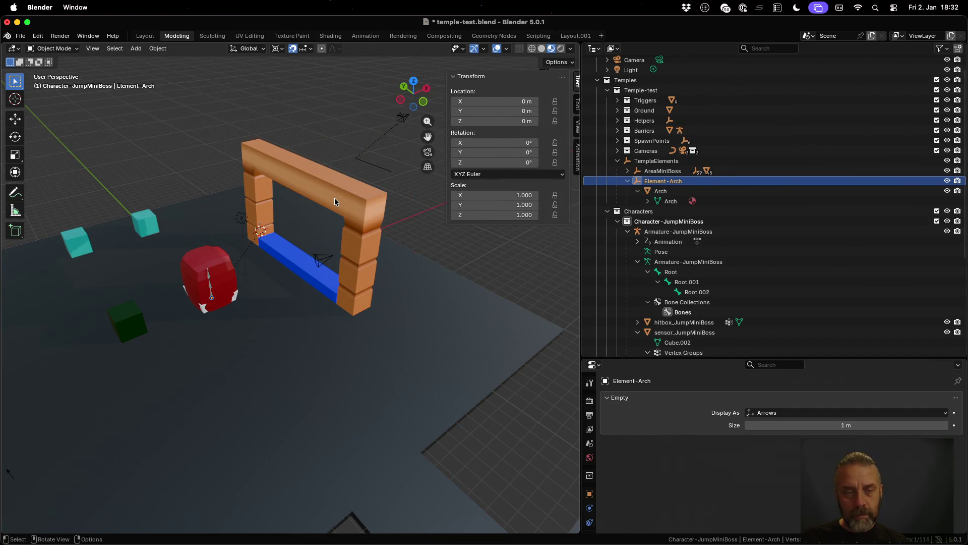
key(ctrl+Left)
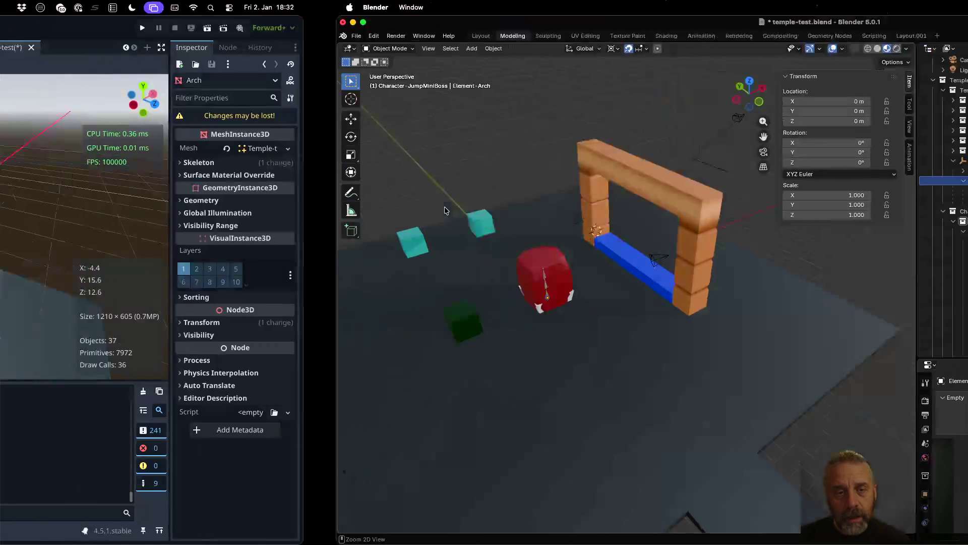
key(ctrl+Left)
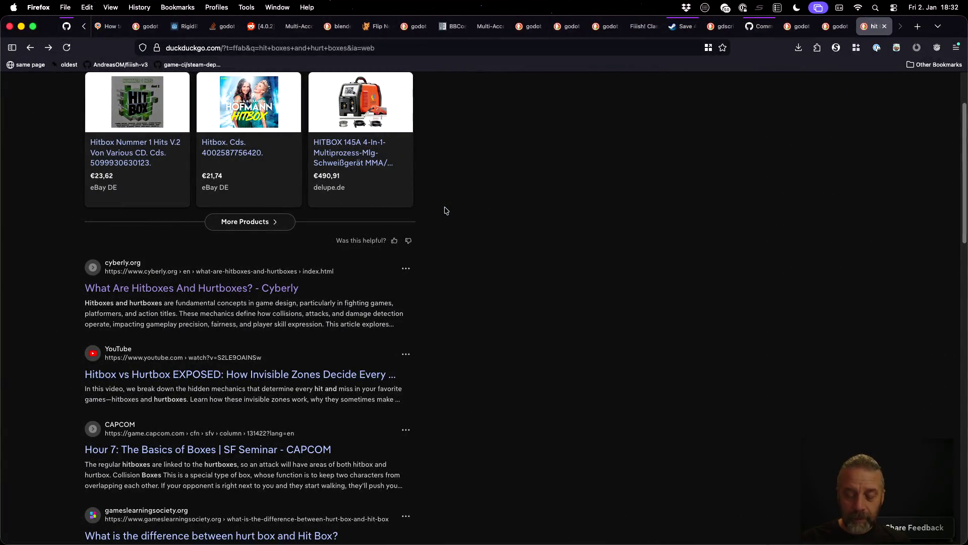
key(super+l)
text(blender )
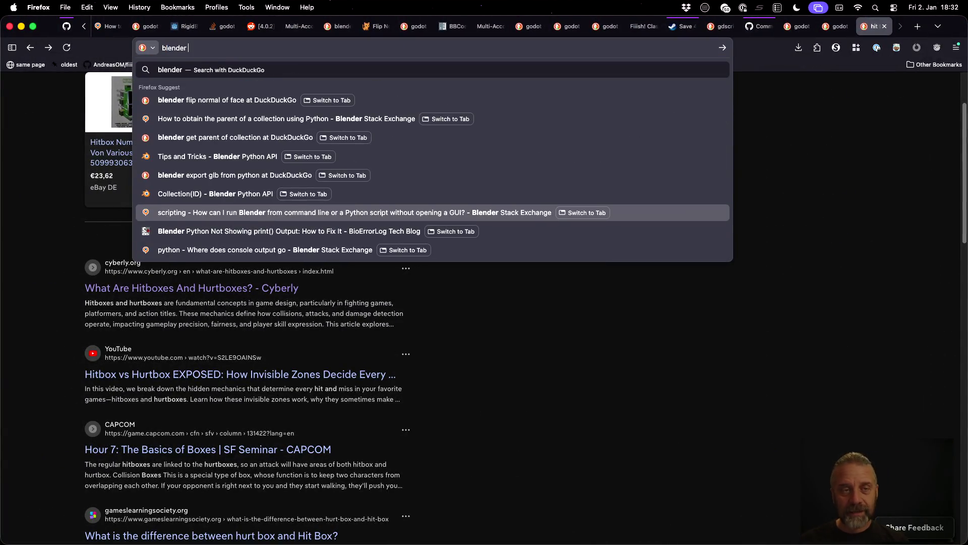
text(move o)
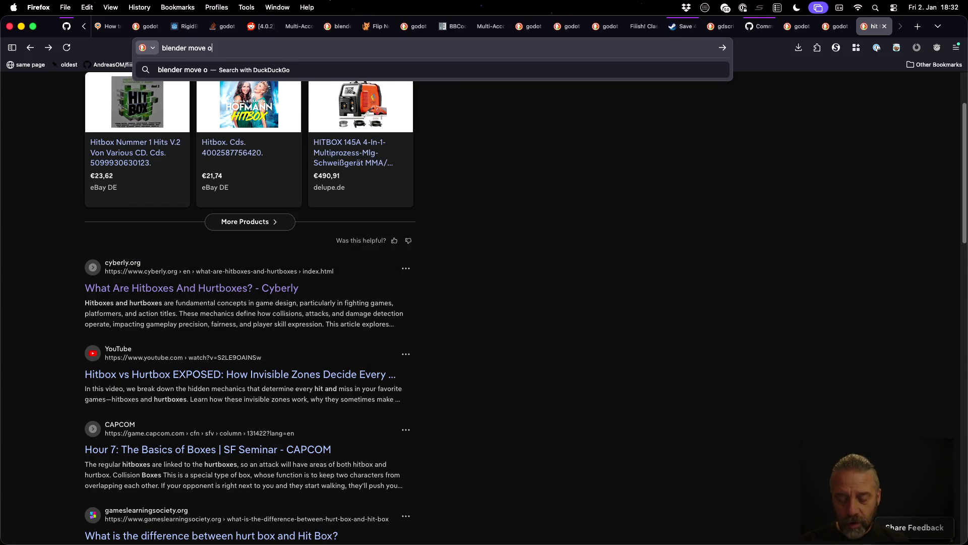
text(bject to cursor)
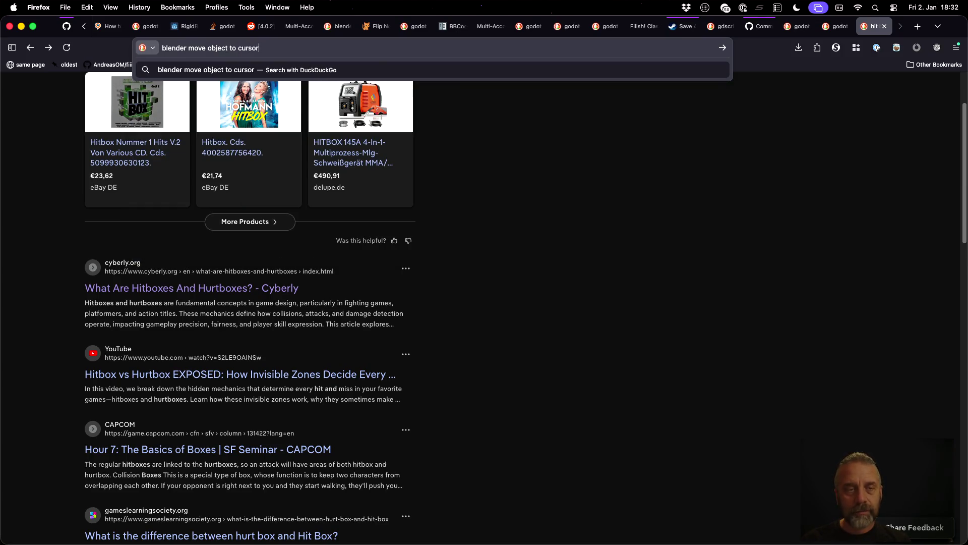
key(Return)
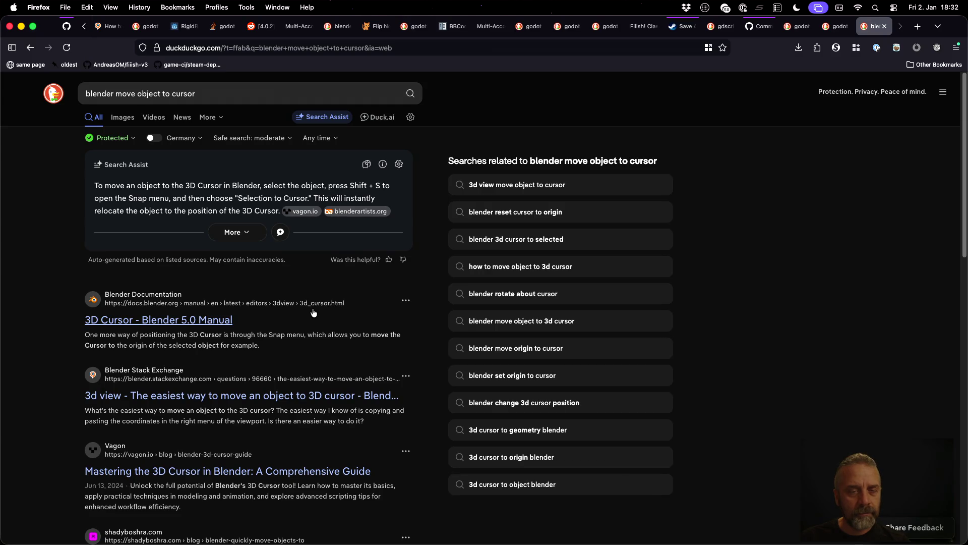
key(ctrl+Right)
key(ctrl+Right)
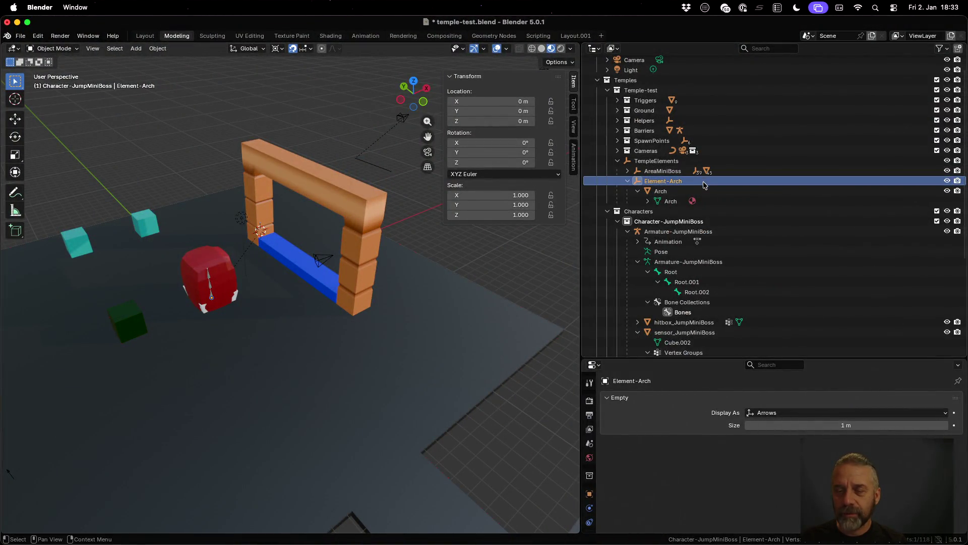
- Move Element-Arch to the cursor keeping offset, then zero the Arch's location to 0, 0, 0
key(shift+s)
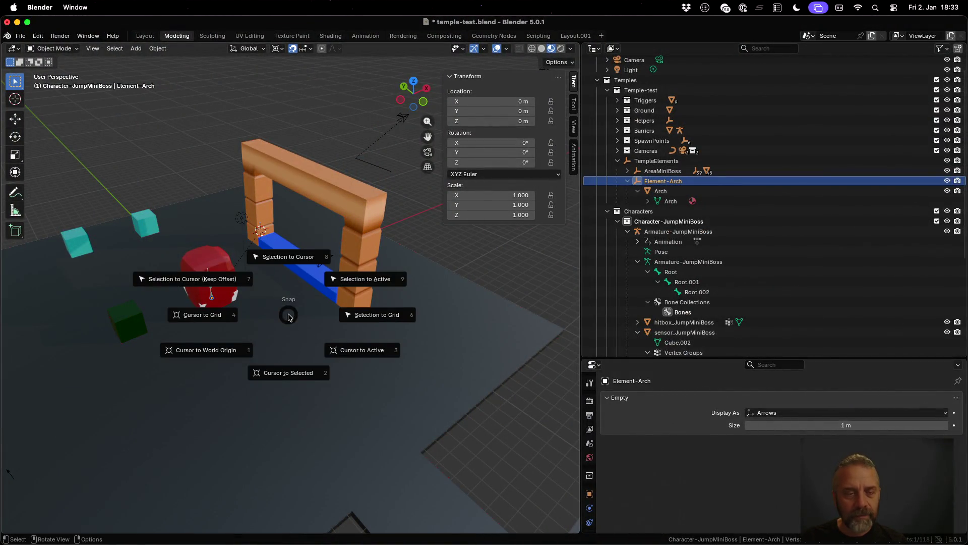
click(224, 283)
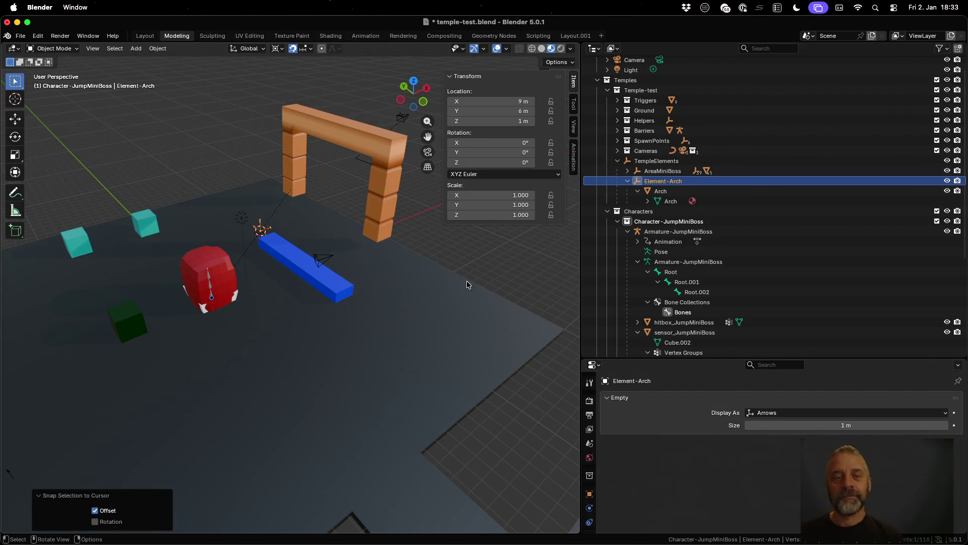
click(712, 192)
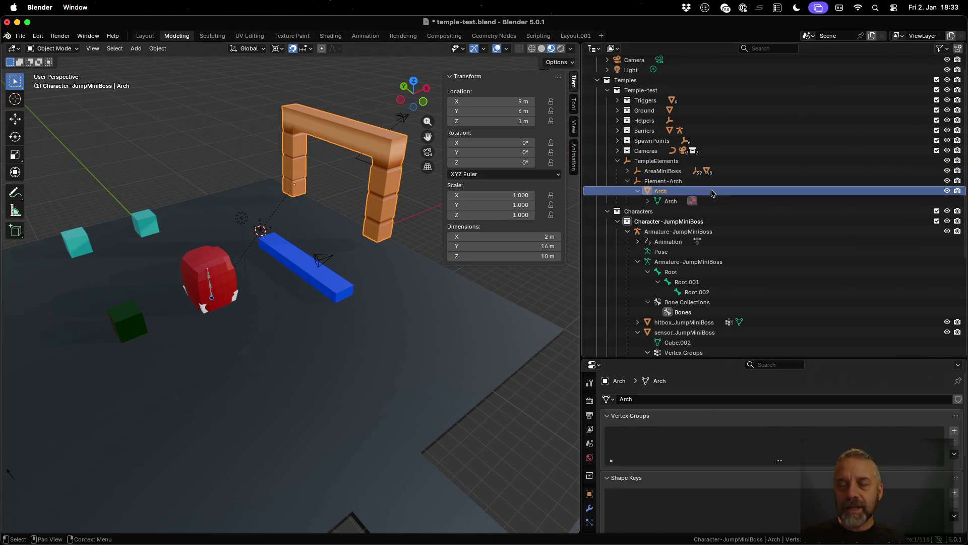
click(519, 101)
text(0)
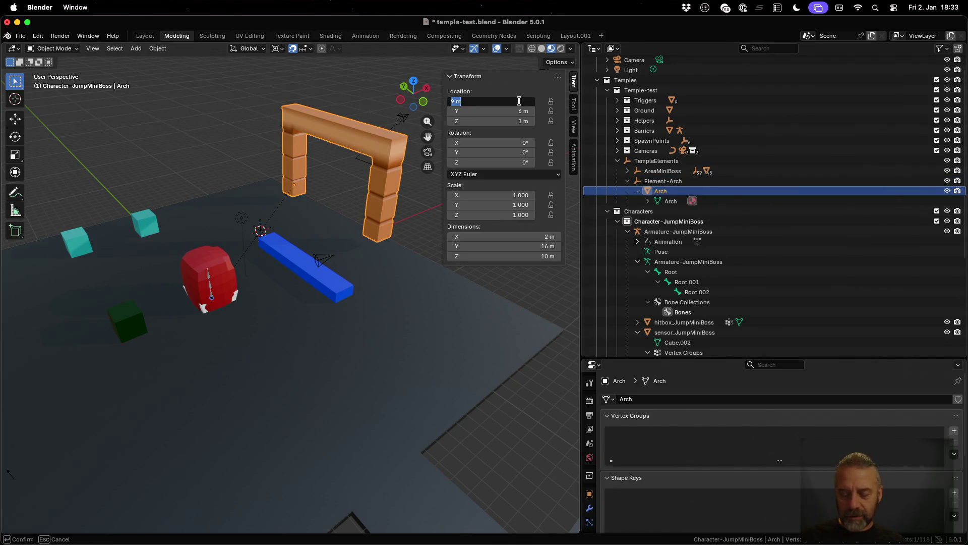
key(Tab)
text(0)
key(Tab)
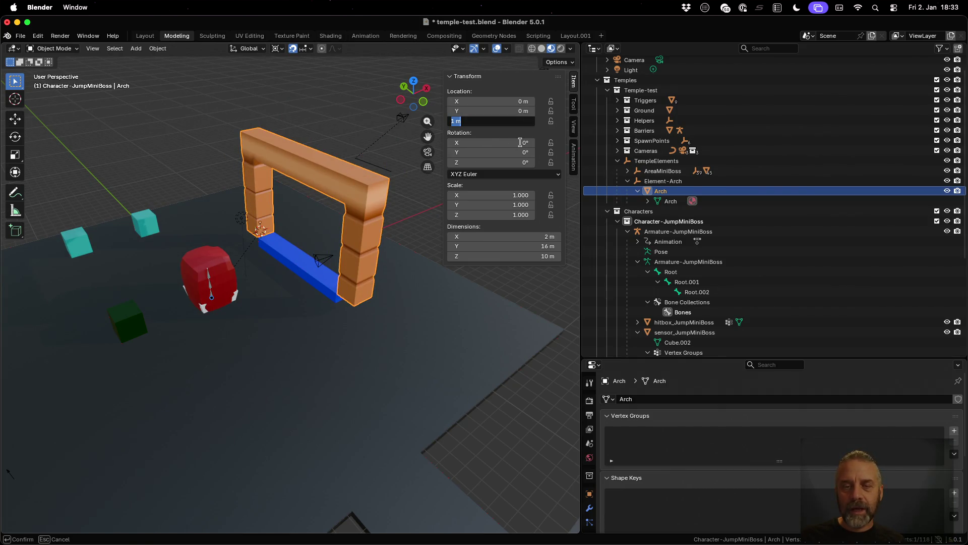
text(0)
key(Return)
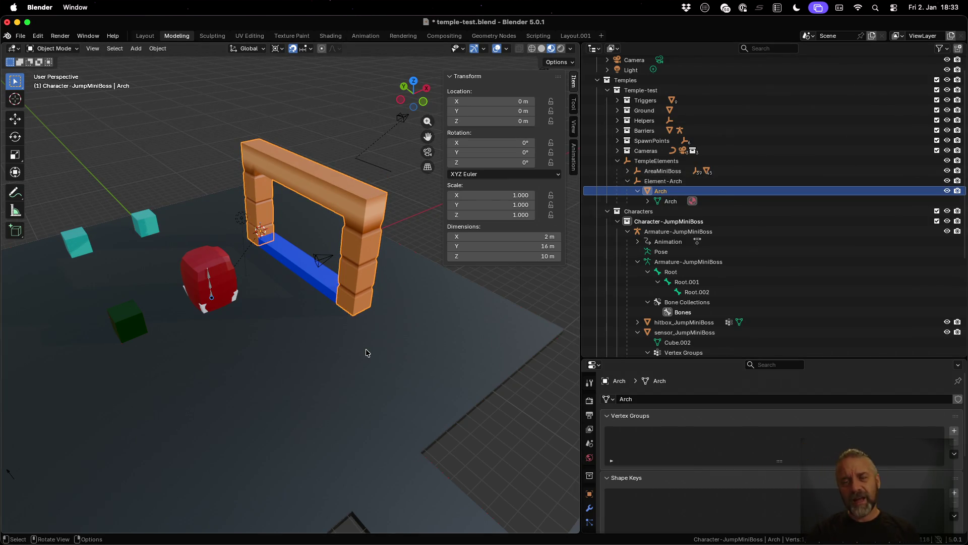
click(664, 184)
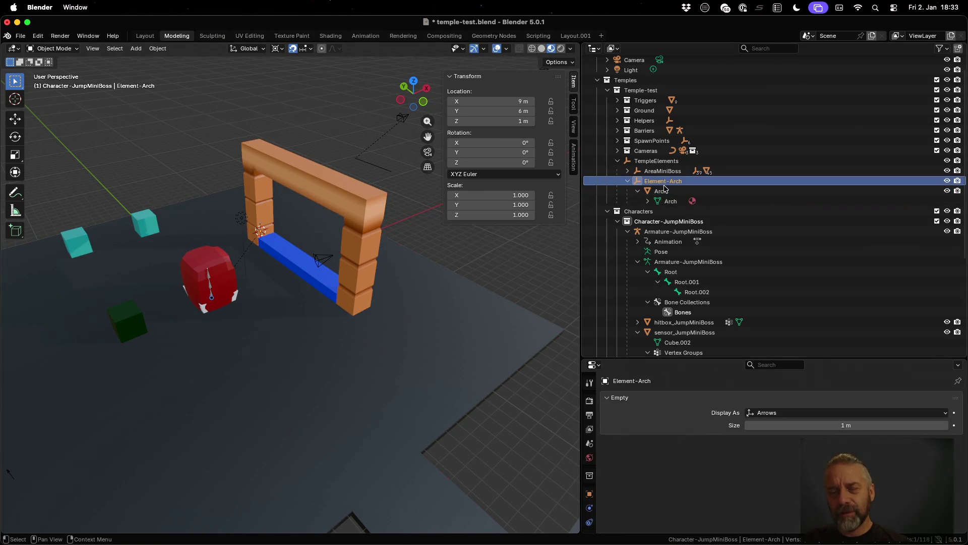
- Rename the Arch object to vis_Arch
click(666, 191)
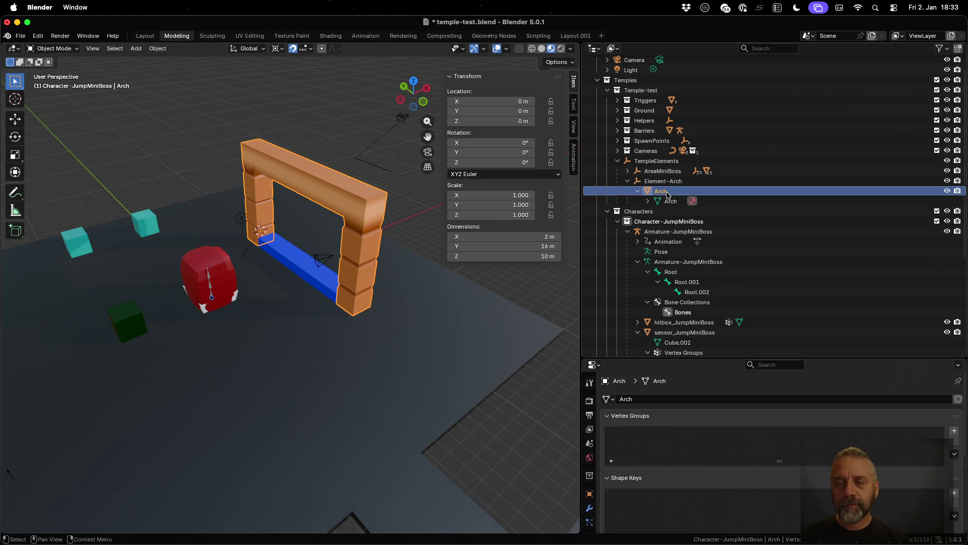
double_click(667, 193)
scroll(666, 192, up, 1)
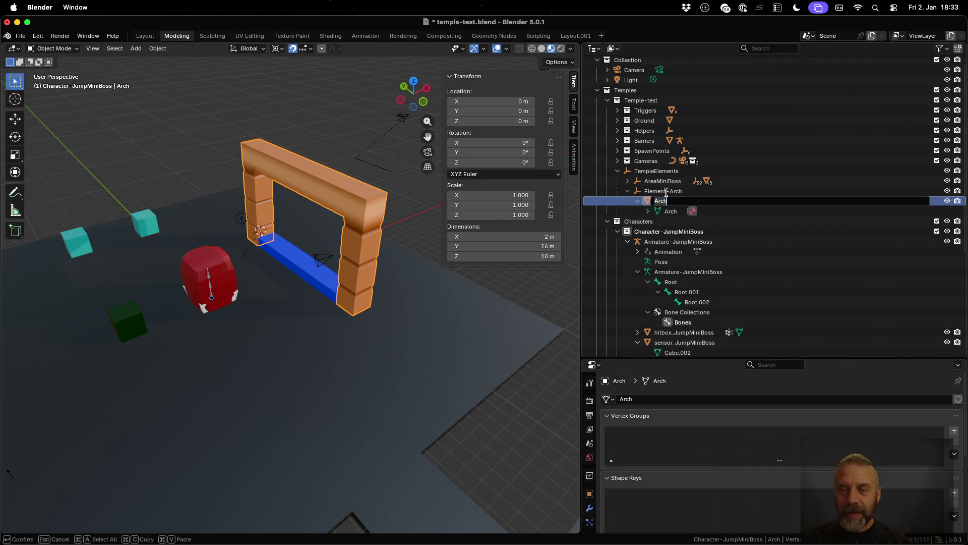
key(Home)
text(vis_)
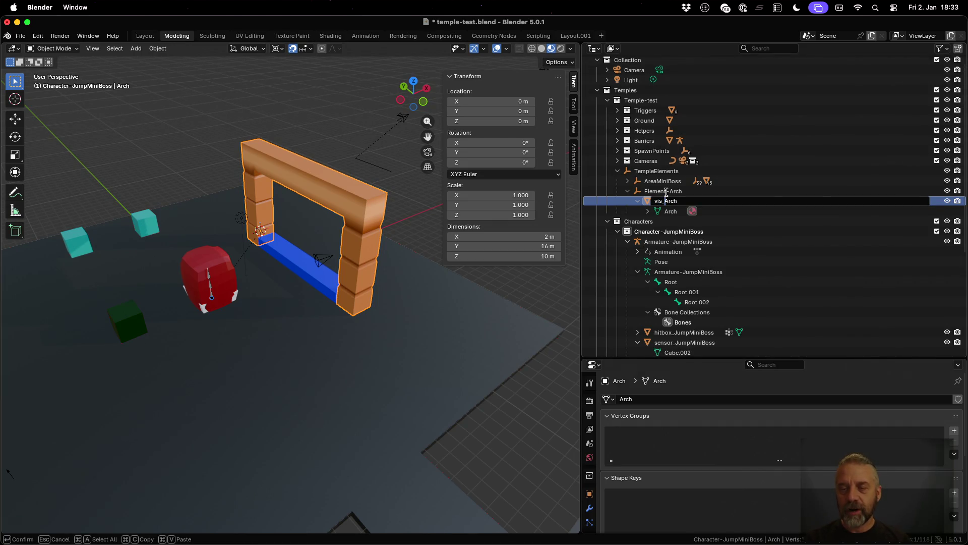
key(Return)
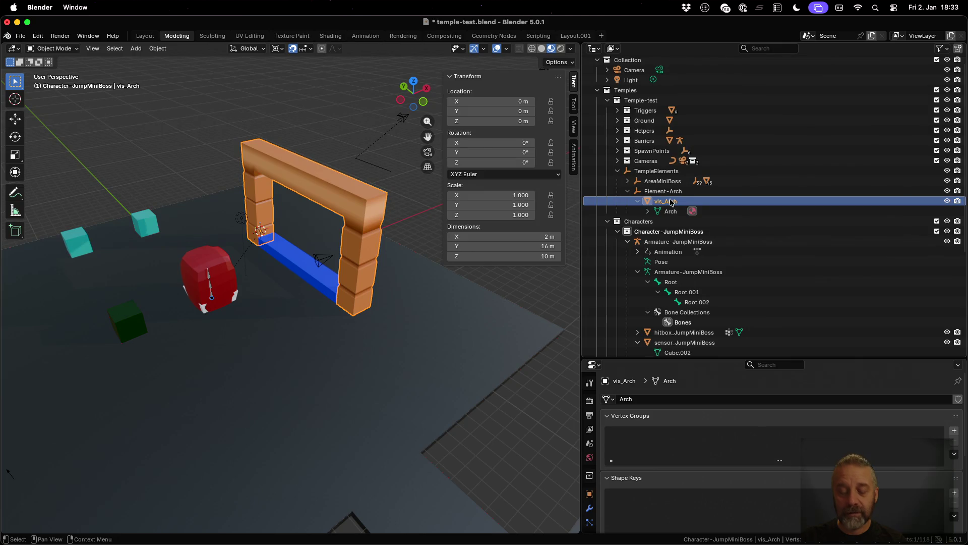
- Rename vis_Arch to visual_Arch and reselect the Element-Arch empty
double_click(670, 201)
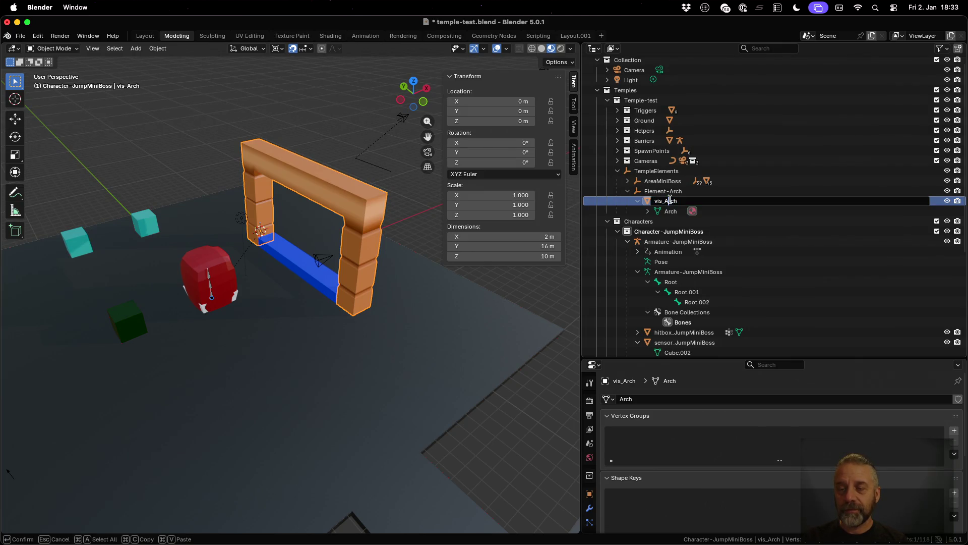
text(ual)
key(Return)
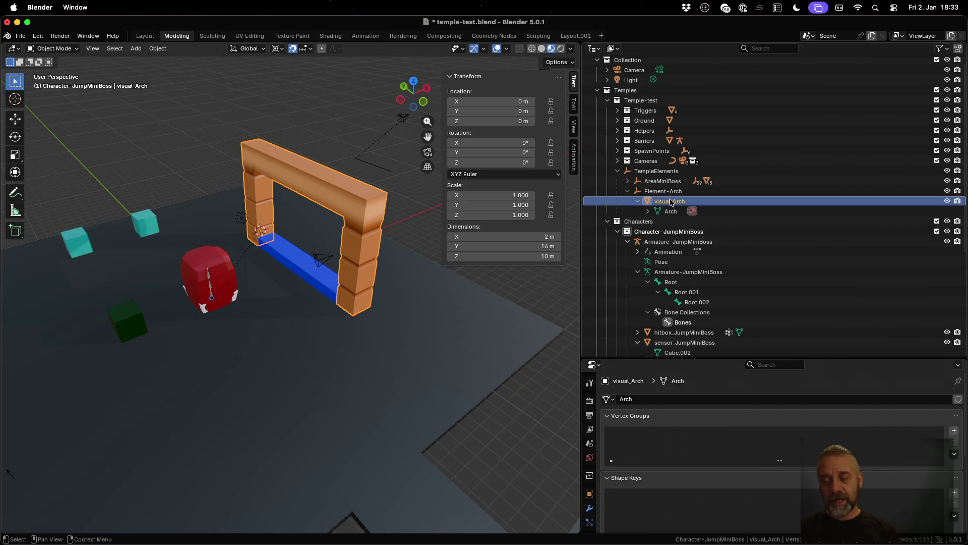
scroll(671, 202, down, 2)
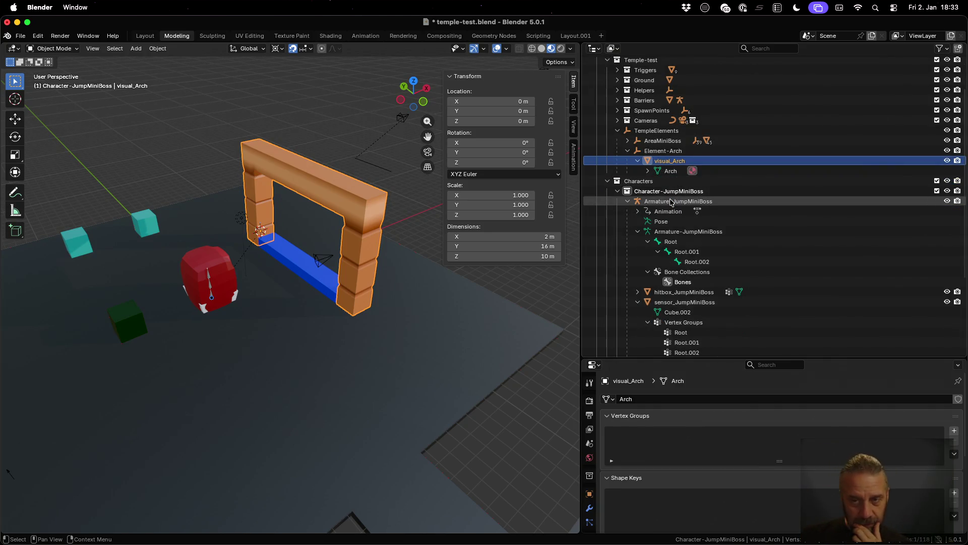
click(663, 152)
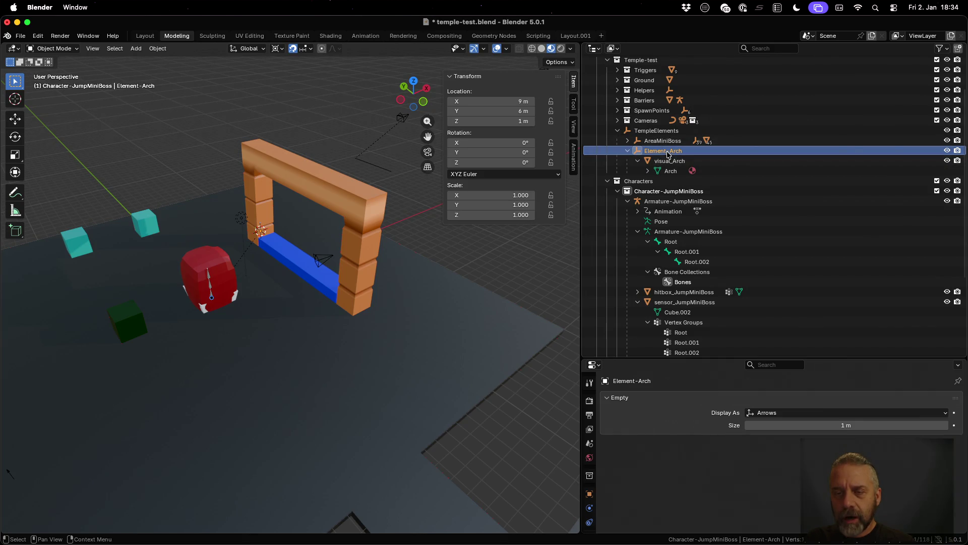
- Add a new cube mesh and parent it to Element-Arch with Object parenting
key(shift+a)
mouse_move(307, 266)
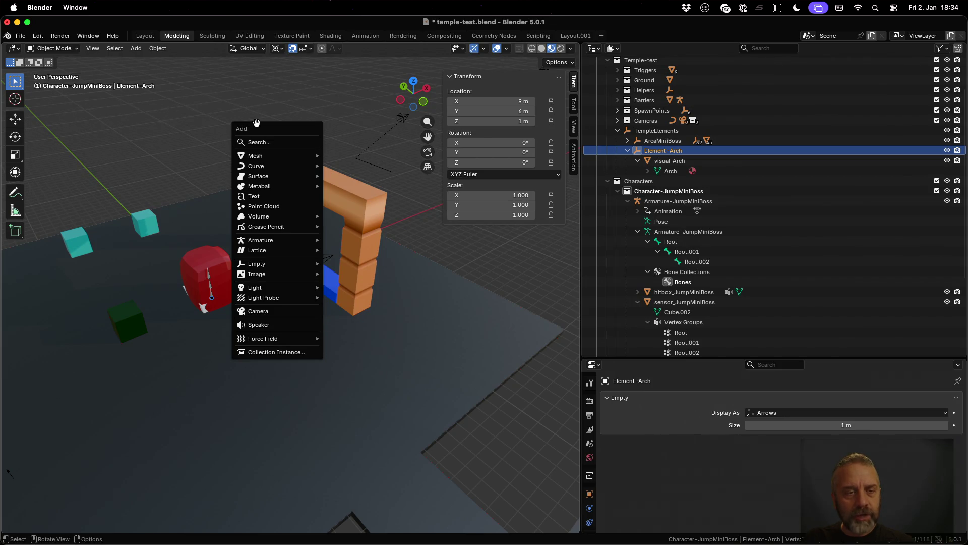
mouse_move(290, 154)
click(346, 165)
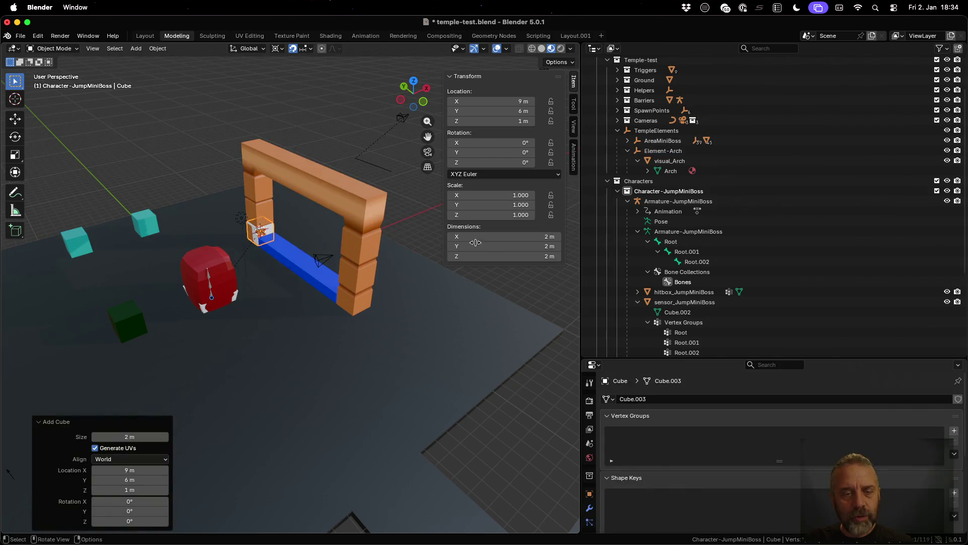
scroll(756, 283, down, 5)
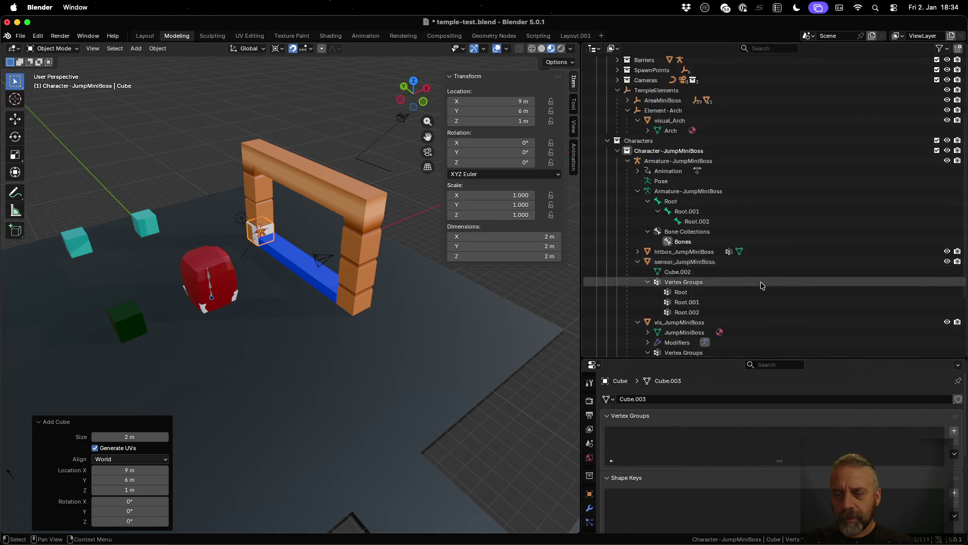
scroll(671, 316, up, 9)
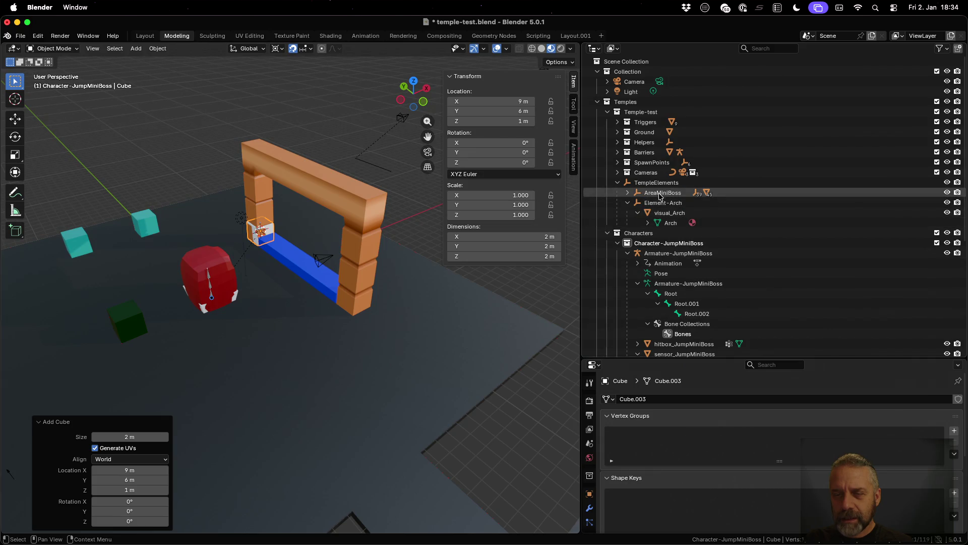
click(663, 204)
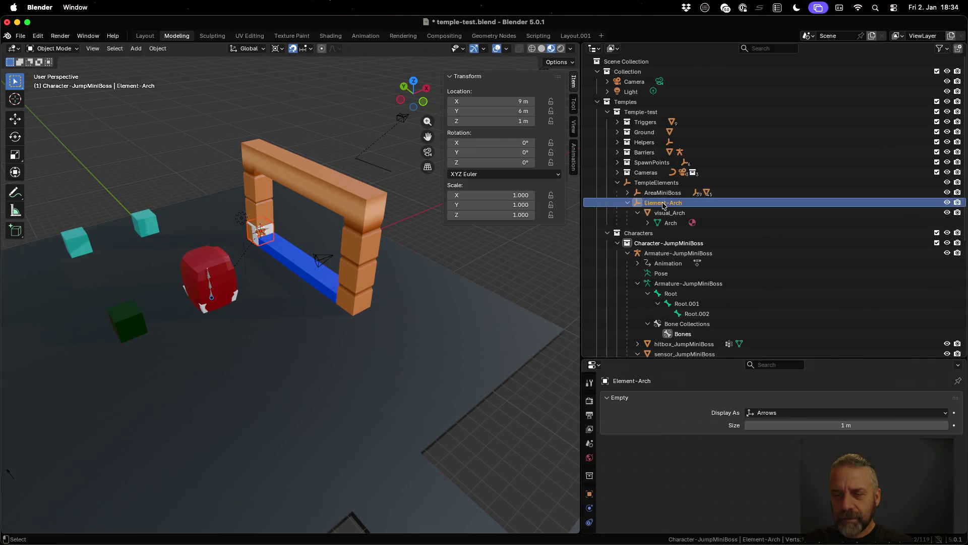
key(ctrl+p)
click(376, 260)
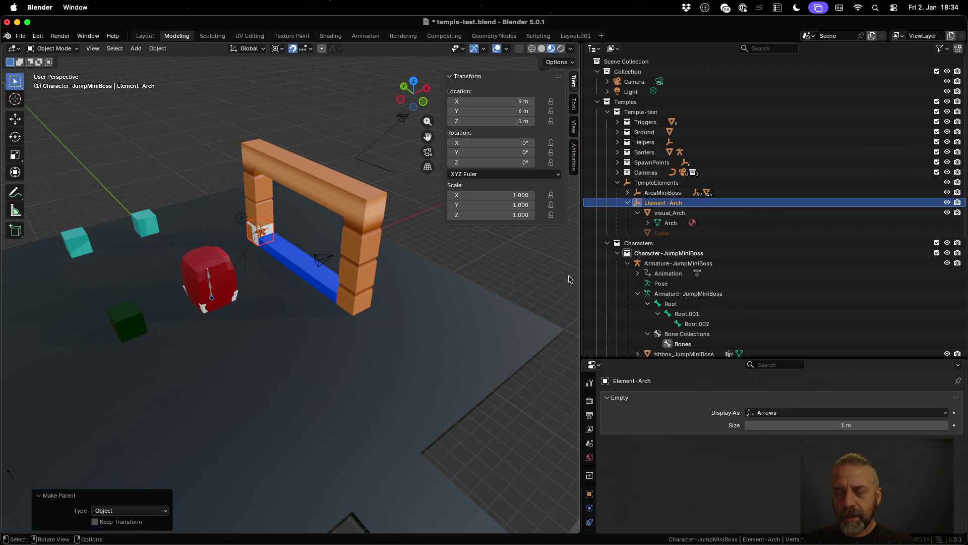
- Rename the new Cube object to visual_Door
double_click(666, 233)
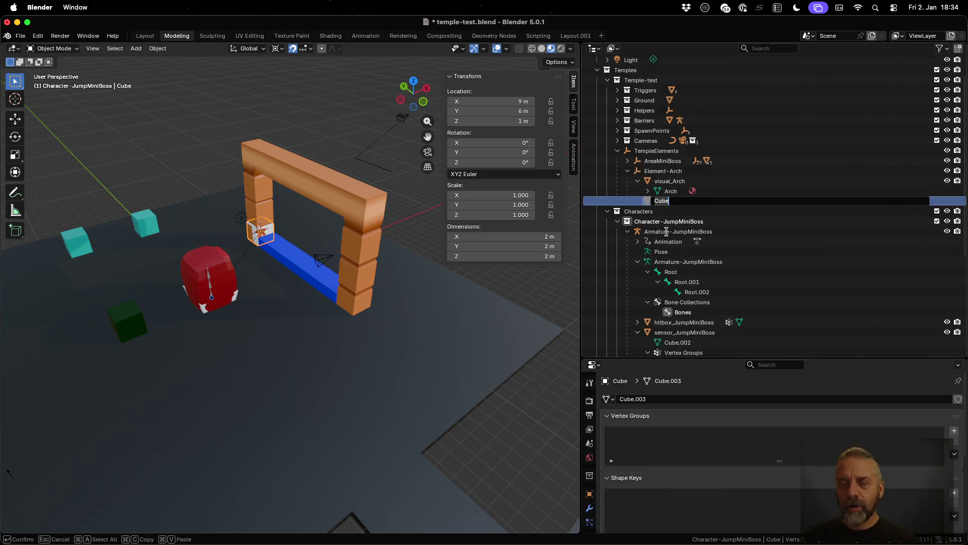
text(visual_)
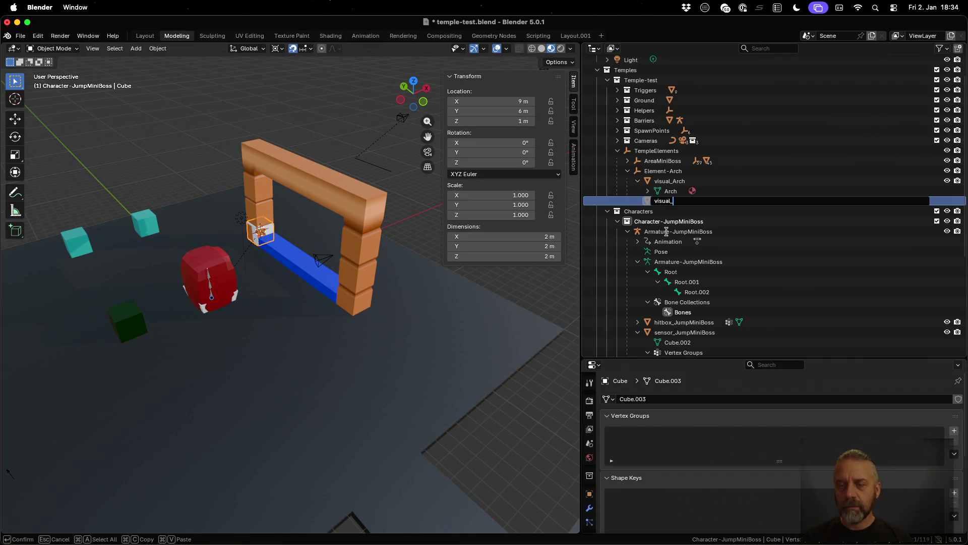
key(BackSpace)
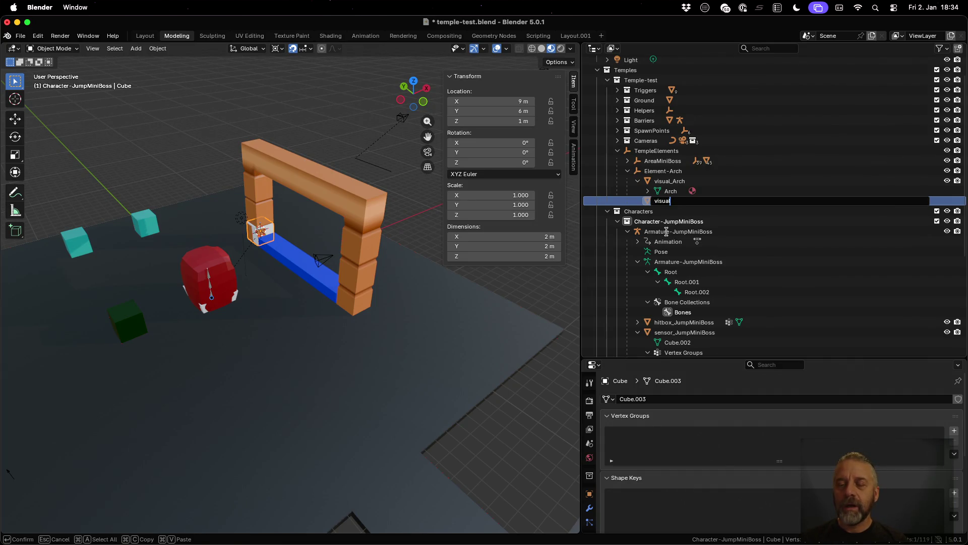
text(_Door)
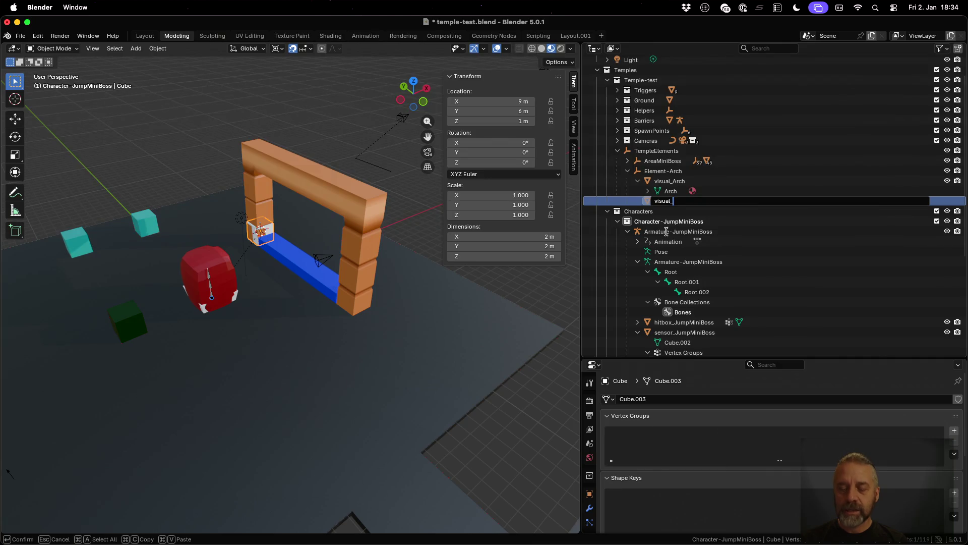
key(Return)
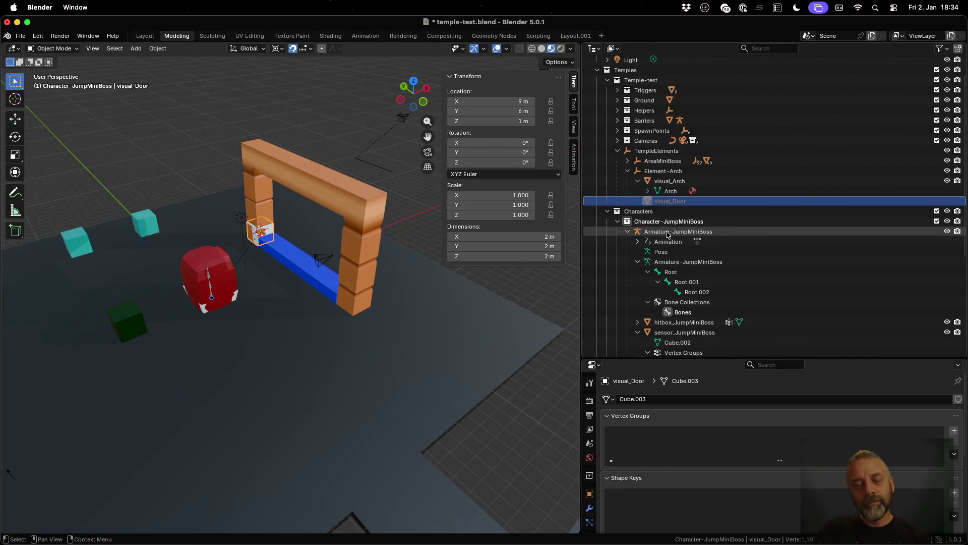
- Select visual_Arch, snap the 3D cursor to it, and enter Edit Mode on its mesh
mouse_move(397, 274)
mouse_down()
mouse_move(394, 292)
mouse_move(441, 282)
mouse_move(459, 267)
mouse_move(453, 261)
mouse_up()
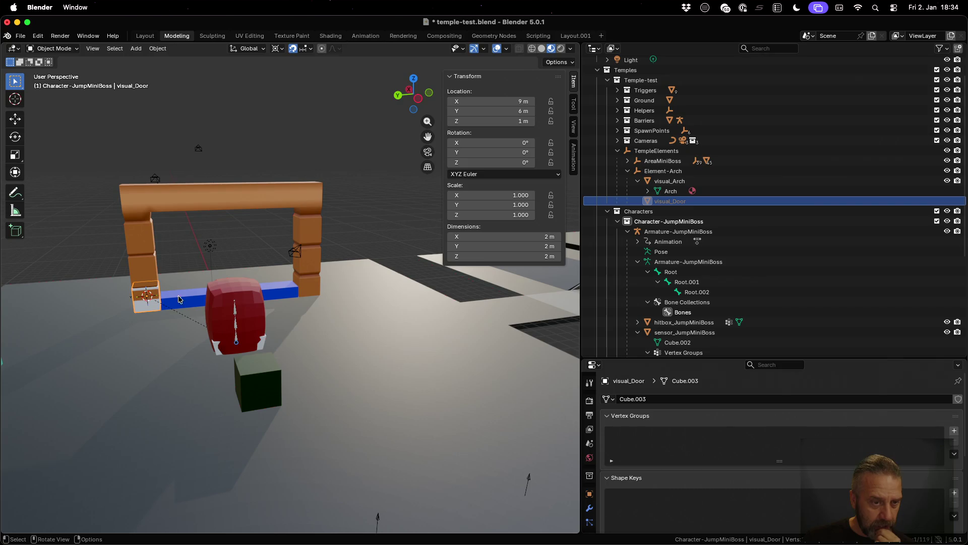
scroll(231, 297, up, 5)
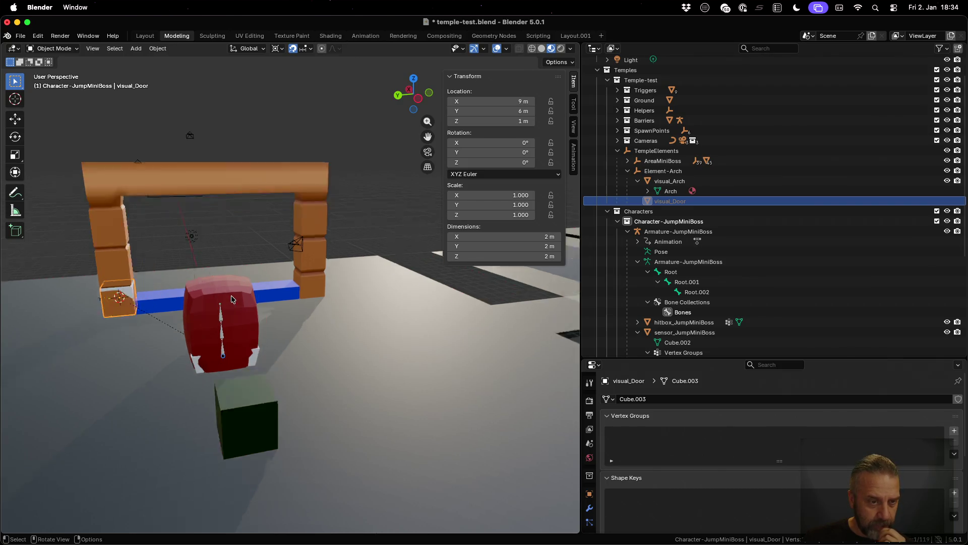
mouse_move(231, 295)
mouse_down()
mouse_move(216, 281)
mouse_move(217, 299)
mouse_up()
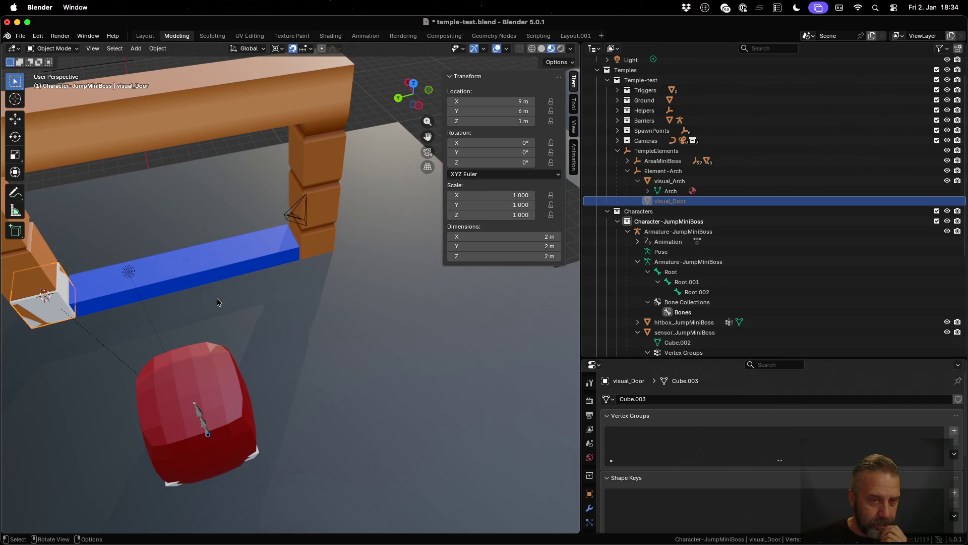
scroll(217, 302, down, 2)
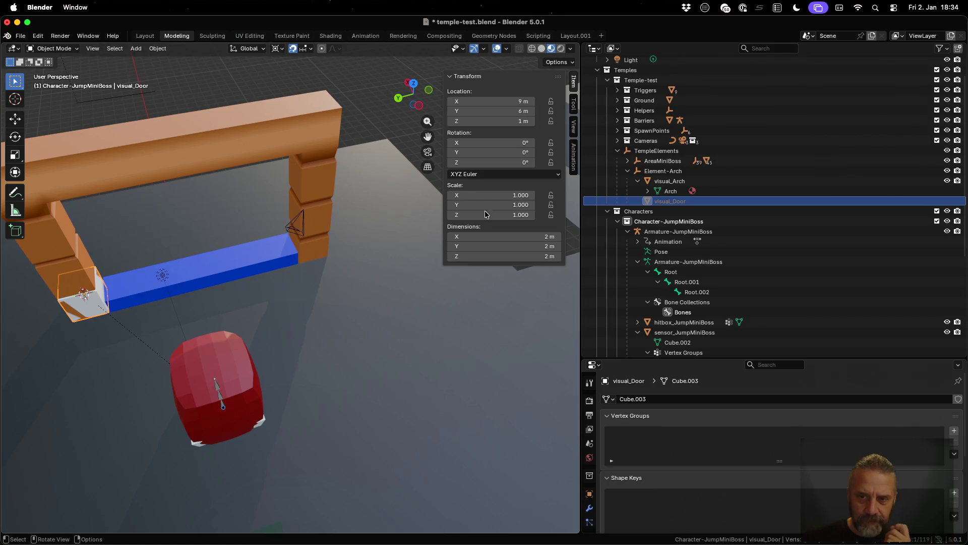
click(678, 171)
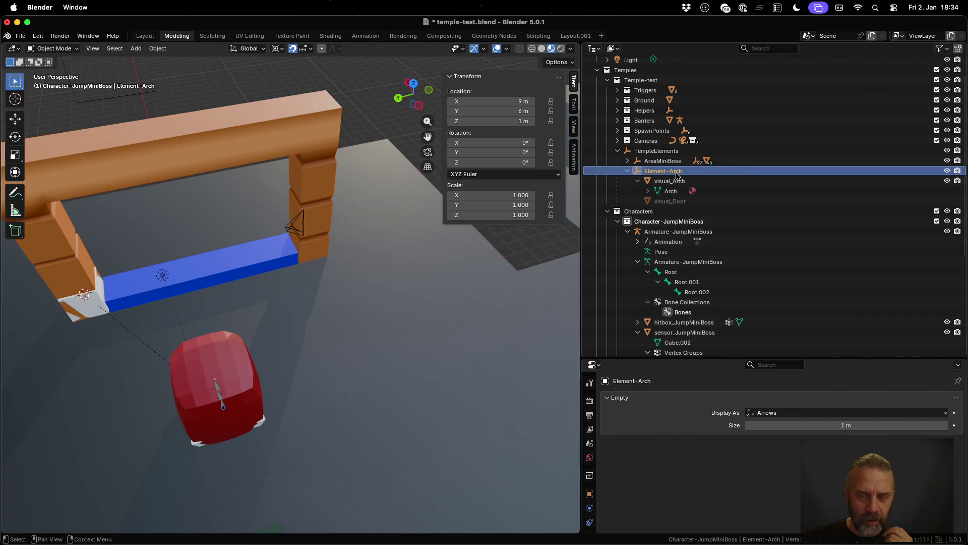
click(679, 181)
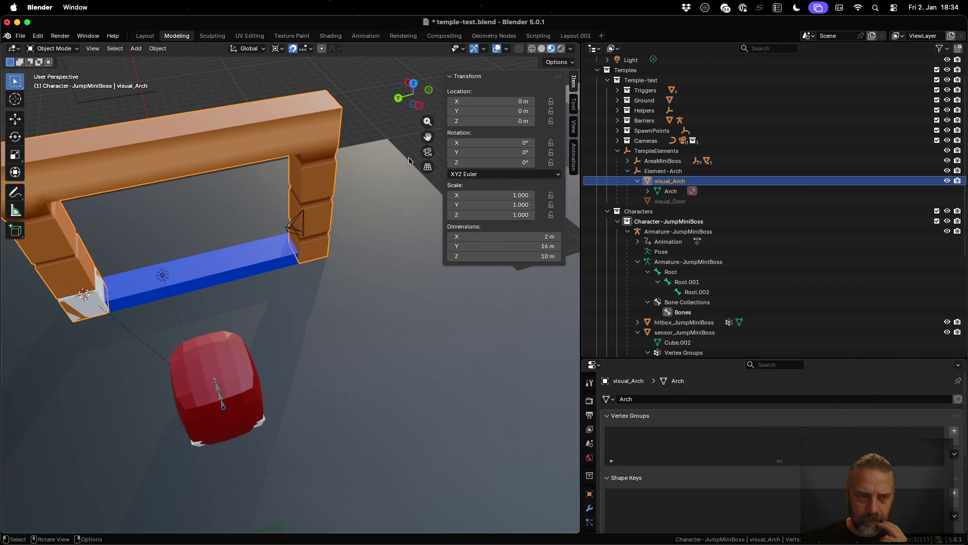
key(shift+s)
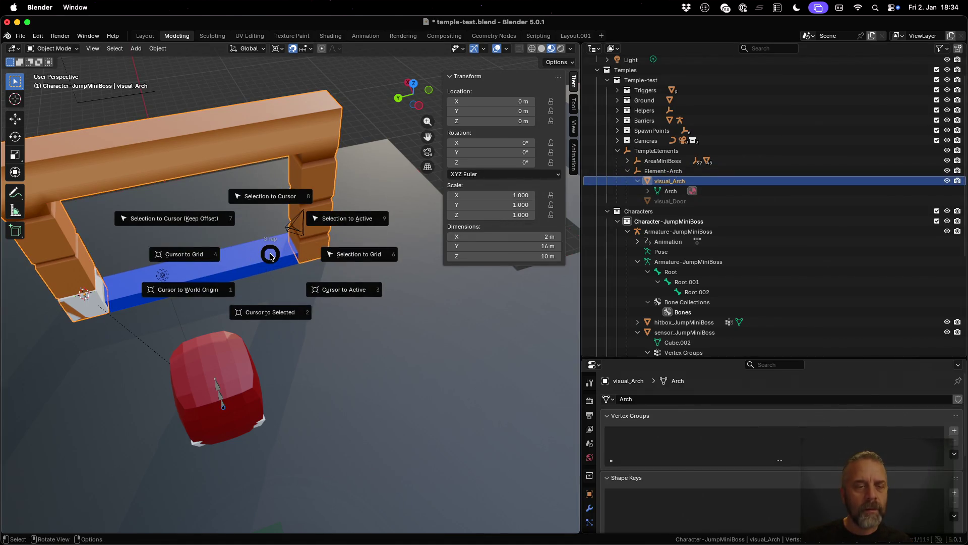
click(347, 292)
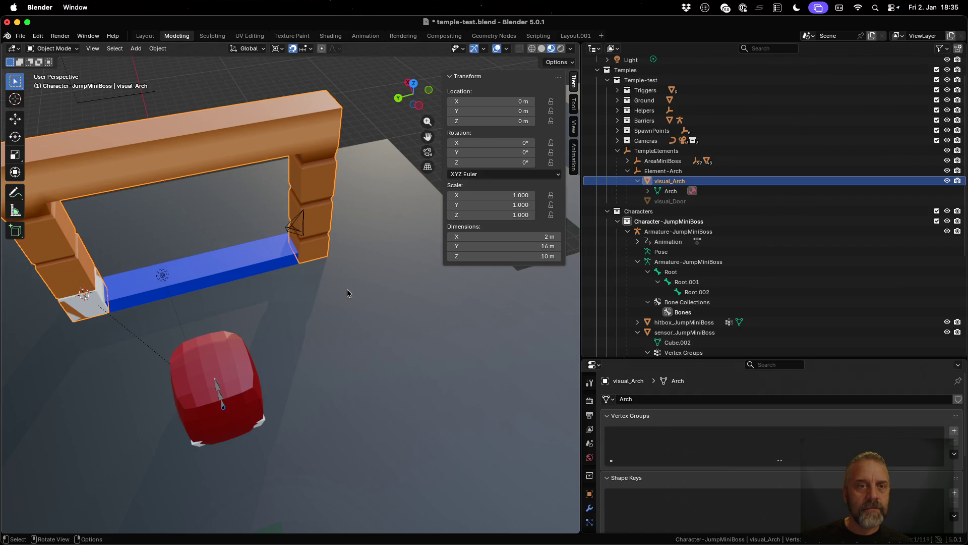
key(Tab)
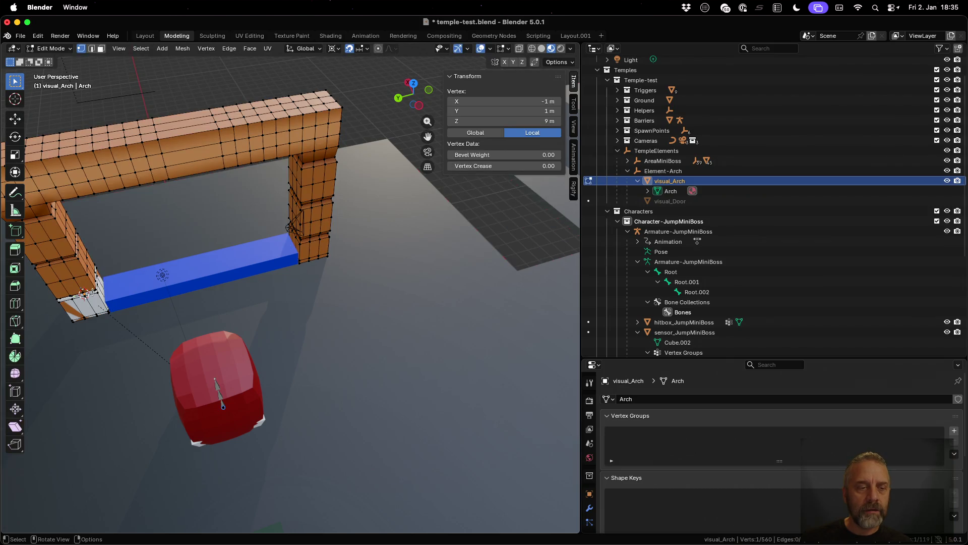
click(71, 322)
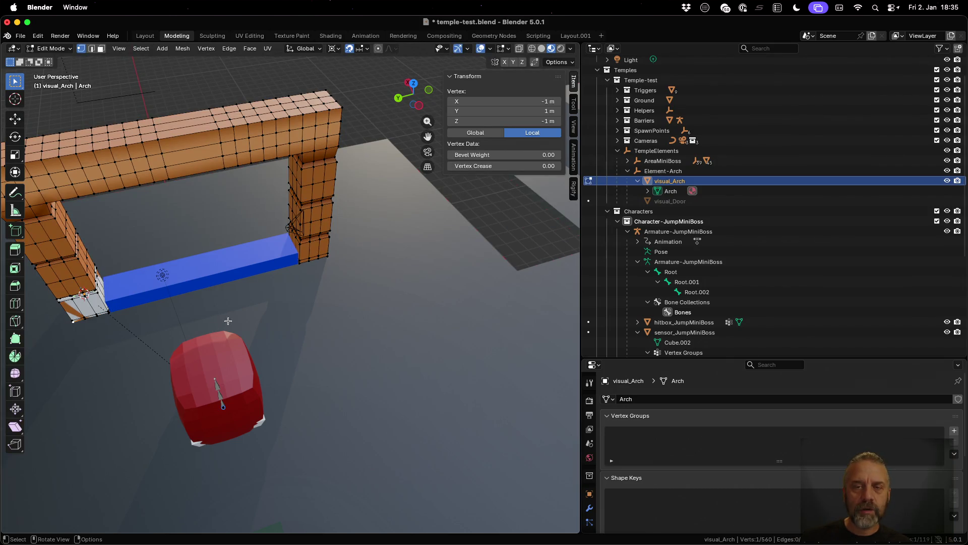
click(331, 257)
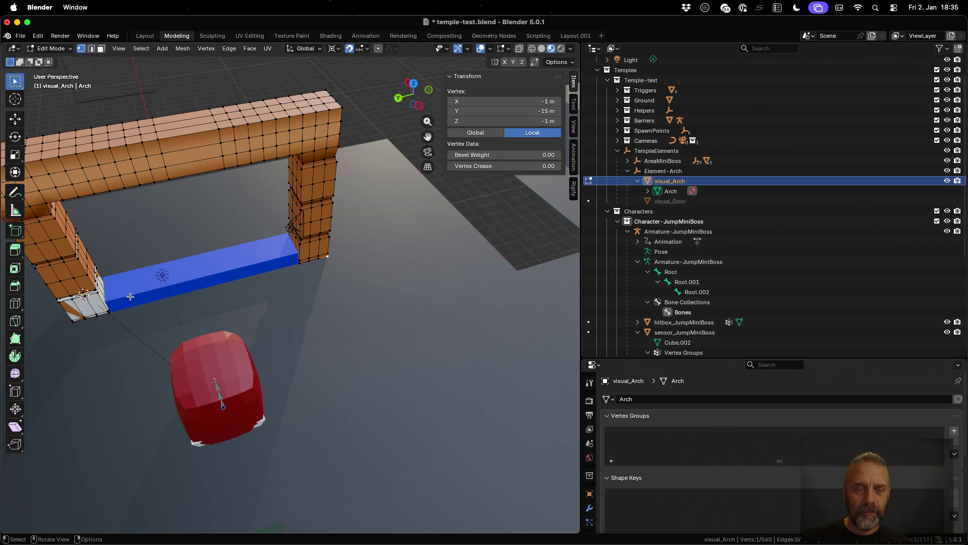
click(74, 320)
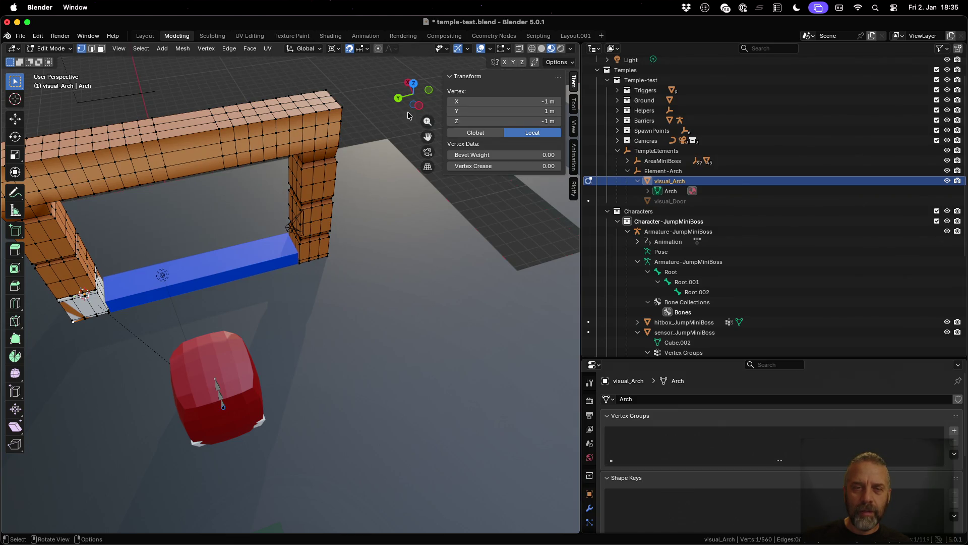
click(327, 256)
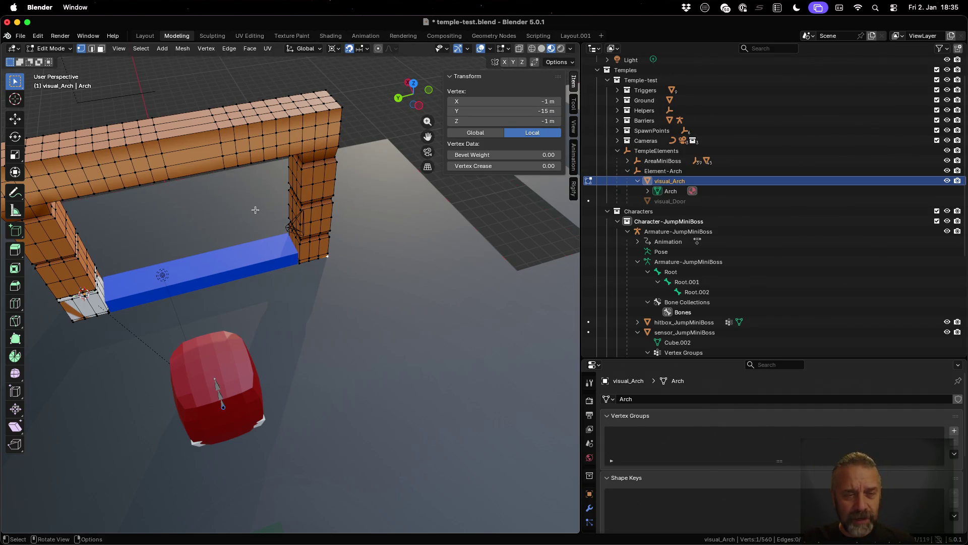
drag(256, 211, 250, 228)
key(a)
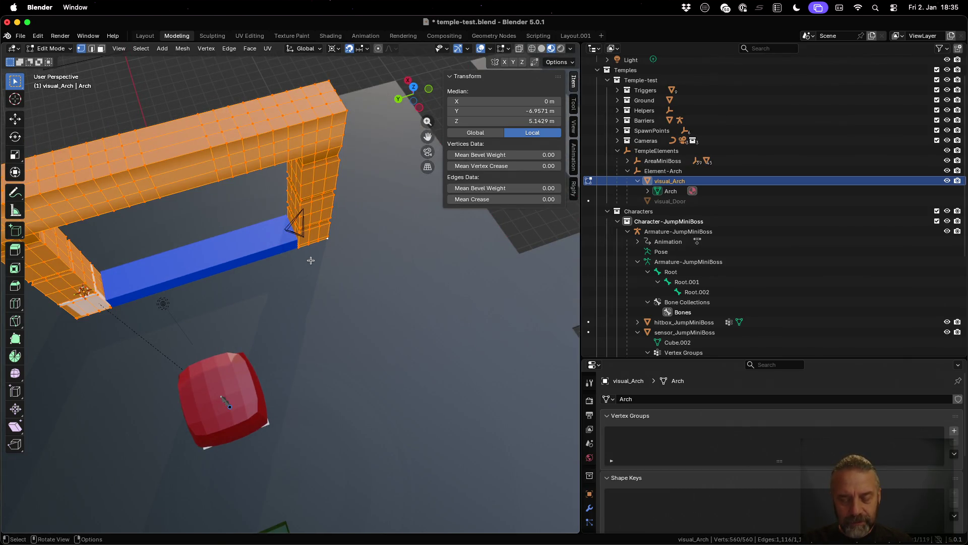
- Shift the arch mesh 7 m along global Y, then return to Object Mode
key(g)
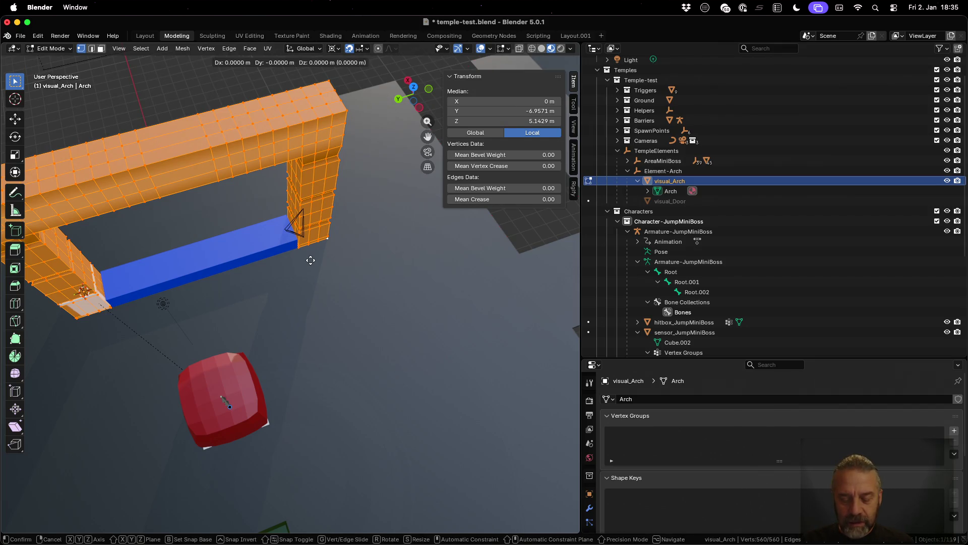
key(y)
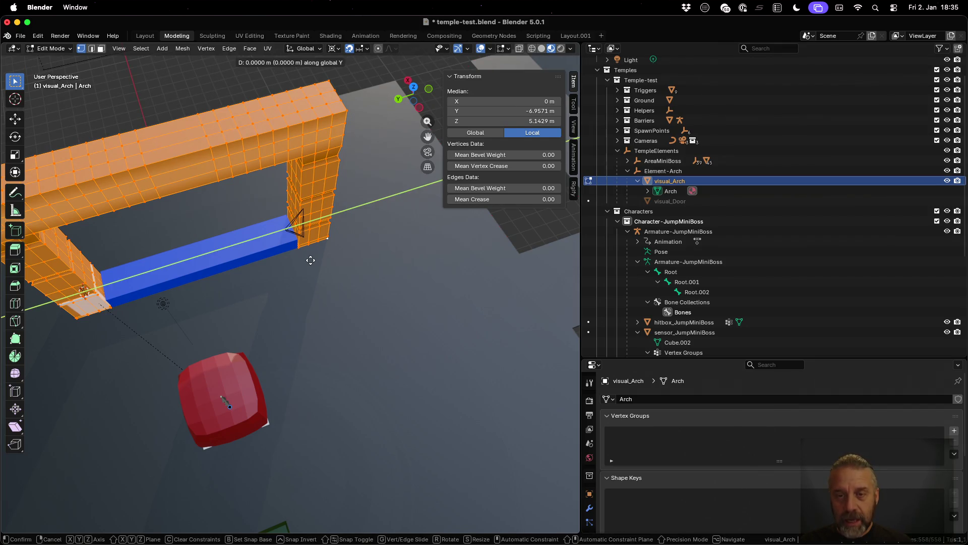
text(7)
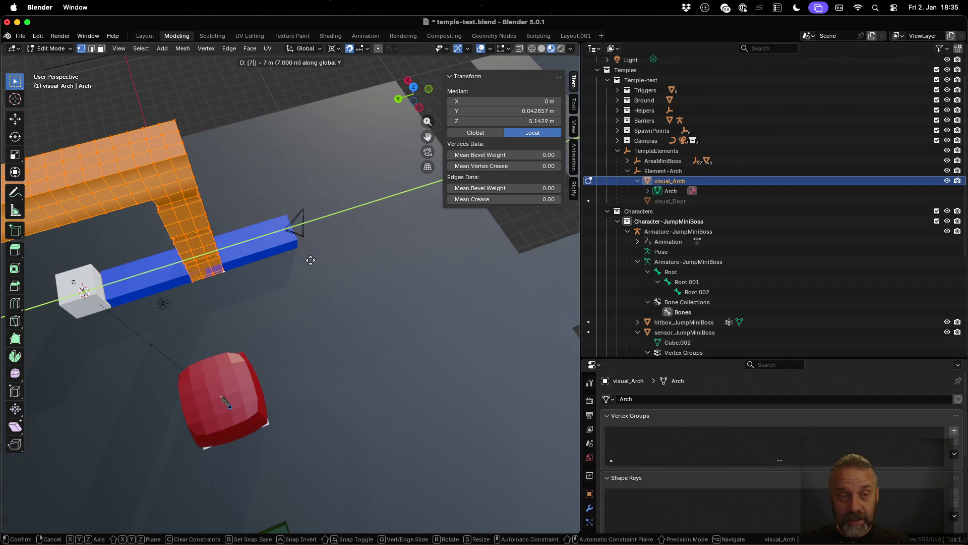
key(Return)
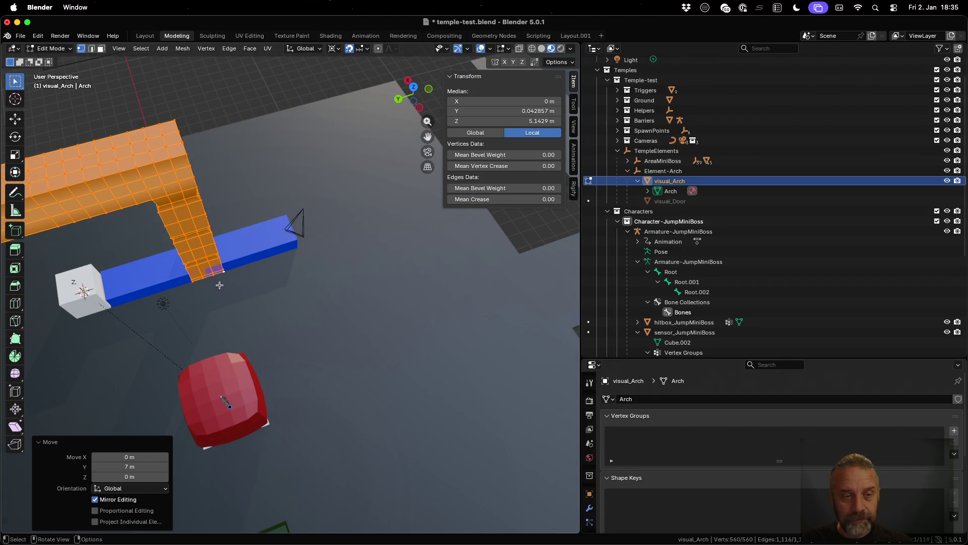
mouse_move(149, 305)
mouse_down()
mouse_move(344, 268)
mouse_move(320, 269)
mouse_up()
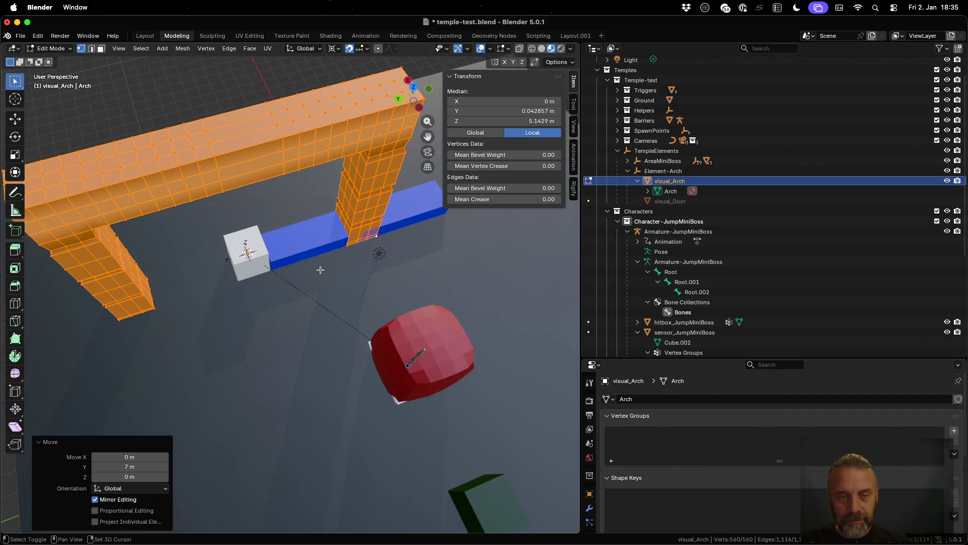
key(Tab)
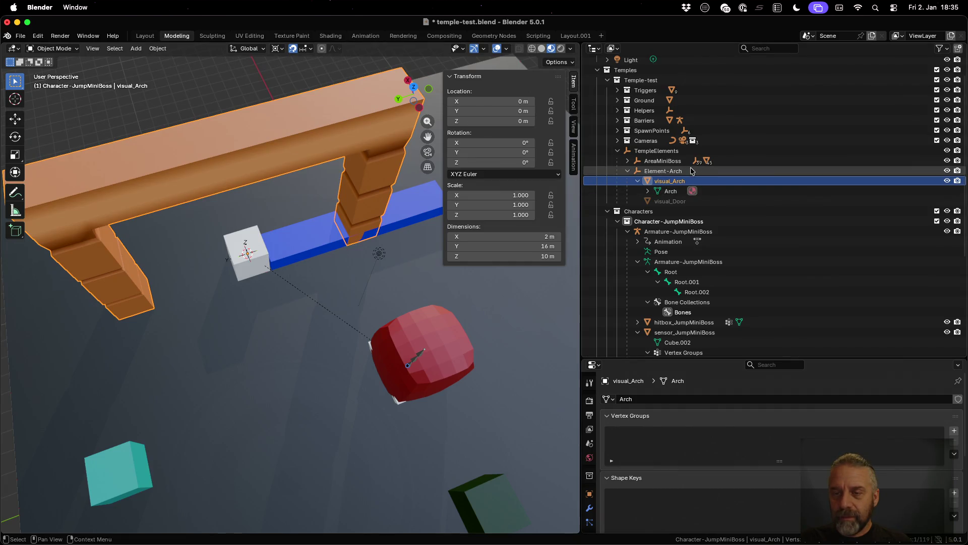
- Move the Element-Arch empty -7 m along global Y to Y -1 m
click(663, 171)
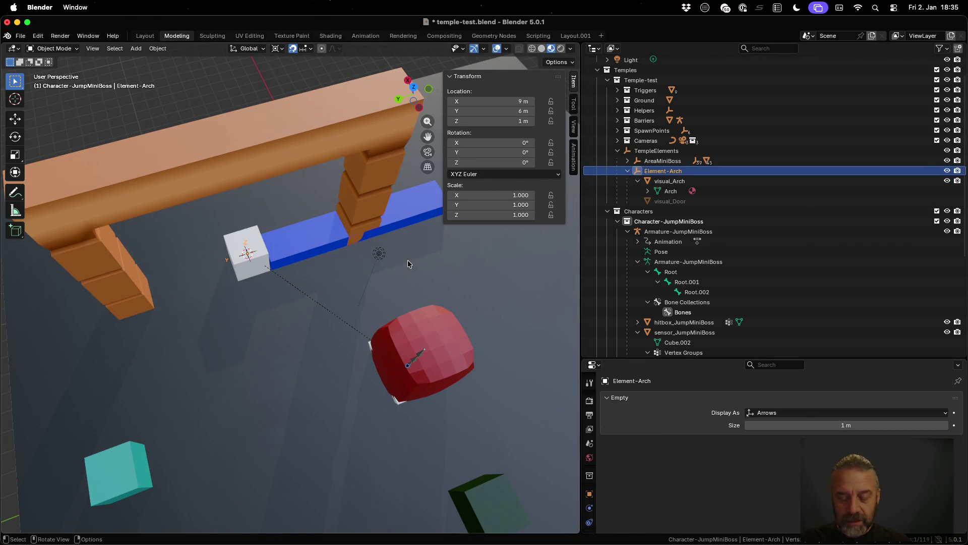
key(g)
key(y)
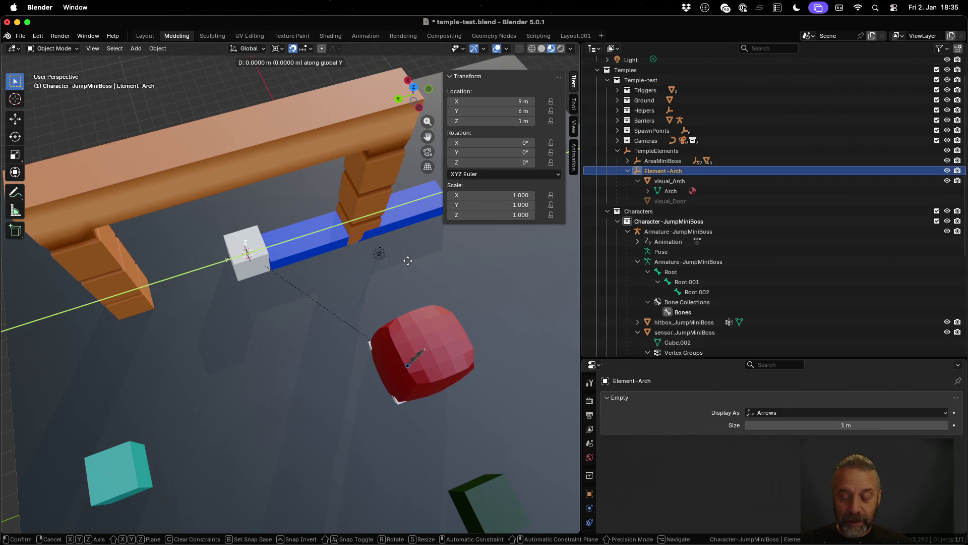
text(7)
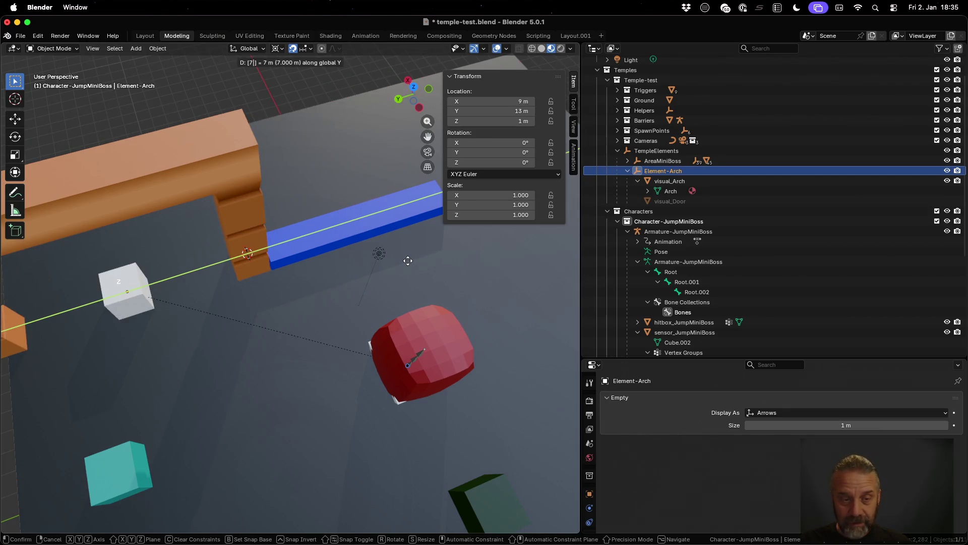
text(-)
key(Return)
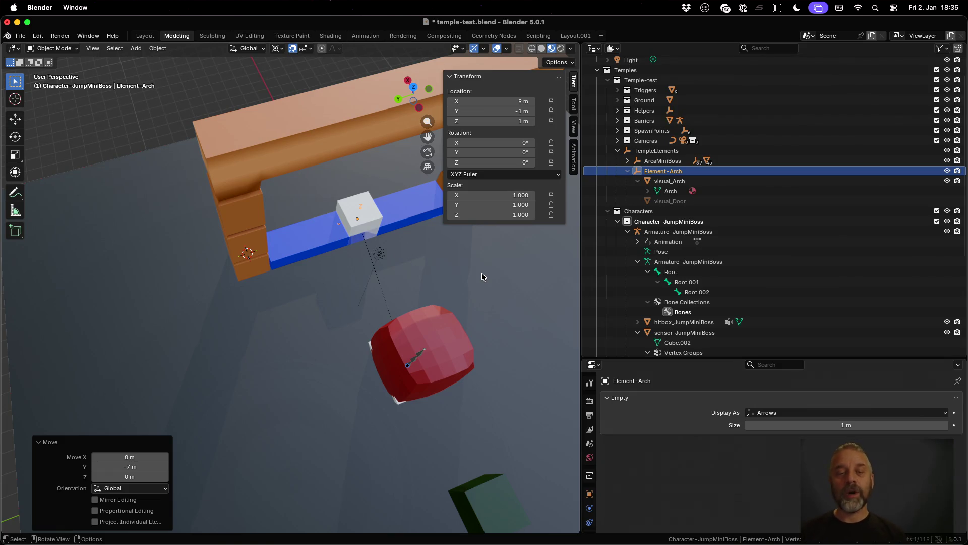
mouse_move(482, 276)
mouse_down()
mouse_move(400, 274)
mouse_move(320, 319)
mouse_move(290, 294)
mouse_move(299, 233)
mouse_move(292, 270)
mouse_up()
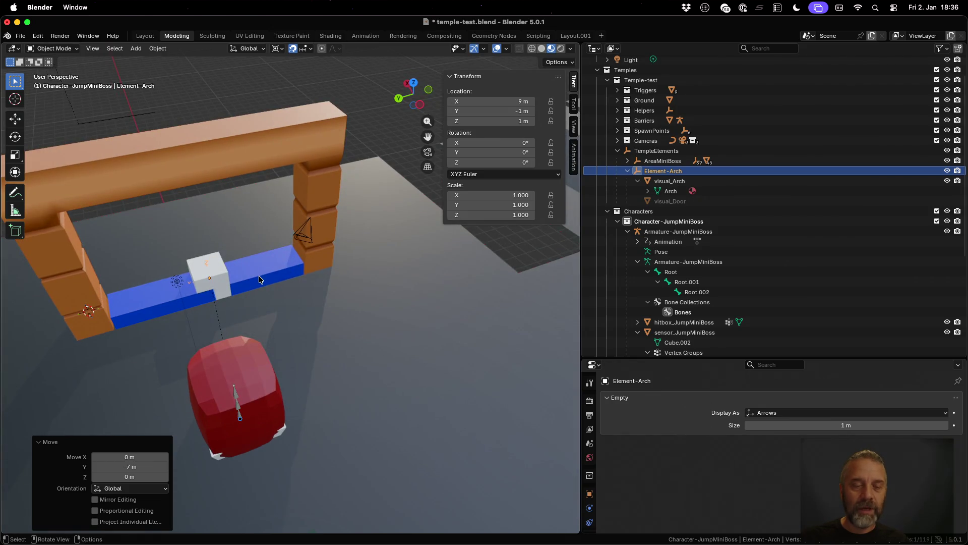
- Select visual_Door then Element-Arch in Object Mode and bring up the Set Parent menu
click(679, 181)
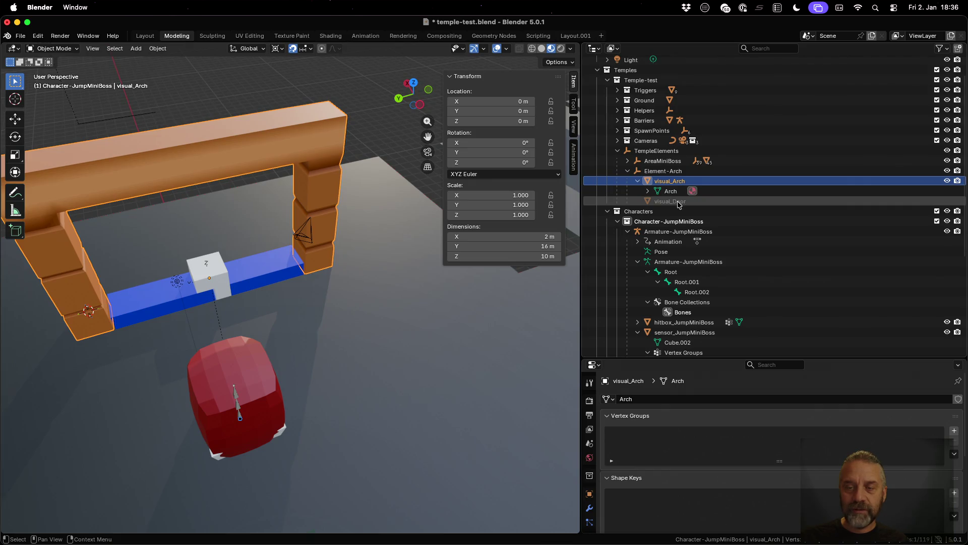
click(679, 201)
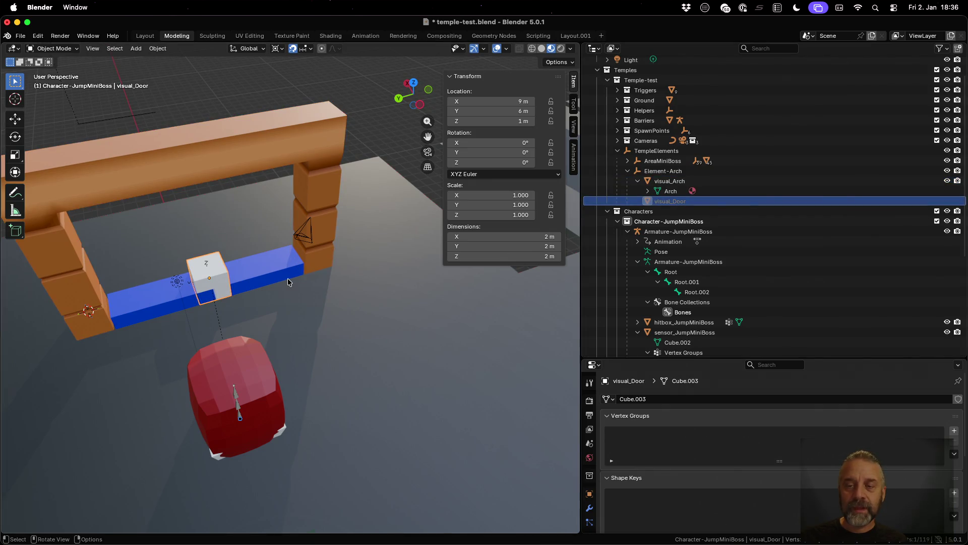
key(Tab)
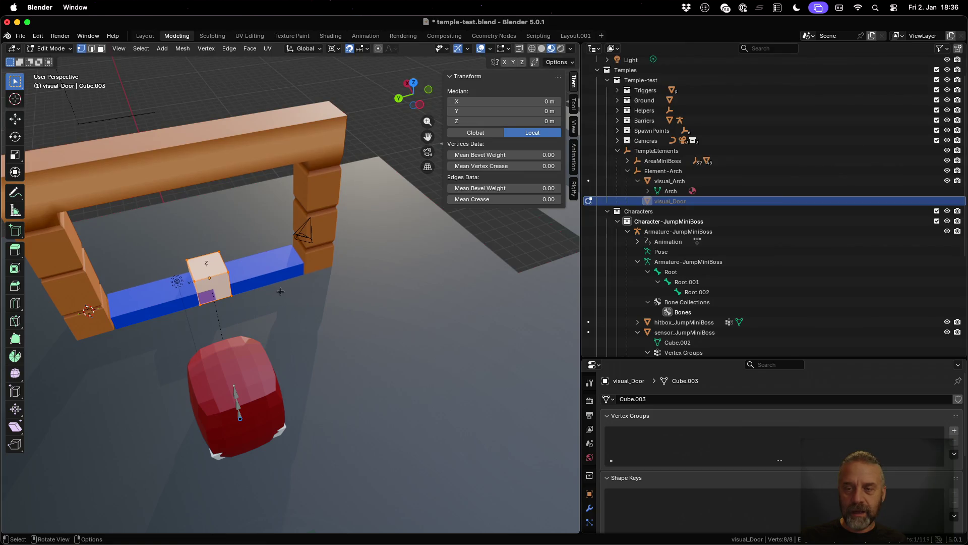
click(670, 192)
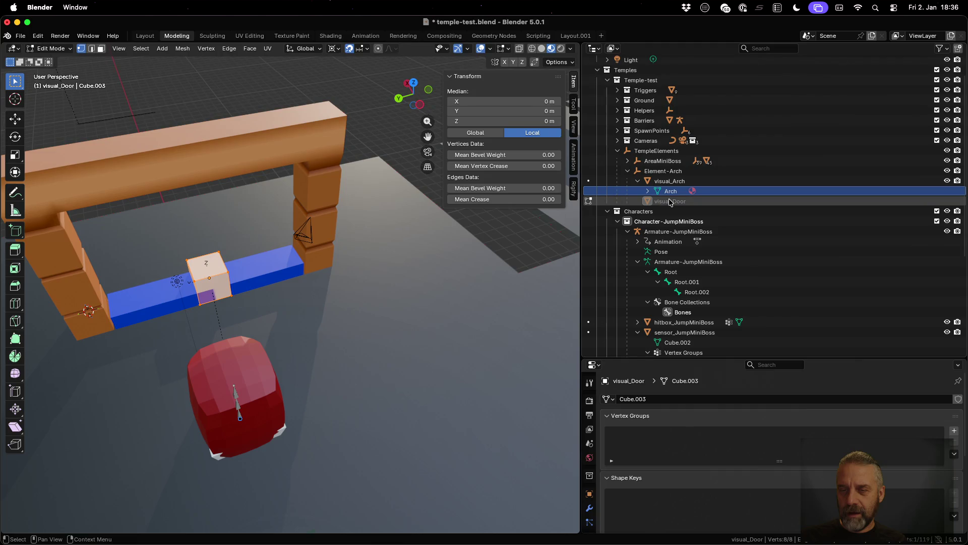
drag(670, 202, 655, 170)
click(676, 202)
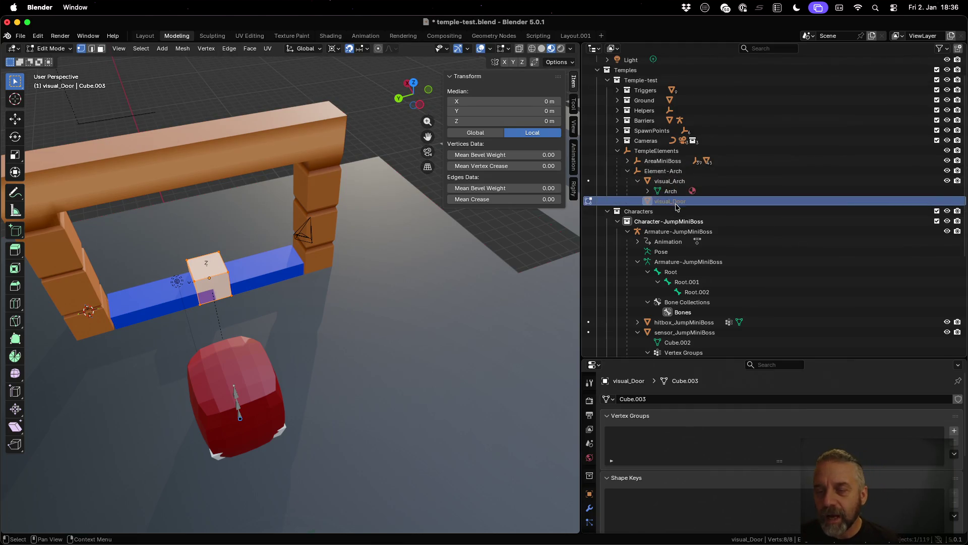
ctrl+click(656, 172)
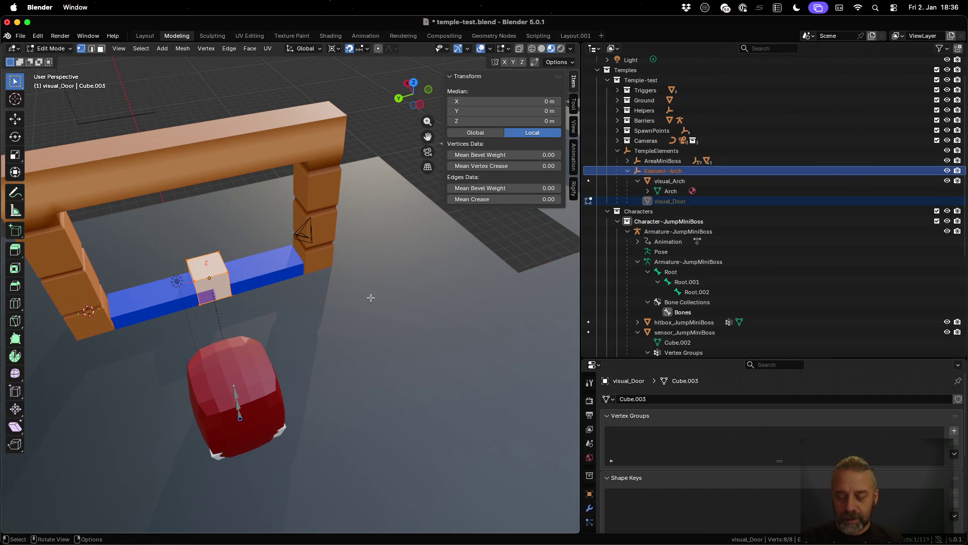
key(ctrl+p)
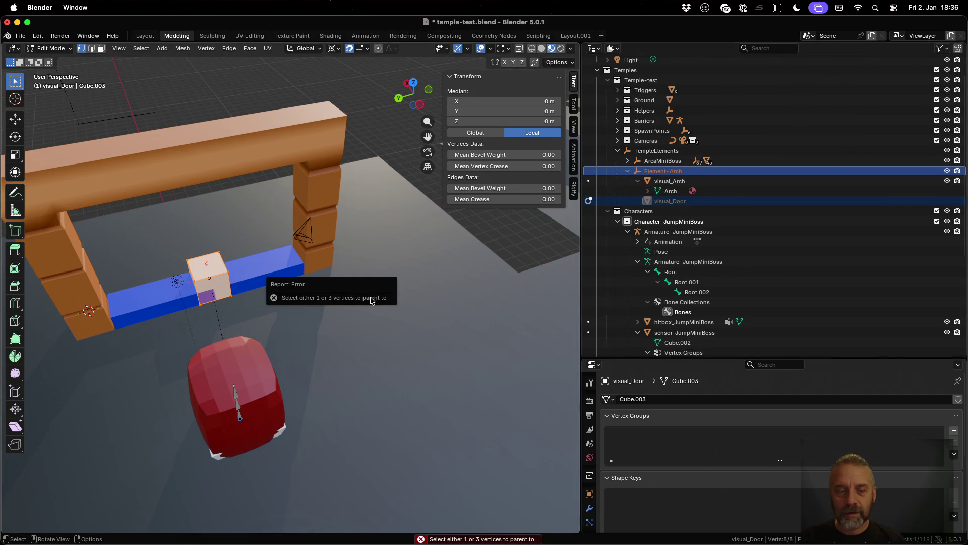
key(Tab)
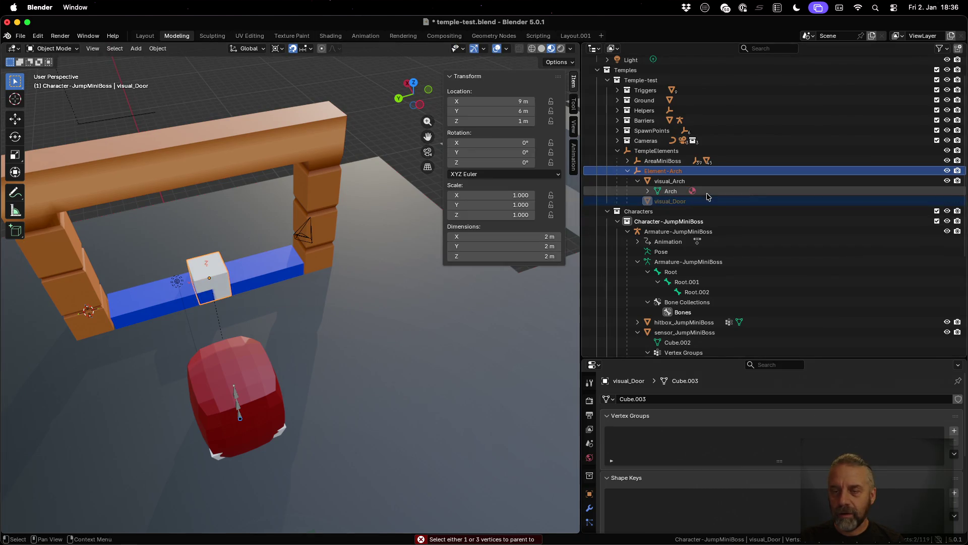
click(688, 200)
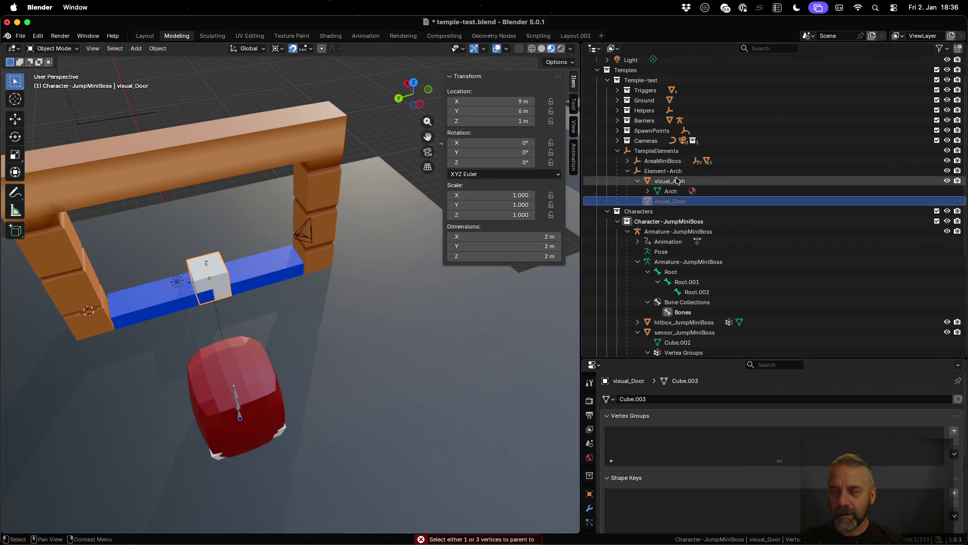
ctrl+click(664, 171)
key(ctrl+p)
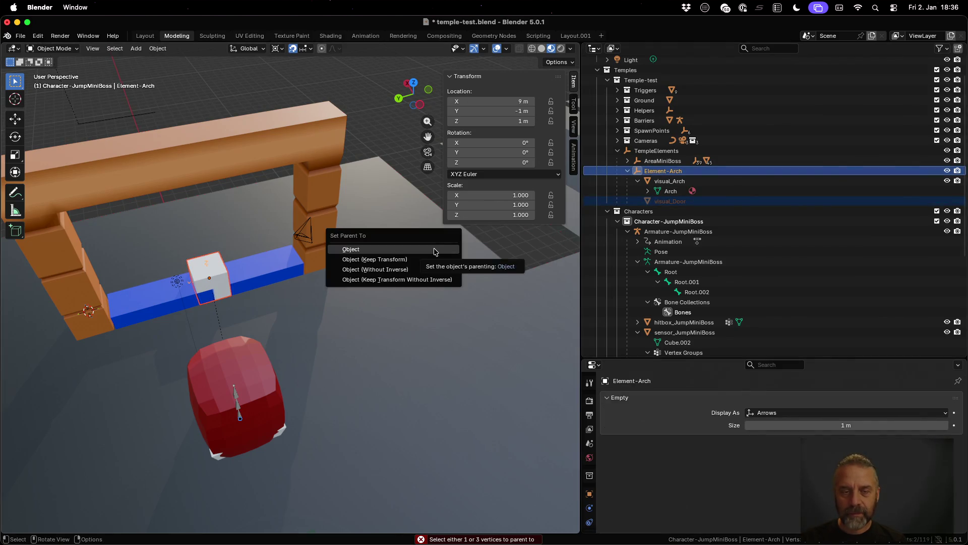
- Parent visual_Door to Element-Arch as Object, then delete the visual_Door cube
click(434, 250)
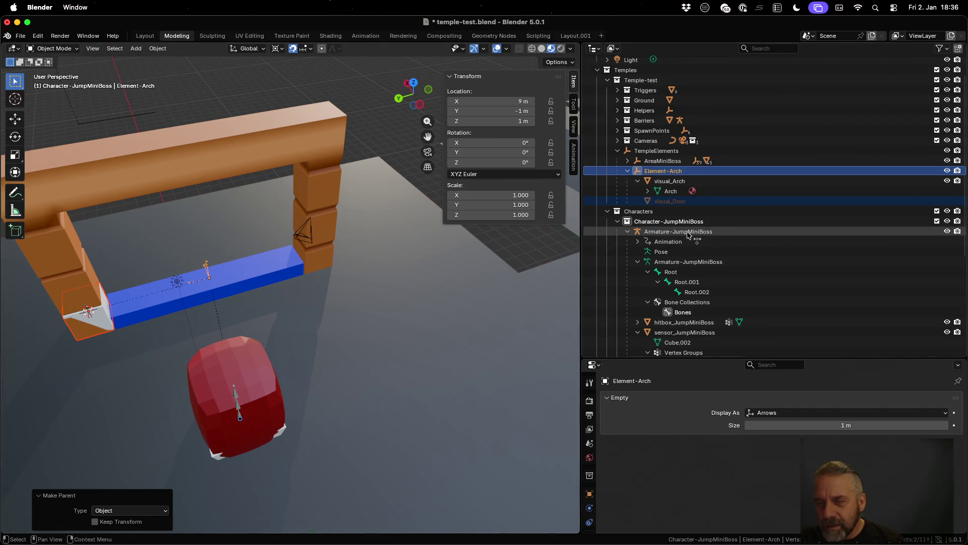
click(638, 182)
click(638, 182)
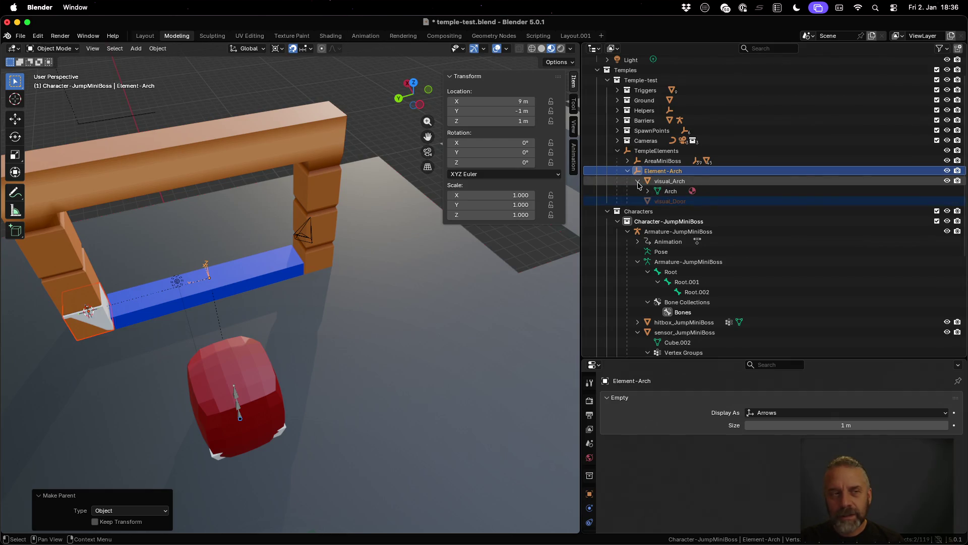
click(671, 202)
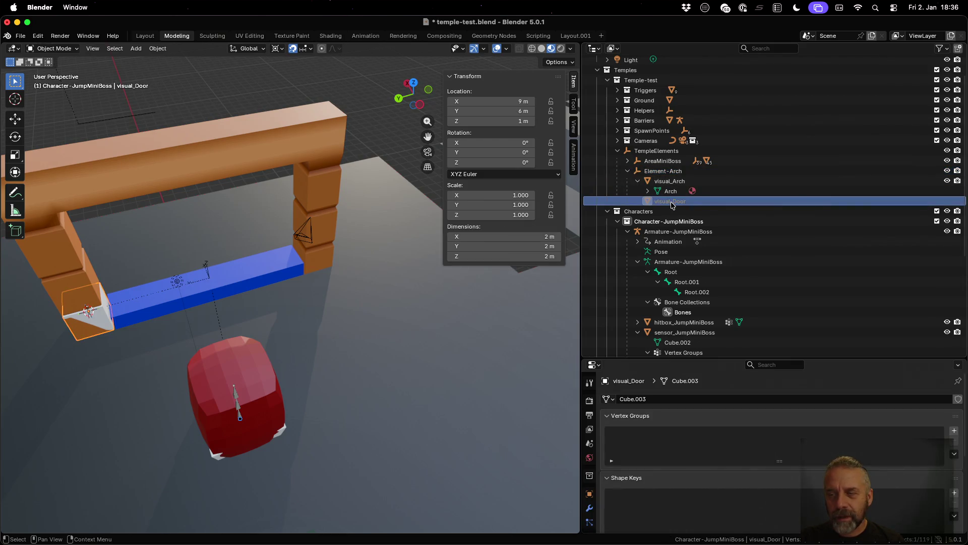
right_click(671, 204)
click(656, 216)
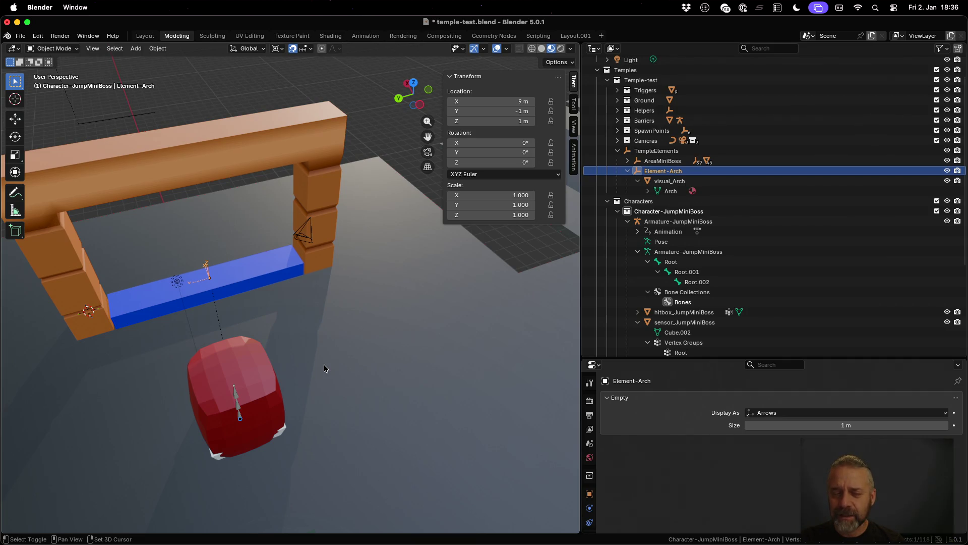
- Add a new cube mesh and name it visual_Door
key(shift+a)
mouse_move(327, 336)
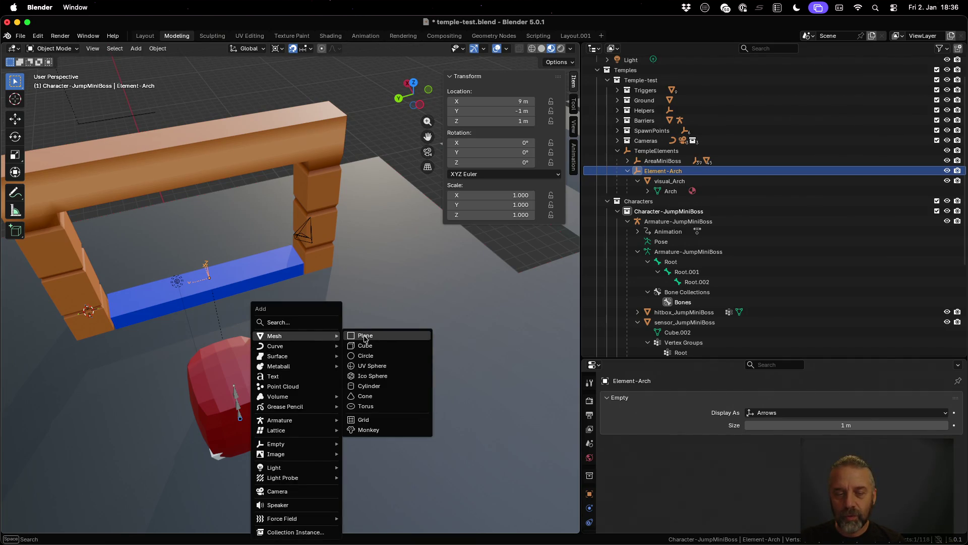
click(392, 347)
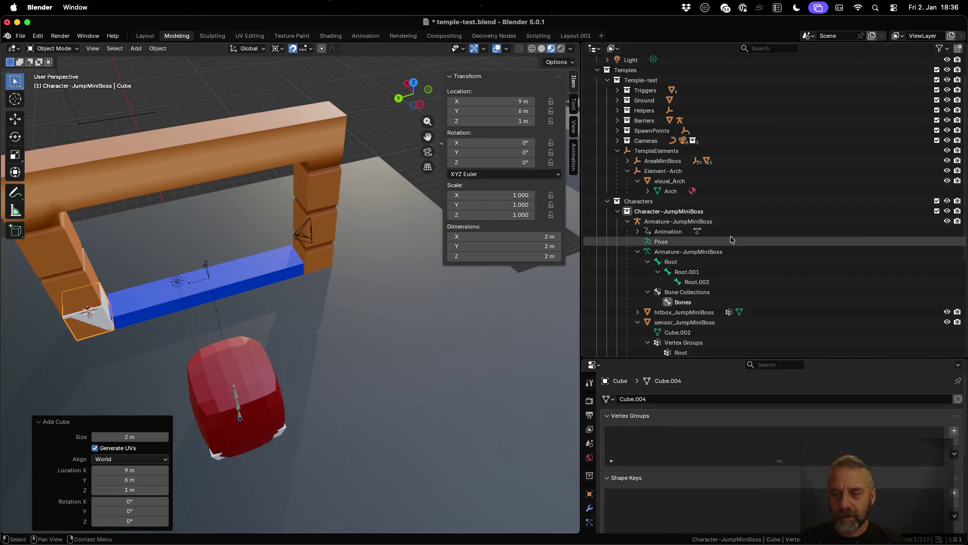
scroll(728, 235, down, 7)
double_click(662, 322)
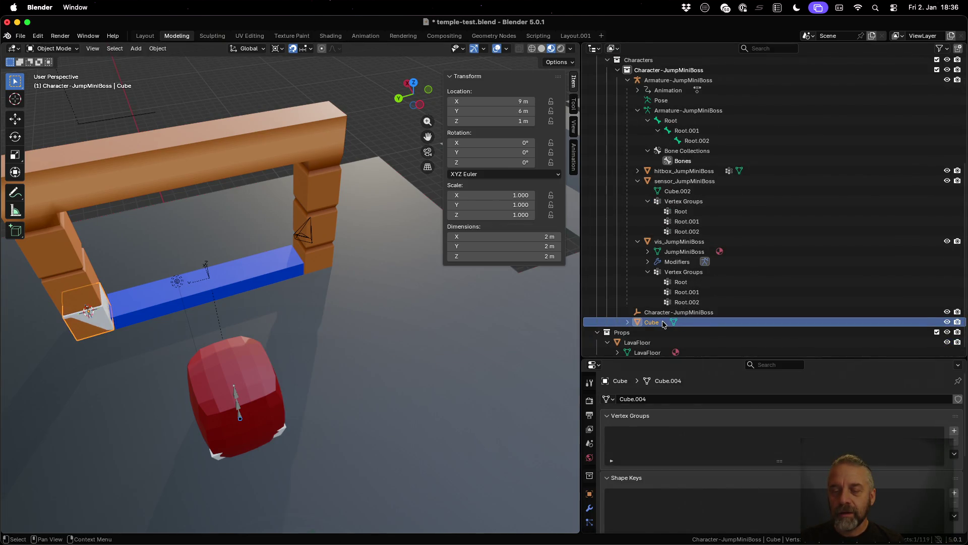
text(visual)
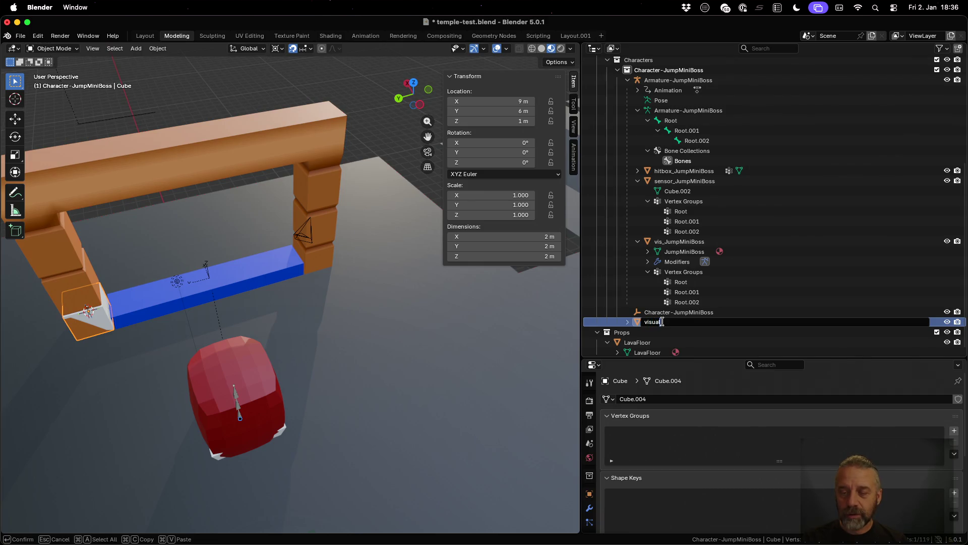
text(_Doort)
key(Return)
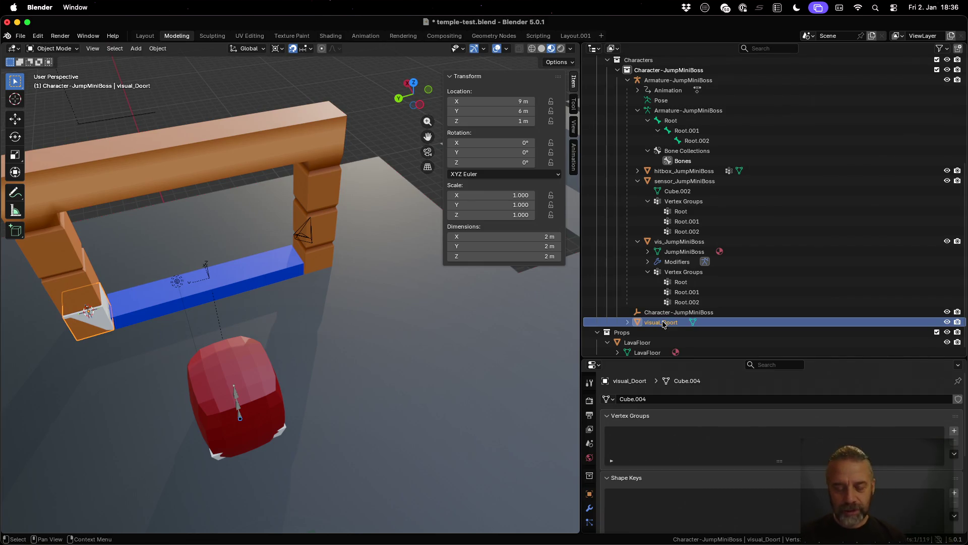
double_click(662, 322)
key(End)
key(BackSpace)
key(Return)
- Parent visual_Door to Element-Arch with Object parenting
scroll(663, 324, up, 3)
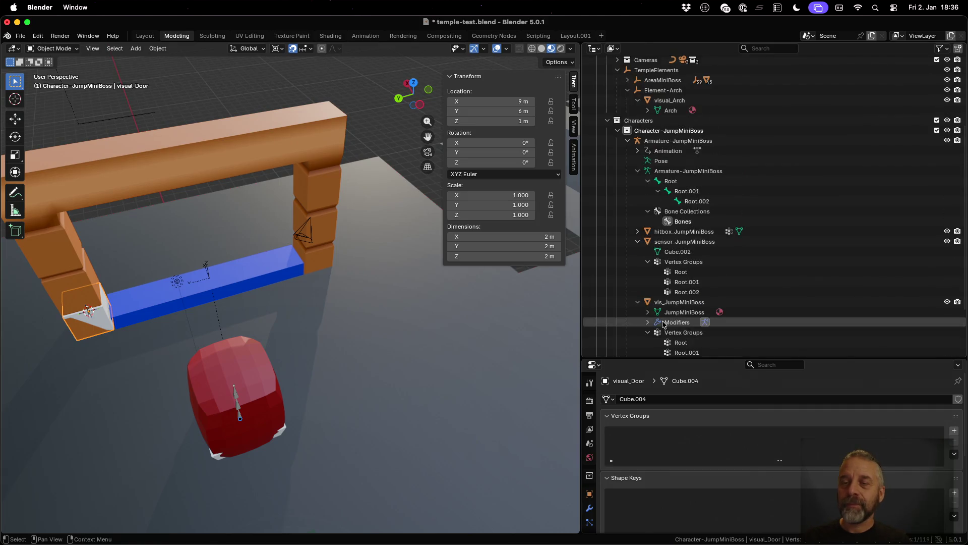
scroll(664, 325, up, 5)
click(662, 191)
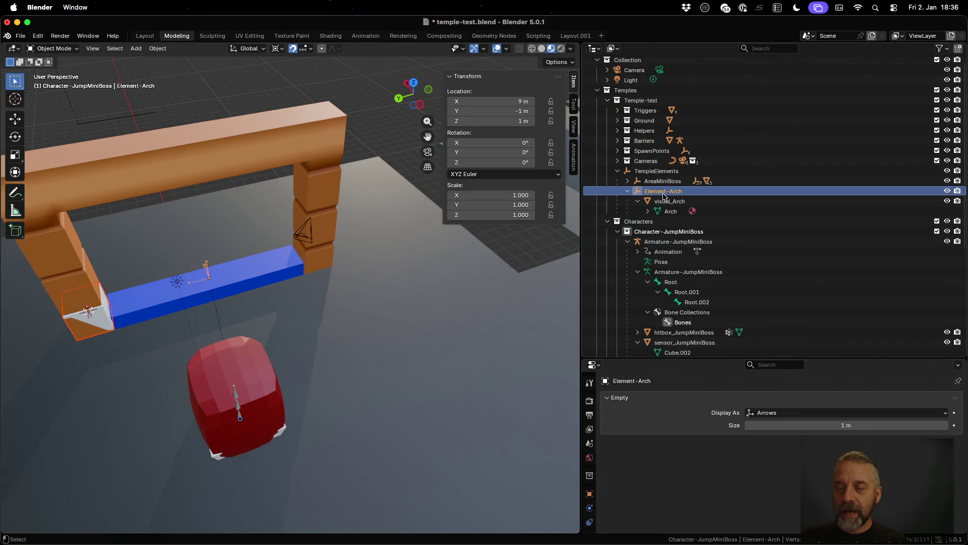
key(ctrl+p)
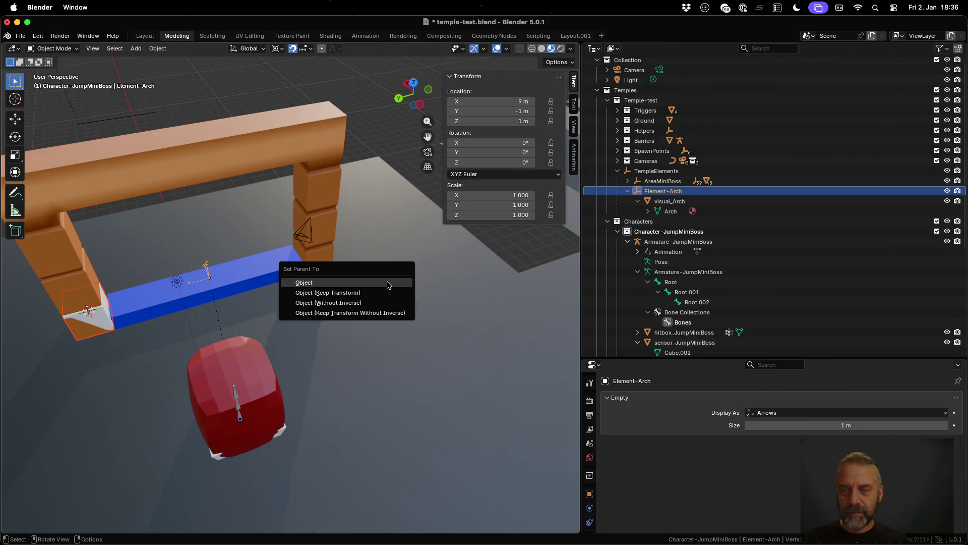
click(389, 285)
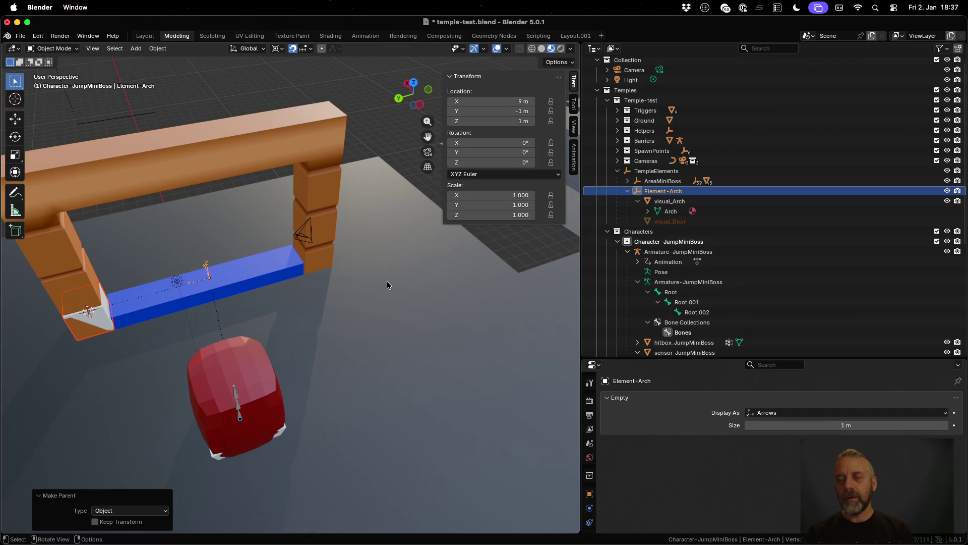
- Expand visual_Door in the Outliner to reveal its Cube.004 mesh data
scroll(752, 246, down, 4)
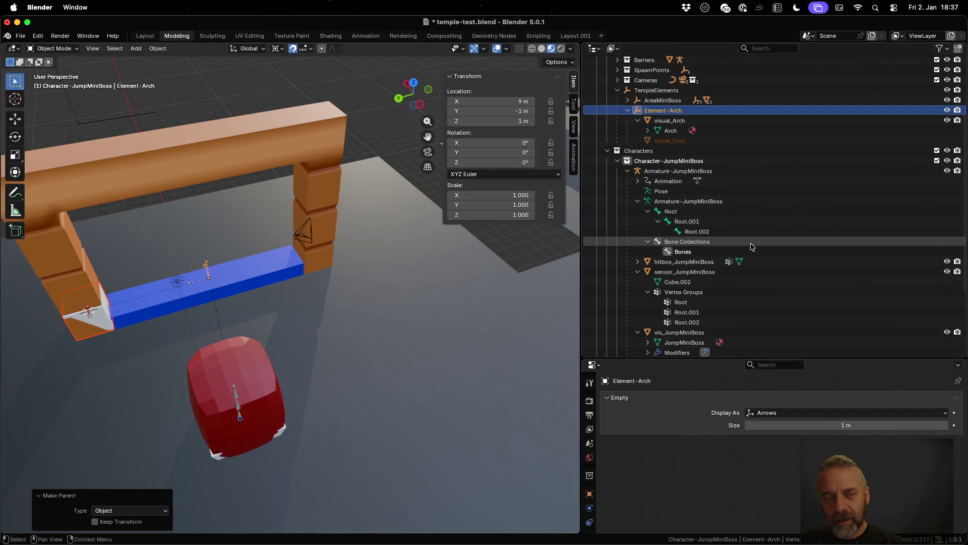
scroll(751, 246, down, 4)
scroll(751, 246, up, 2)
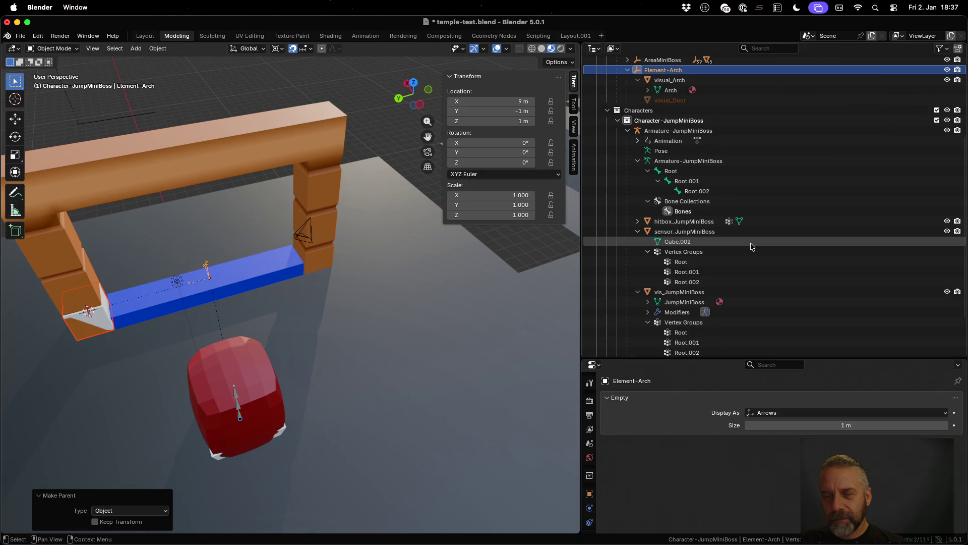
scroll(751, 246, down, 3)
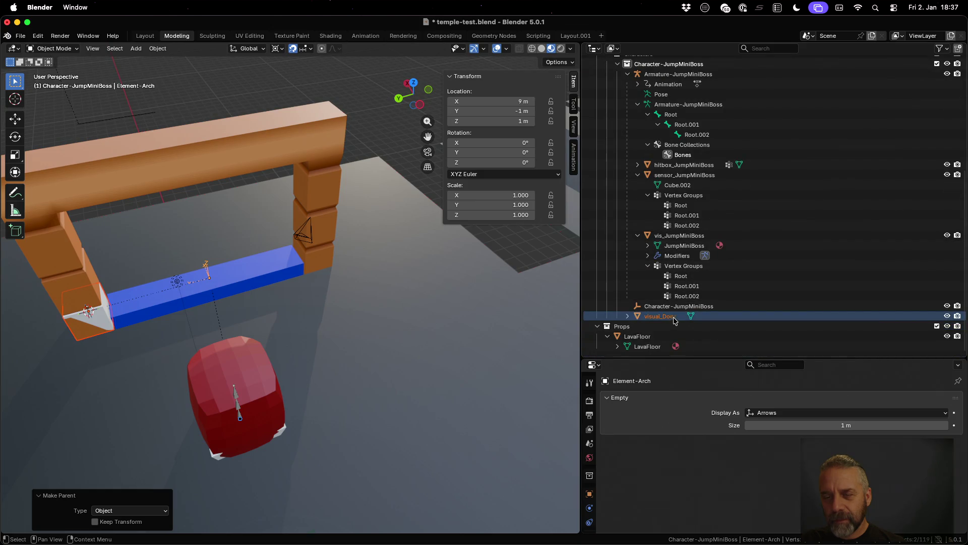
mouse_move(666, 317)
mouse_down()
mouse_move(689, 218)
mouse_move(645, 174)
mouse_move(620, 114)
mouse_move(648, 176)
mouse_move(643, 108)
mouse_up()
scroll(689, 217, up, 9)
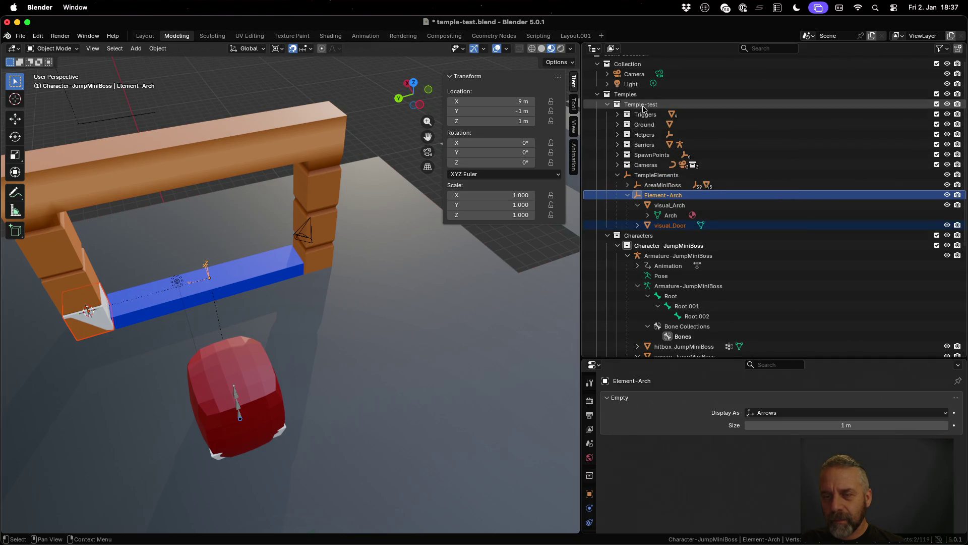
click(638, 226)
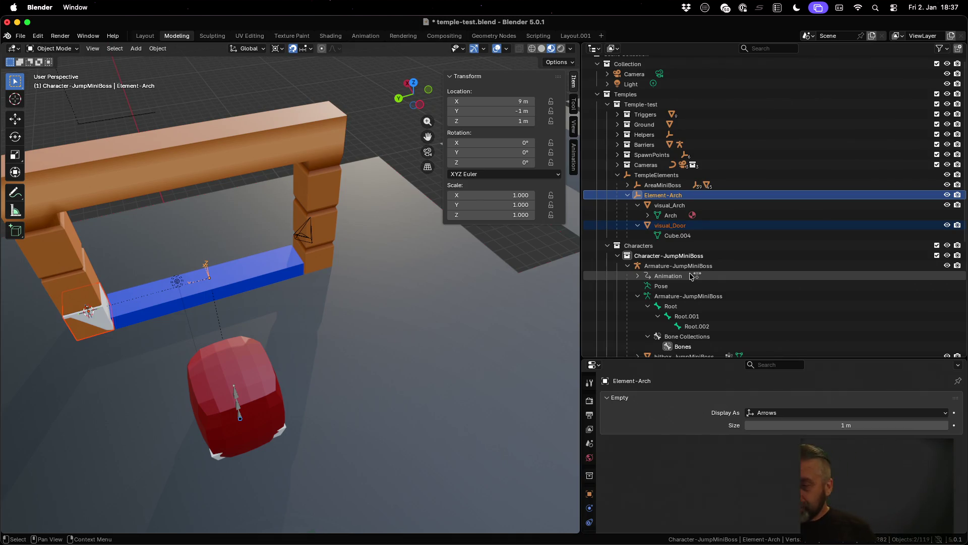
double_click(681, 226)
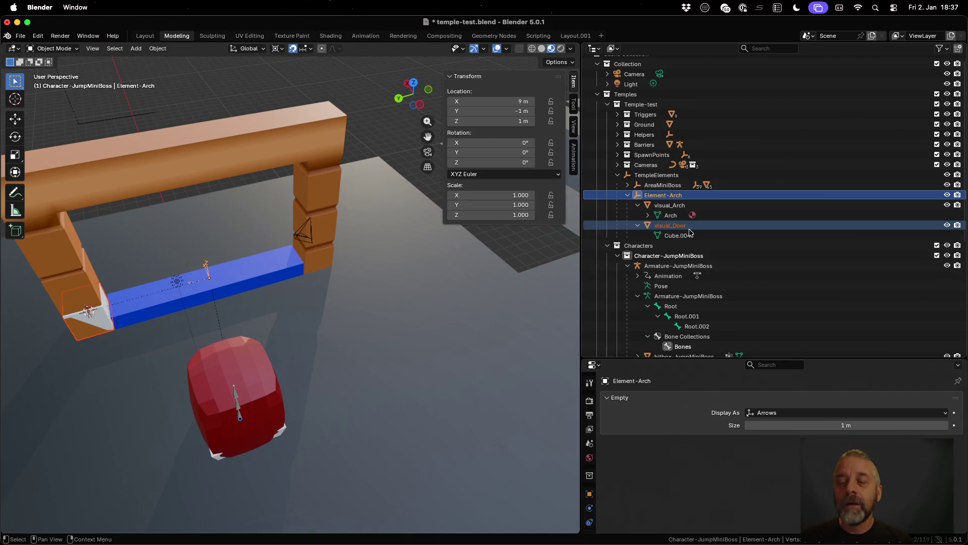
- Rename the Cube.004 mesh data under visual_Door to visual_Door
scroll(689, 229, down, 2)
double_click(683, 208)
scroll(683, 208, down, 1)
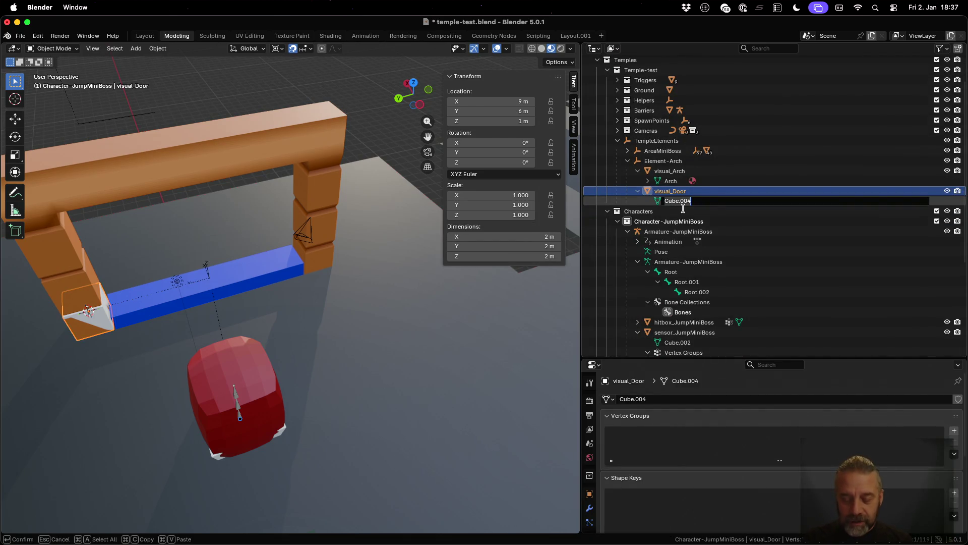
text(visual_Door)
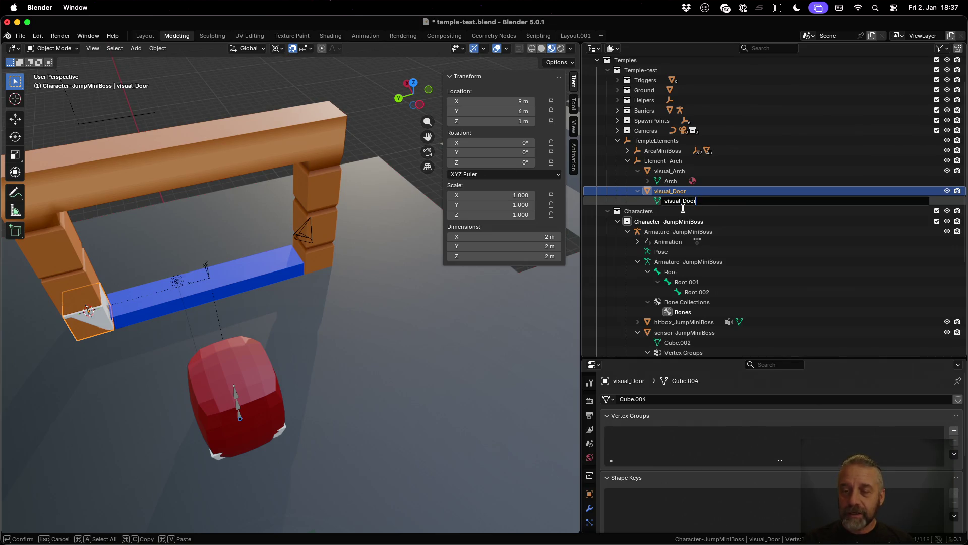
key(Return)
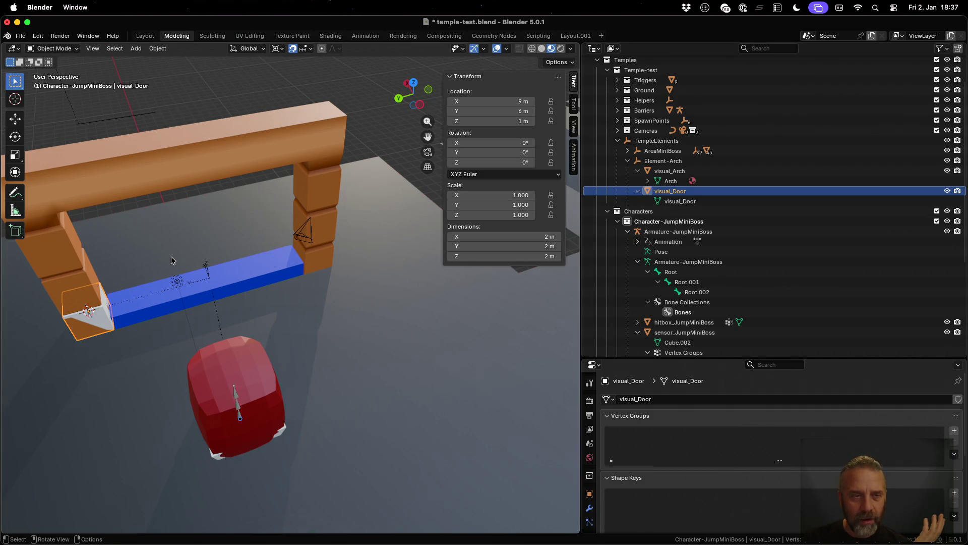
- Check Element-Arch's location, then reselect the visual_Door object
scroll(171, 256, up, 2)
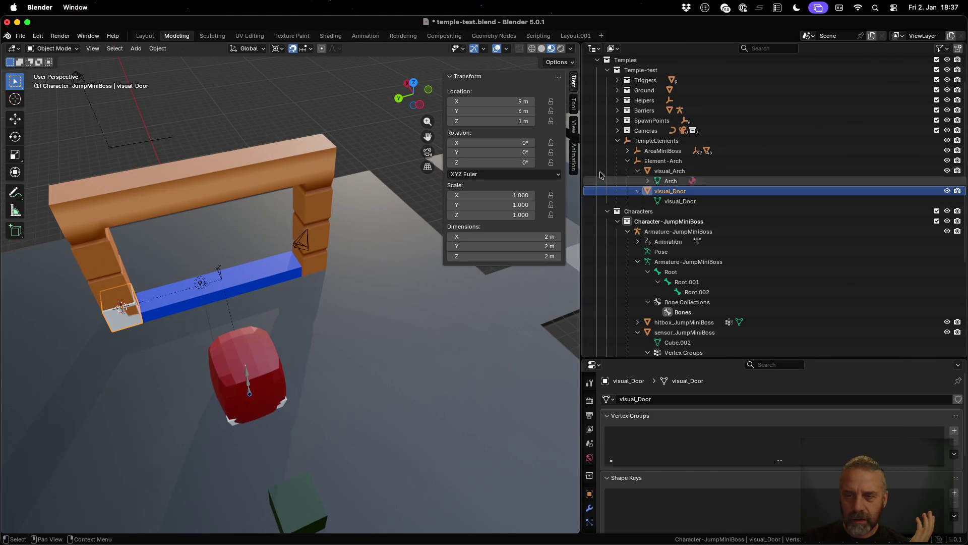
click(650, 162)
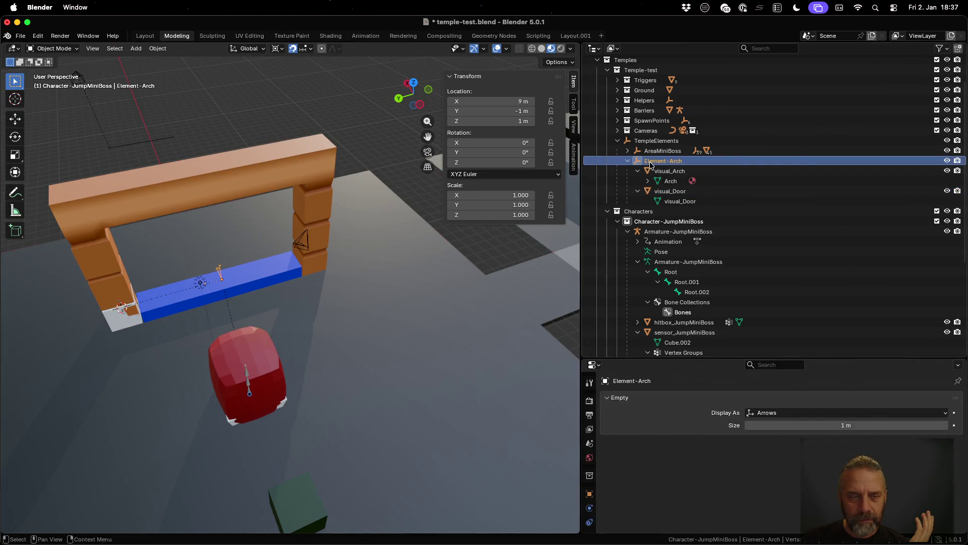
click(673, 193)
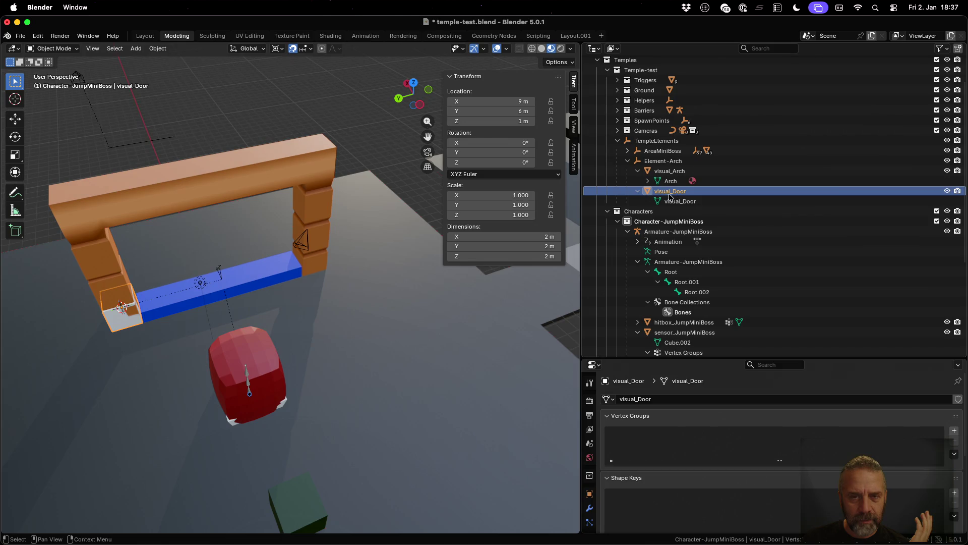
- Set visual_Door's location to X 0, Y 0, Z 0 m
click(526, 102)
text(0)
key(Tab)
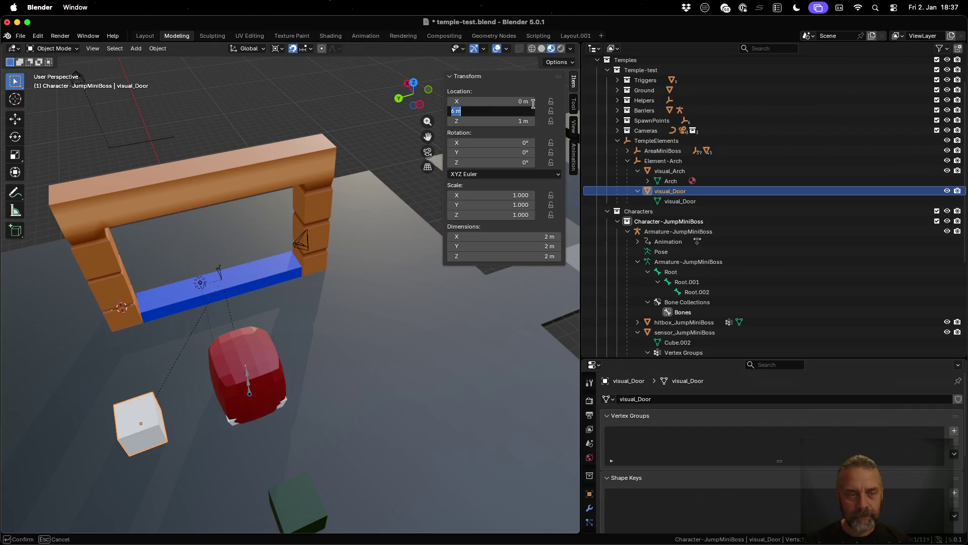
text(0)
key(Tab)
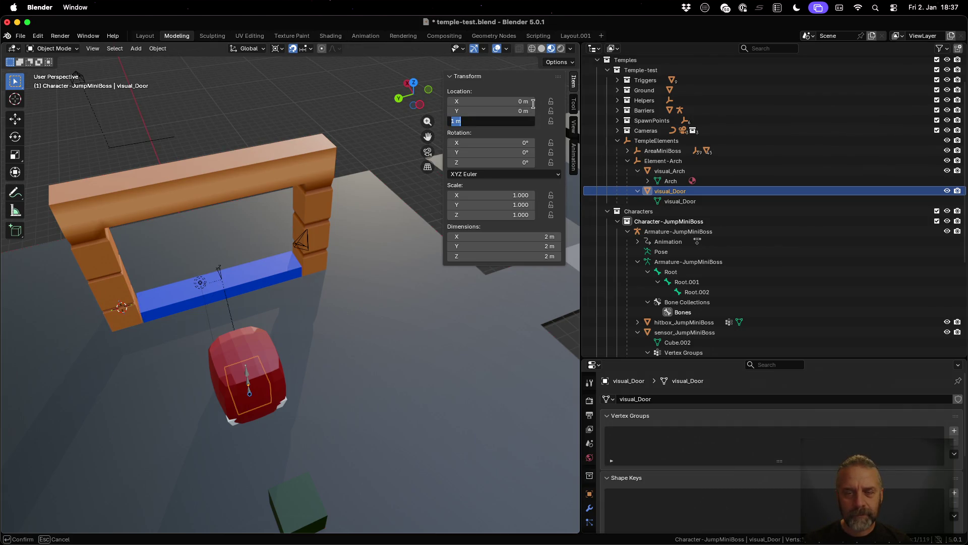
text(0)
key(Return)
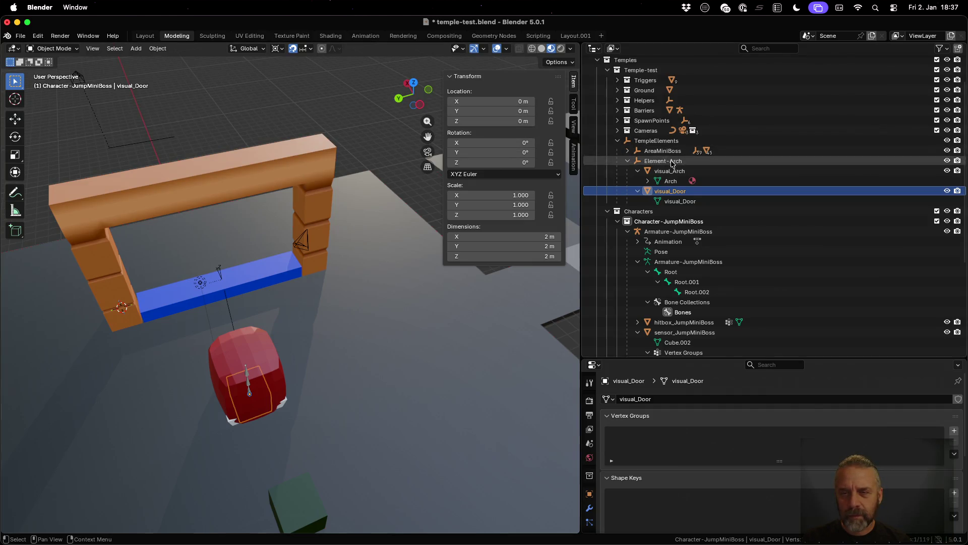
- Compare TempleElements, Element-Arch, AreaMiniBoss and visual_Arch locations, then edit the door mesh
click(663, 141)
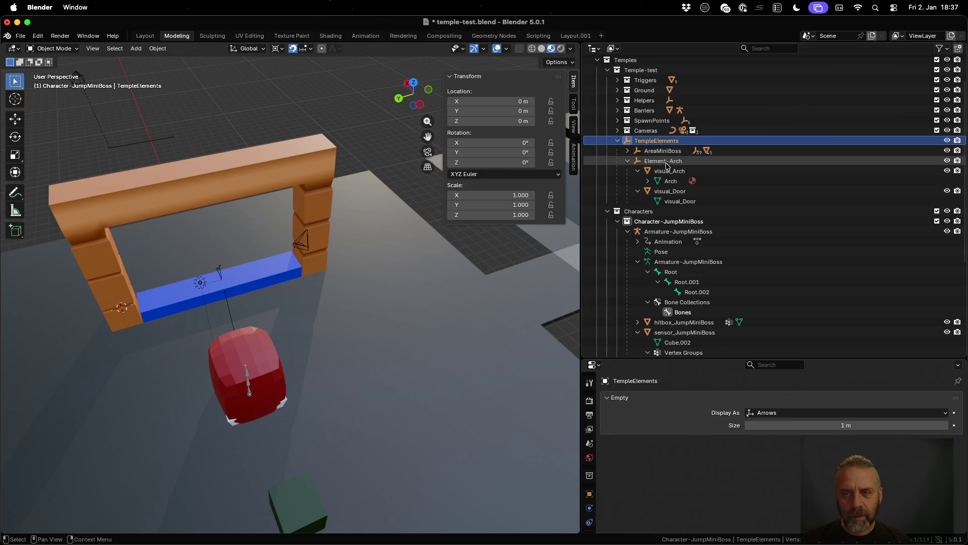
click(666, 162)
click(672, 192)
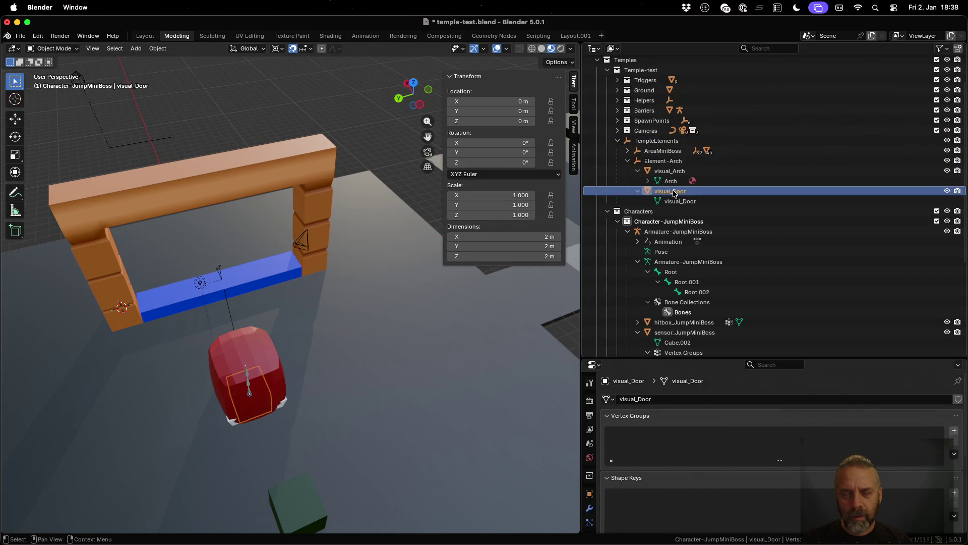
click(673, 150)
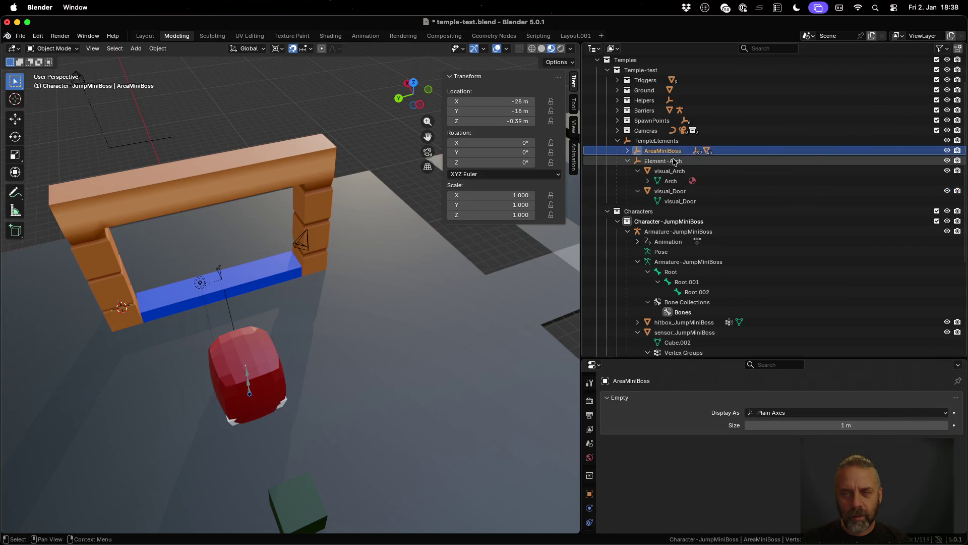
click(673, 172)
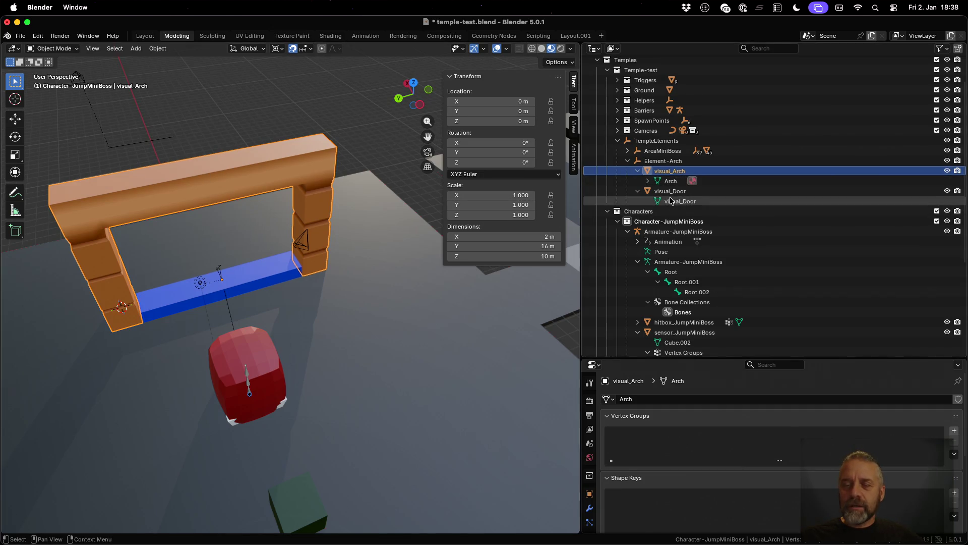
click(671, 193)
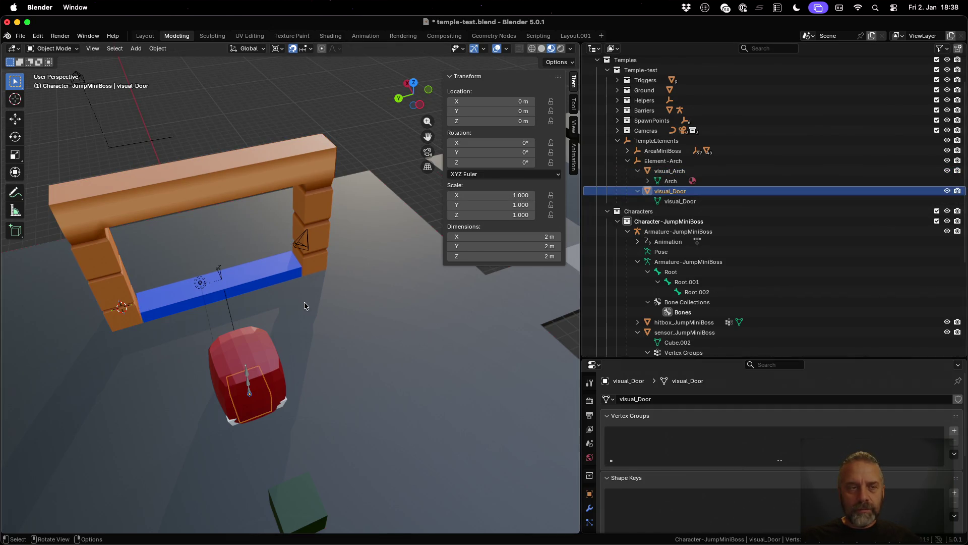
key(Tab)
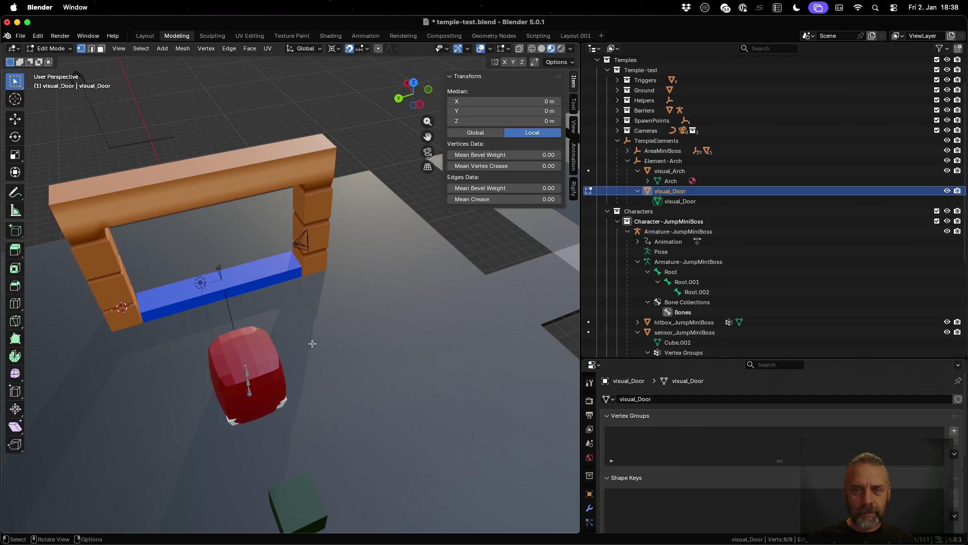
- Move the door mesh along X to about 9 m and return to Object Mode
key(x)
key(Escape)
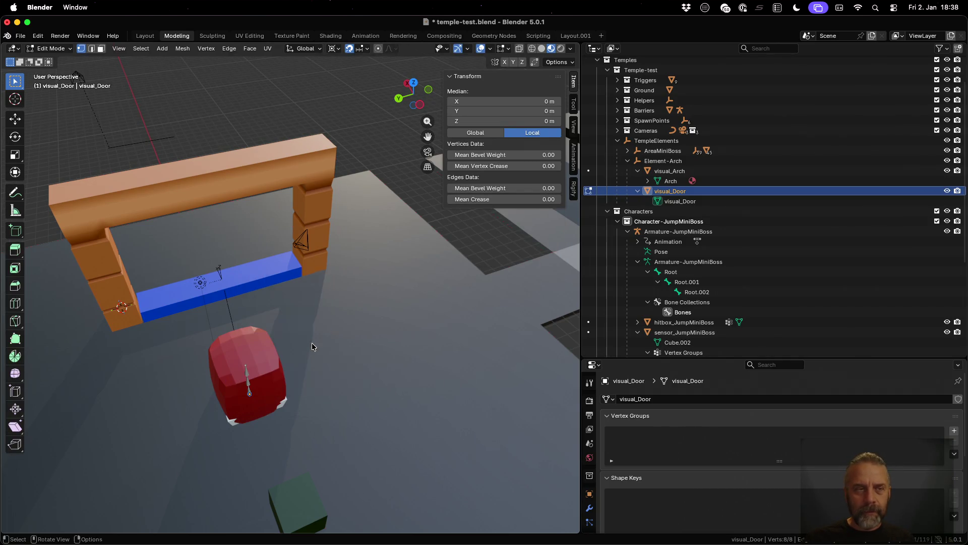
key(g)
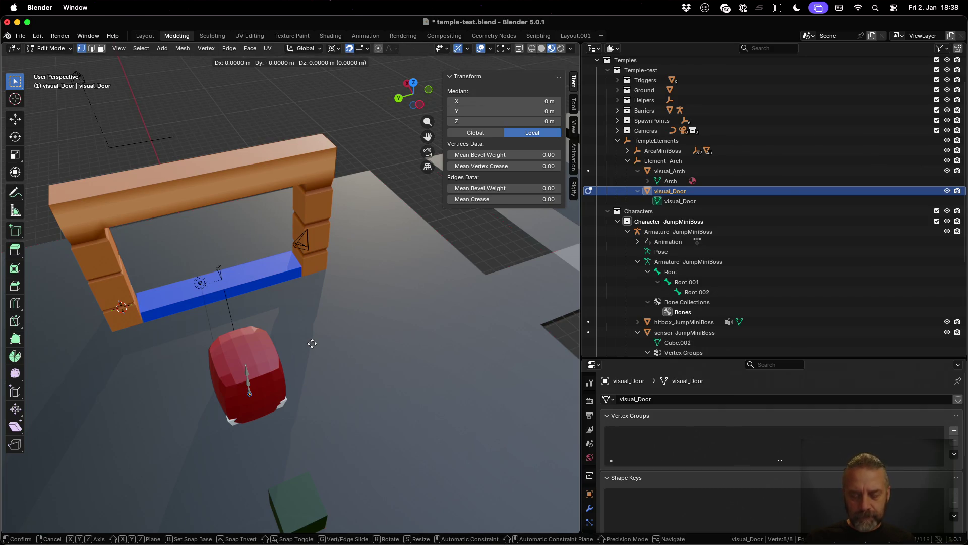
key(x)
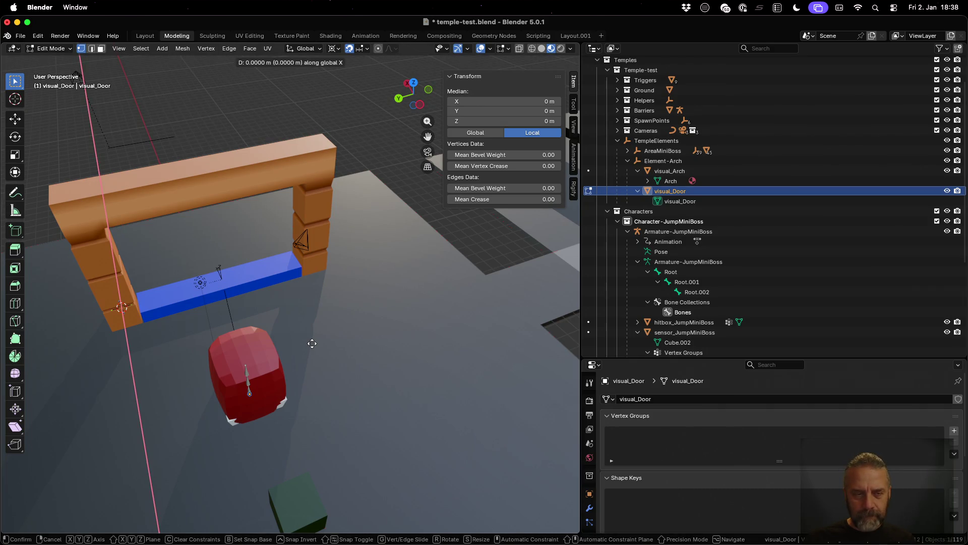
click(281, 271)
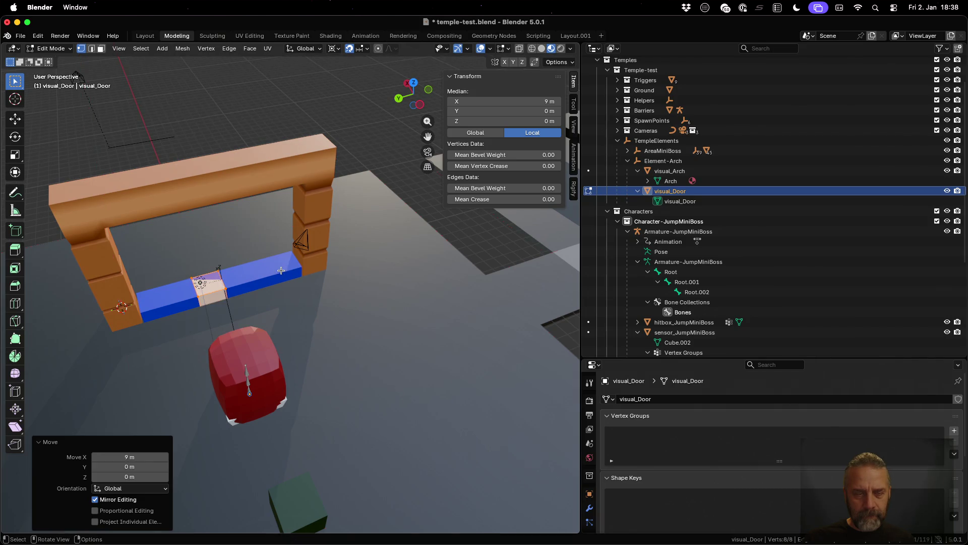
key(Tab)
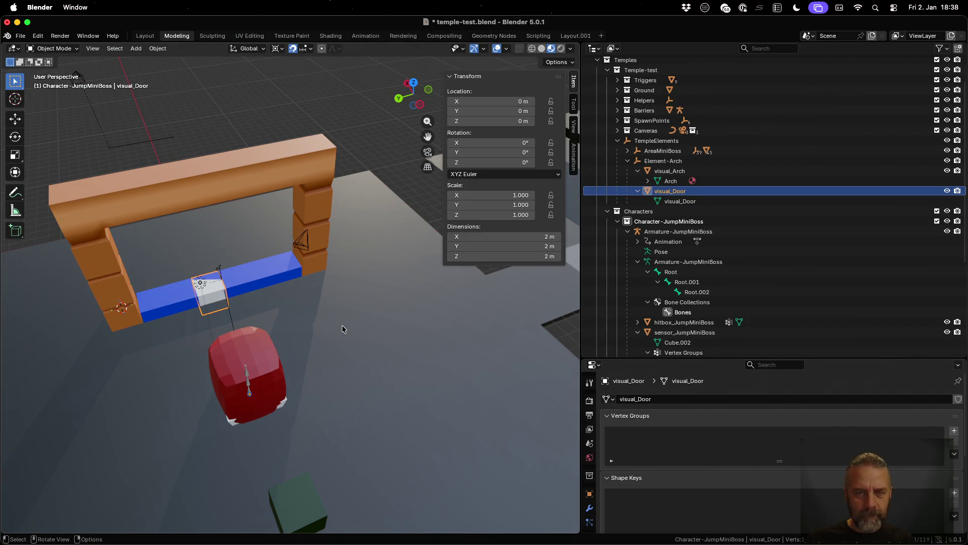
mouse_move(311, 319)
mouse_down()
mouse_move(288, 277)
mouse_move(302, 288)
mouse_move(303, 310)
mouse_up()
- Shift the door mesh -1 m along global Y in Edit Mode
key(Tab)
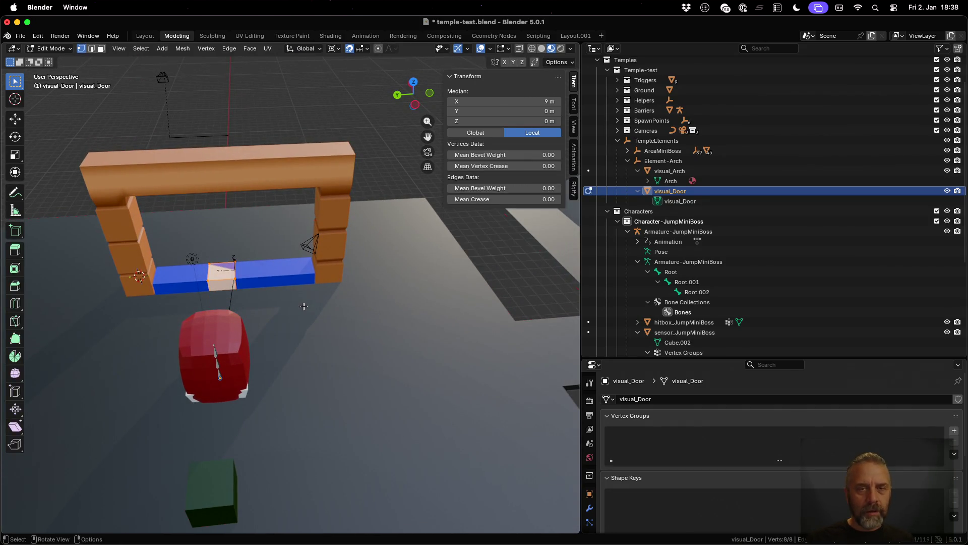
text(g)
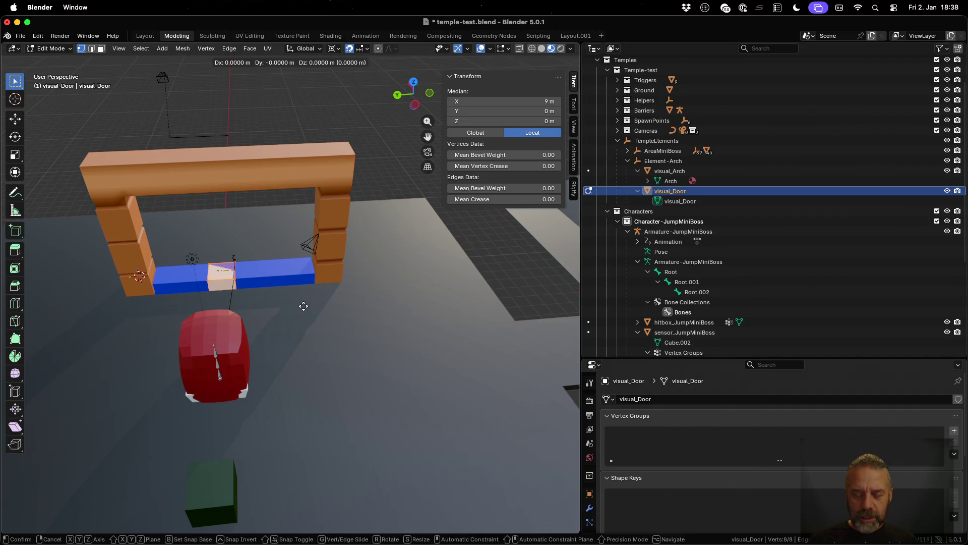
text(y)
text(0.5)
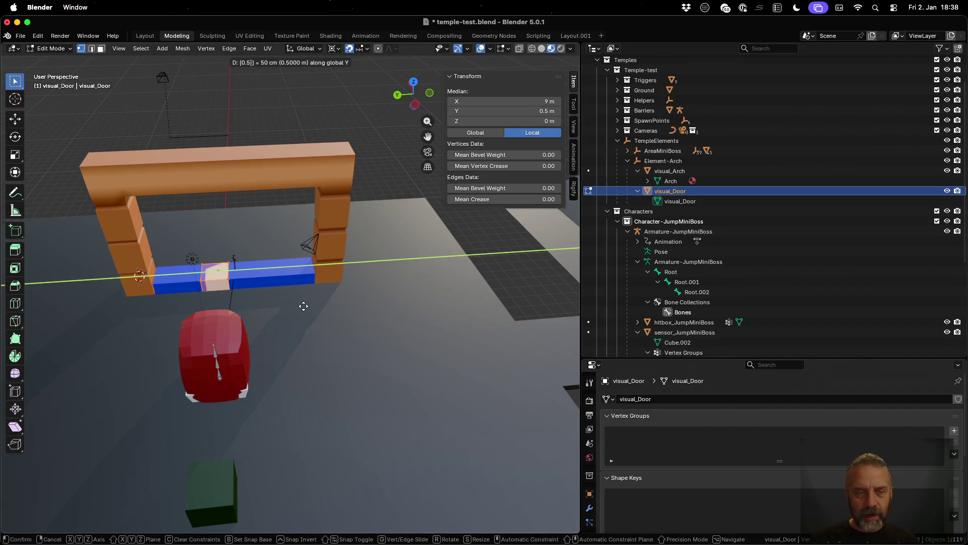
key(minus)
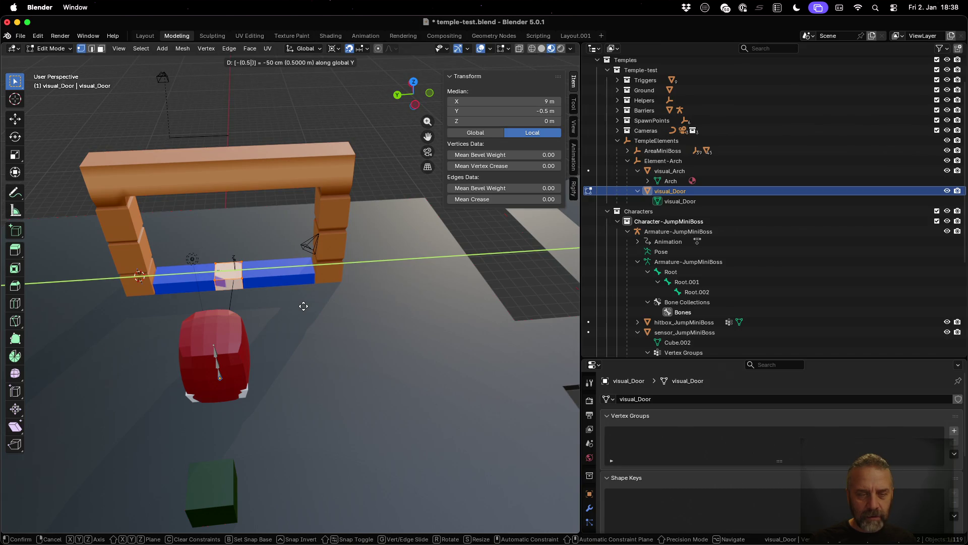
key(Escape)
text(gy-1)
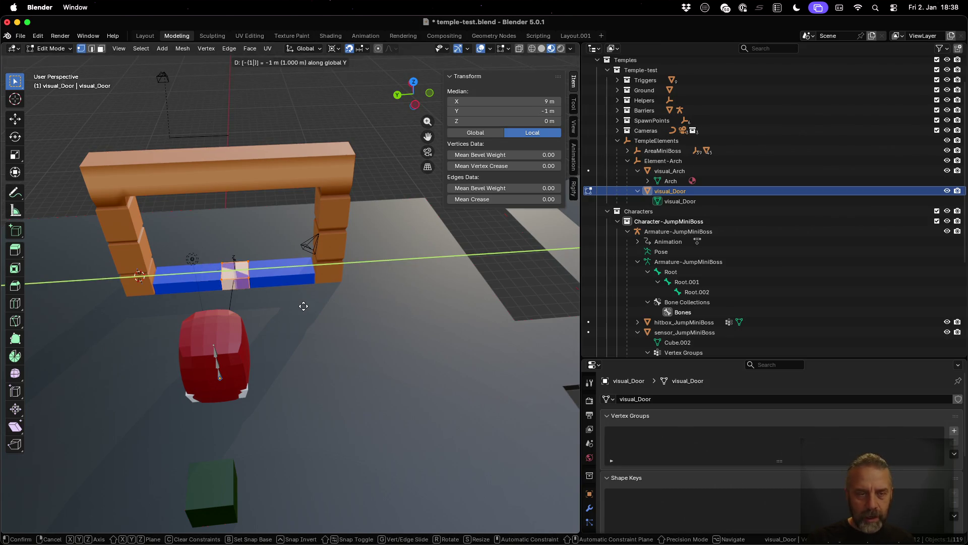
key(Return)
mouse_move(292, 291)
mouse_down()
mouse_move(298, 298)
mouse_move(283, 298)
mouse_up()
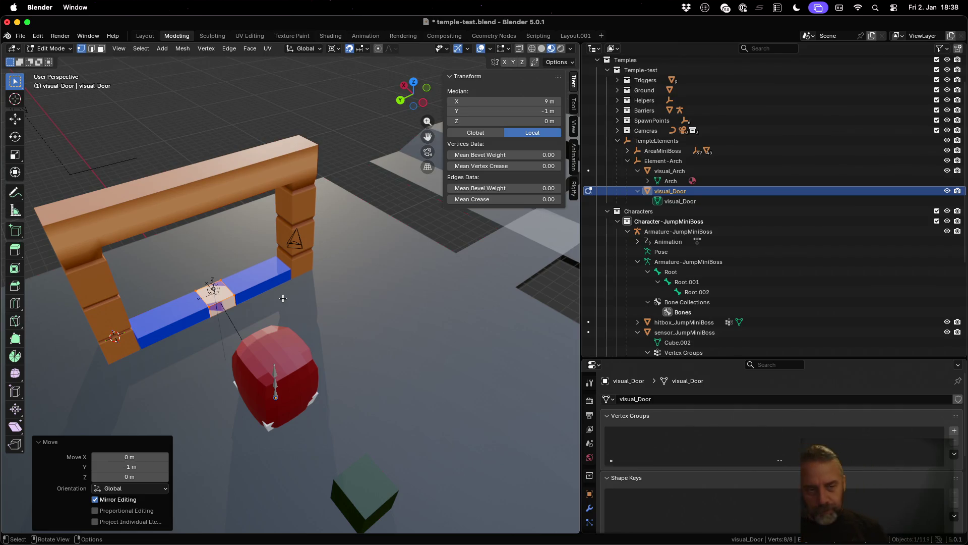
scroll(297, 315, left, 5)
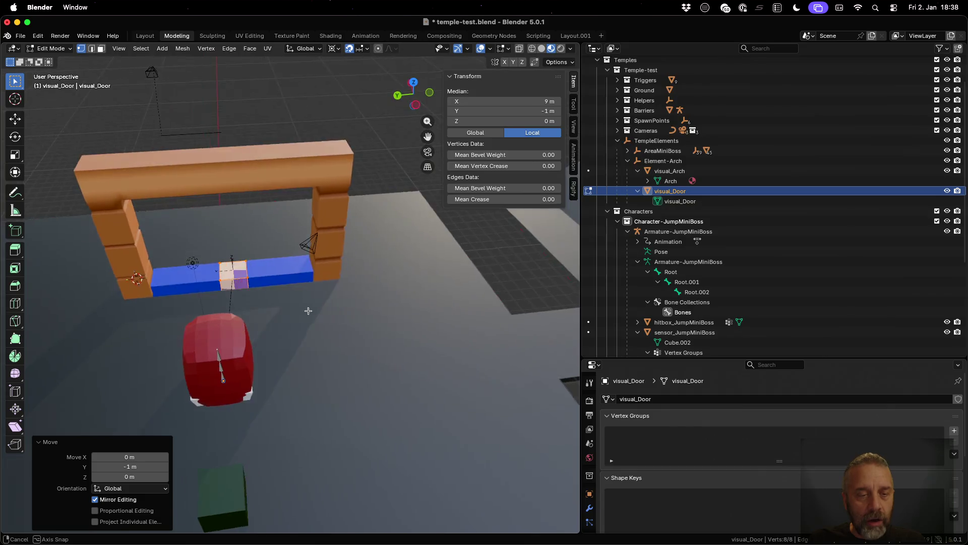
mouse_move(304, 327)
mouse_down()
mouse_move(185, 355)
mouse_move(432, 348)
mouse_move(350, 346)
mouse_move(351, 336)
mouse_up()
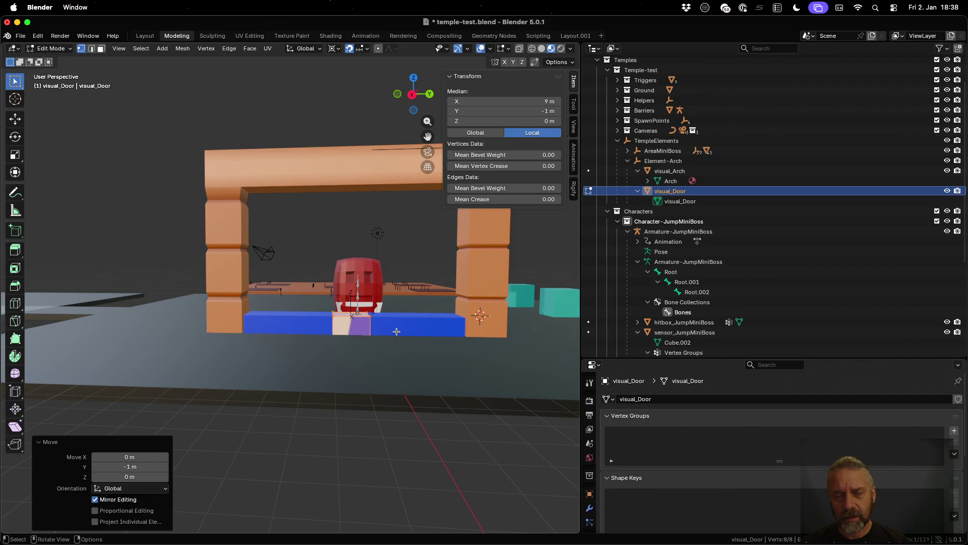
- Raise the door geometry 1 m along Z and scale its X width by 0.5
key(g)
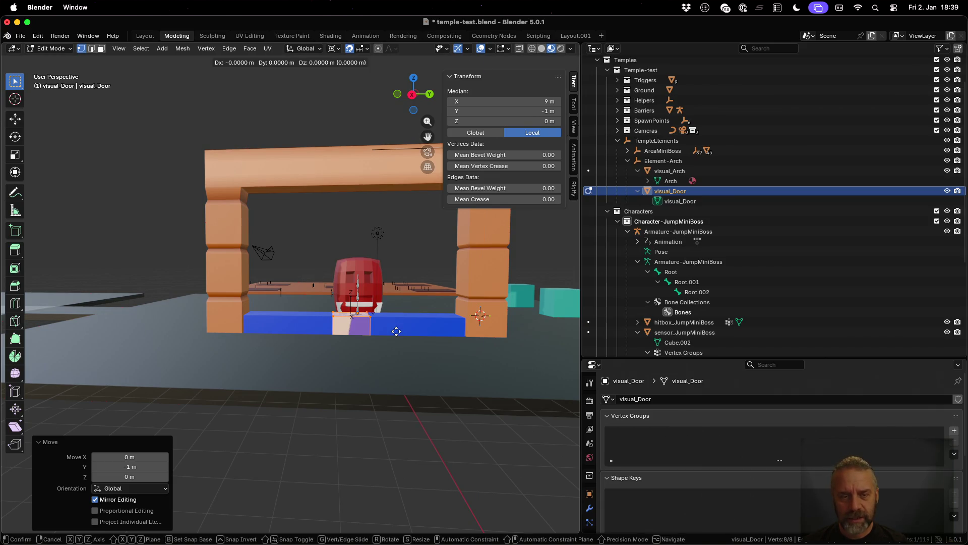
key(z)
key(1)
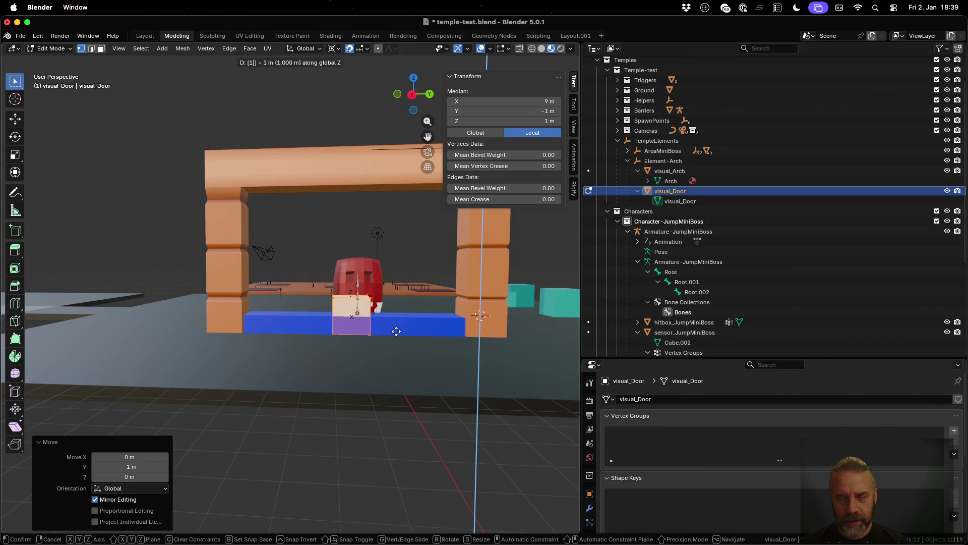
key(Return)
scroll(373, 373, left, 5)
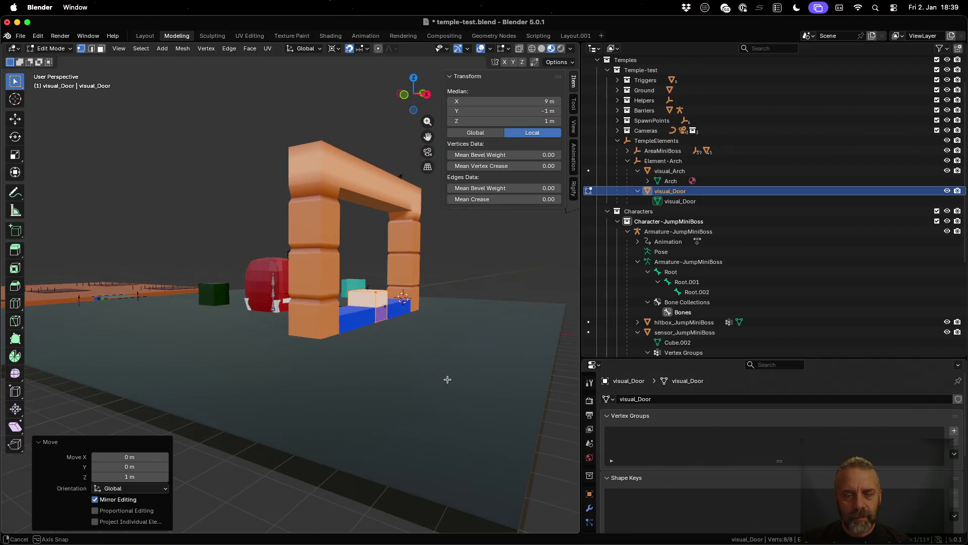
text(sx)
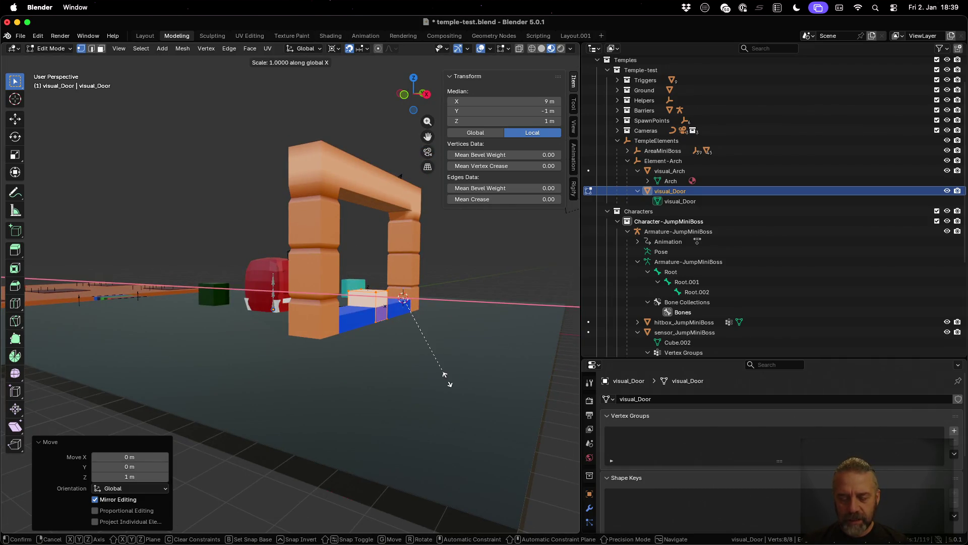
text(0.5)
key(Return)
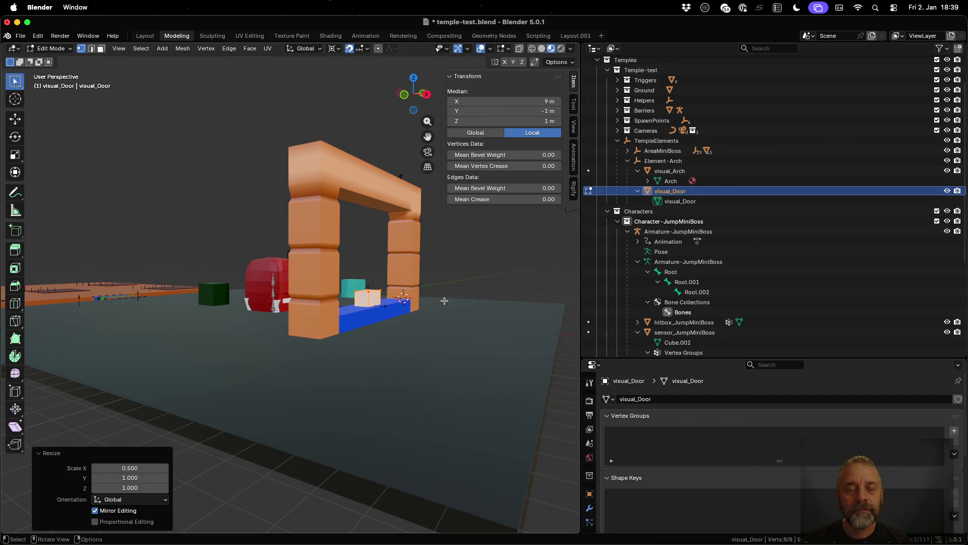
mouse_move(445, 300)
mouse_down()
mouse_move(429, 337)
mouse_move(353, 327)
mouse_move(348, 318)
mouse_move(365, 306)
mouse_up()
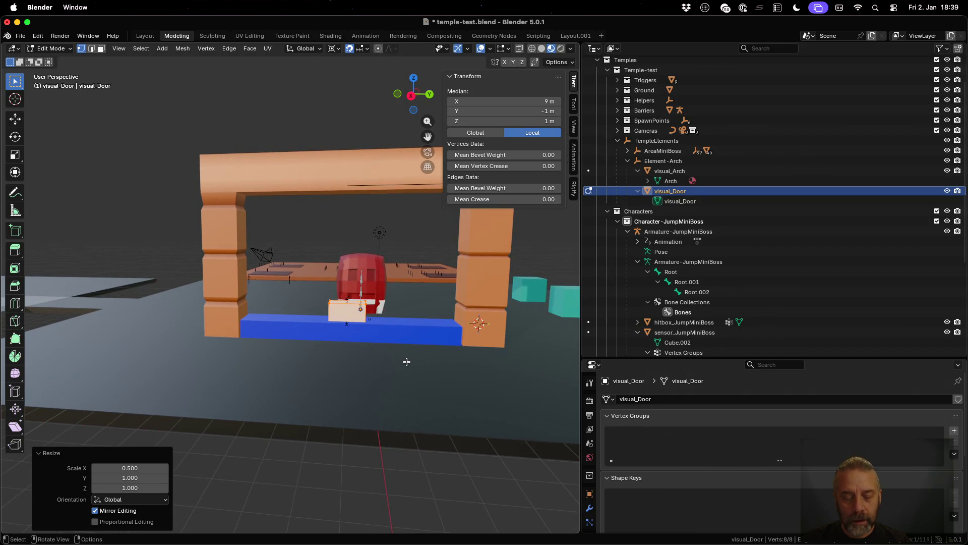
- Return to Object Mode with the 3D cursor snapped to the door, then select Element-Arch
key(shift+s)
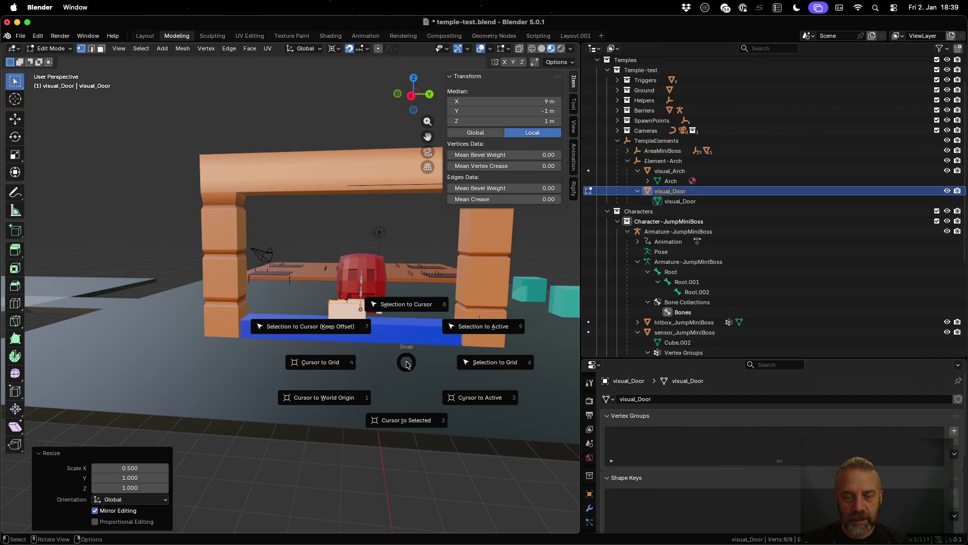
click(439, 400)
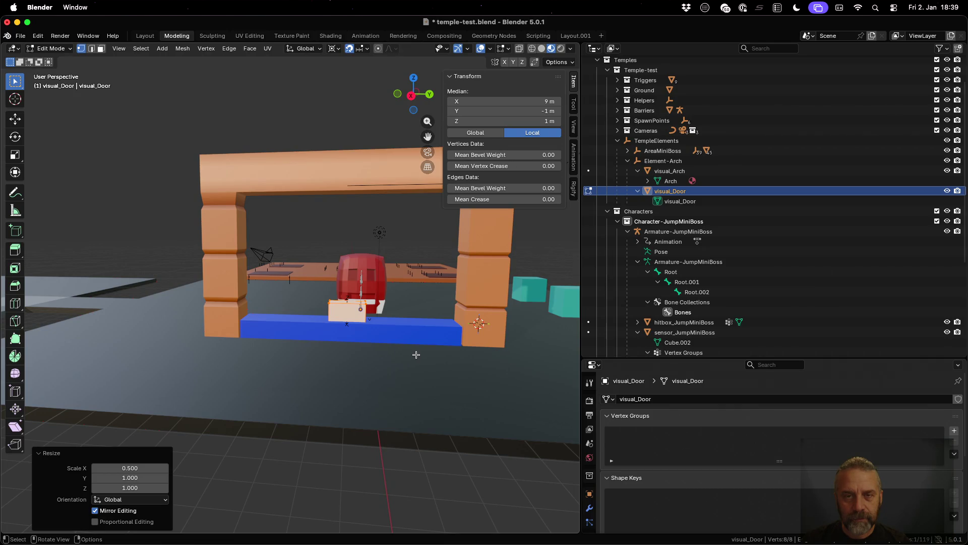
scroll(416, 354, left, 3)
scroll(454, 329, up, 3)
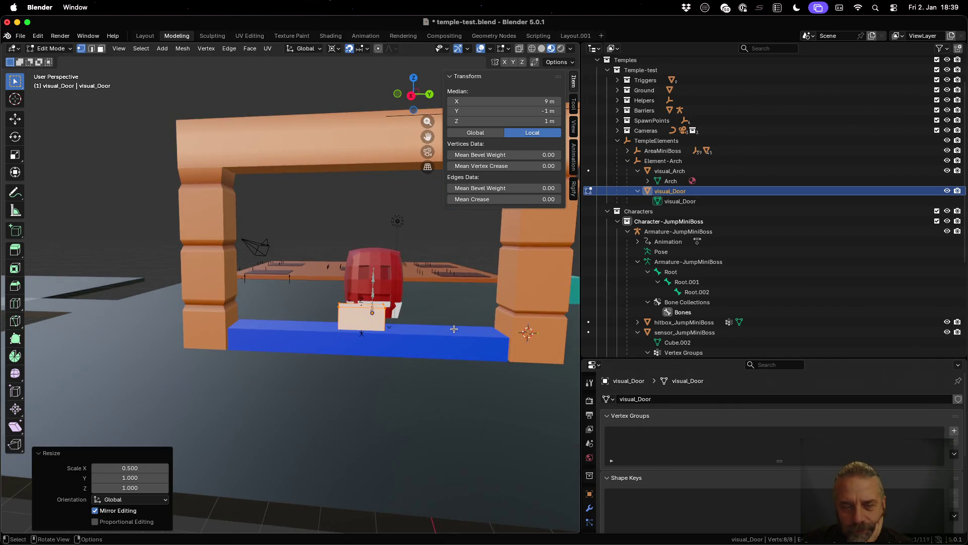
key(Tab)
key(shift+s)
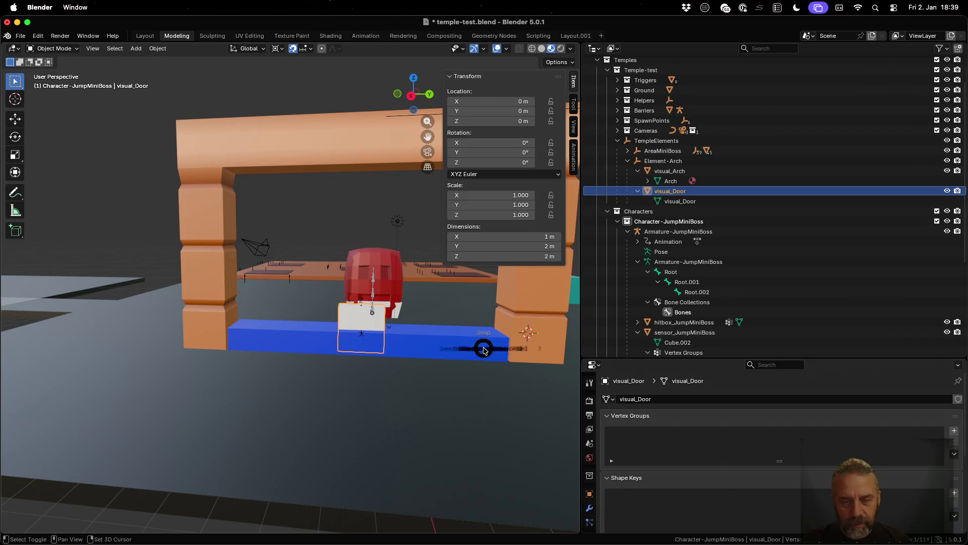
click(553, 384)
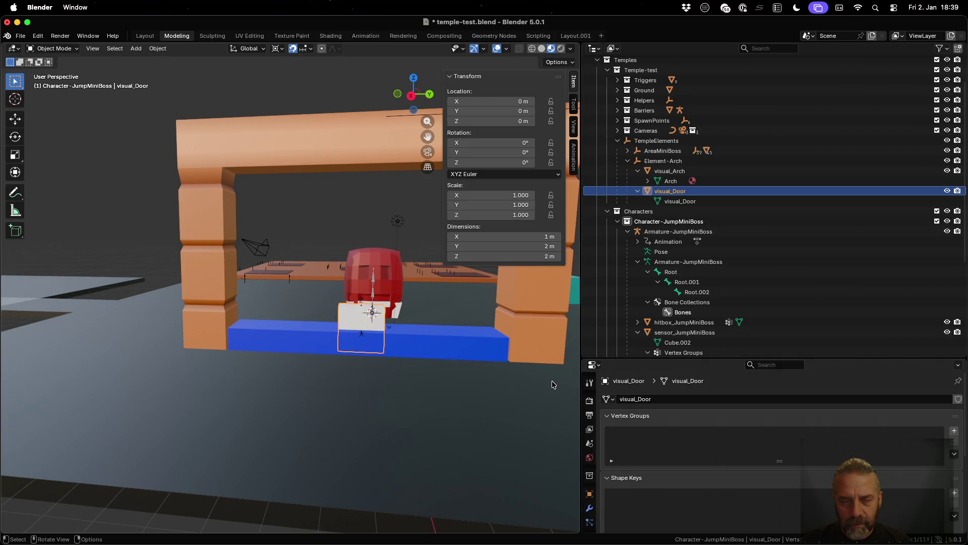
scroll(389, 355, up, 5)
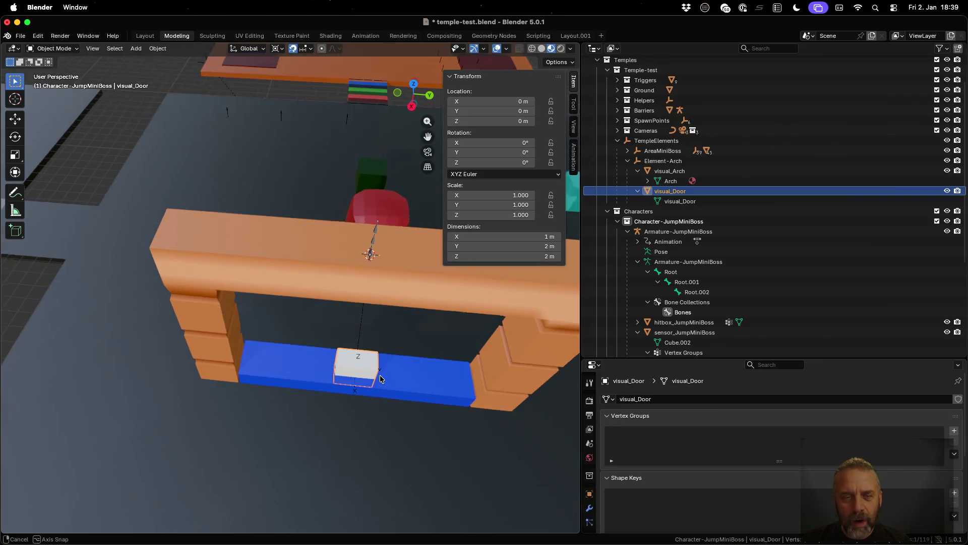
scroll(380, 374, down, 5)
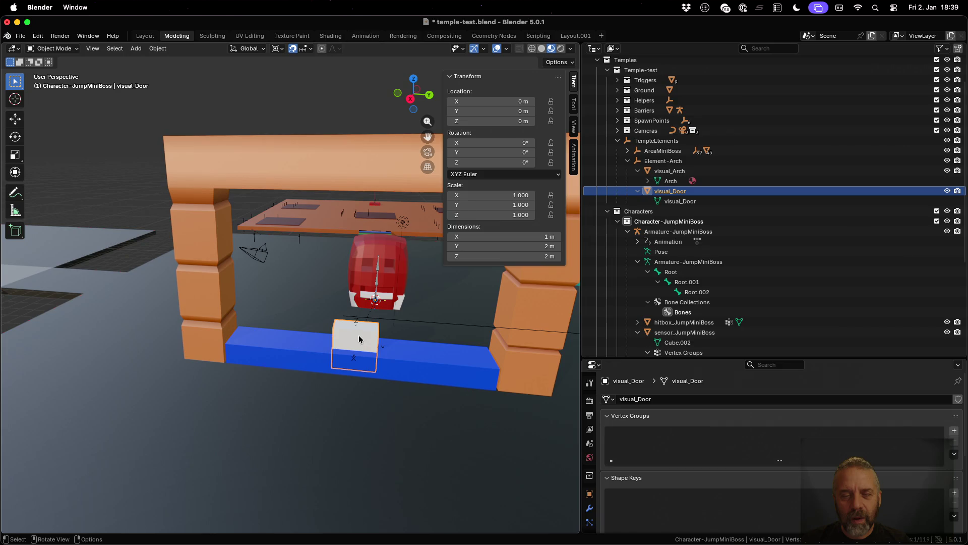
click(686, 167)
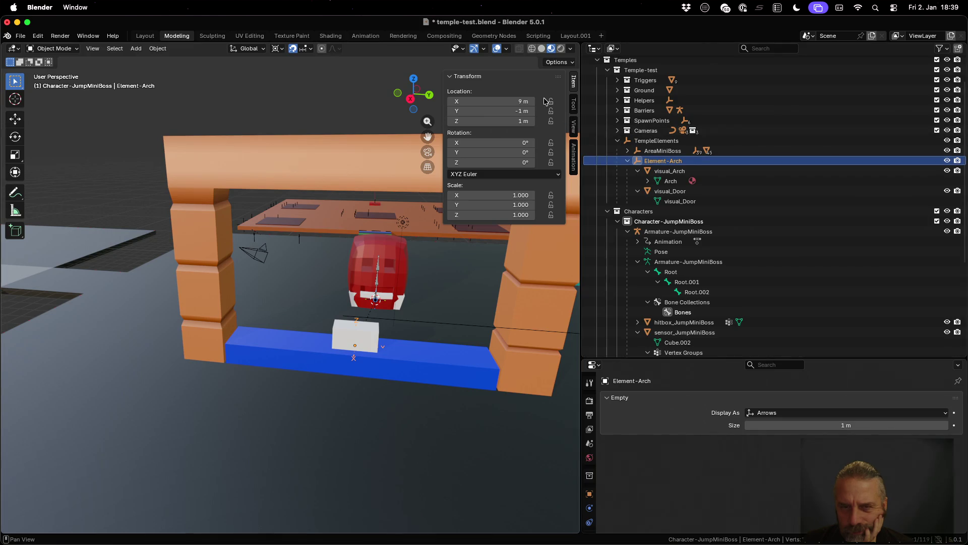
click(524, 100)
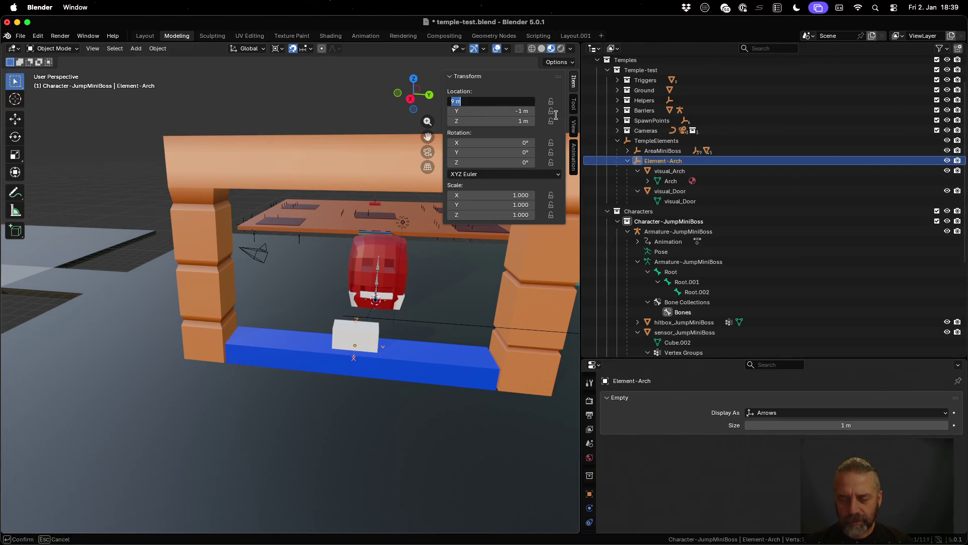
- Try setting Element-Arch's X location to 0, then undo it
text(0)
key(Return)
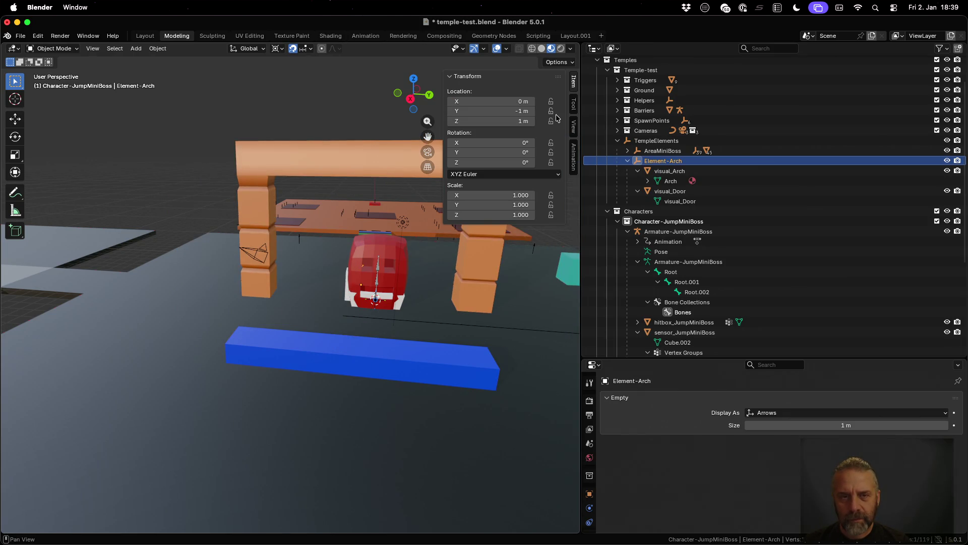
key(super+z)
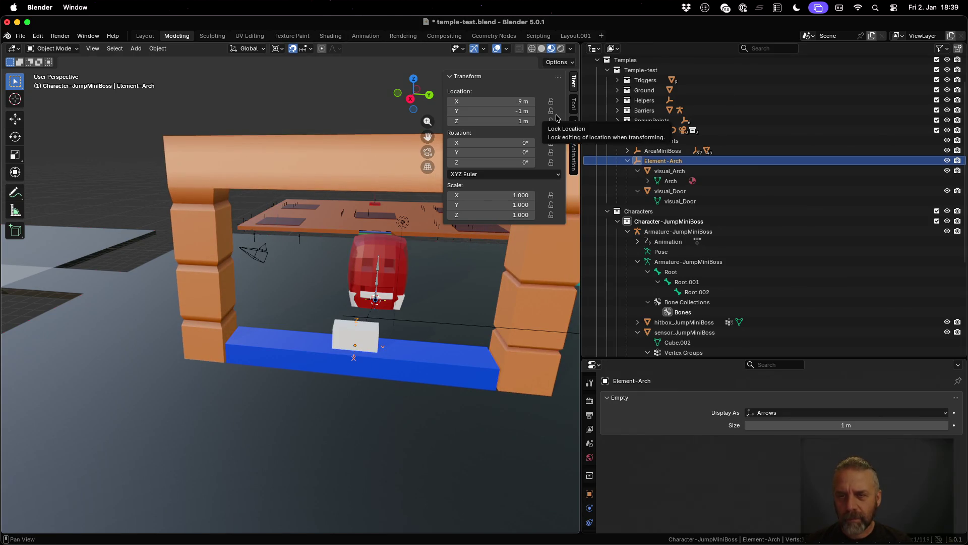
- Inspect the Element-Arch hierarchy, then frame the view on visual_Door
click(694, 142)
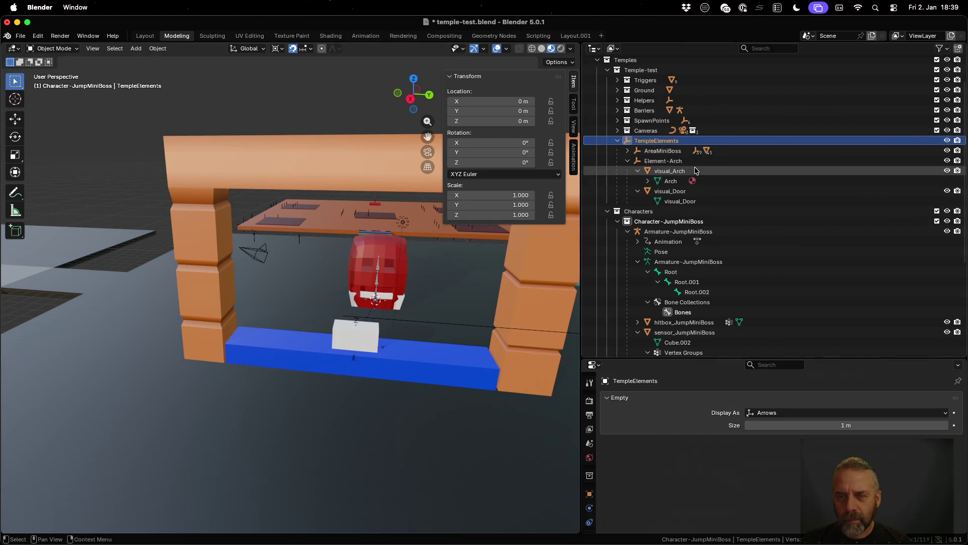
click(689, 162)
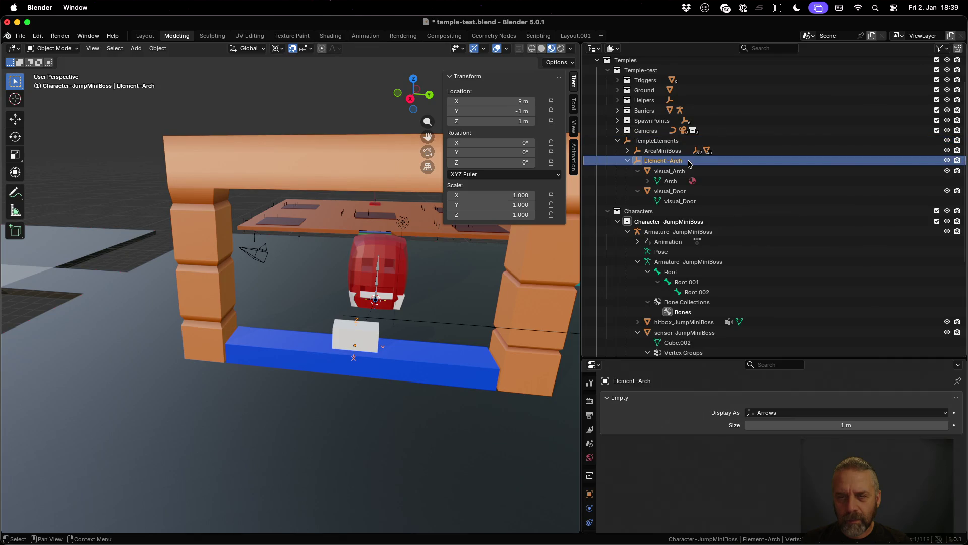
click(671, 171)
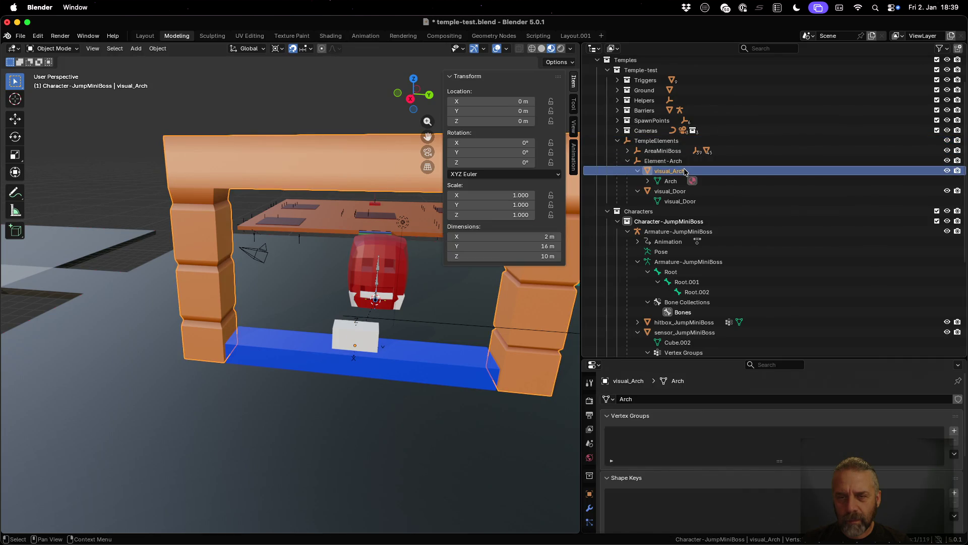
click(675, 161)
scroll(373, 353, up, 5)
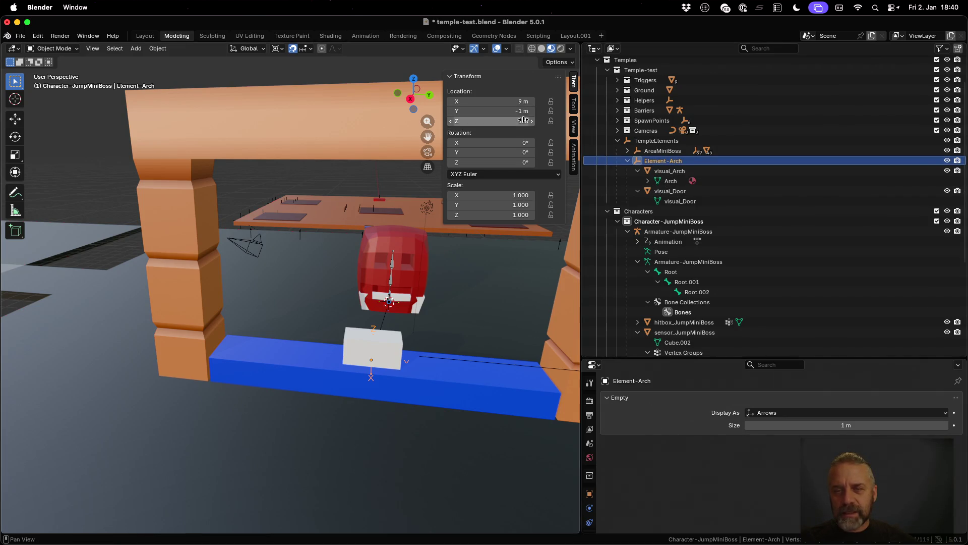
click(672, 172)
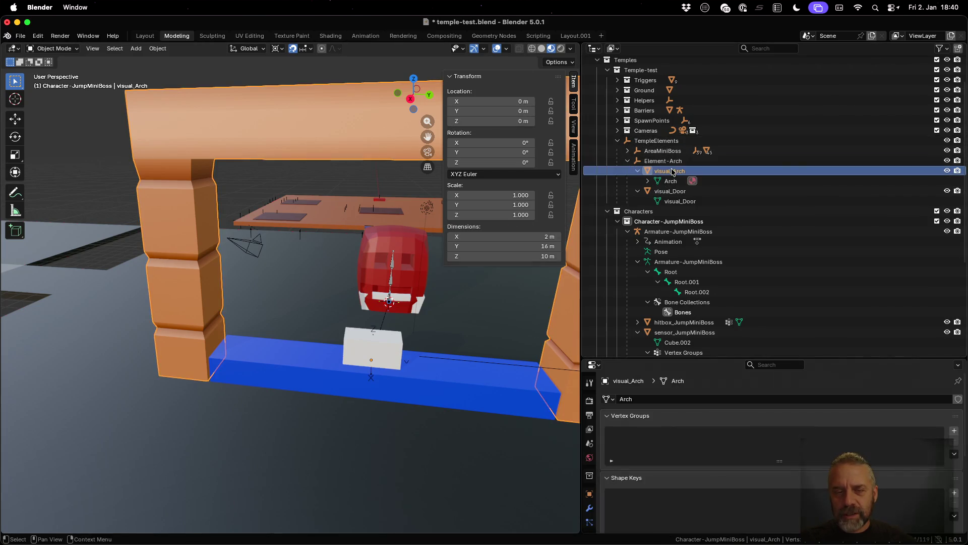
click(682, 193)
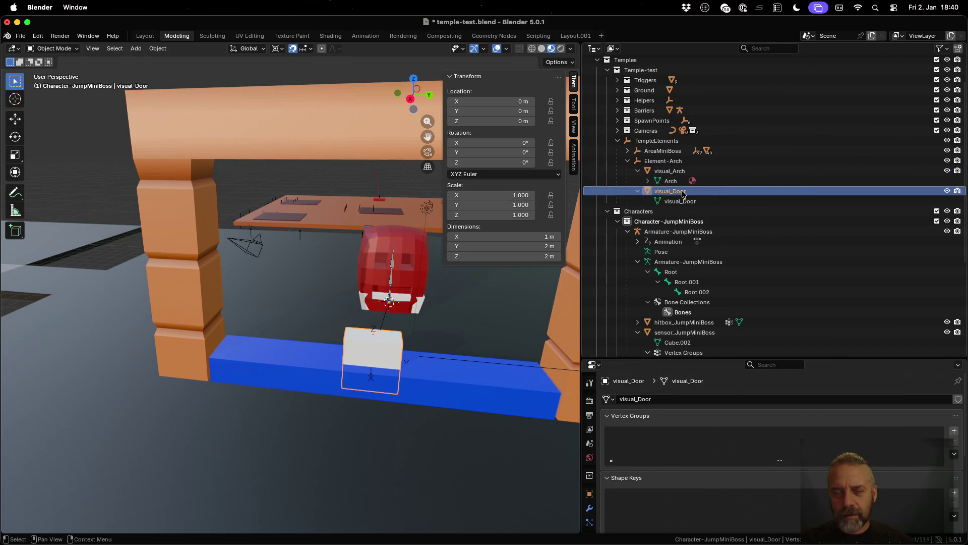
key(KP_Decimal)
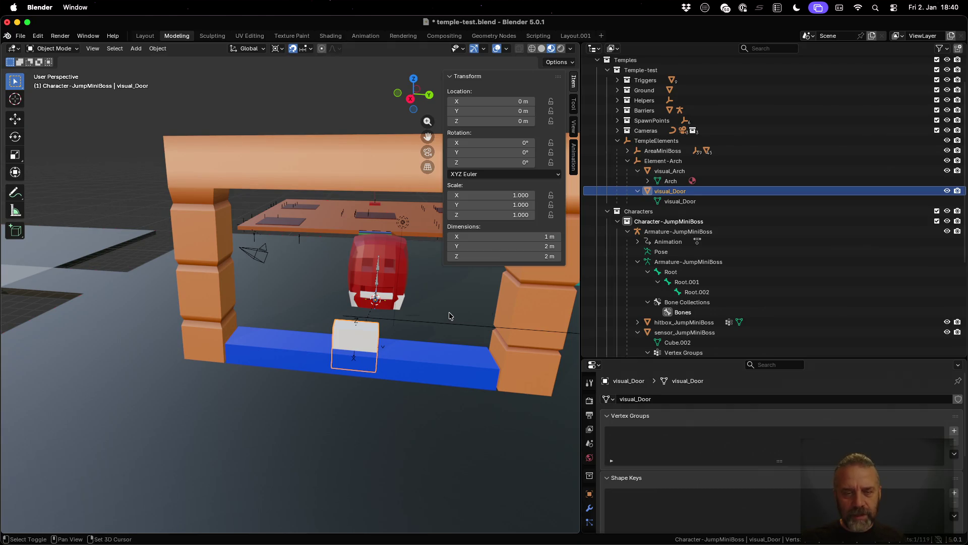
- Snap the 3D cursor to the selected door and active object, checking from the side
key(shift+s)
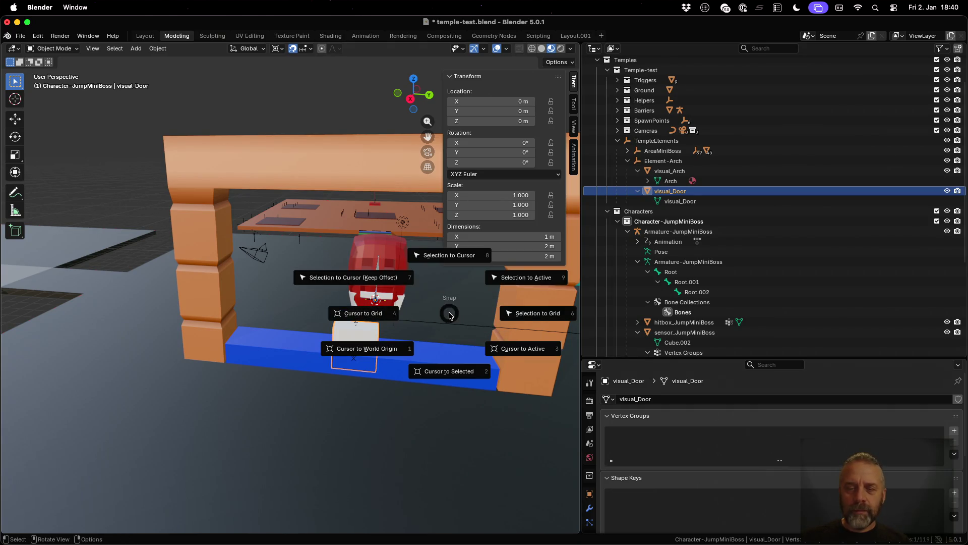
click(456, 377)
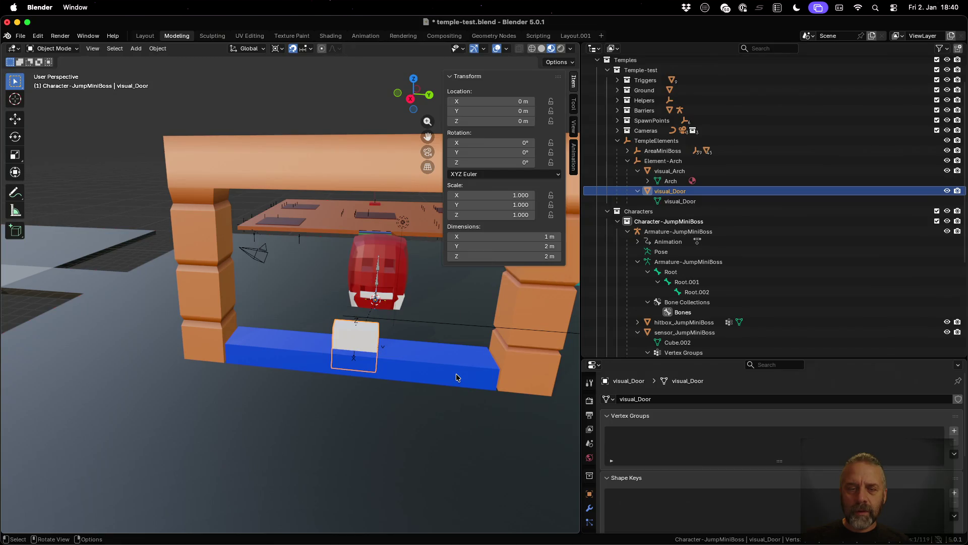
key(shift+s)
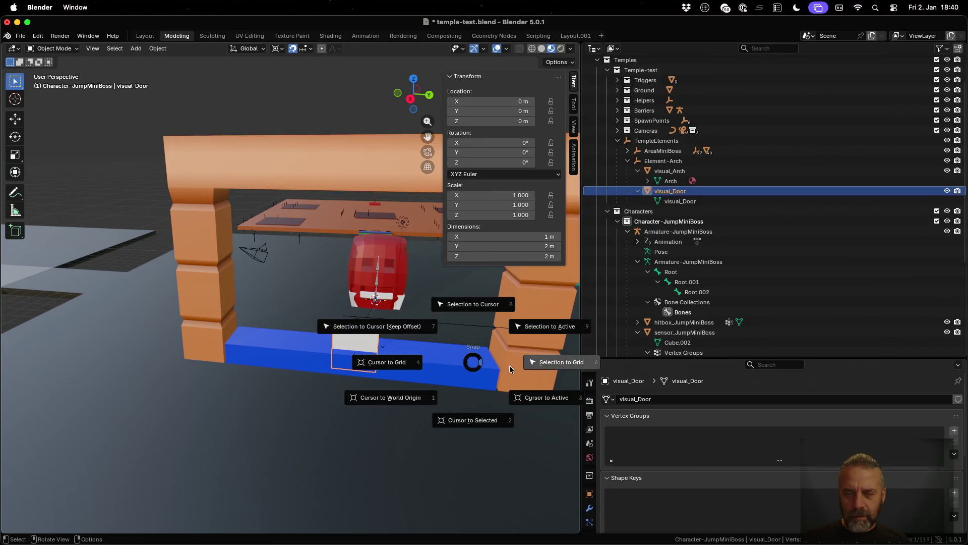
click(559, 398)
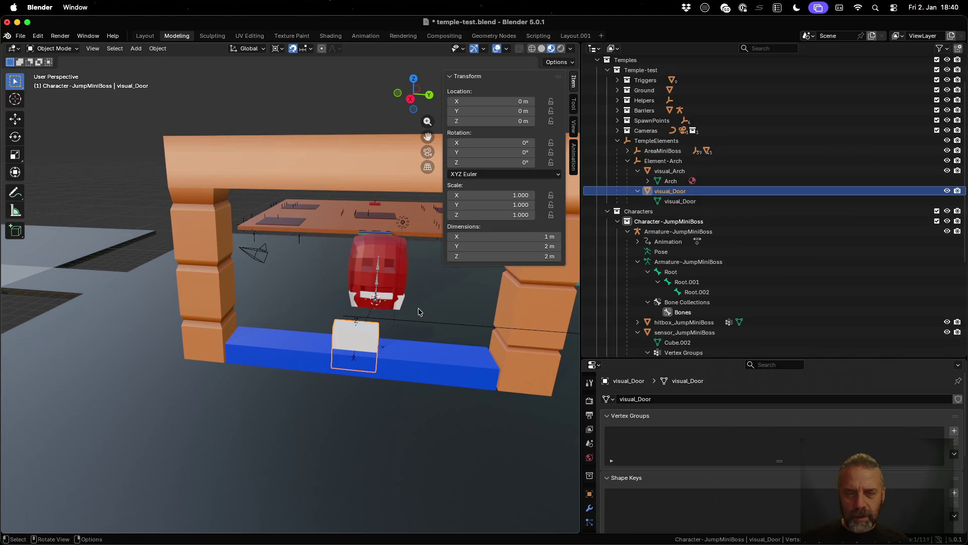
drag(468, 323, 21, 321)
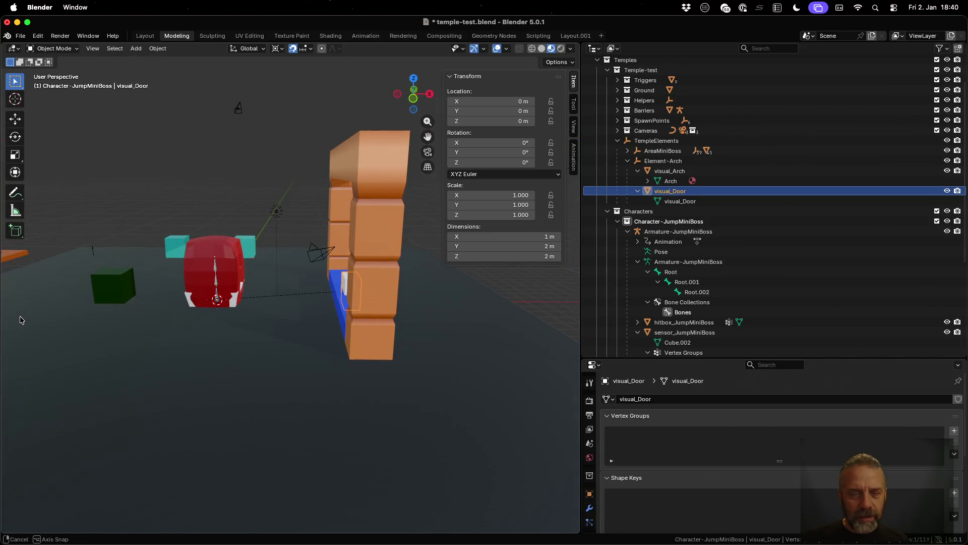
click(670, 171)
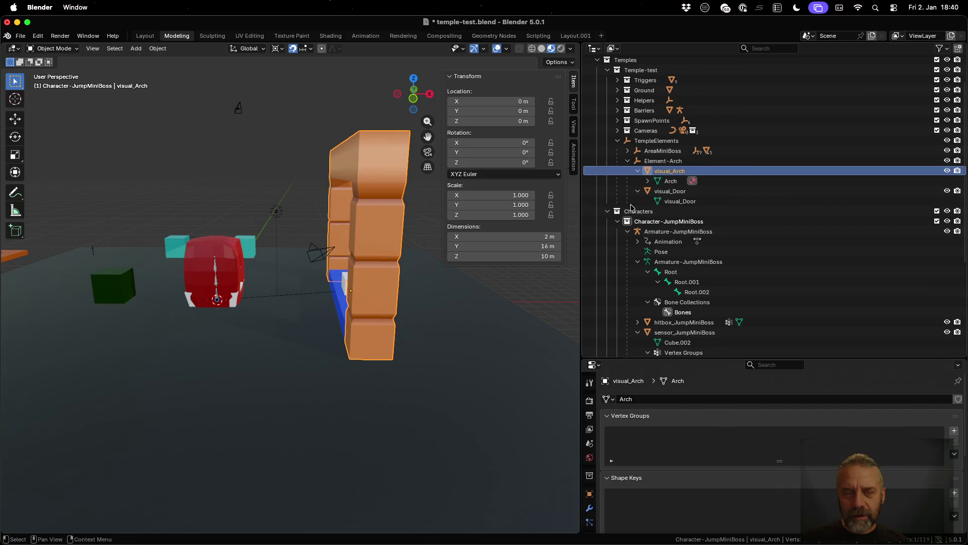
drag(470, 311, 466, 319)
- Send the cursor to the world origin, then the arch's origin, and finally visual_Door's origin
key(shift+s)
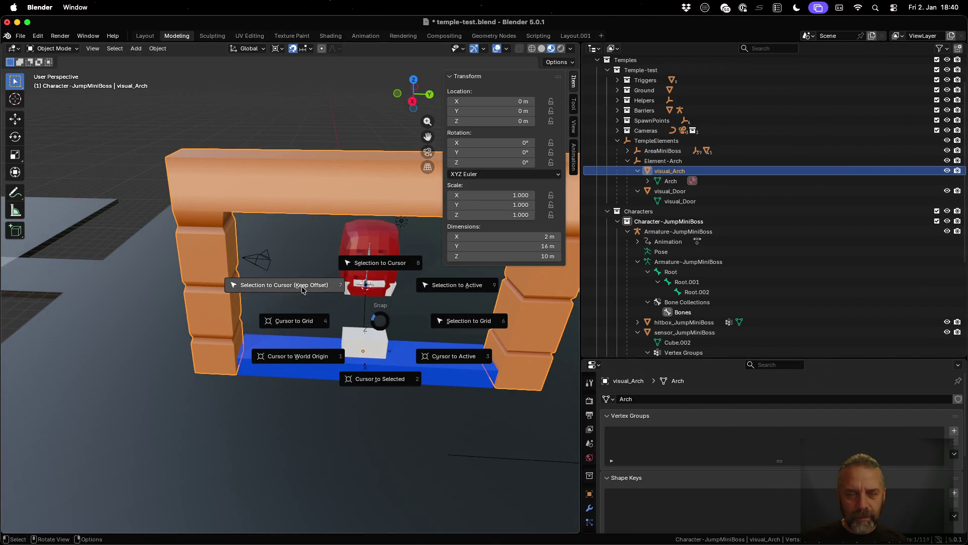
click(306, 322)
key(shift+s)
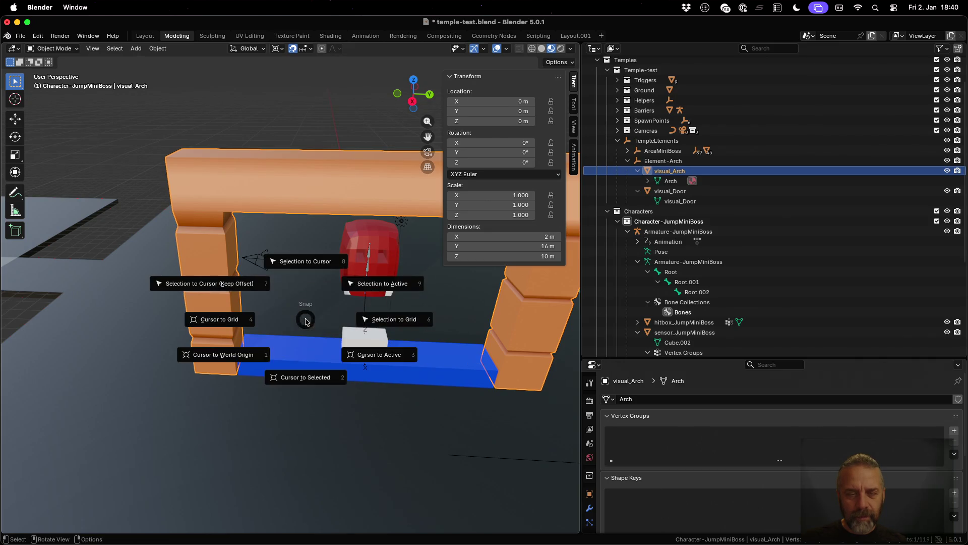
click(246, 357)
key(shift+s)
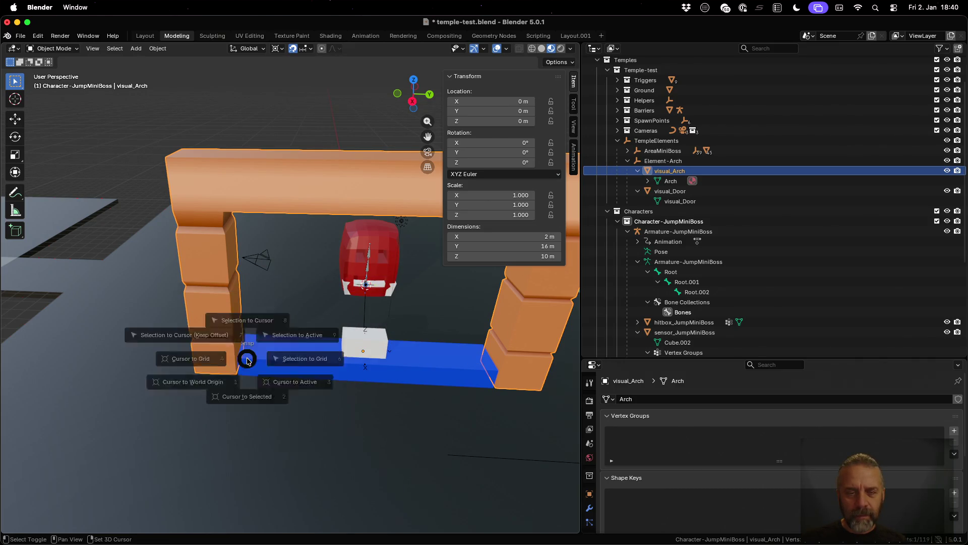
click(255, 417)
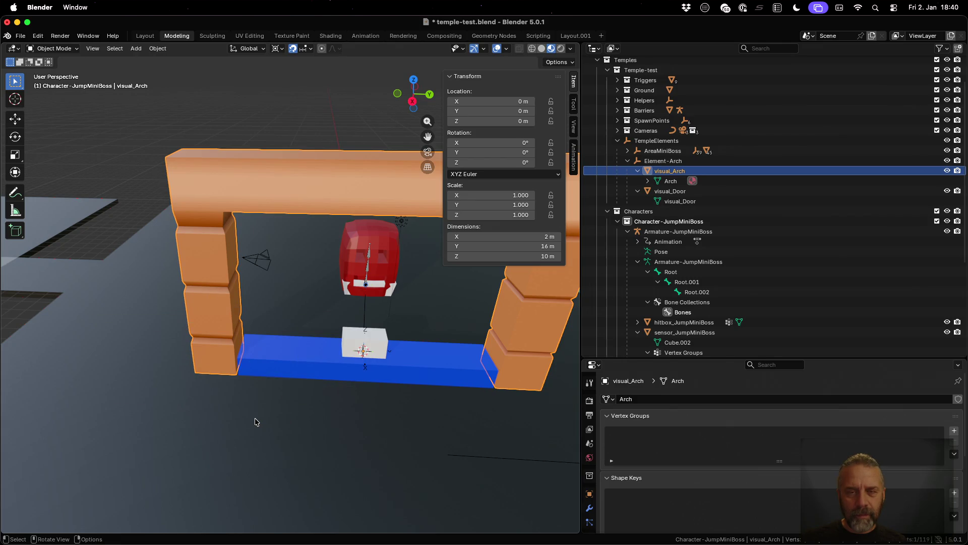
click(670, 191)
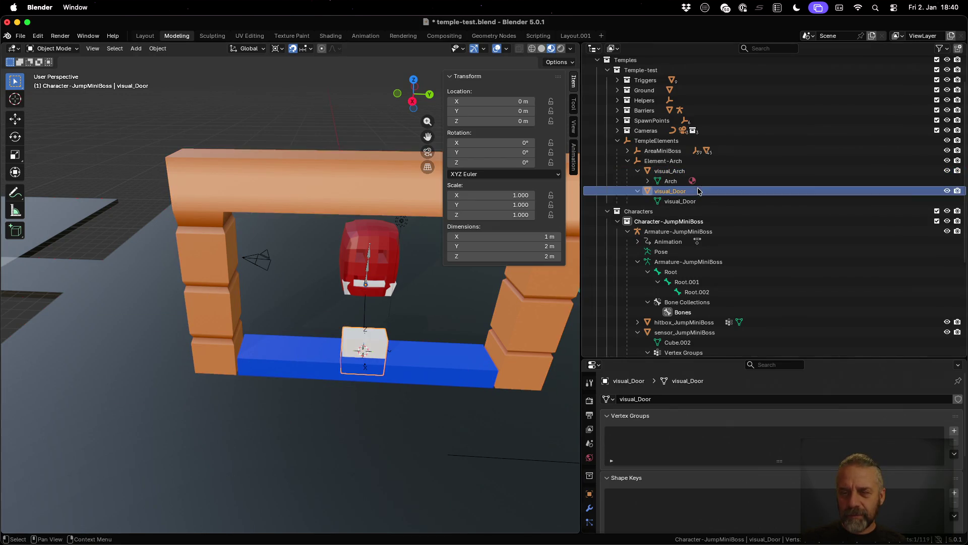
key(shift+s)
click(376, 477)
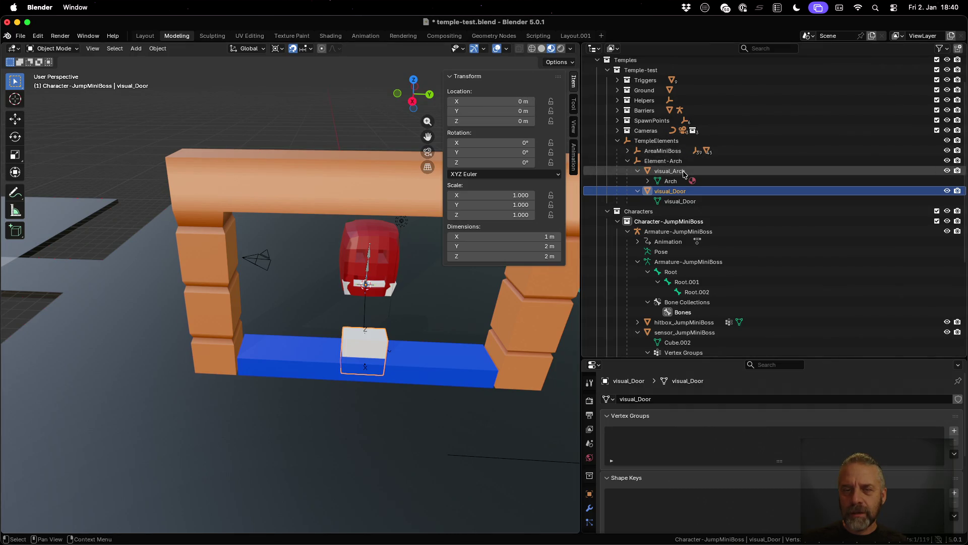
- Apply all transforms to visual_Door
click(671, 171)
click(671, 191)
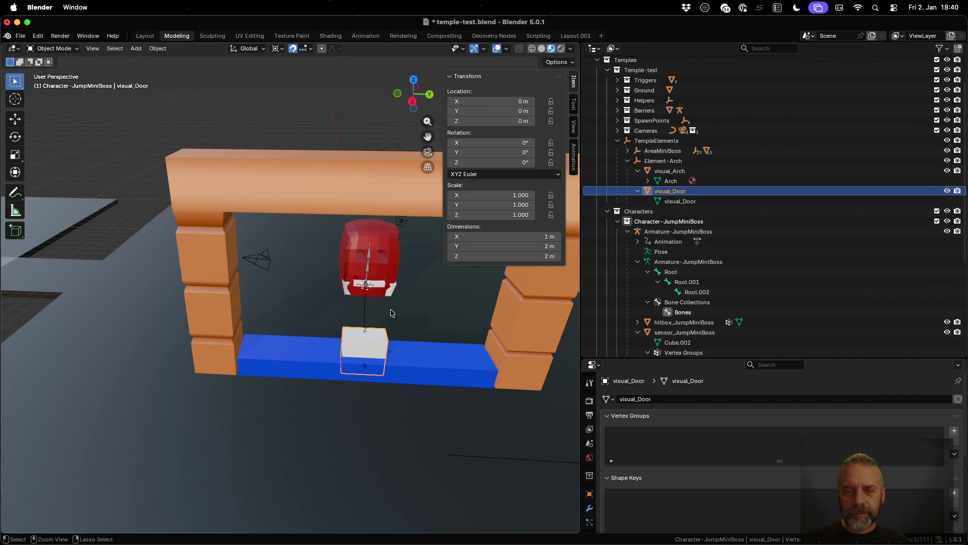
key(ctrl+a)
click(379, 317)
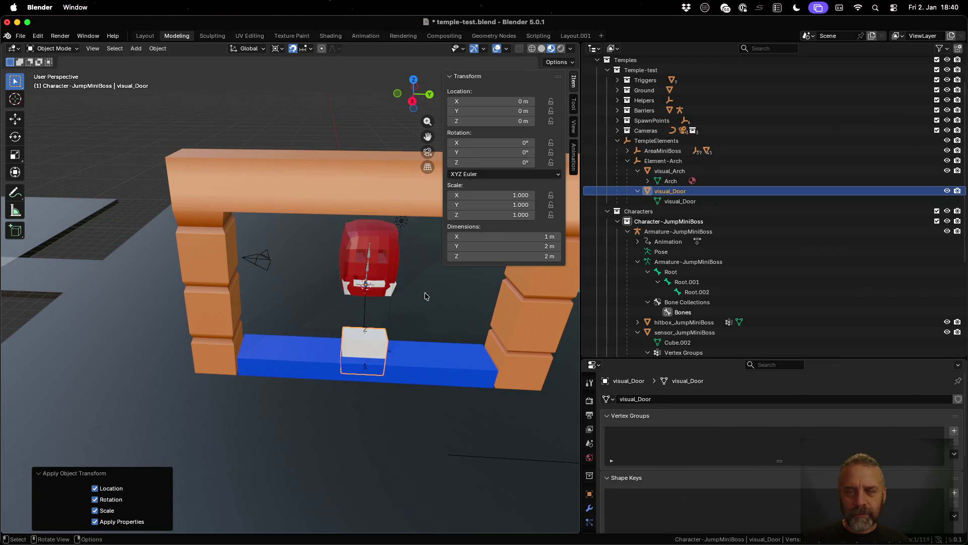
- Confirm Element-Arch stays at 9, -1, 1 m, then frame visual_Arch and enter its Edit Mode
click(666, 172)
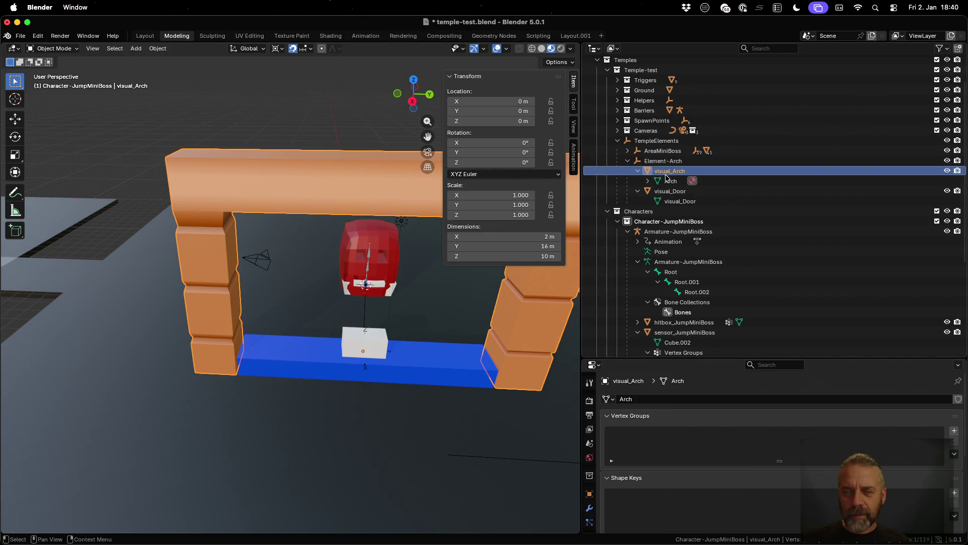
click(670, 192)
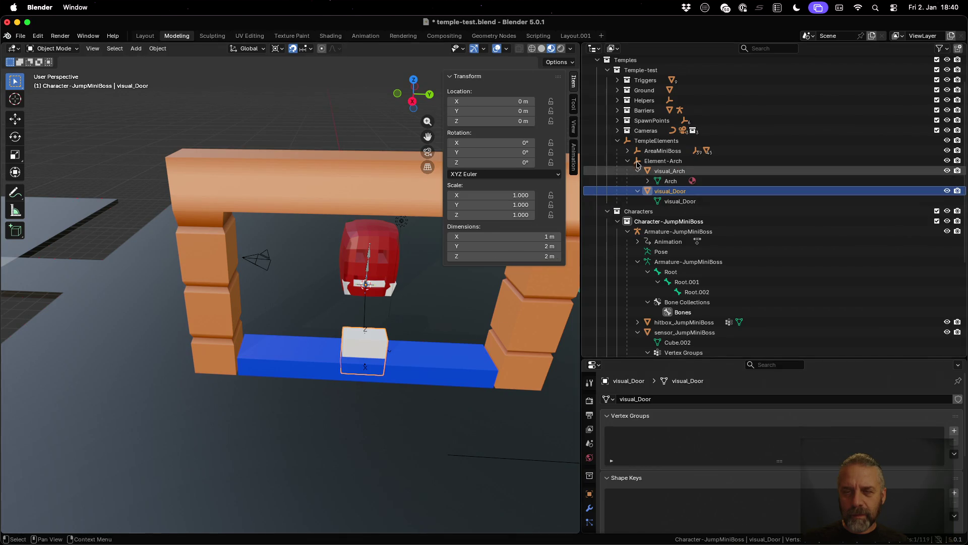
click(656, 161)
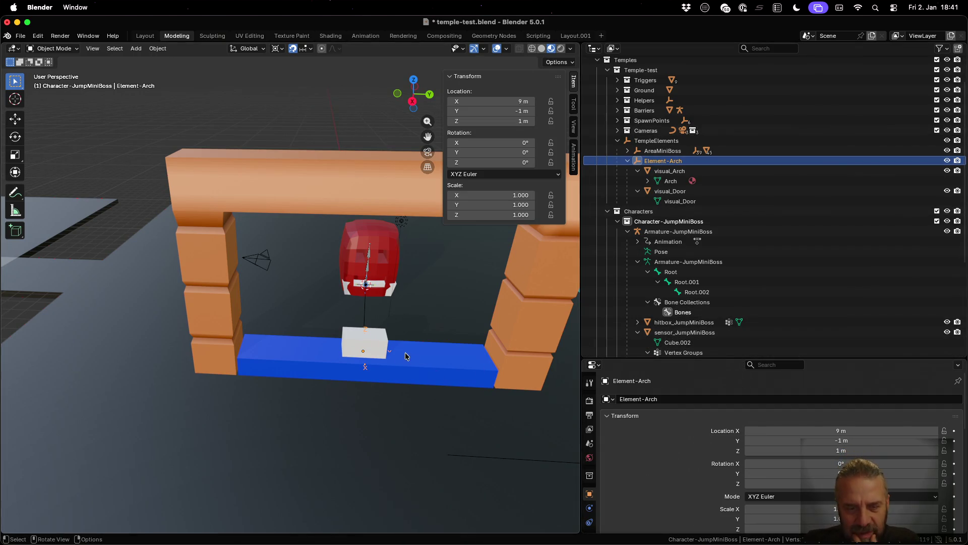
scroll(361, 354, up, 3)
scroll(361, 354, up, 2)
scroll(307, 388, up, 8)
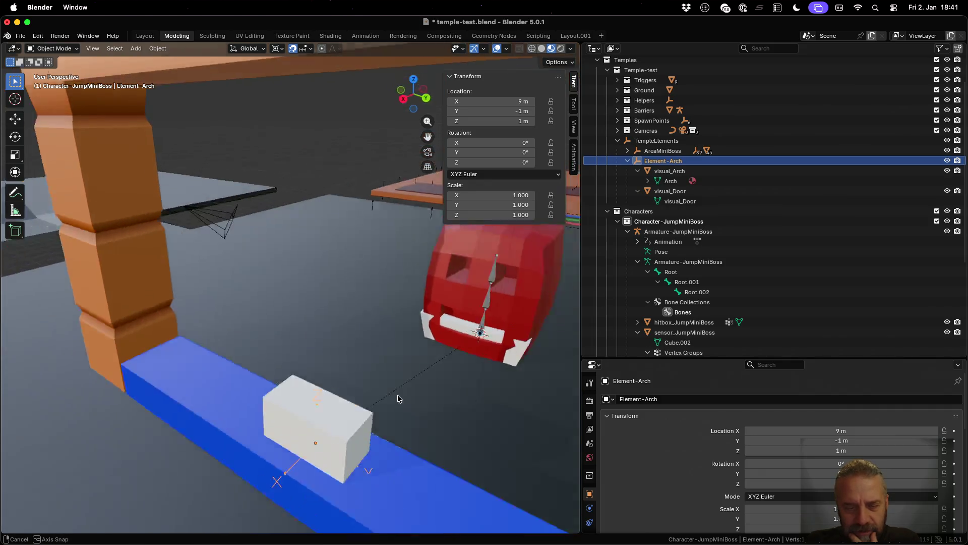
scroll(302, 390, down, 6)
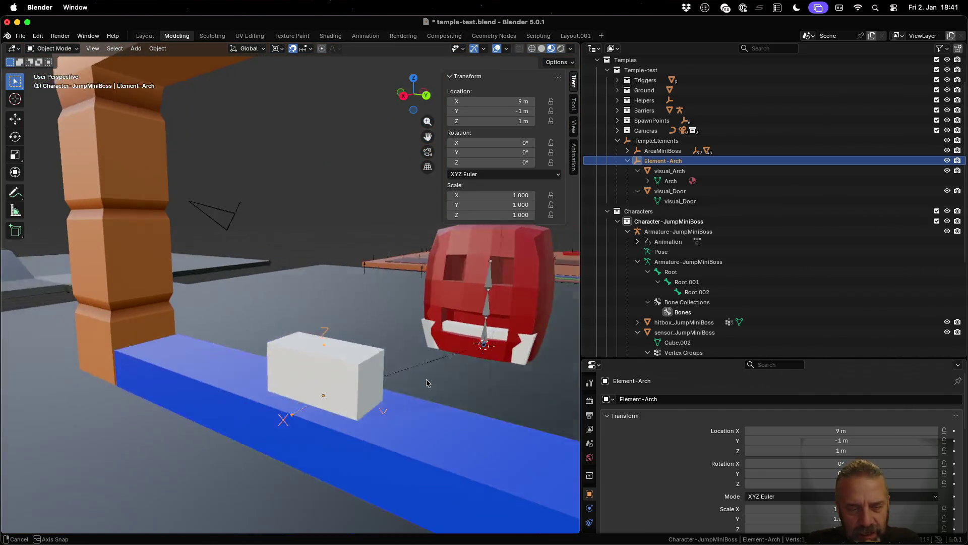
click(694, 173)
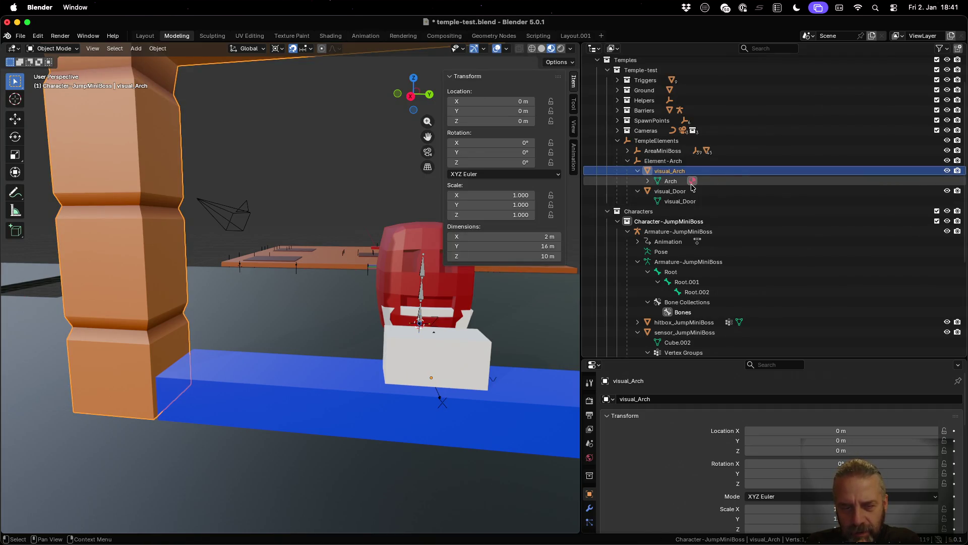
key(KP_Decimal)
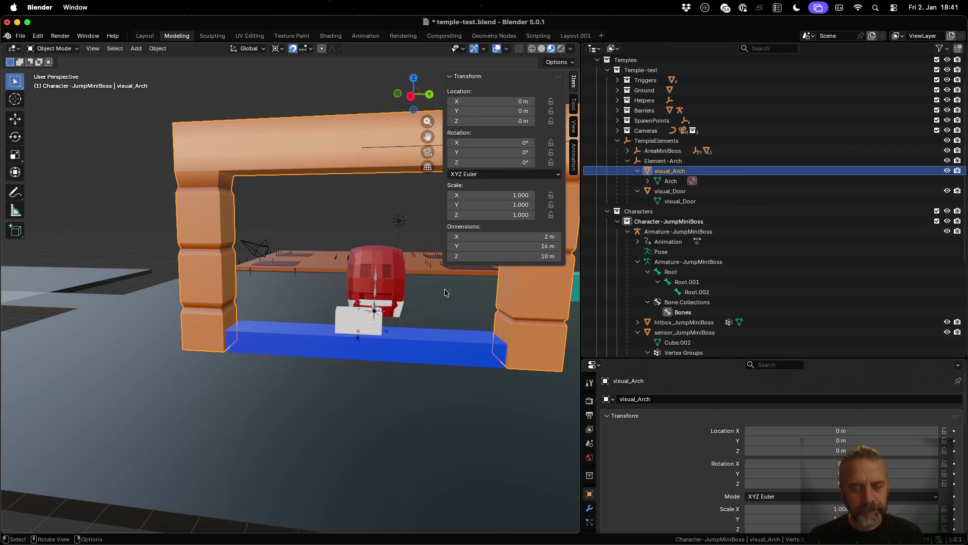
key(Tab)
- Read the coordinates of the arch's bottom corner vertices
drag(291, 297, 402, 353)
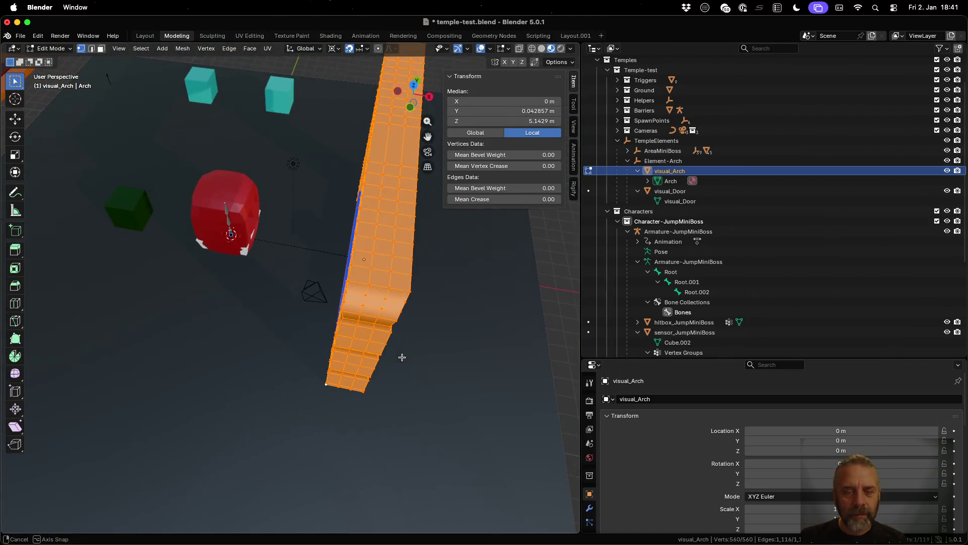
click(325, 383)
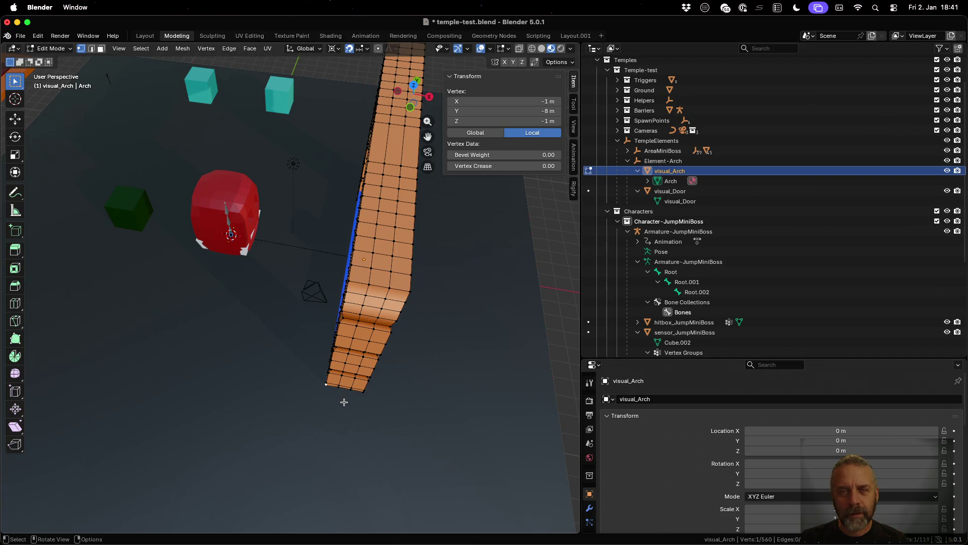
drag(344, 402, 447, 353)
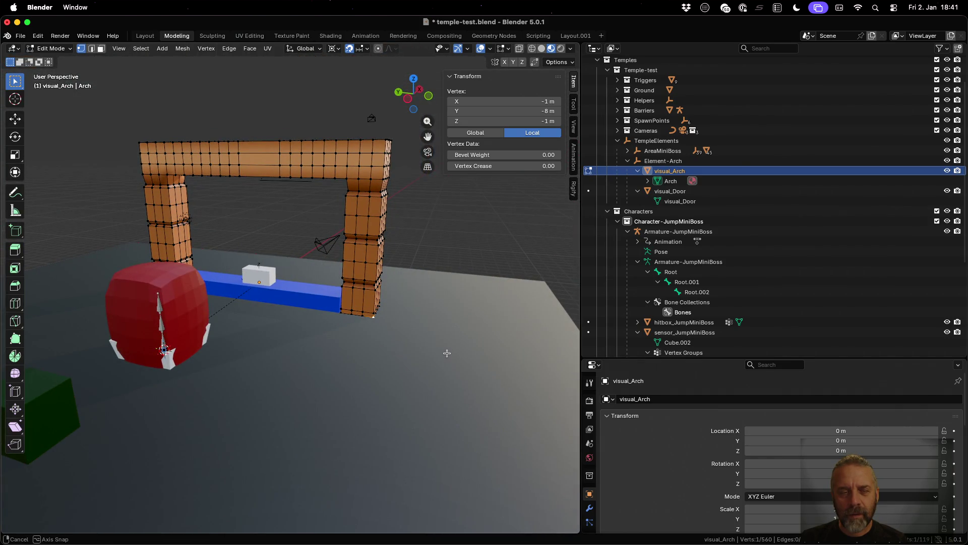
drag(417, 320, 398, 353)
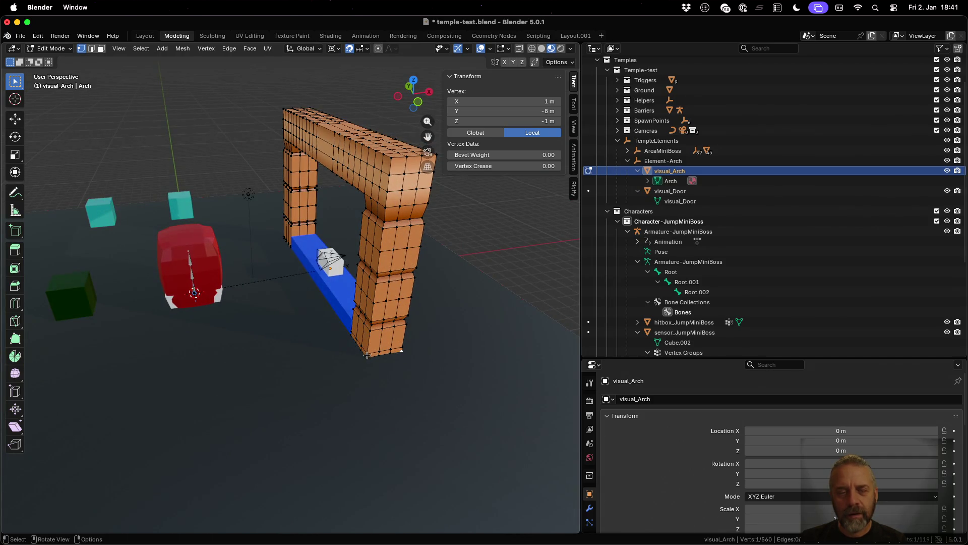
click(284, 236)
click(370, 356)
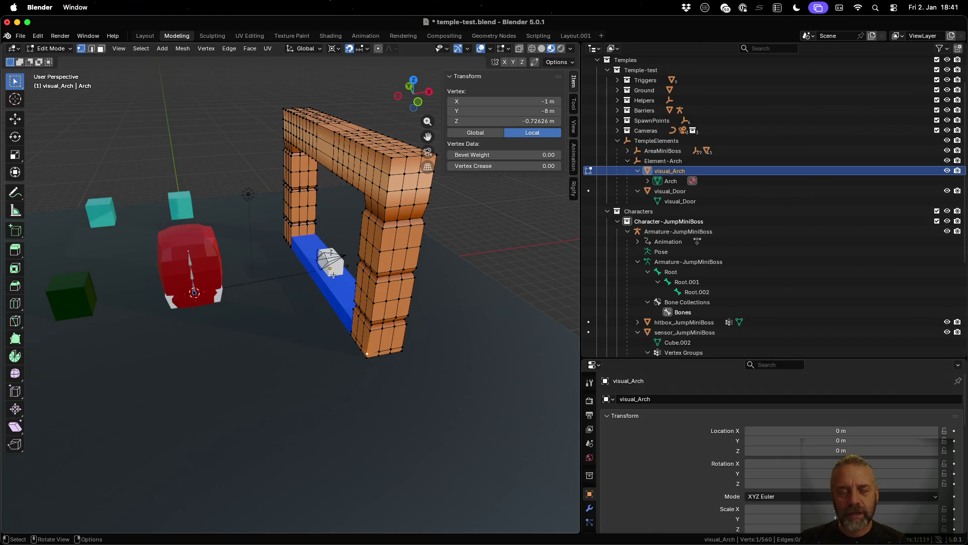
- Switch to visual_Door's Edit Mode, where its median reads 9, −1, 1 m
key(Tab)
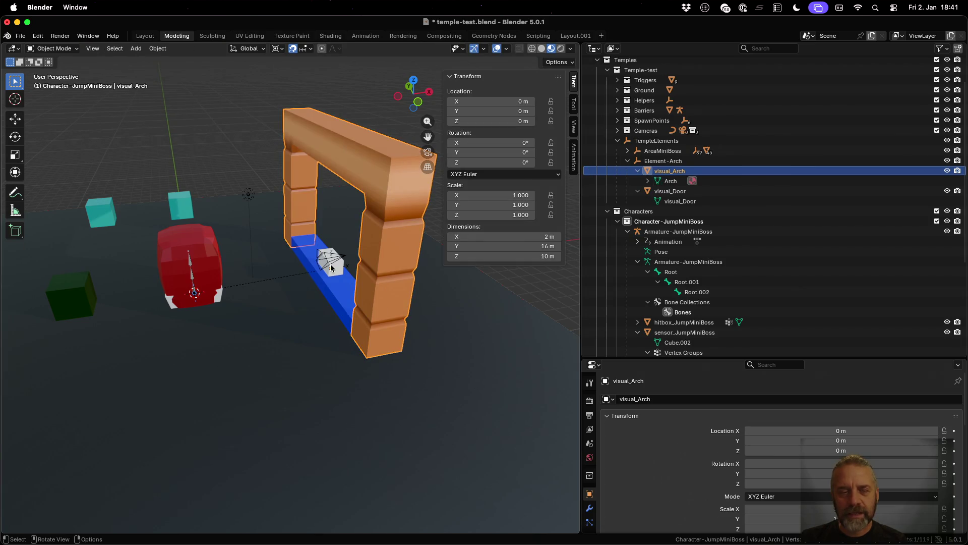
click(338, 270)
click(340, 272)
key(Tab)
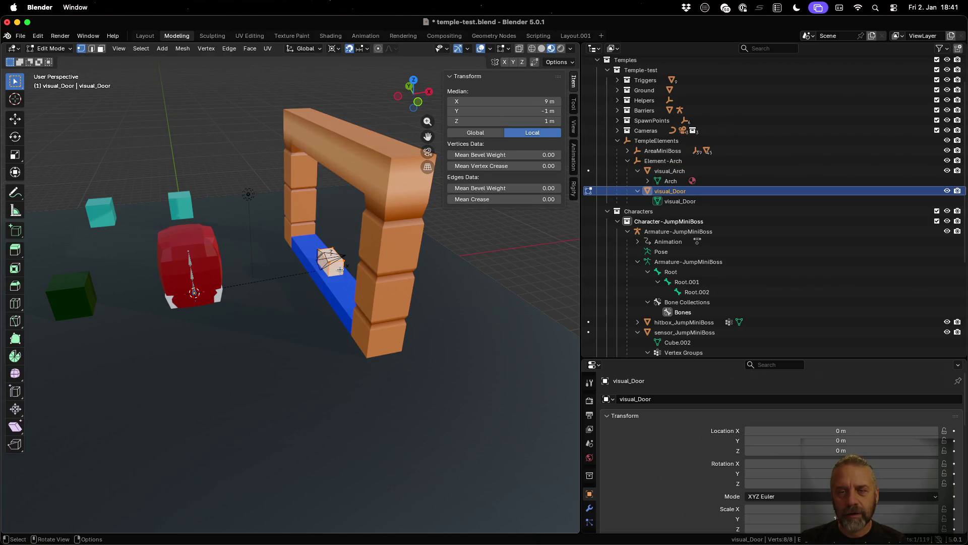
click(548, 101)
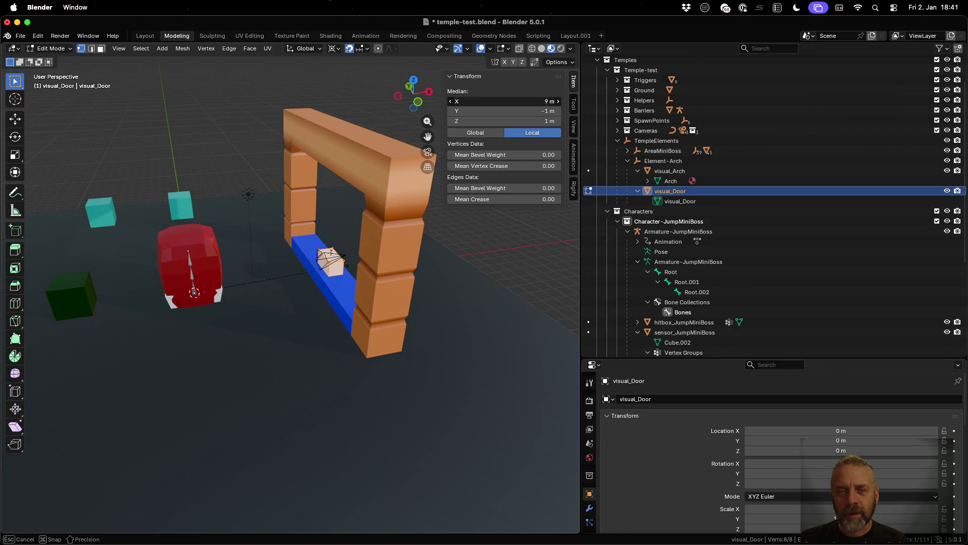
- Set the door mesh's median X to 0 and deselect its elements
text(0)
key(Return)
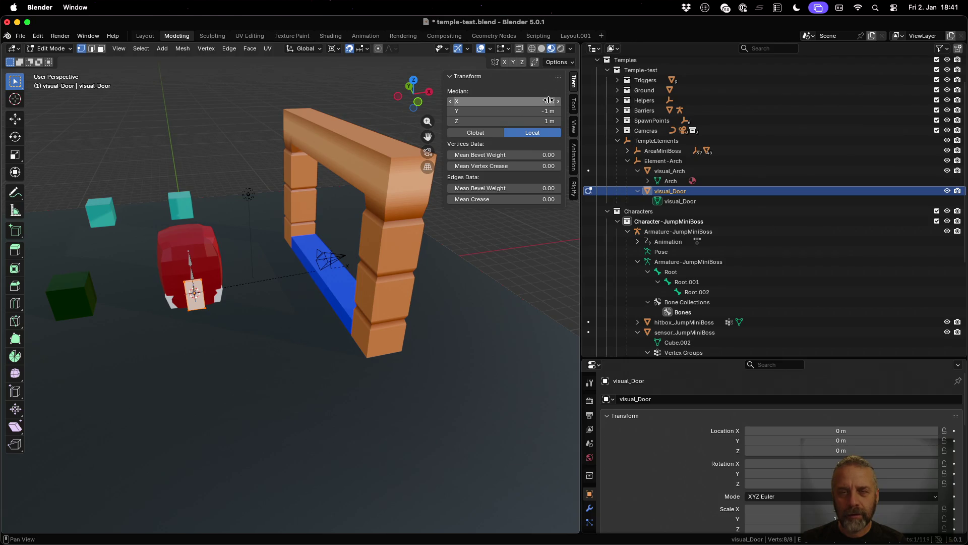
click(252, 237)
mouse_move(270, 247)
mouse_down()
mouse_move(212, 248)
mouse_move(289, 246)
mouse_up()
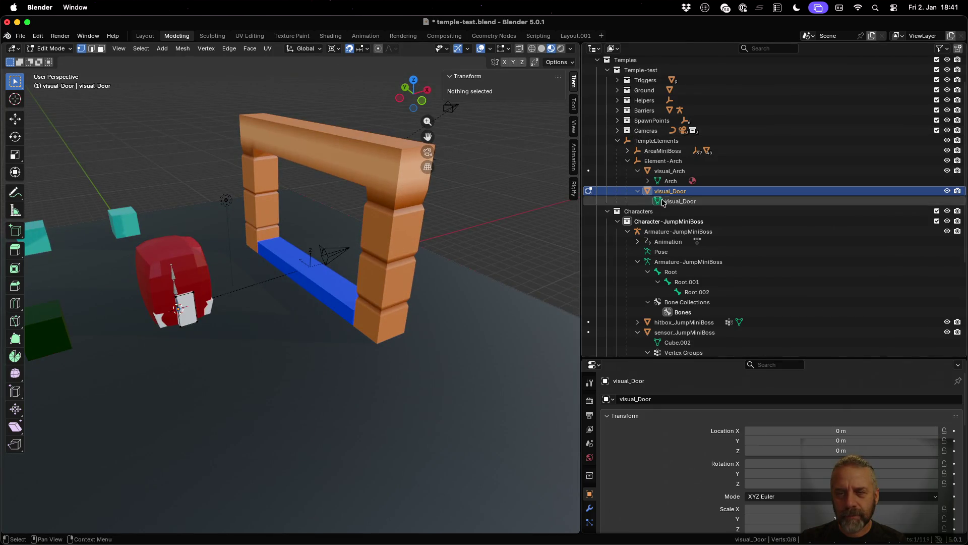
- Return to Object Mode and select visual_Door in the Outliner
click(665, 163)
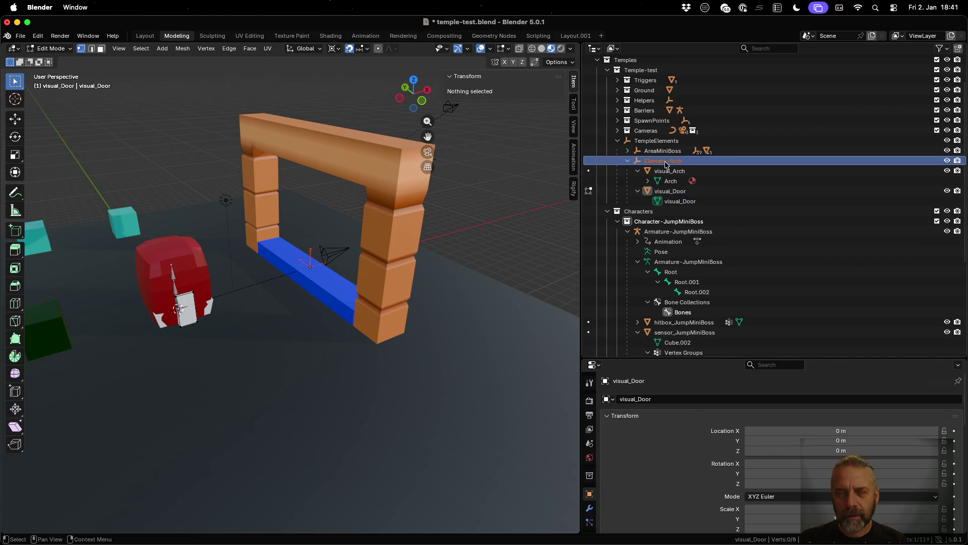
key(Tab)
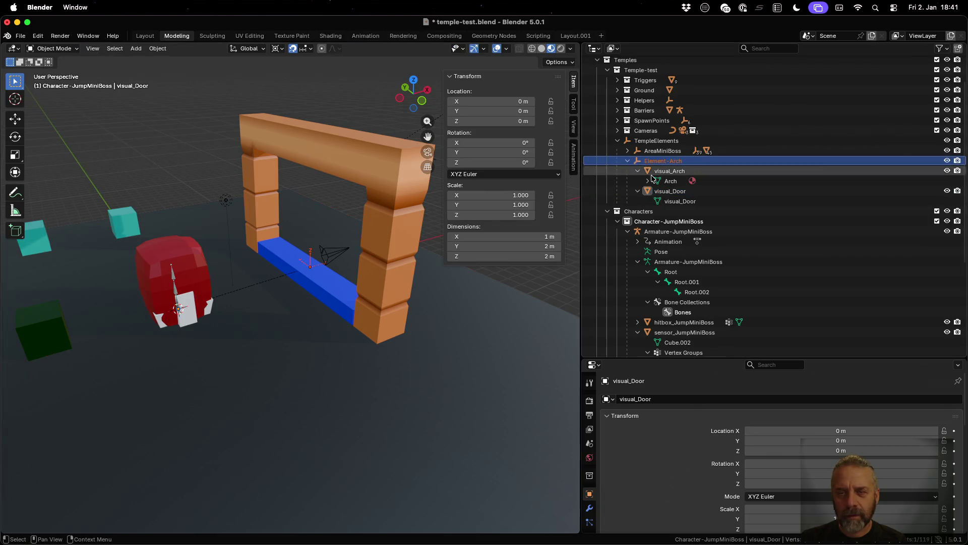
click(676, 193)
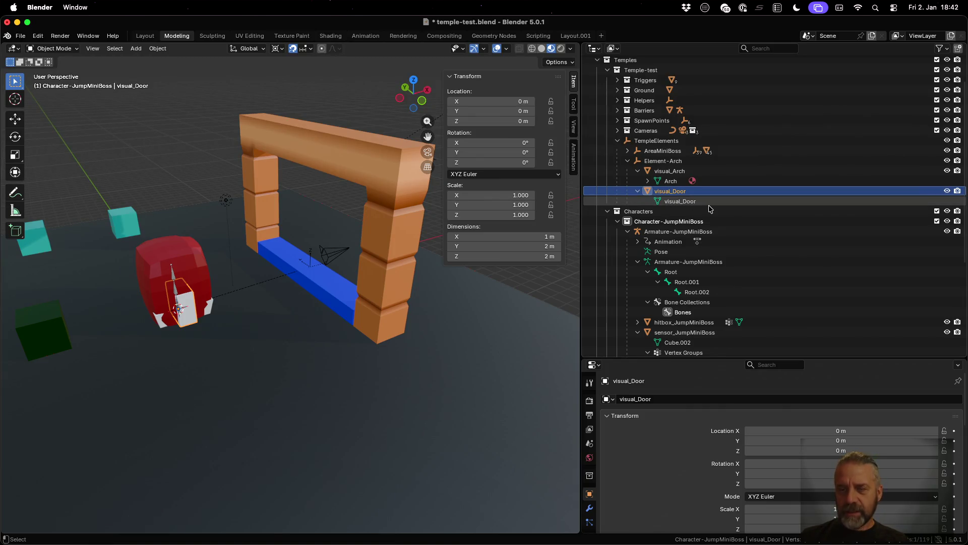
right_click(697, 194)
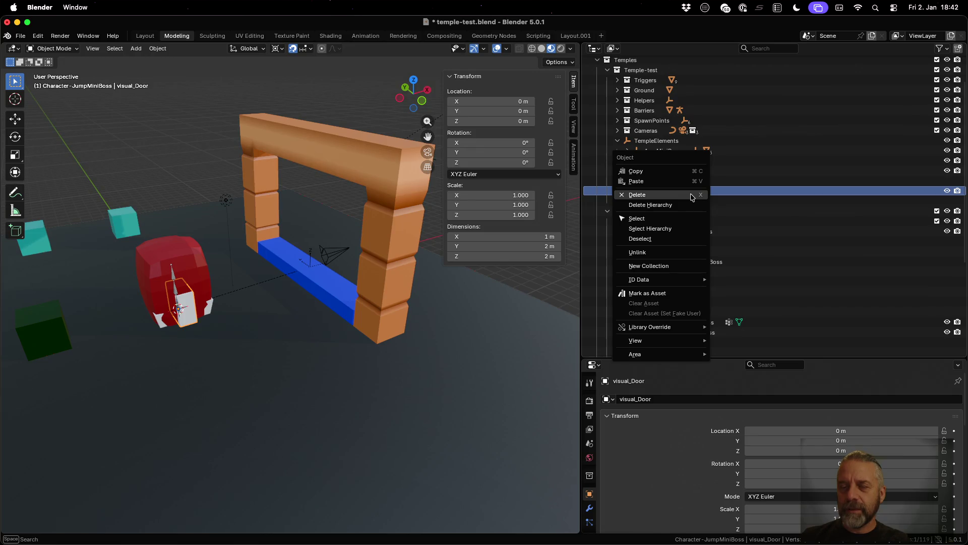
- Delete visual_Door, then try duplicating visual_Arch and undo the duplicate
click(658, 194)
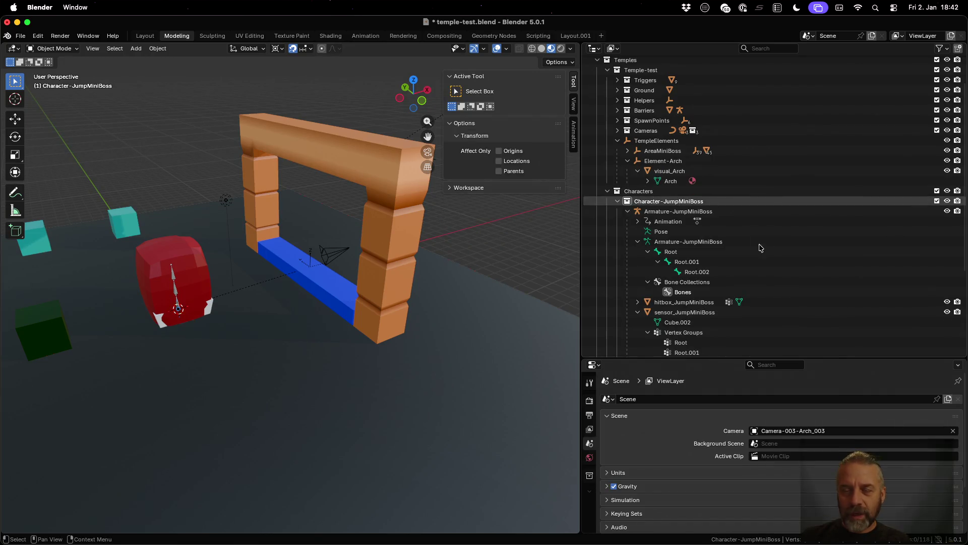
click(678, 171)
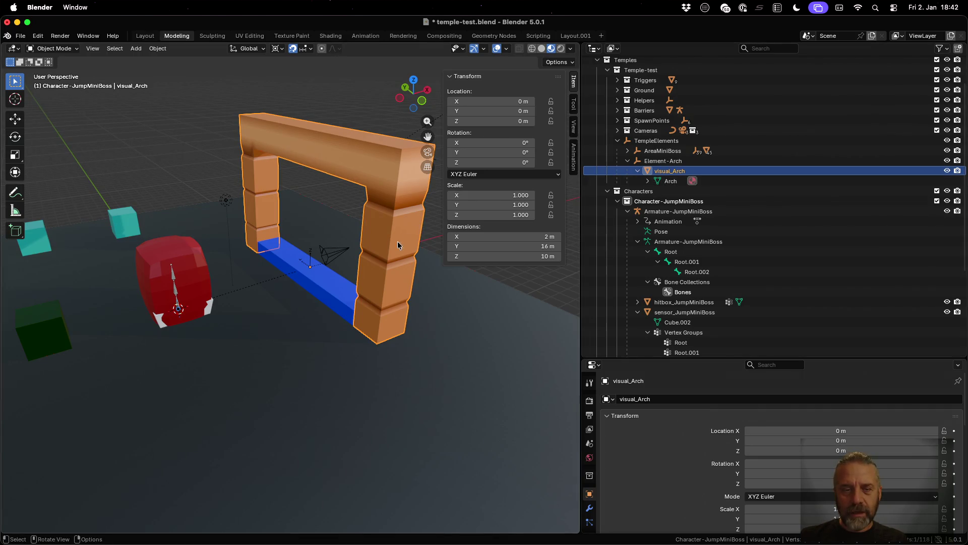
key(shift+d)
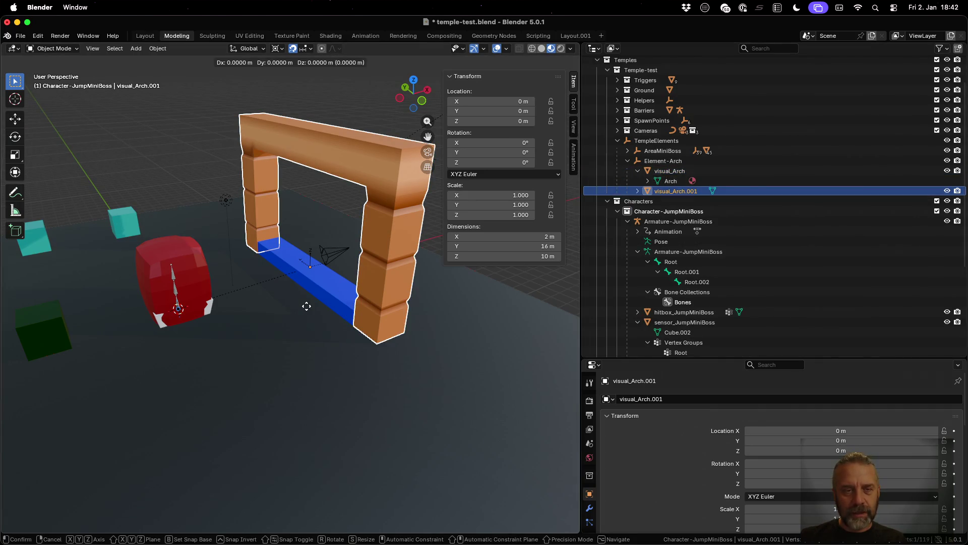
right_click(276, 326)
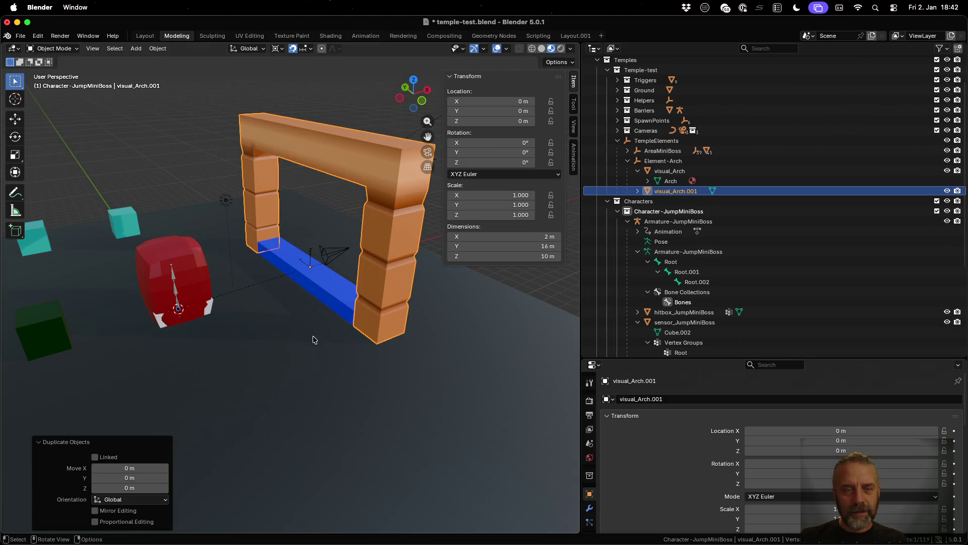
key(super+z)
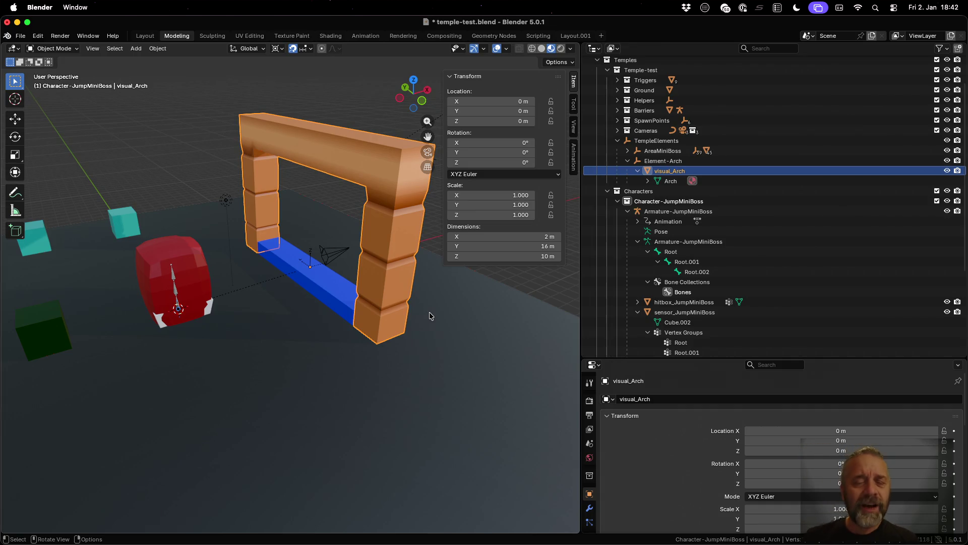
scroll(272, 275, left, 5)
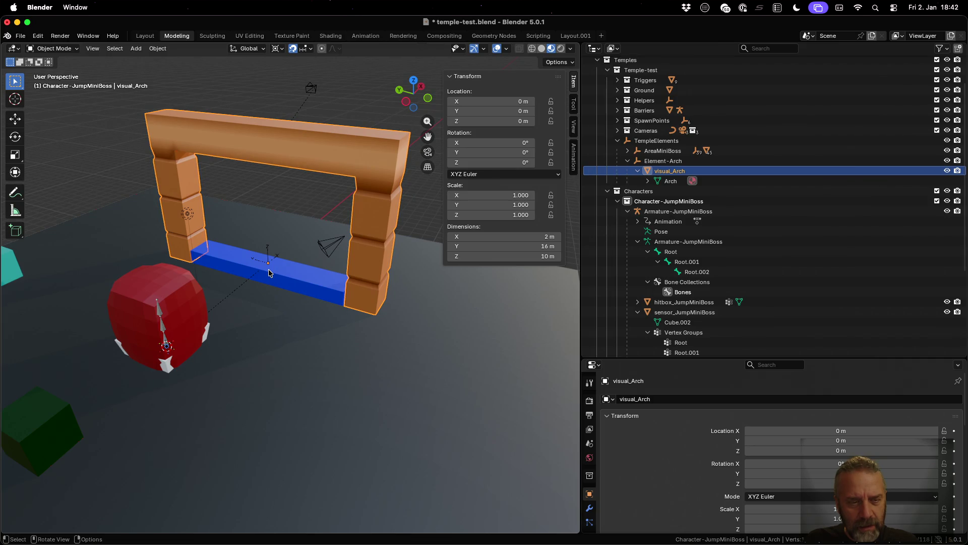
- Snap the 3D cursor to Element-Arch's origin
key(shift+s)
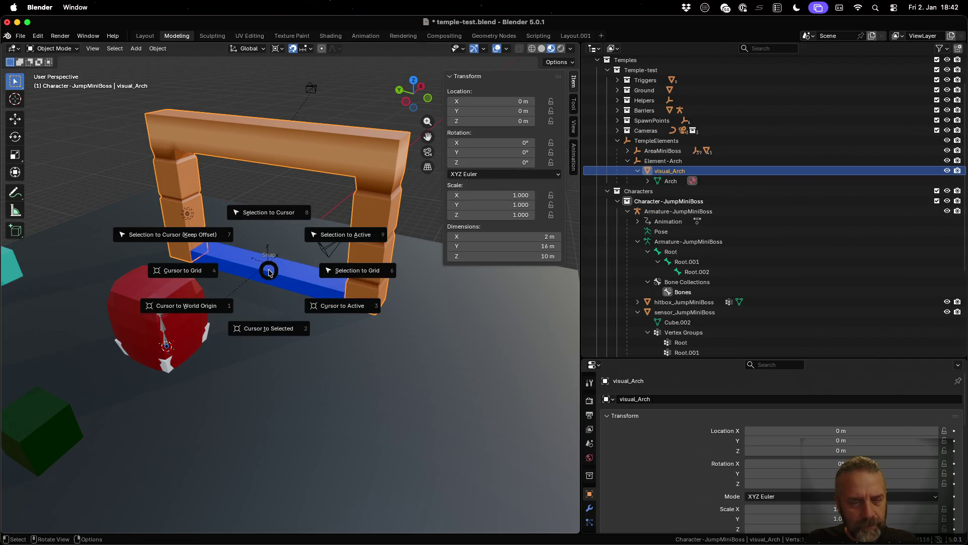
click(263, 328)
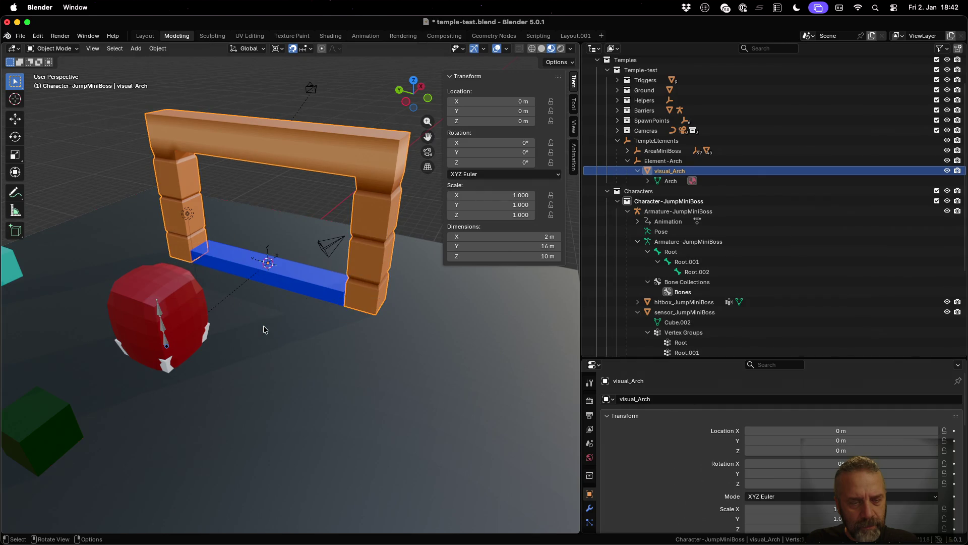
click(679, 161)
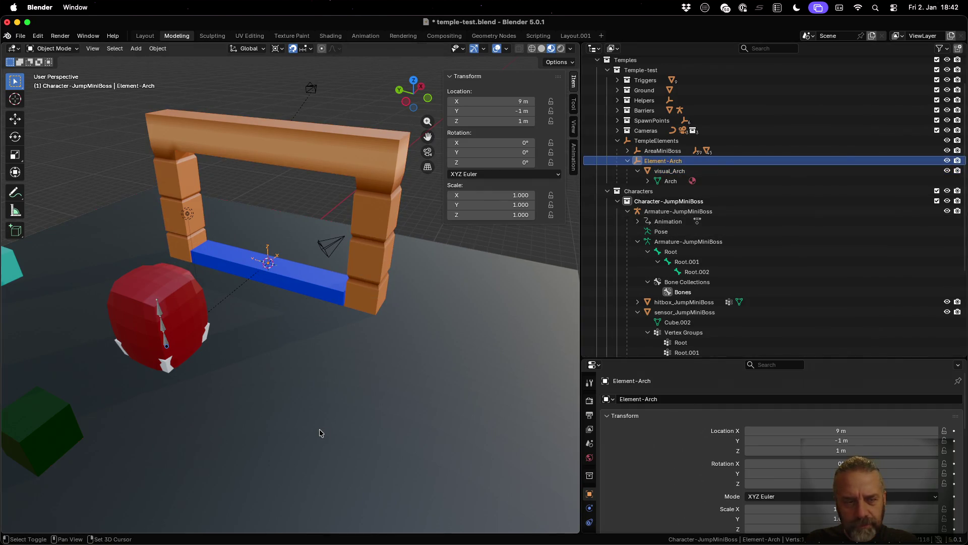
key(shift+s)
click(333, 487)
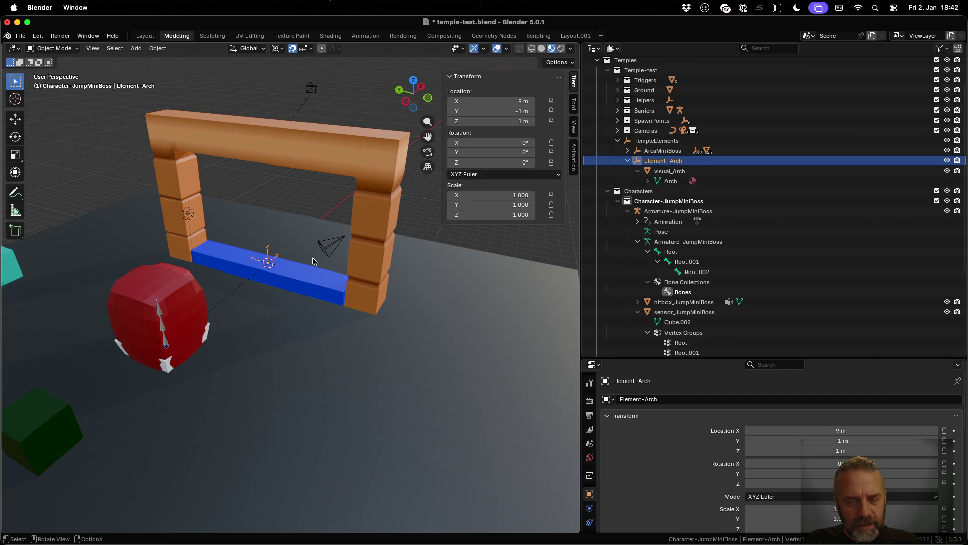
- Add a 2 m cube at the cursor and move it into the Temple-test collection
key(shift+a)
mouse_move(307, 266)
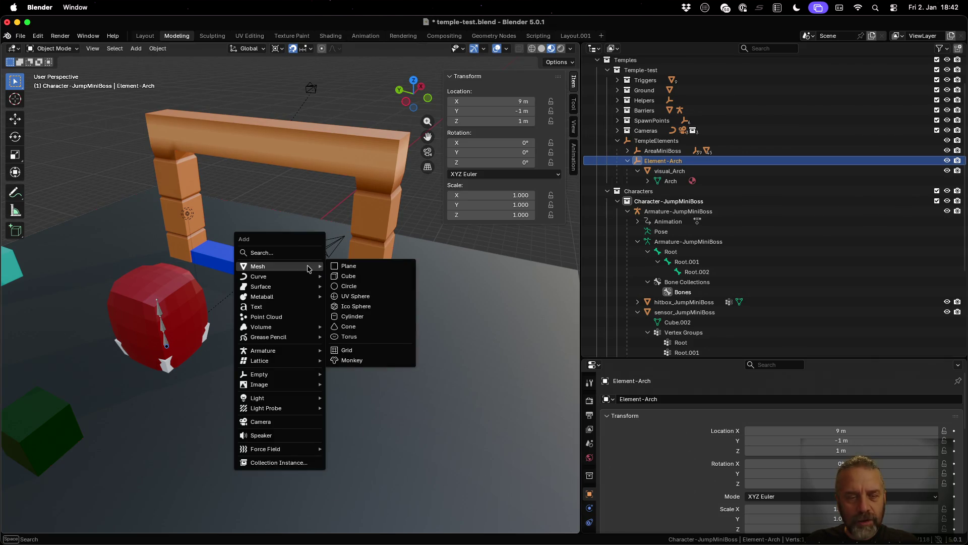
click(384, 274)
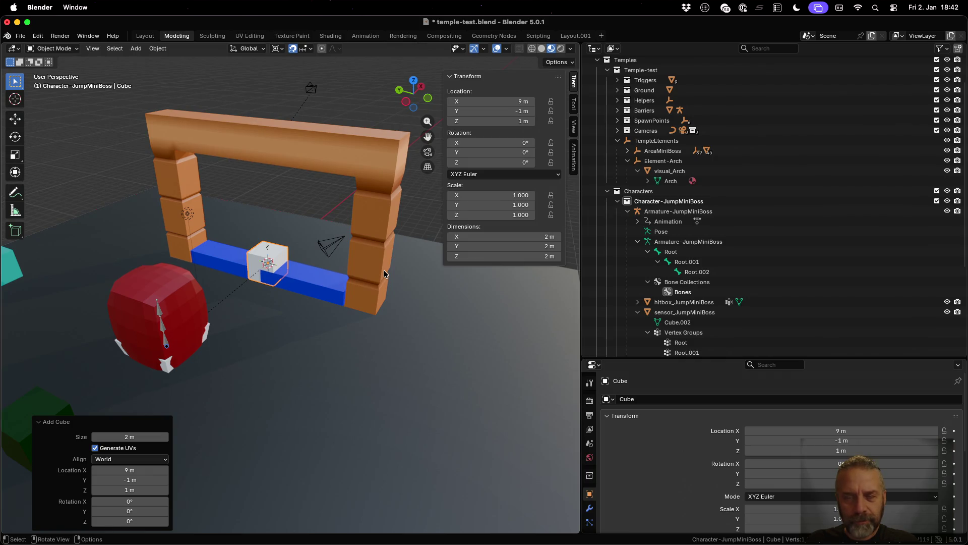
scroll(681, 257, down, 4)
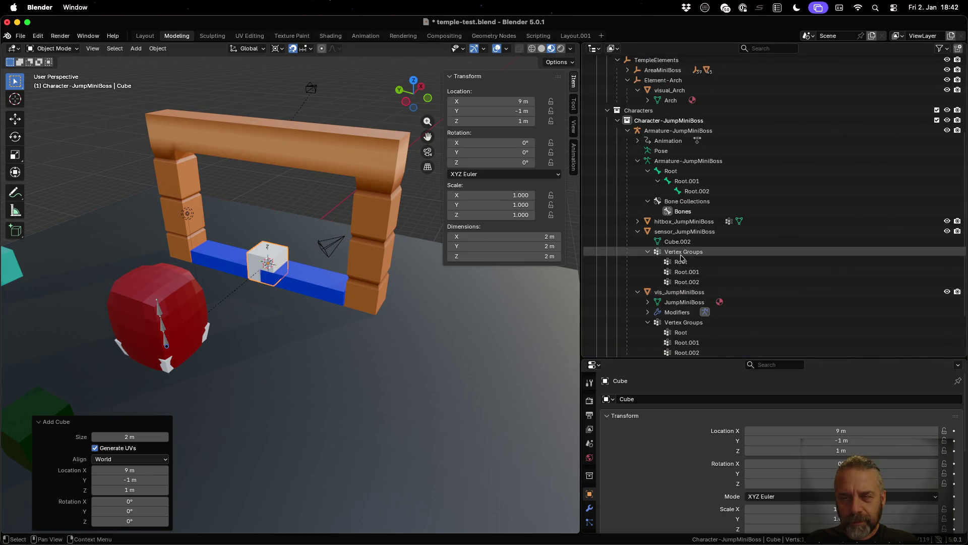
scroll(681, 257, down, 4)
mouse_move(664, 333)
mouse_down()
mouse_move(678, 194)
mouse_move(679, 233)
mouse_move(656, 144)
mouse_move(635, 110)
mouse_up()
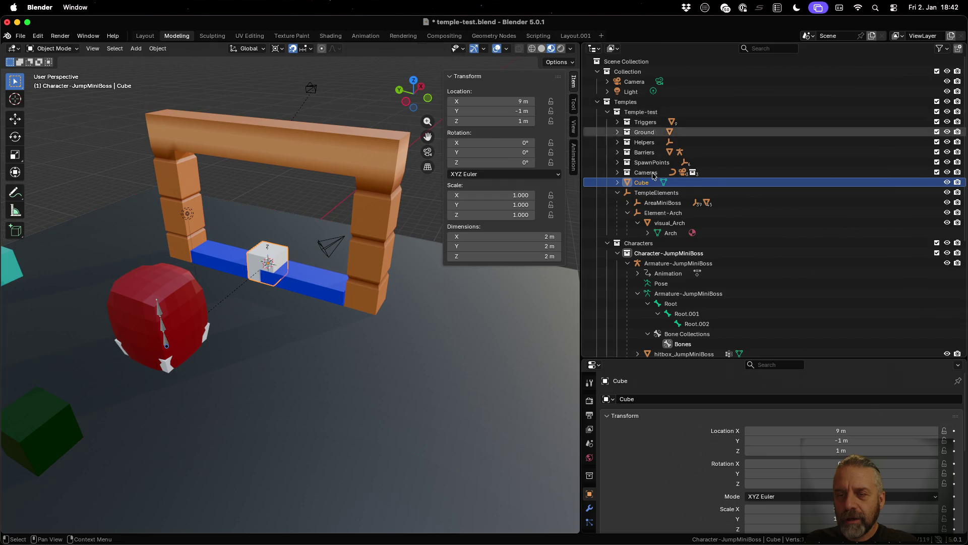
- Parent the new Cube to Element-Arch using Ctrl+P Object
click(664, 214)
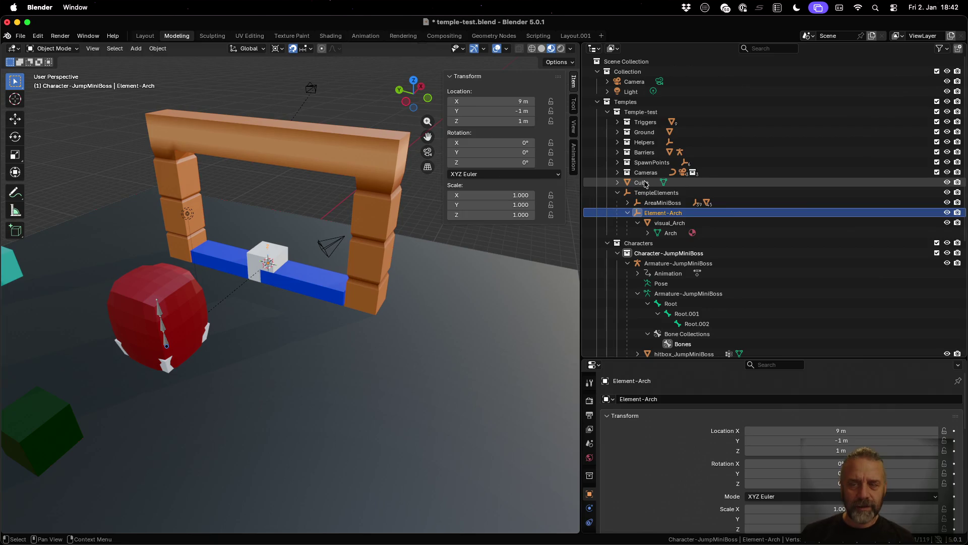
click(642, 182)
ctrl+click(654, 214)
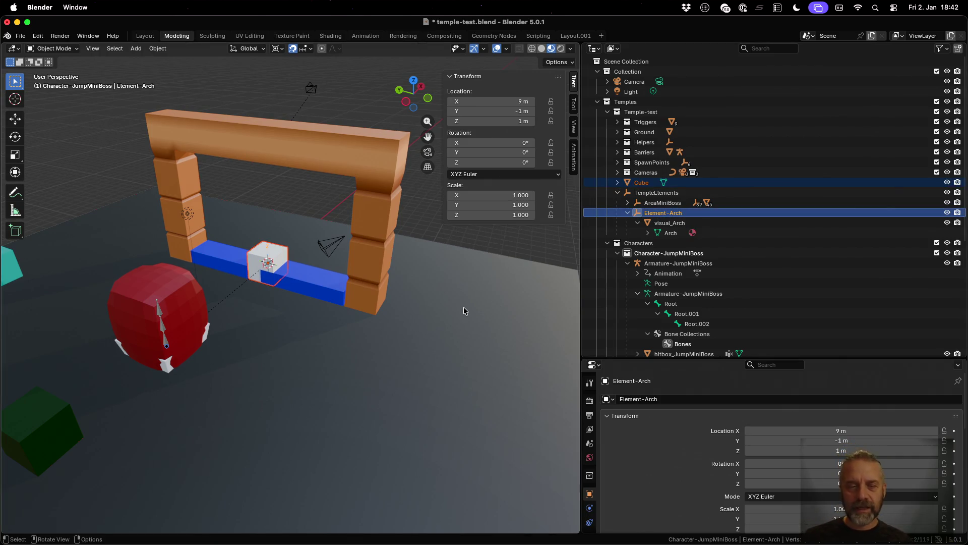
key(ctrl+p)
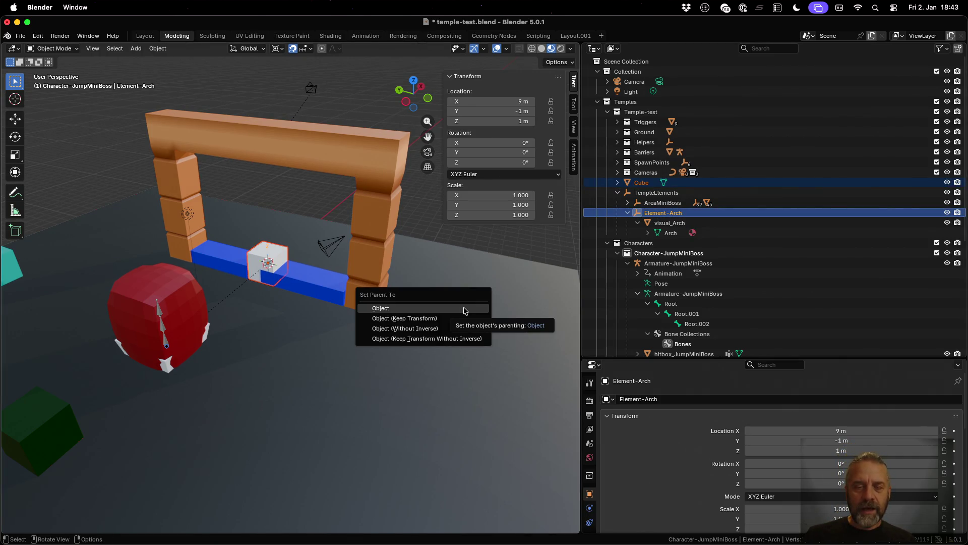
click(464, 309)
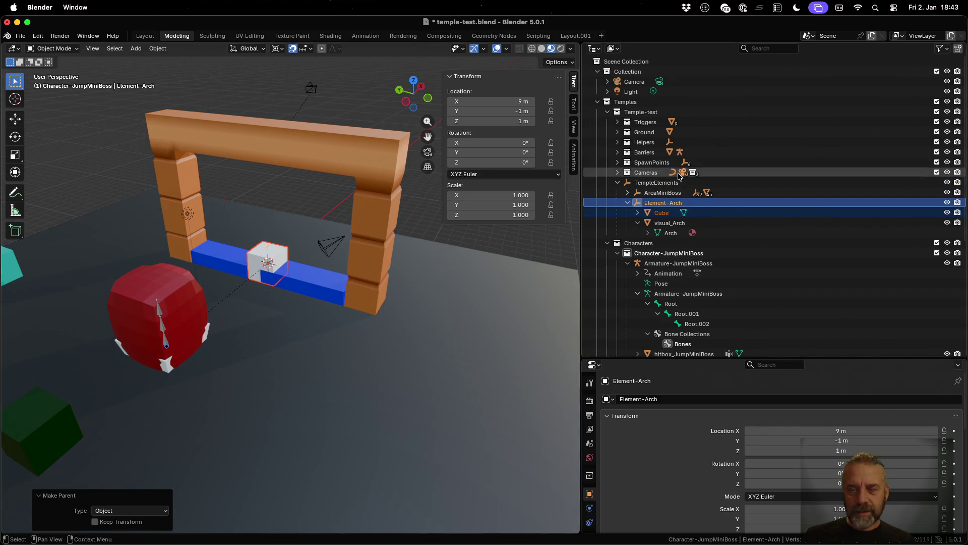
- Select the Cube alone and enter Edit Mode on its mesh
click(674, 212)
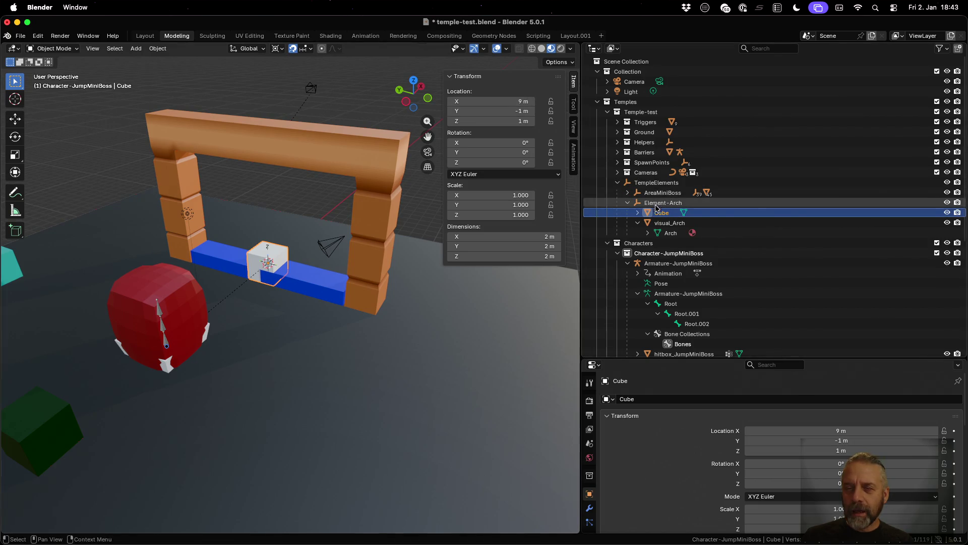
click(670, 223)
click(670, 213)
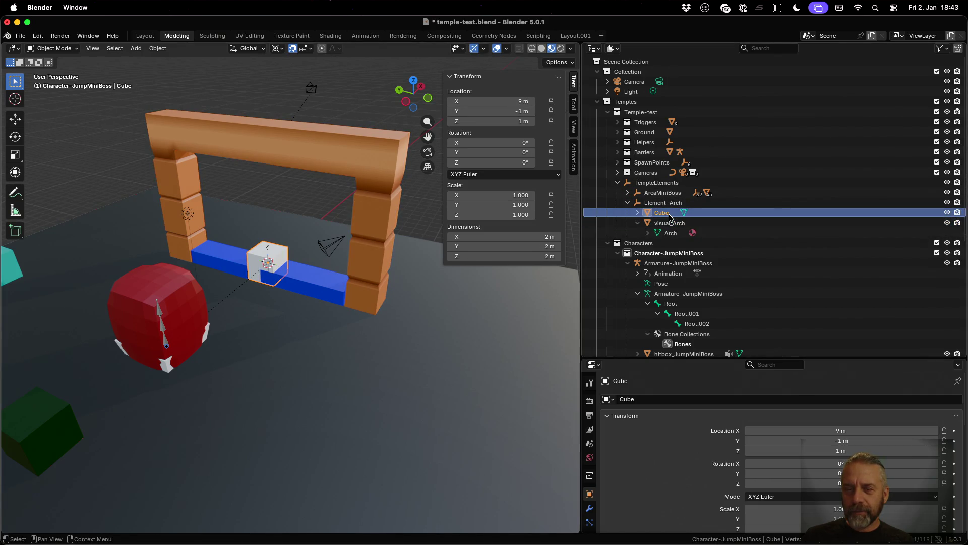
key(Tab)
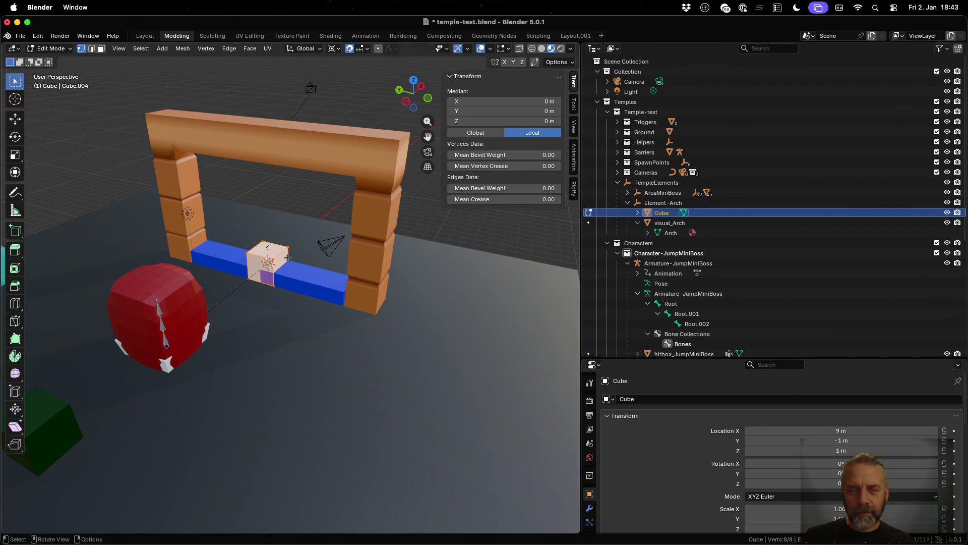
- Check a cube vertex's global and local coordinates, then return to Object Mode with Cube selected
click(286, 245)
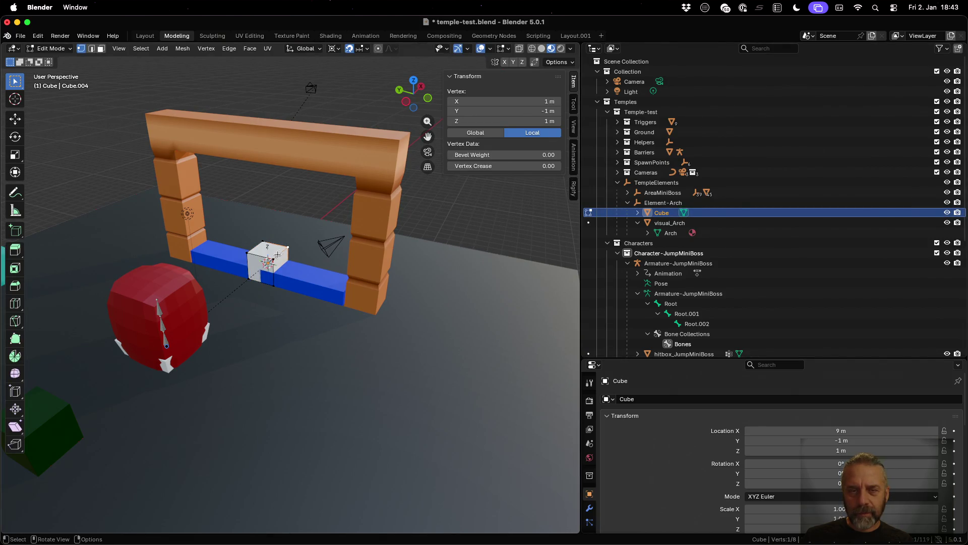
click(274, 284)
click(481, 133)
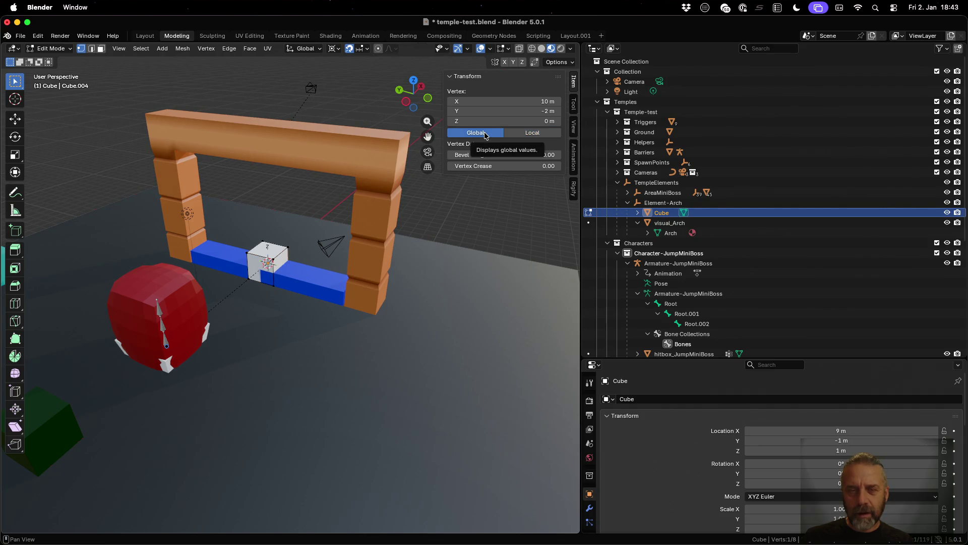
click(521, 134)
click(673, 222)
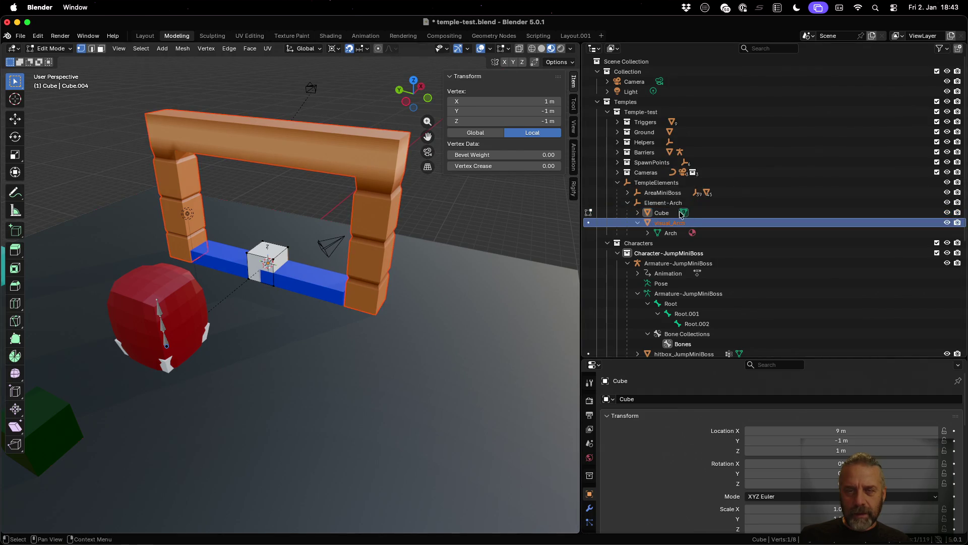
key(Tab)
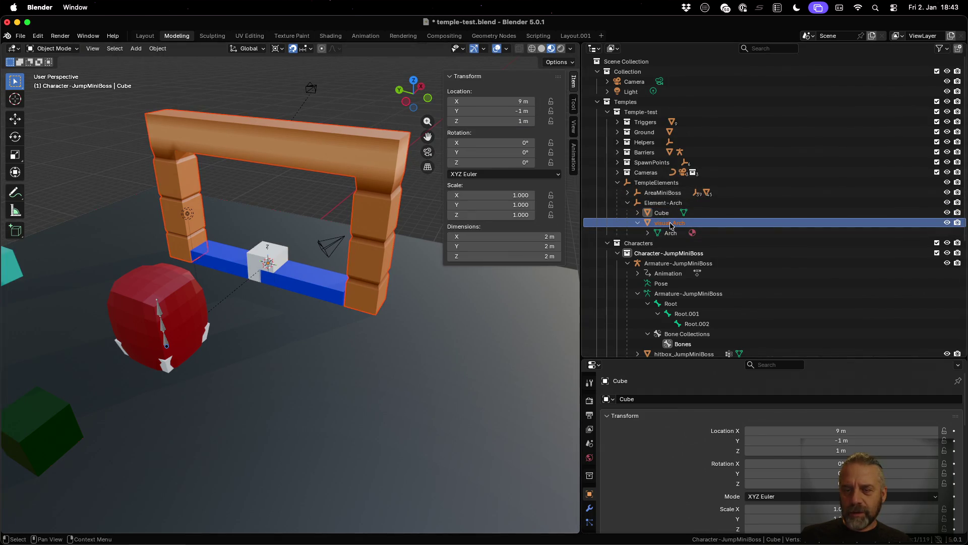
key(Up)
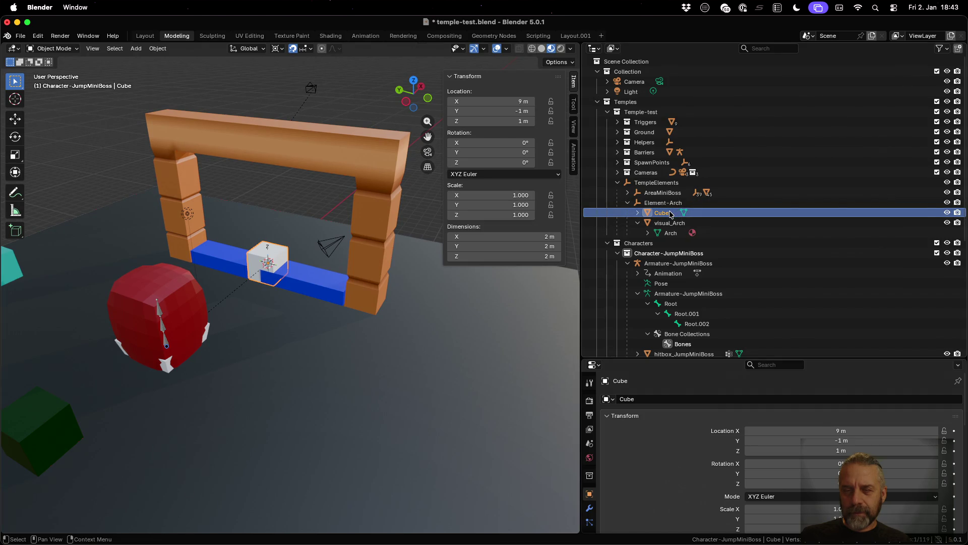
- Rename the Cube object to visual_Door in the Outliner
double_click(669, 212)
scroll(669, 211, down, 1)
text(visual_Door)
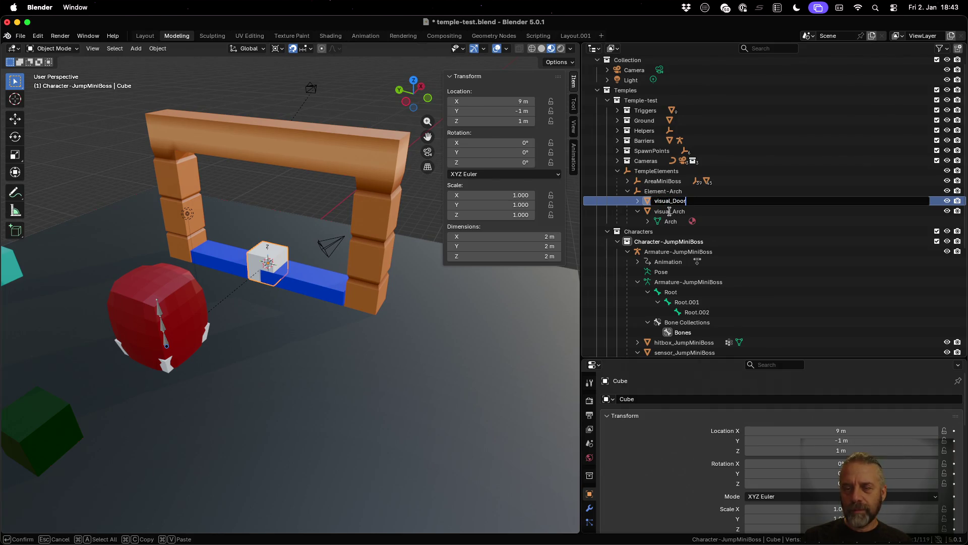
key(Return)
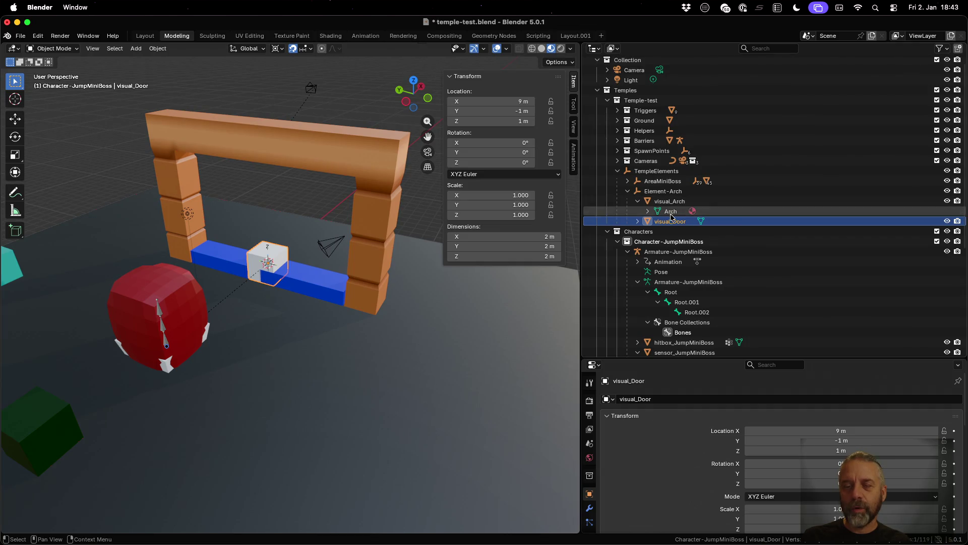
- Set visual_Door's location to 0, 0, 0 in the N-panel
click(665, 202)
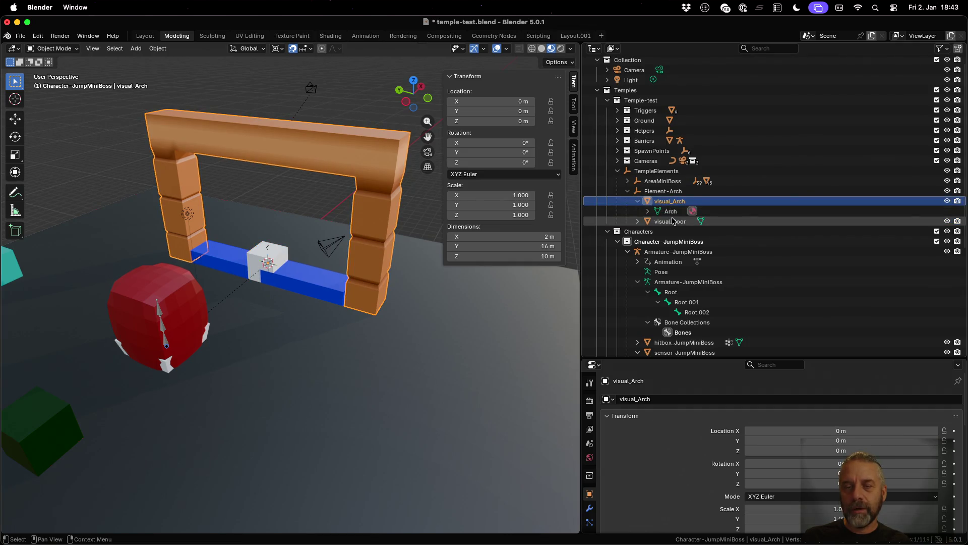
click(669, 221)
click(524, 103)
text(0)
key(Tab)
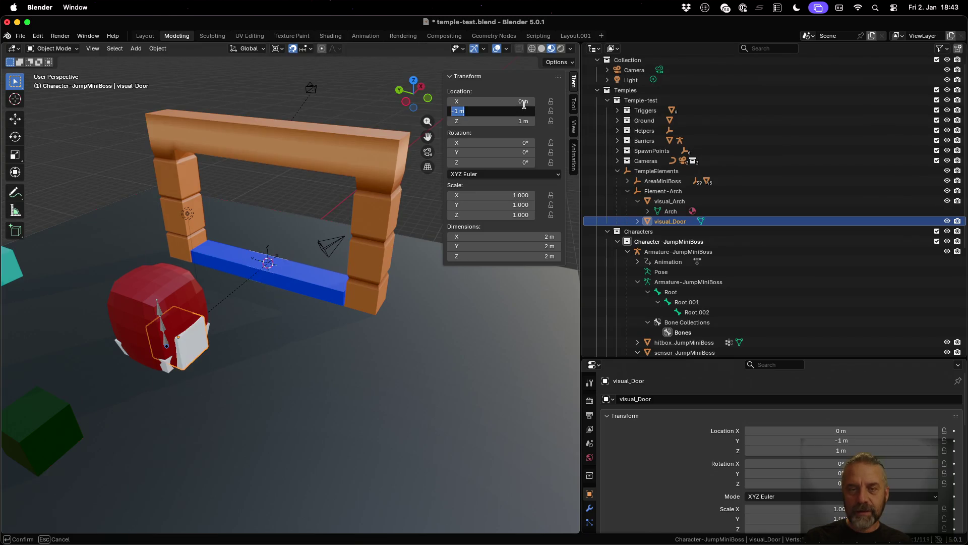
text(0)
key(Tab)
text(0)
key(Tab)
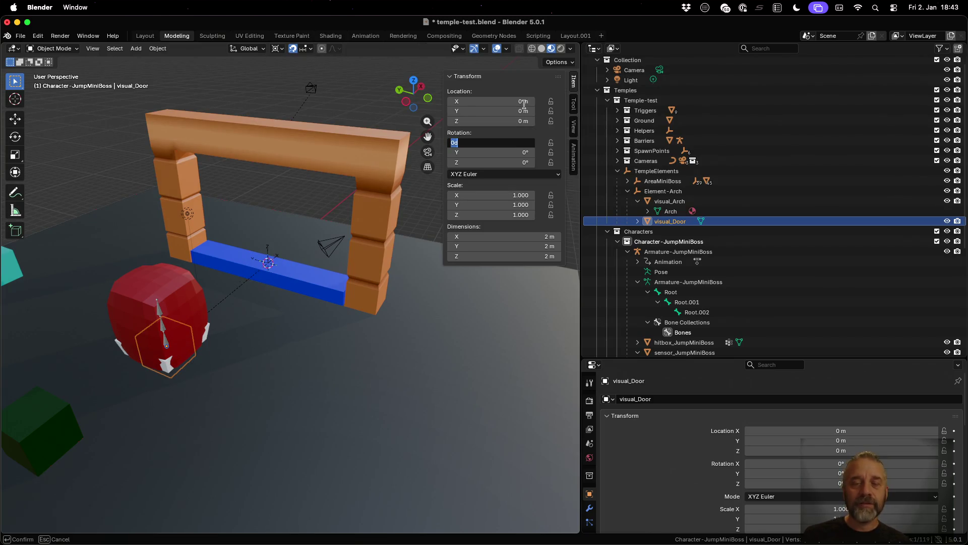
key(Return)
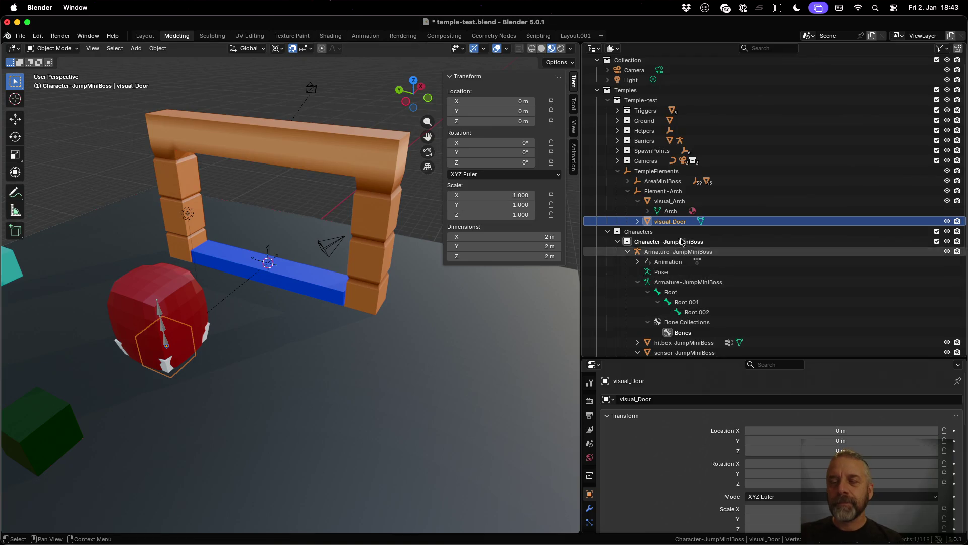
- Rename the Cube.004 mesh data to visual_Door, drop the .001 suffix, and enter Edit Mode
click(637, 221)
click(676, 232)
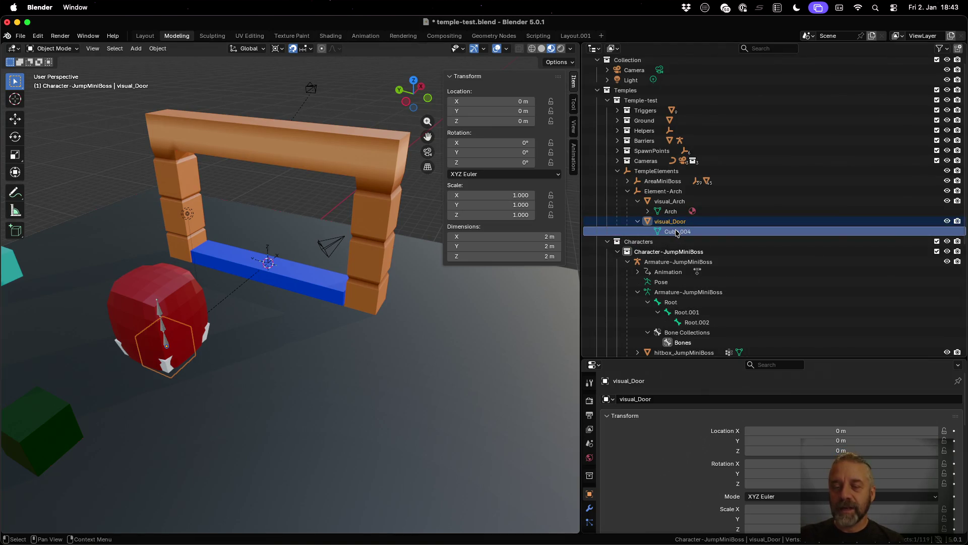
double_click(677, 231)
scroll(676, 232, down, 2)
text(vi)
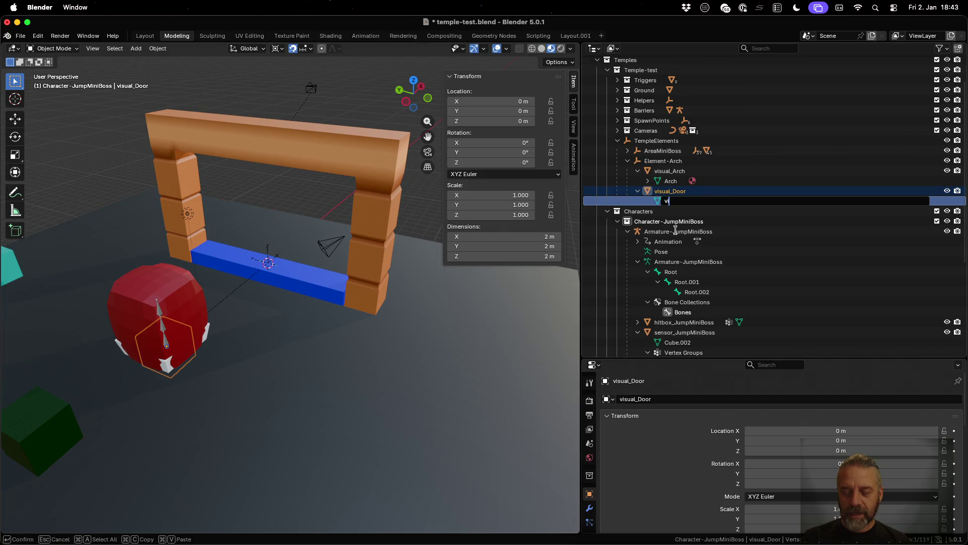
text(r)
key(Return)
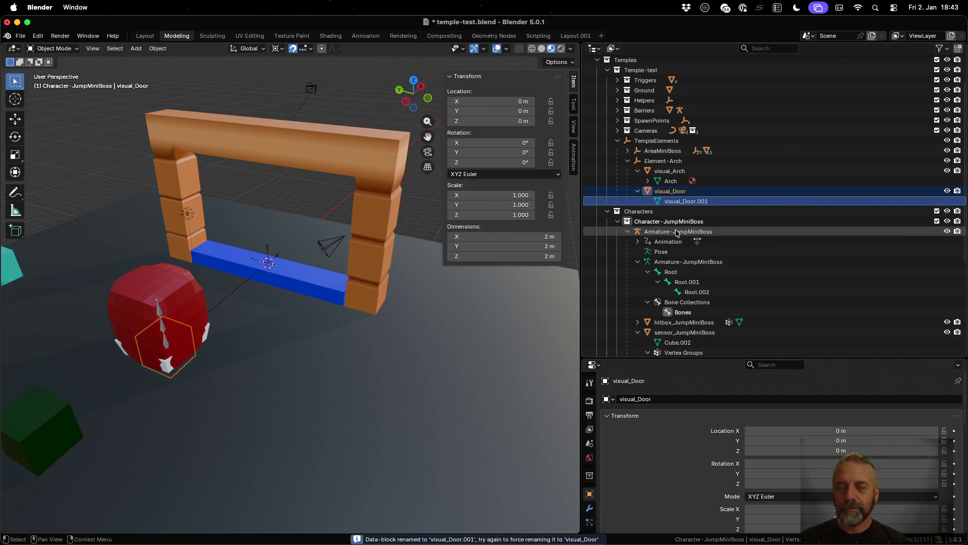
double_click(714, 200)
key(Right)
key(ctrl+shift+Left)
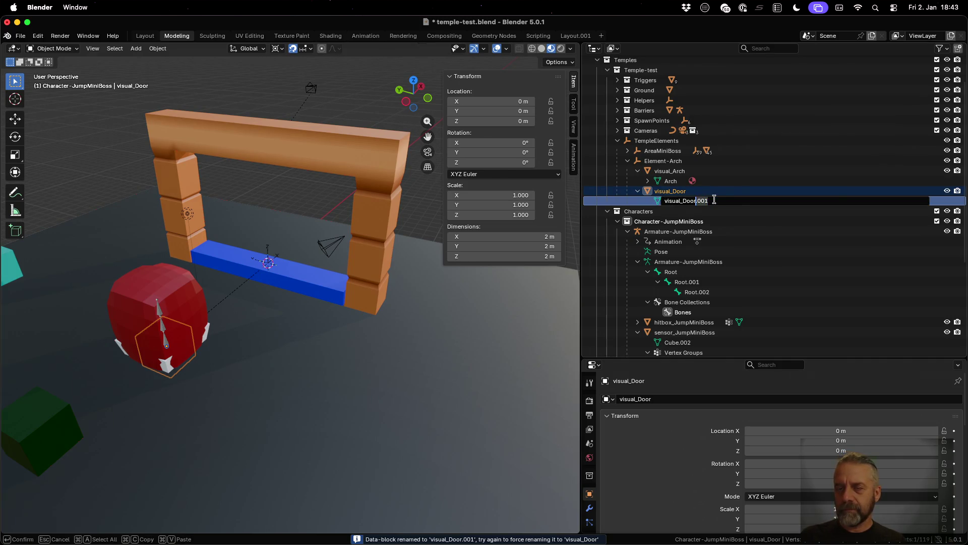
key(BackSpace)
key(Return)
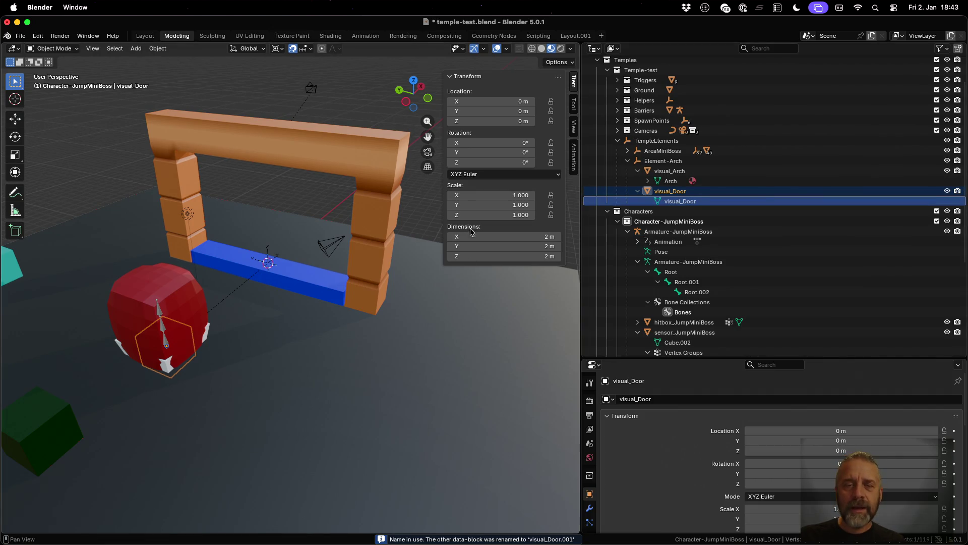
key(Tab)
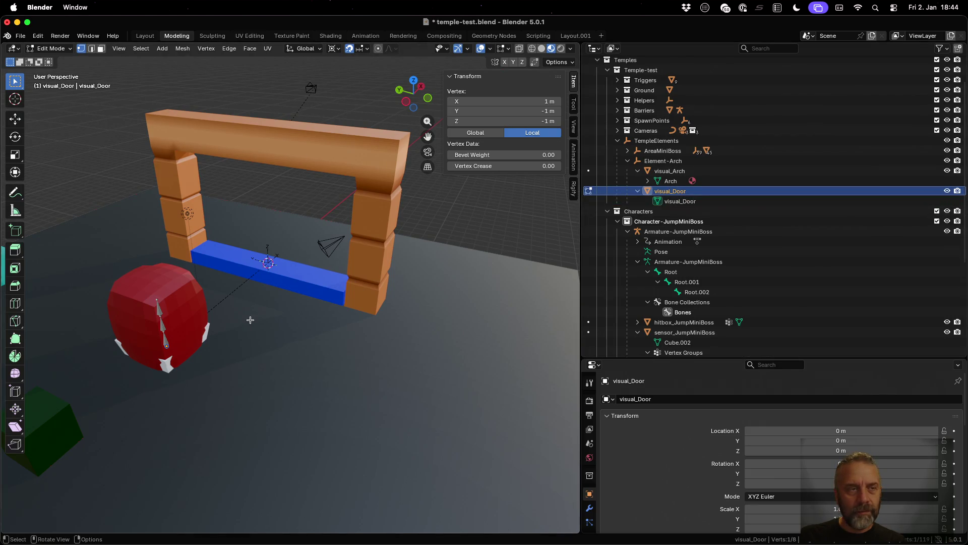
- Select all of the door mesh and move it 9 m along X in wireframe view
key(Tab)
key(Tab)
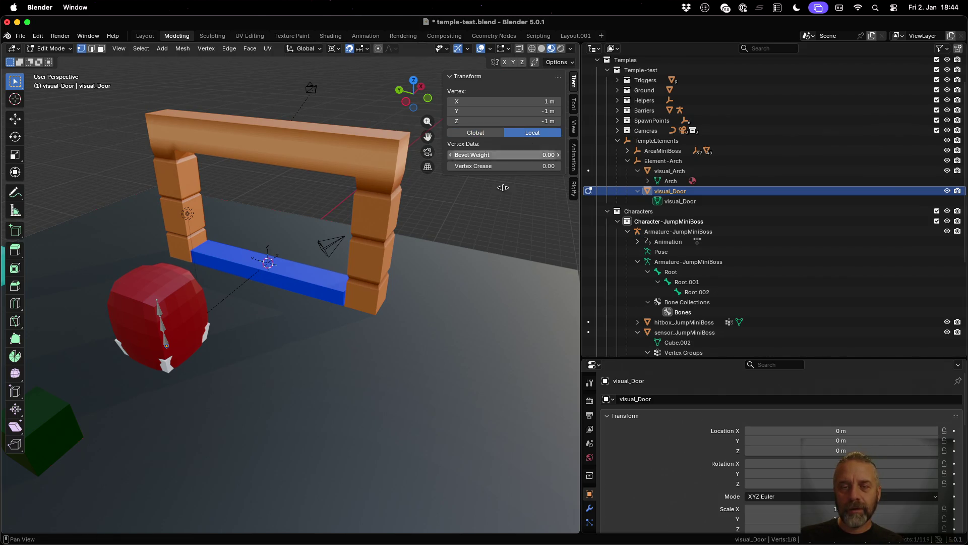
key(g)
text(x)
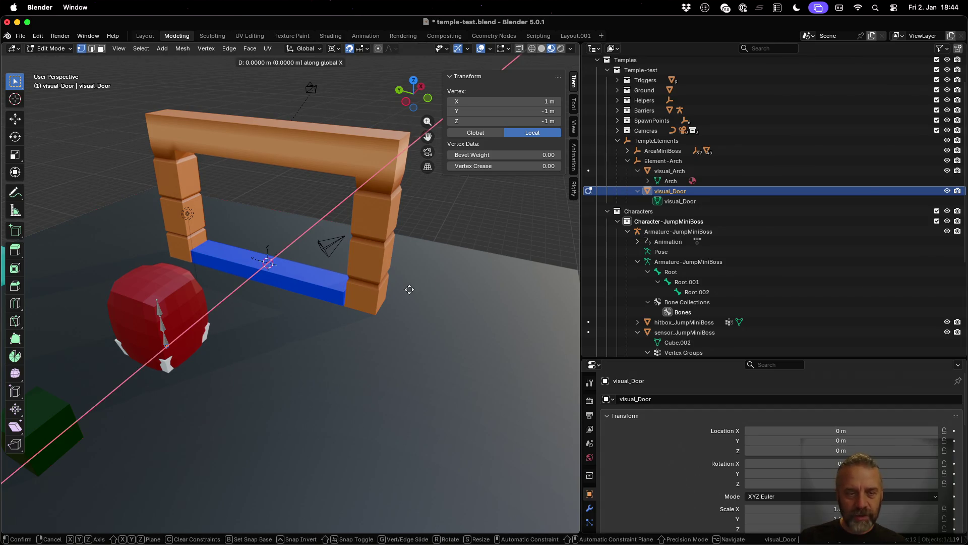
text(8)
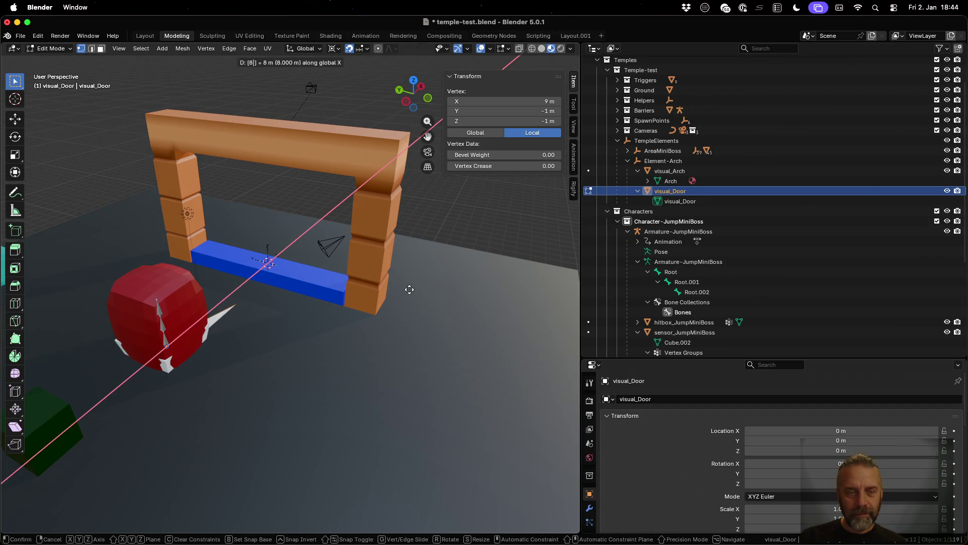
key(Escape)
key(a)
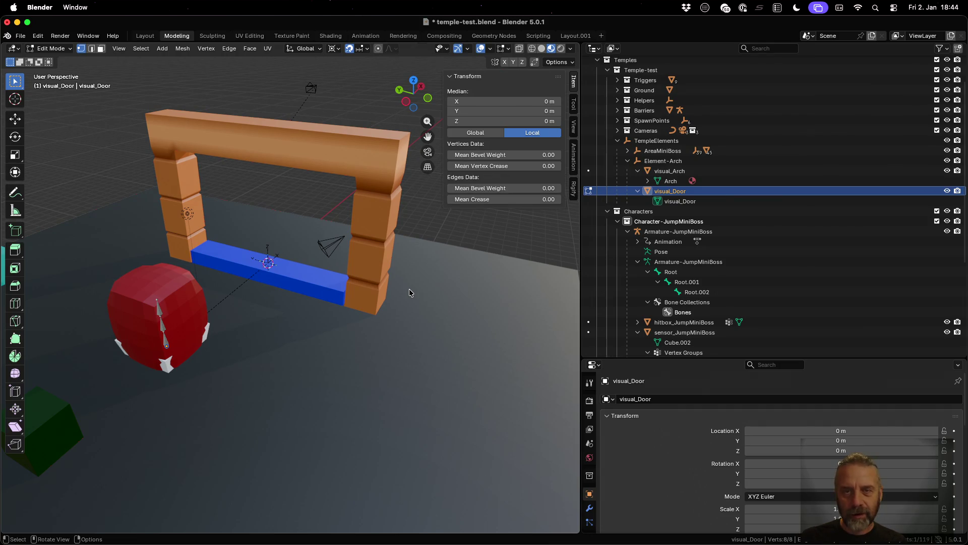
click(531, 48)
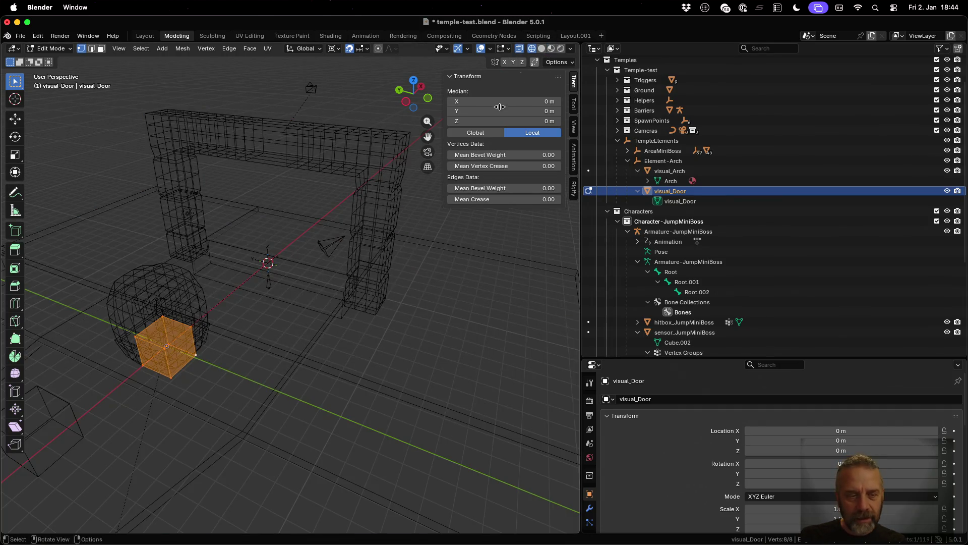
key(g)
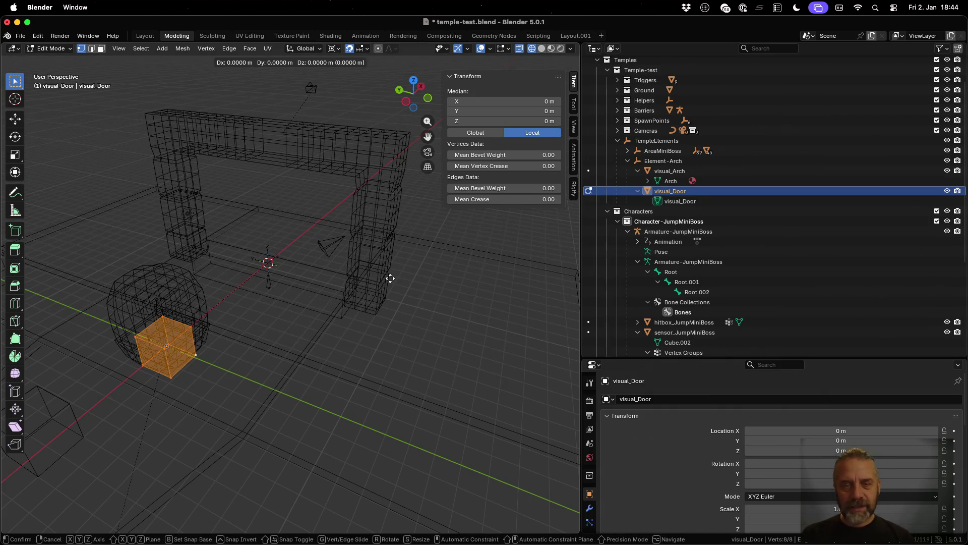
key(x)
key(9)
key(Return)
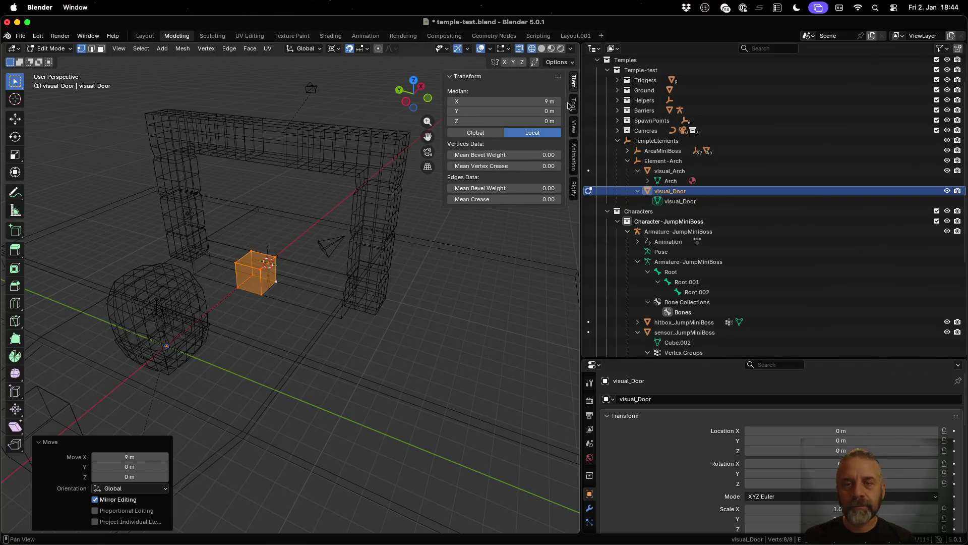
- Switch to Material Preview shading and return to Object Mode
click(542, 49)
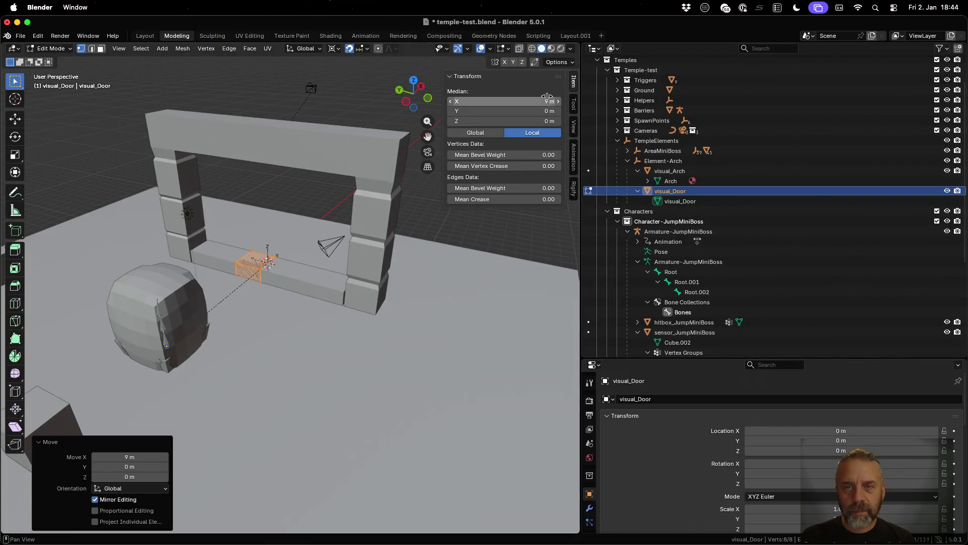
click(552, 50)
scroll(295, 267, up, 3)
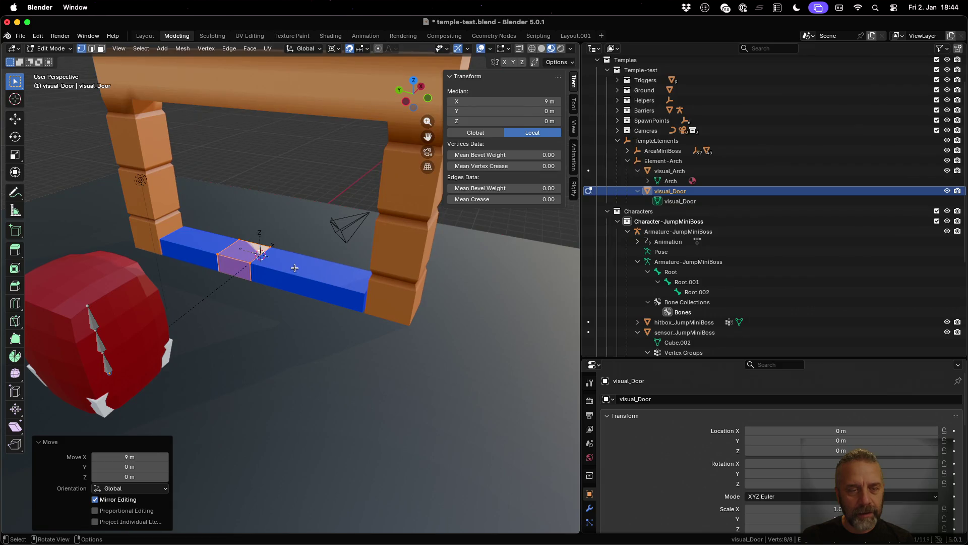
key(Tab)
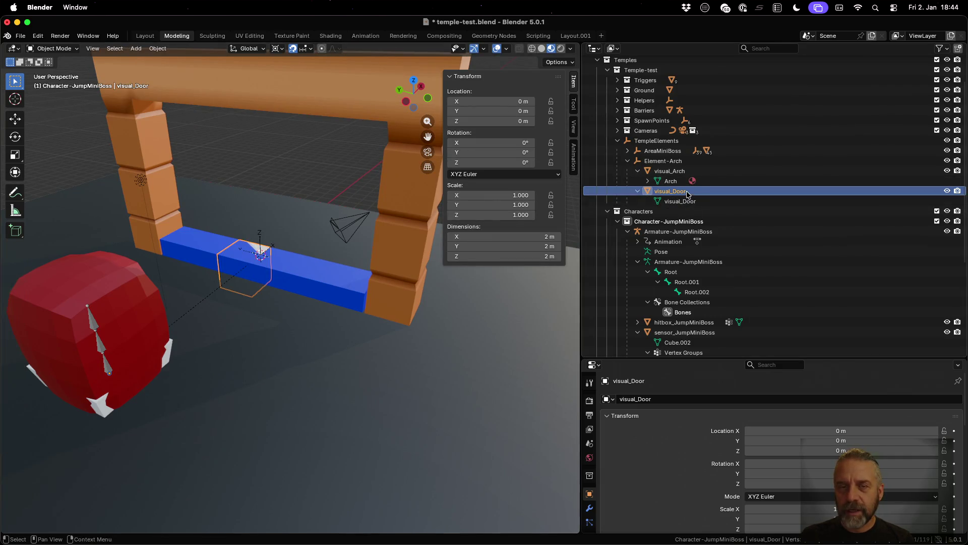
- Select Element-Arch and test-move it to check its children follow, then cancel
click(686, 171)
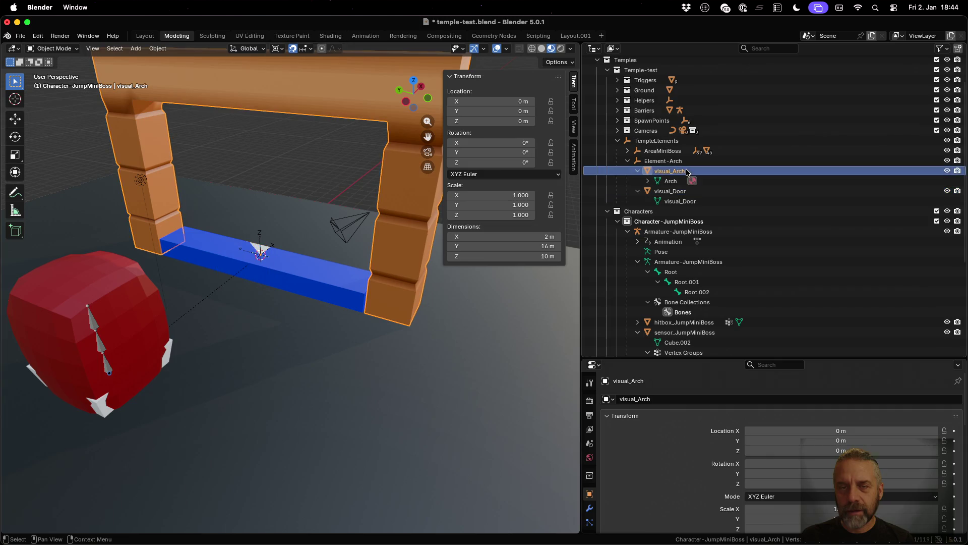
click(676, 193)
click(663, 162)
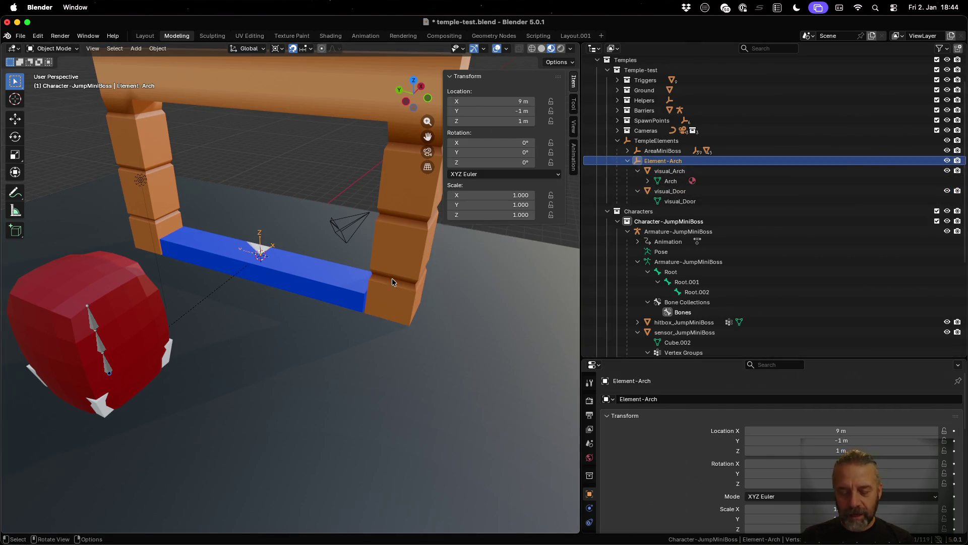
key(g)
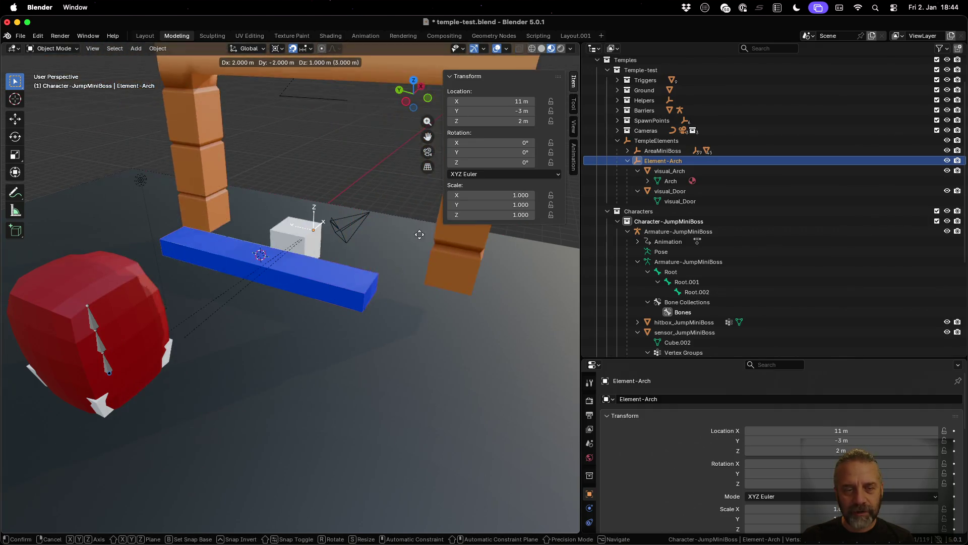
click(383, 265)
scroll(464, 304, left, 10)
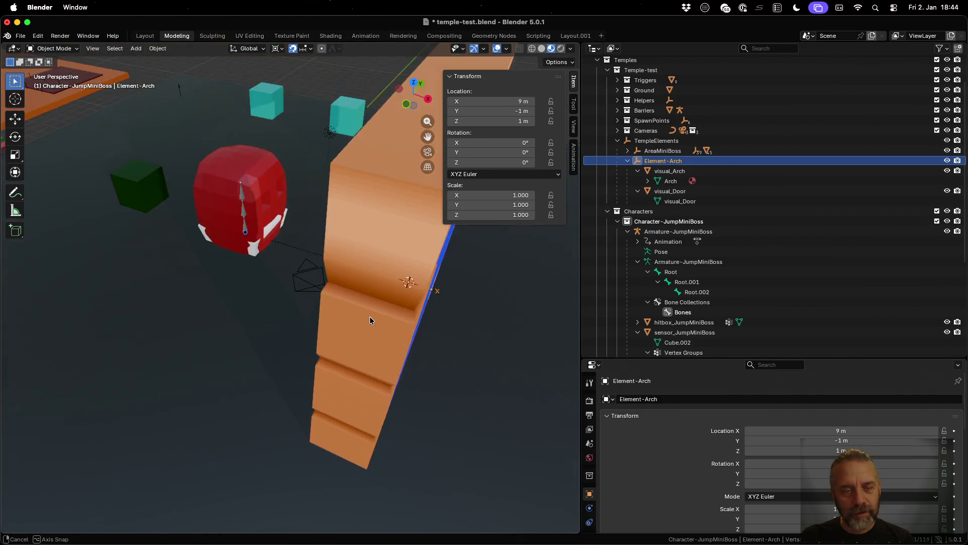
scroll(349, 312, left, 5)
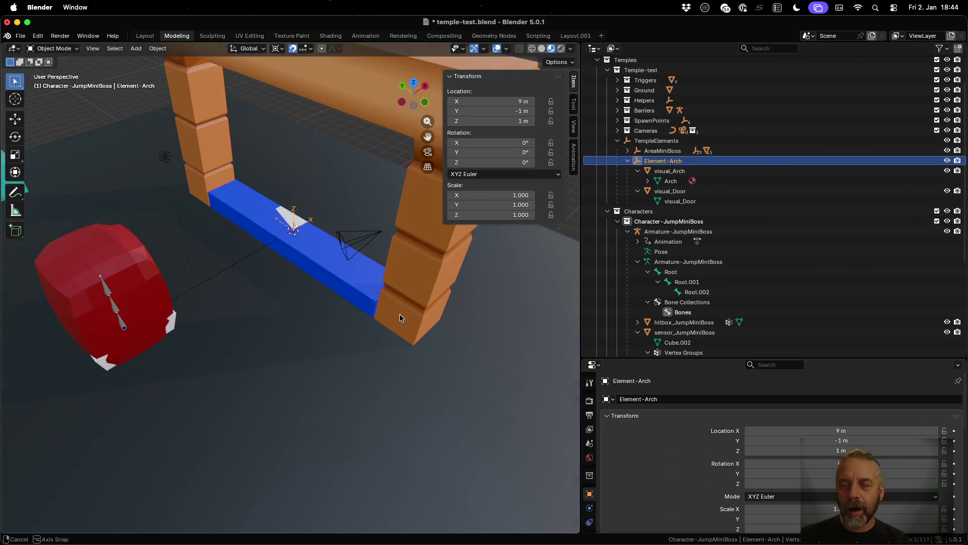
- Select visual_Door, snap the 3D cursor to the selection, and enter Edit Mode
click(671, 191)
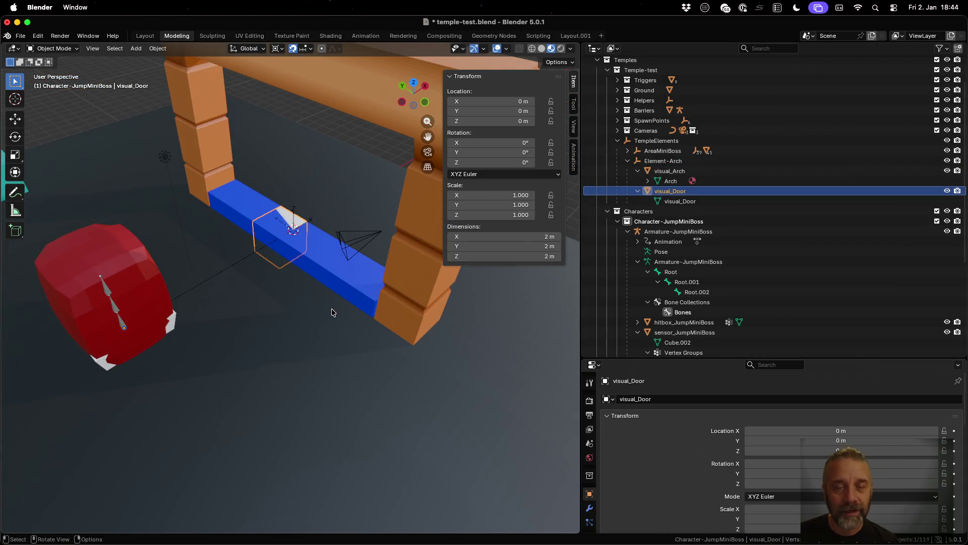
scroll(323, 295, left, 6)
scroll(352, 286, left, 4)
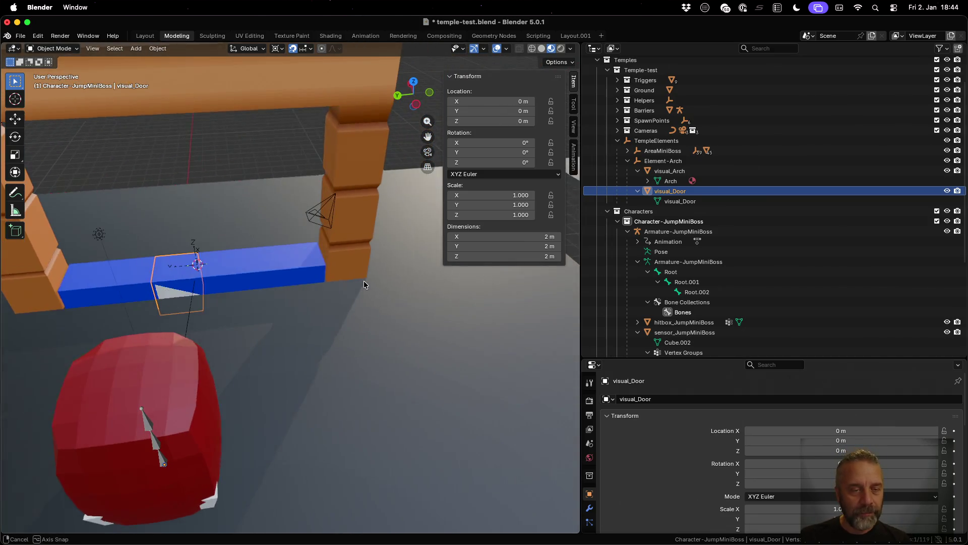
key(shift+s)
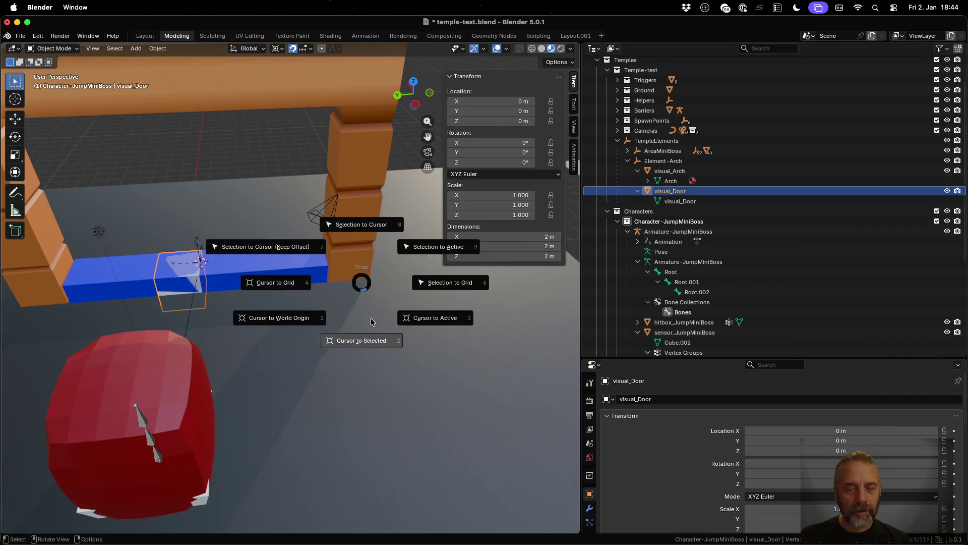
click(373, 341)
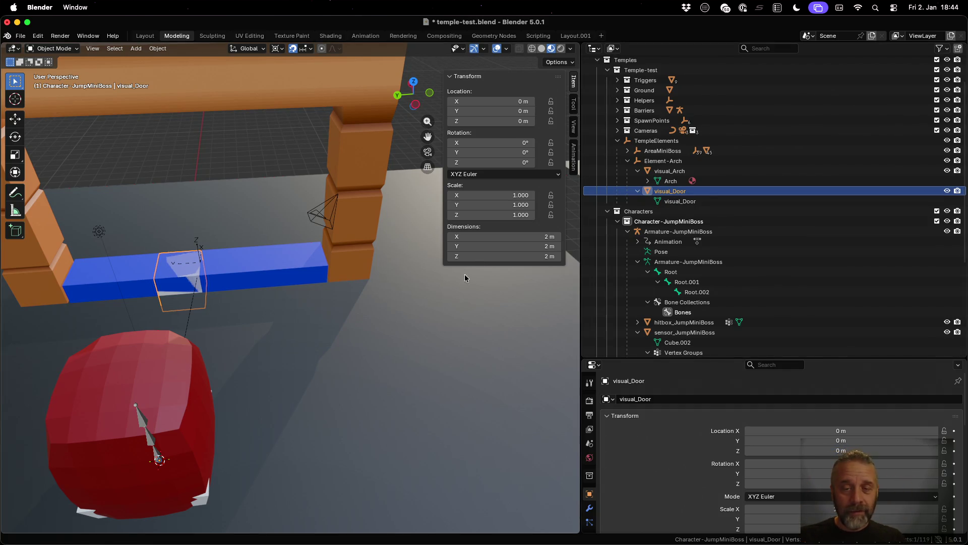
key(shift+s)
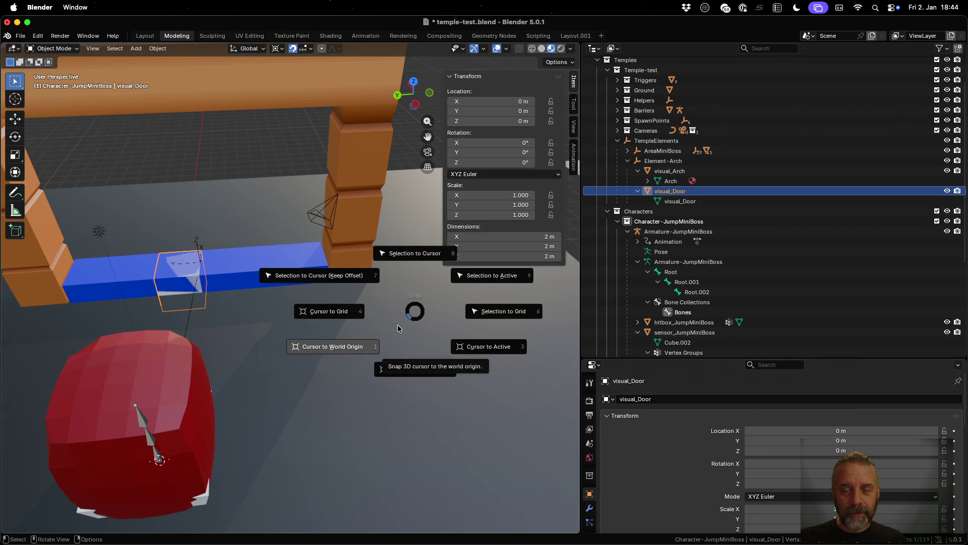
click(504, 352)
key(Tab)
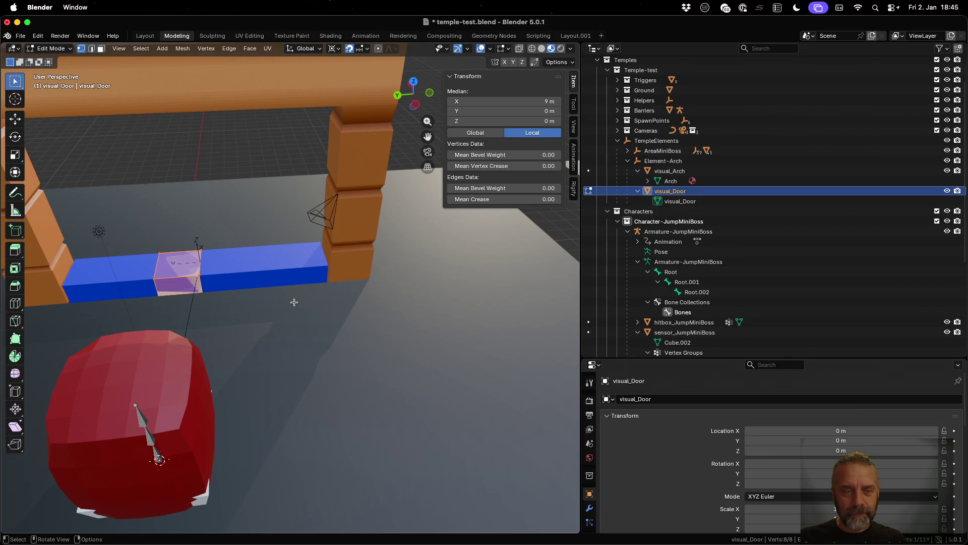
- Snap the 3D cursor to the door mesh and raise the mesh 1 m along Z
key(shift+s)
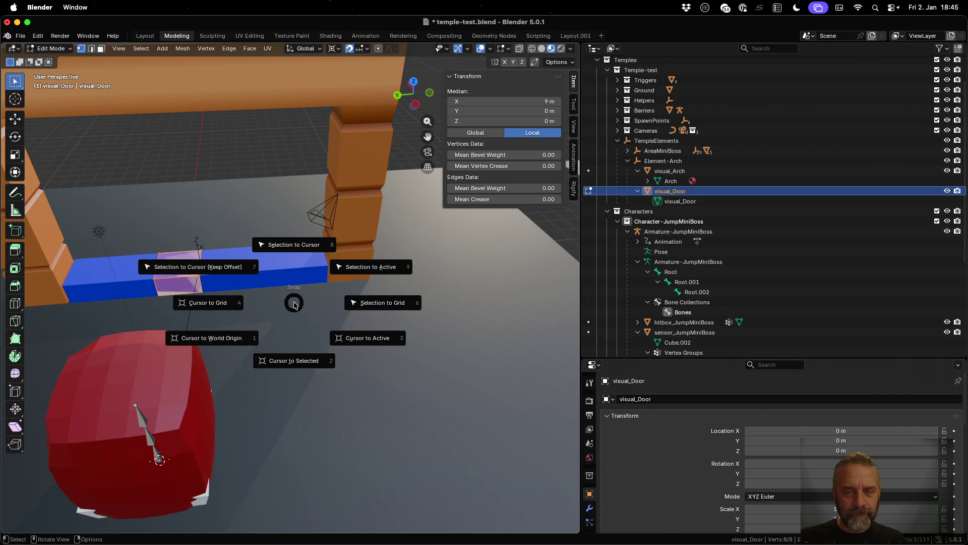
click(301, 357)
mouse_move(293, 339)
mouse_down()
mouse_move(255, 283)
mouse_move(256, 316)
mouse_move(247, 211)
mouse_move(270, 227)
mouse_move(249, 267)
mouse_move(245, 238)
mouse_move(259, 251)
mouse_up()
key(g)
key(z)
key(1)
key(Return)
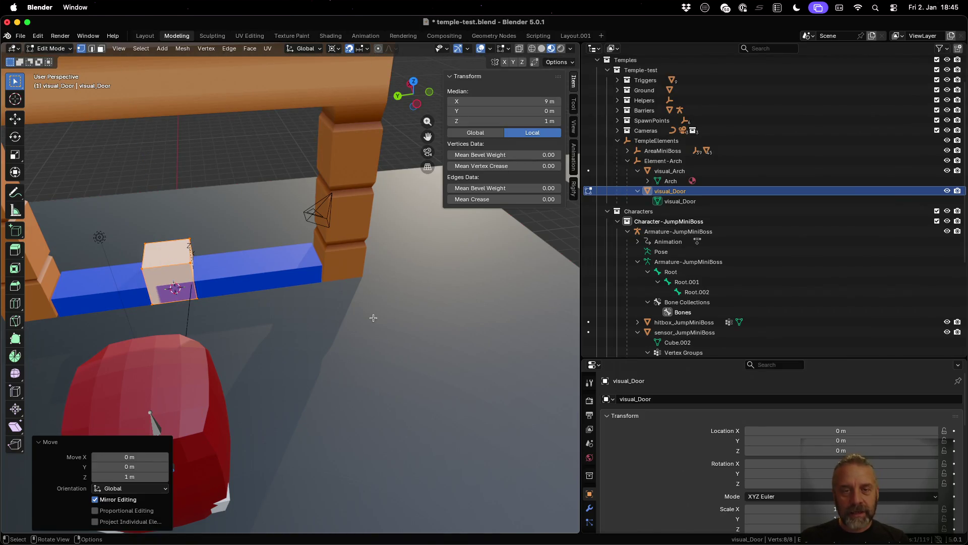
- Scale the door mesh 0.5 along X, then 8 along Y around the 3D cursor
key(s)
key(x)
key(0)
key(period)
key(5)
key(Return)
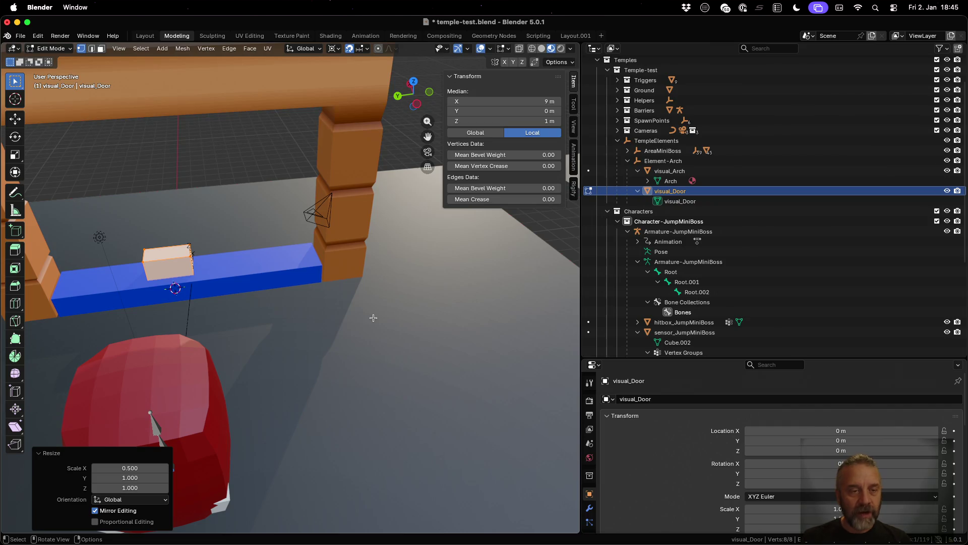
key(period)
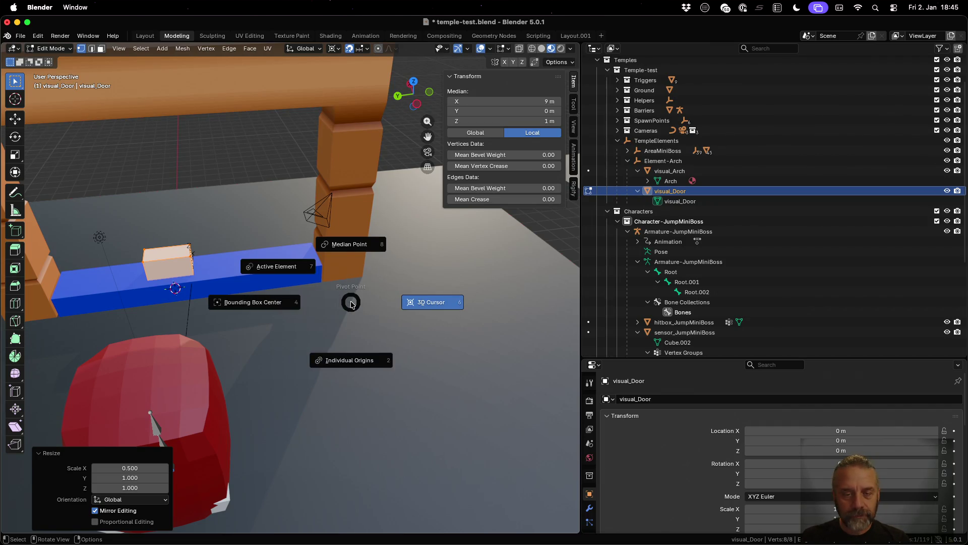
click(422, 304)
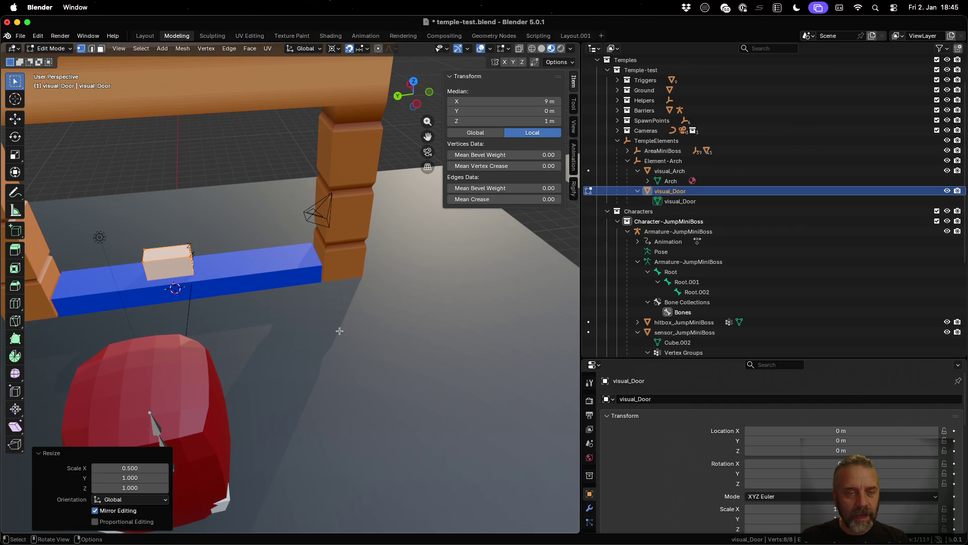
text(sy)
text(8)
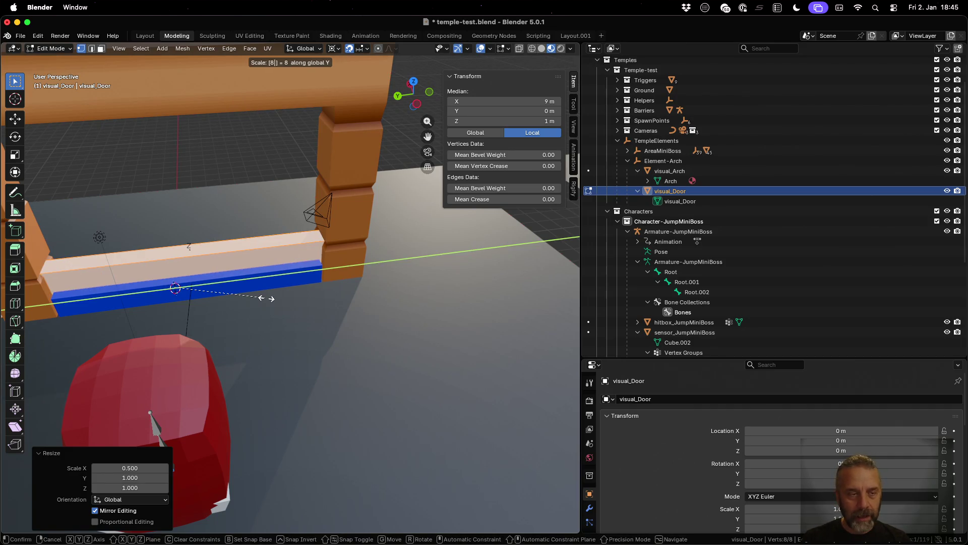
key(Return)
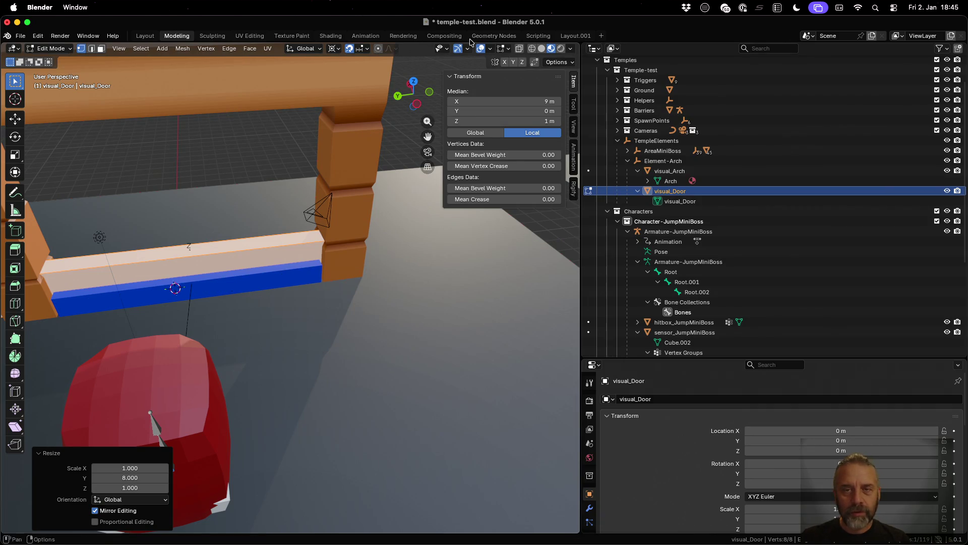
- Turn on X-ray to view the door through the arch and return to Object Mode
click(519, 48)
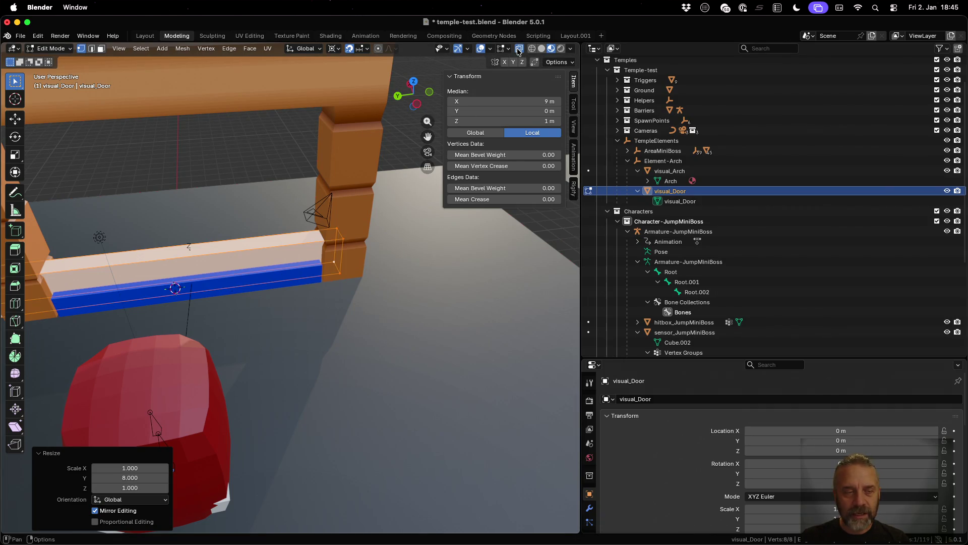
scroll(256, 270, down, 3)
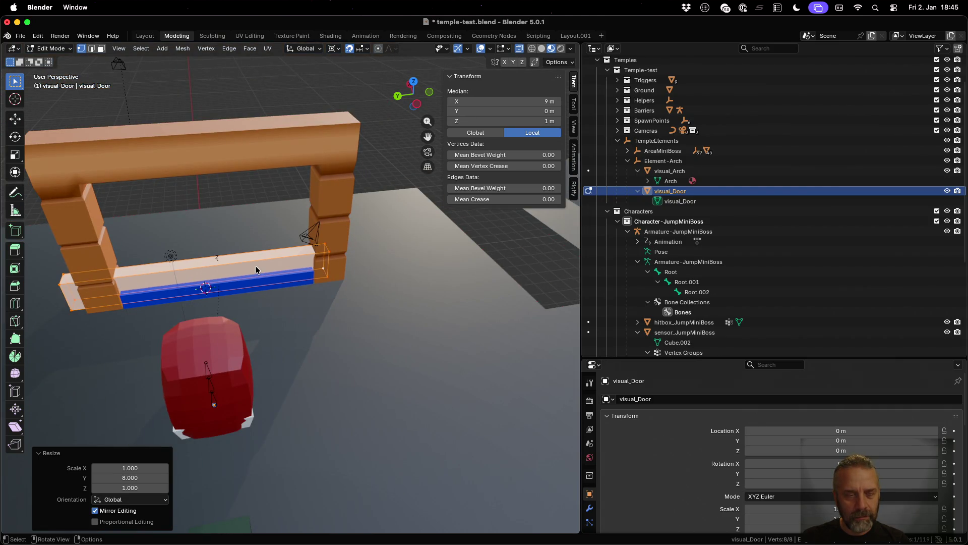
mouse_move(256, 265)
mouse_down()
mouse_move(247, 244)
mouse_move(459, 261)
mouse_move(462, 234)
mouse_move(455, 260)
mouse_move(419, 279)
mouse_up()
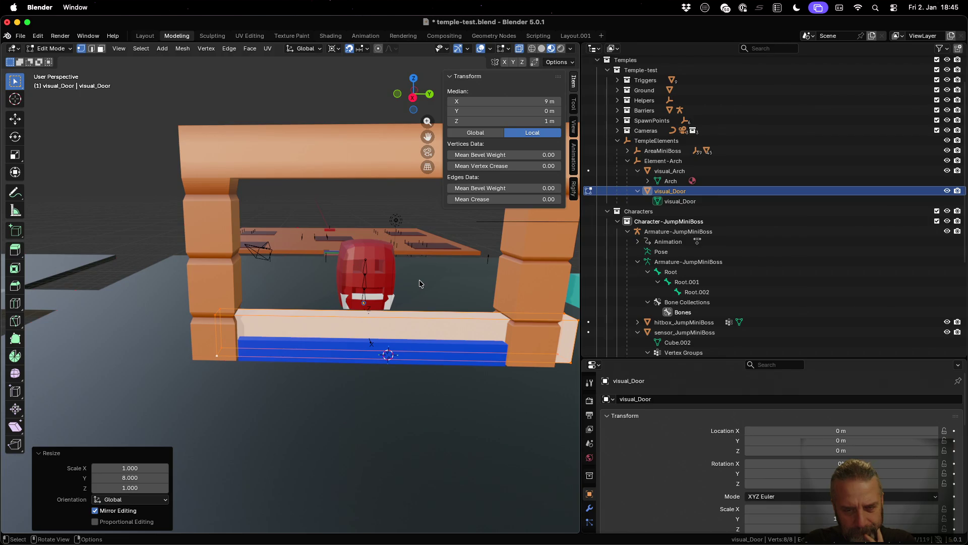
key(Tab)
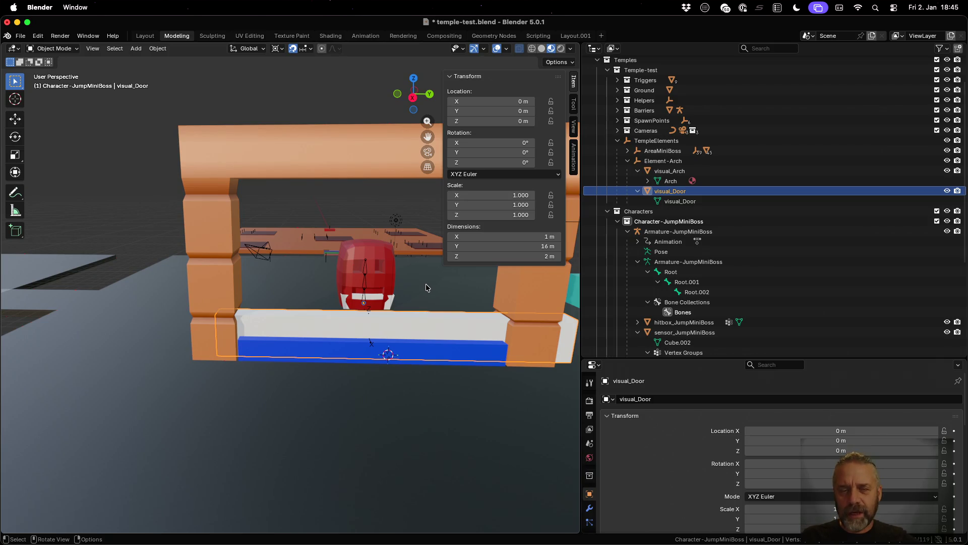
- Compare the dimensions of visual_Arch and visual_Door by selecting each in turn
click(379, 146)
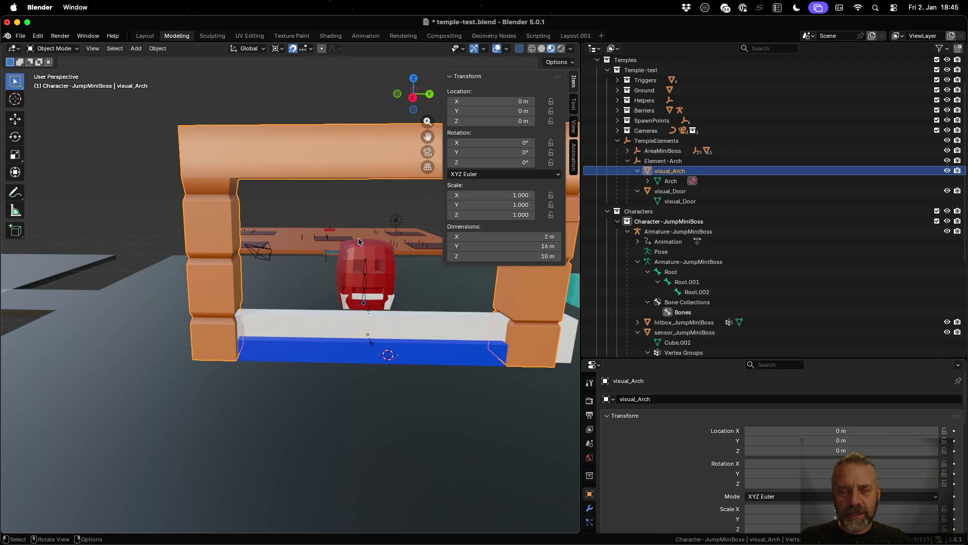
click(366, 323)
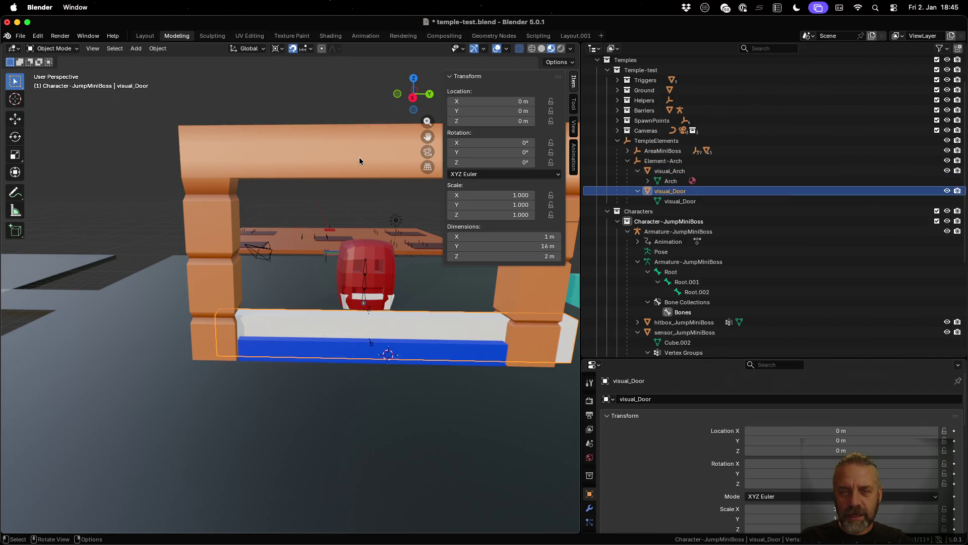
click(359, 161)
click(387, 323)
click(368, 160)
click(381, 328)
- In Edit Mode, scale the door mesh to 0.9 along global Y
key(Tab)
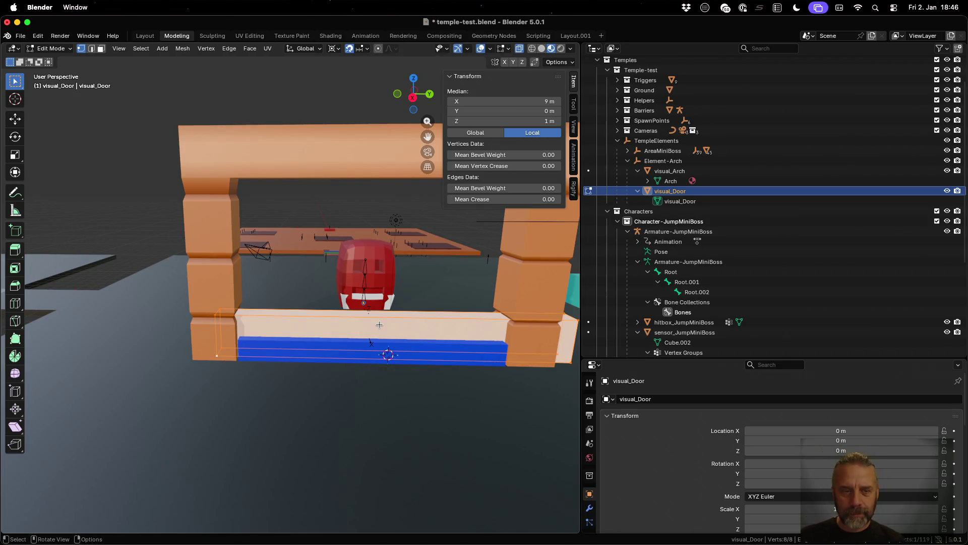
key(s)
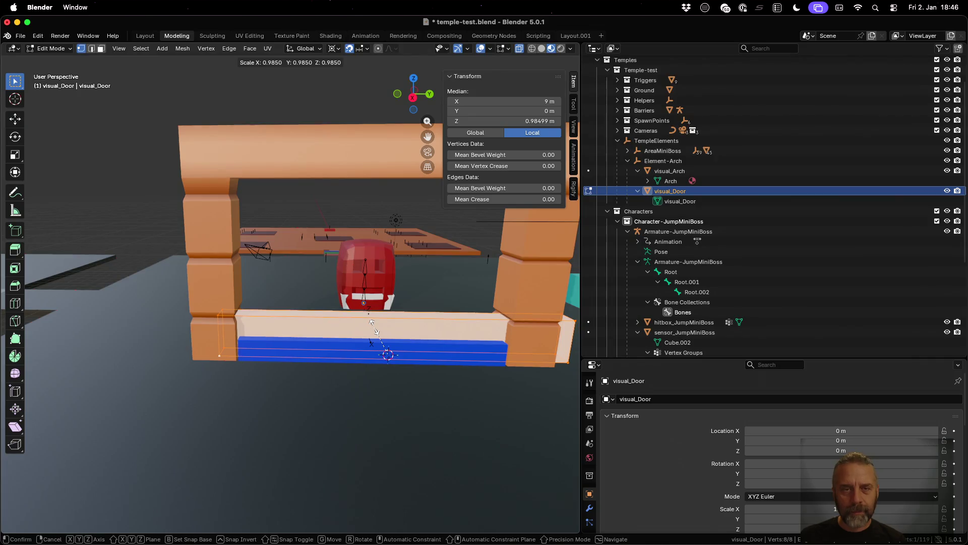
key(ctrl)
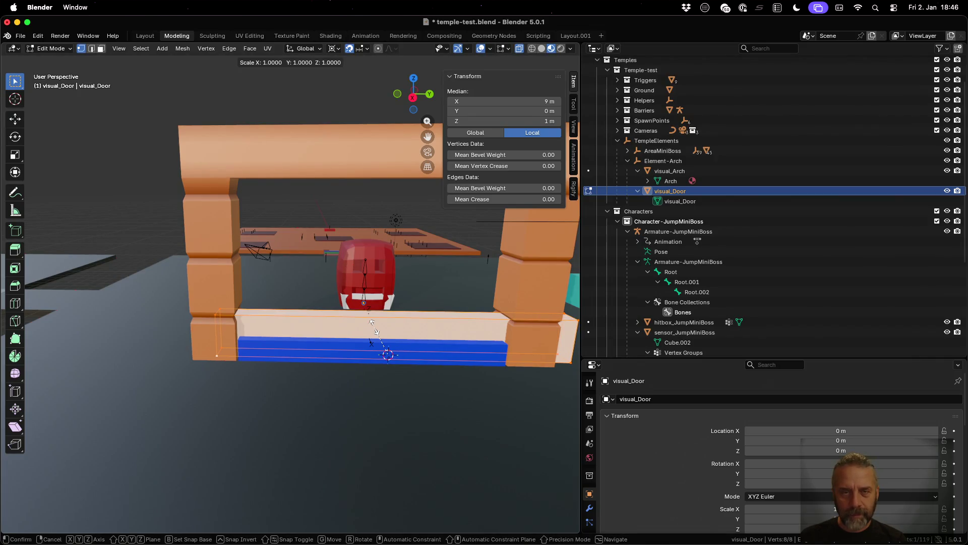
key(y)
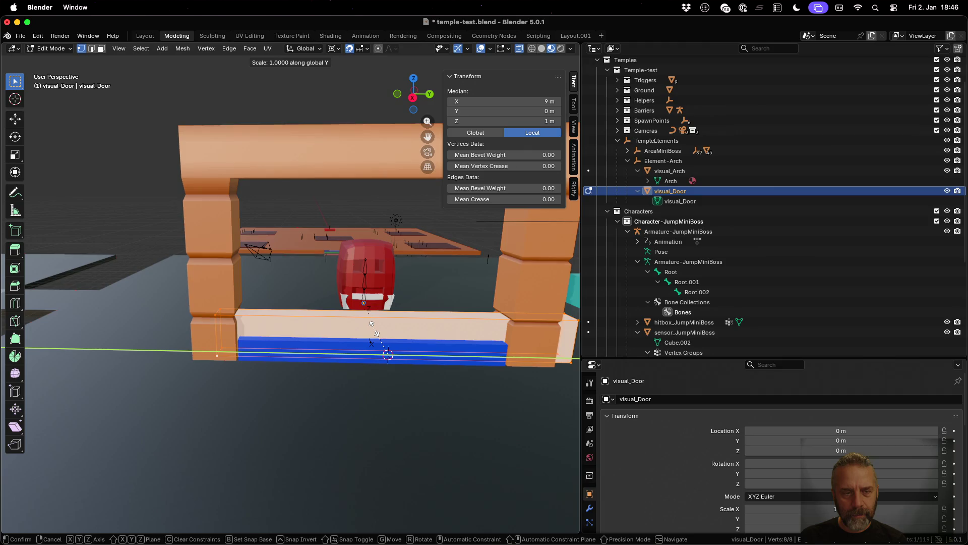
click(371, 325)
scroll(435, 350, left, 3)
scroll(435, 350, left, 5)
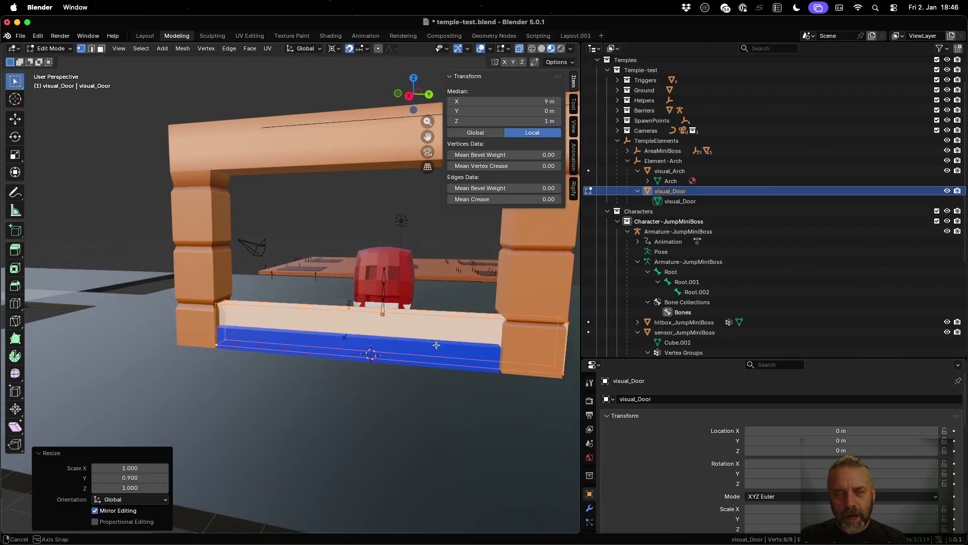
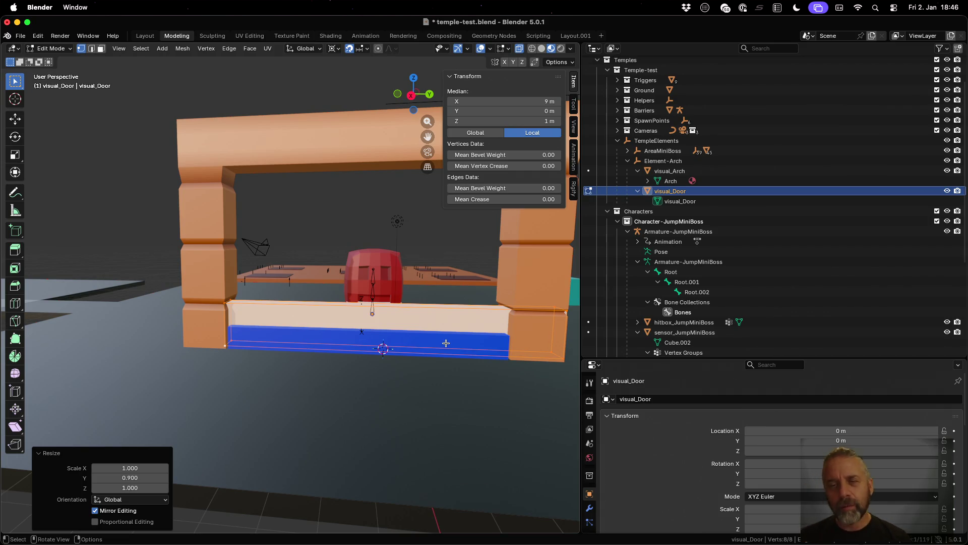
- Select visual_Arch, toggle mesh editing, cancel a trial door vertex move, and deselect everything
click(708, 172)
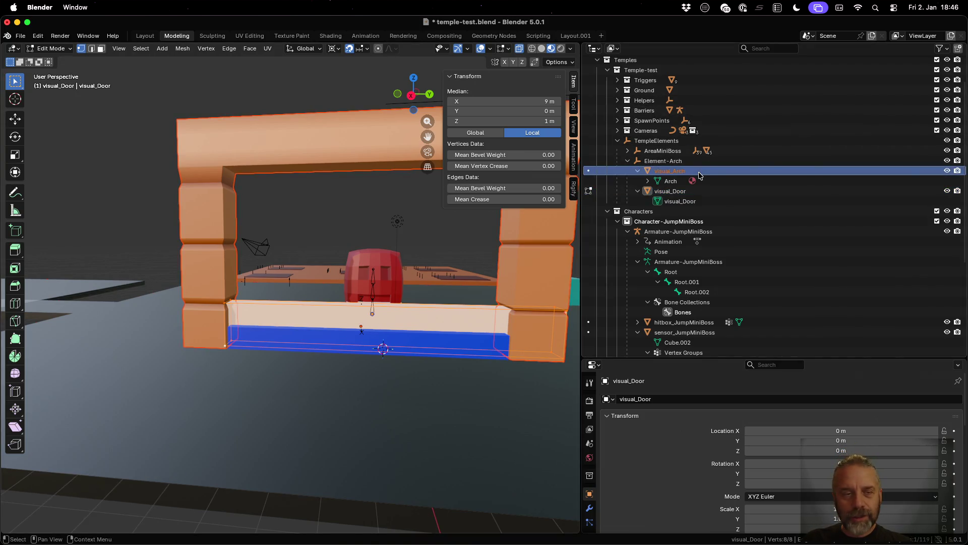
key(Tab)
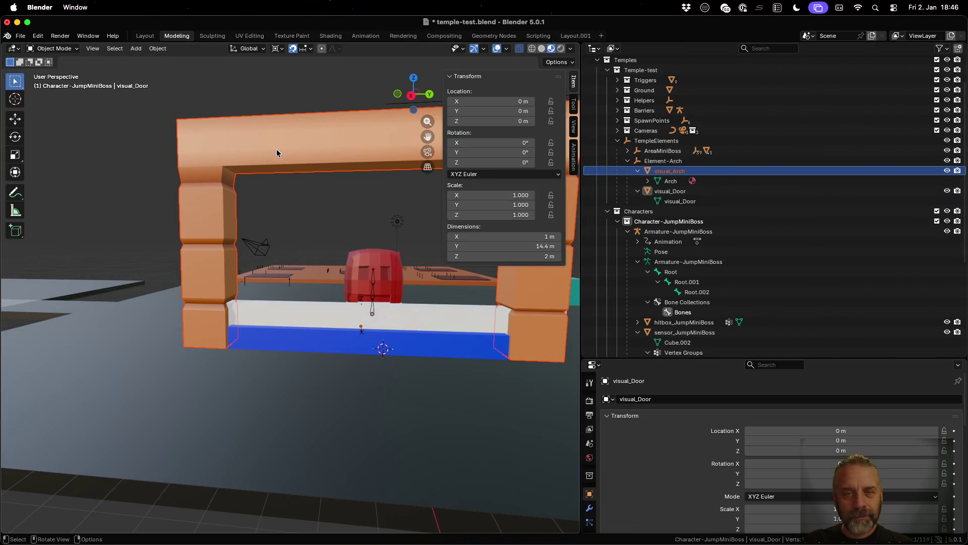
key(Tab)
scroll(364, 177, down, 3)
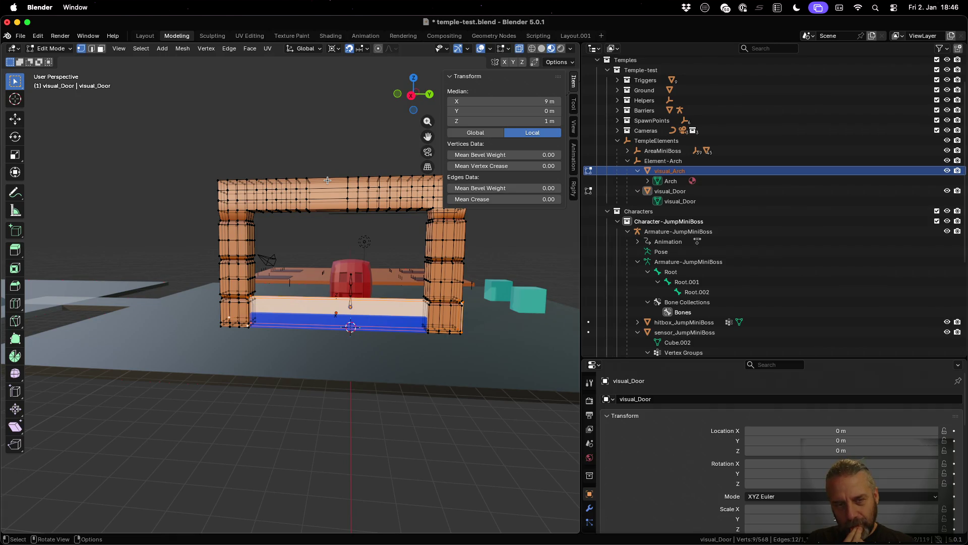
scroll(328, 180, up, 1)
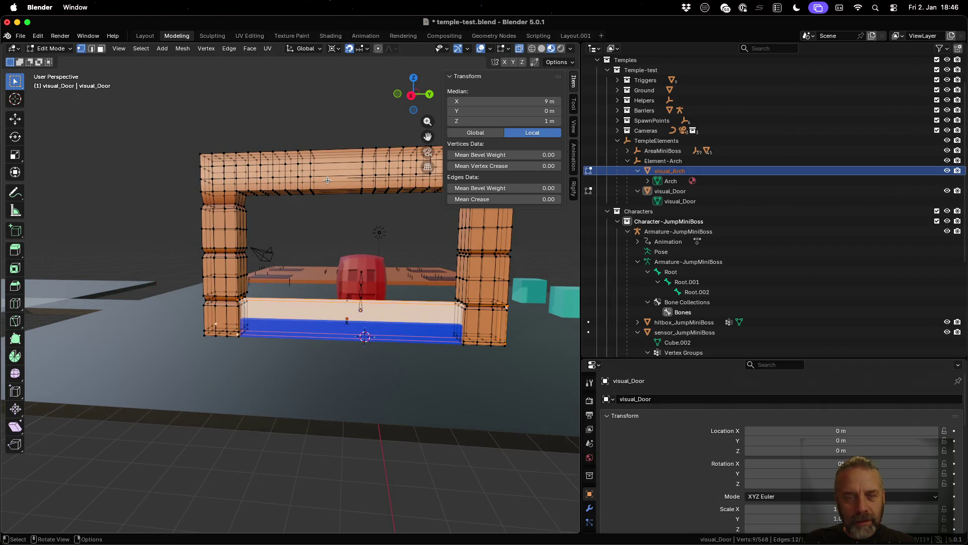
drag(411, 222, 340, 251)
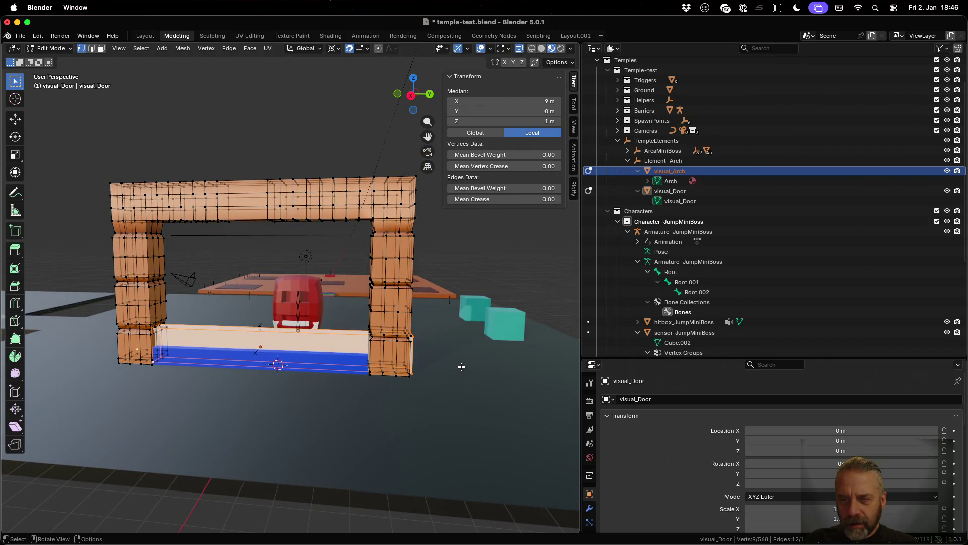
key(Tab)
key(Tab)
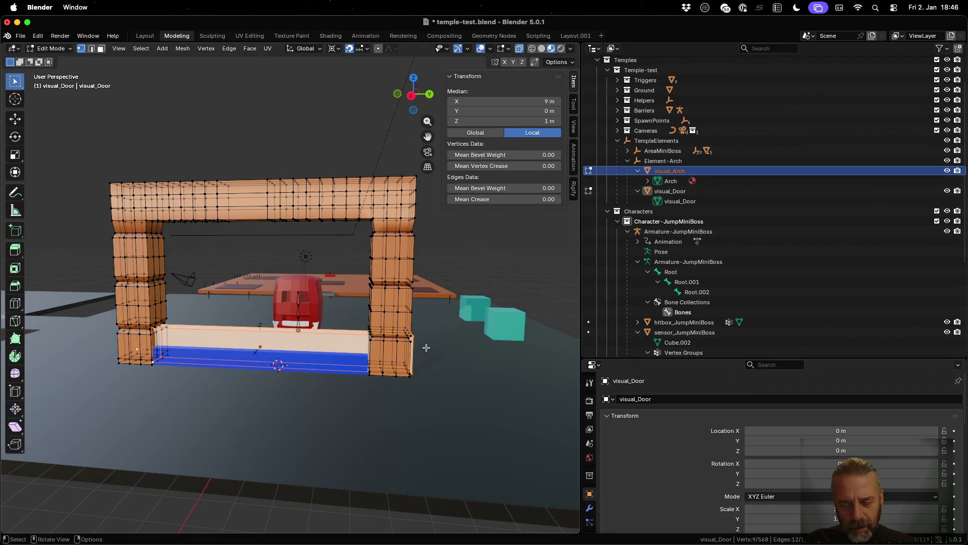
key(g)
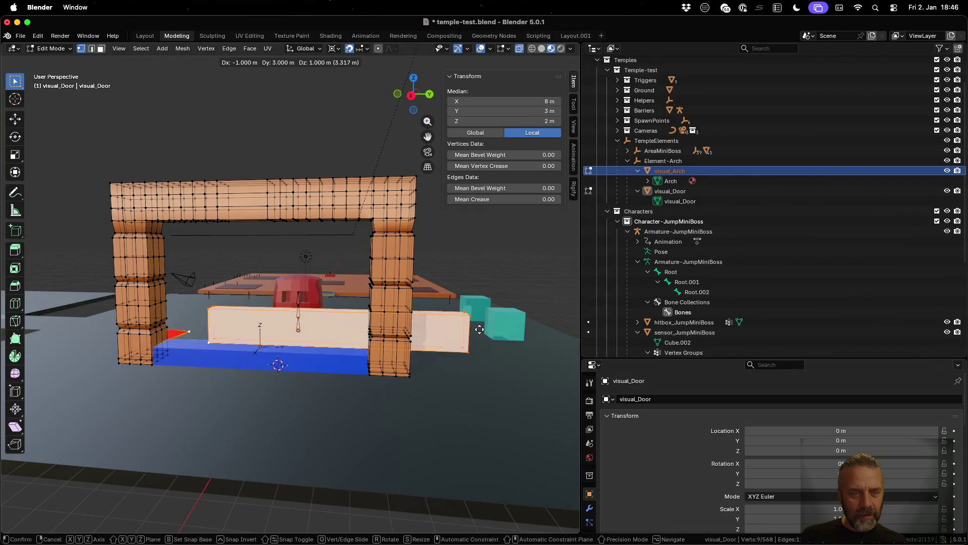
key(Escape)
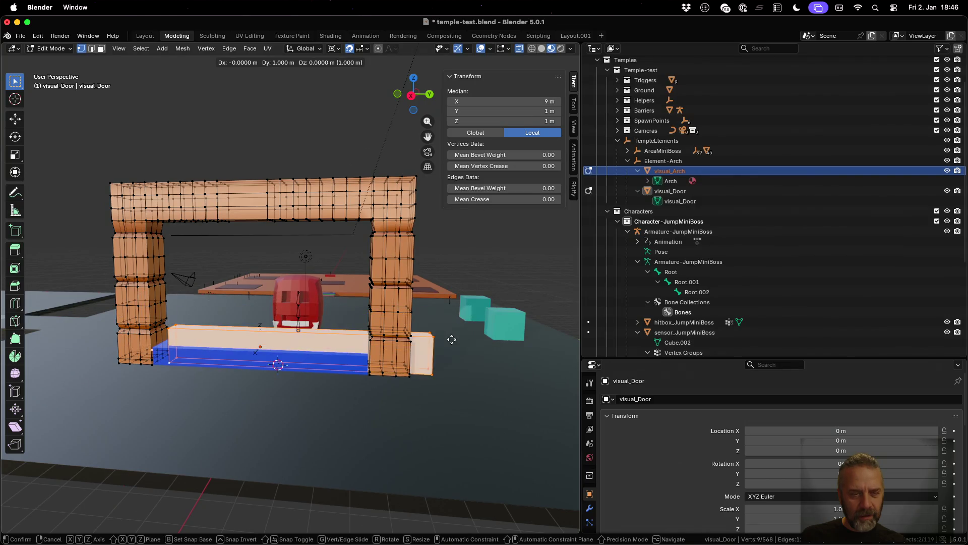
key(Tab)
key(alt+a)
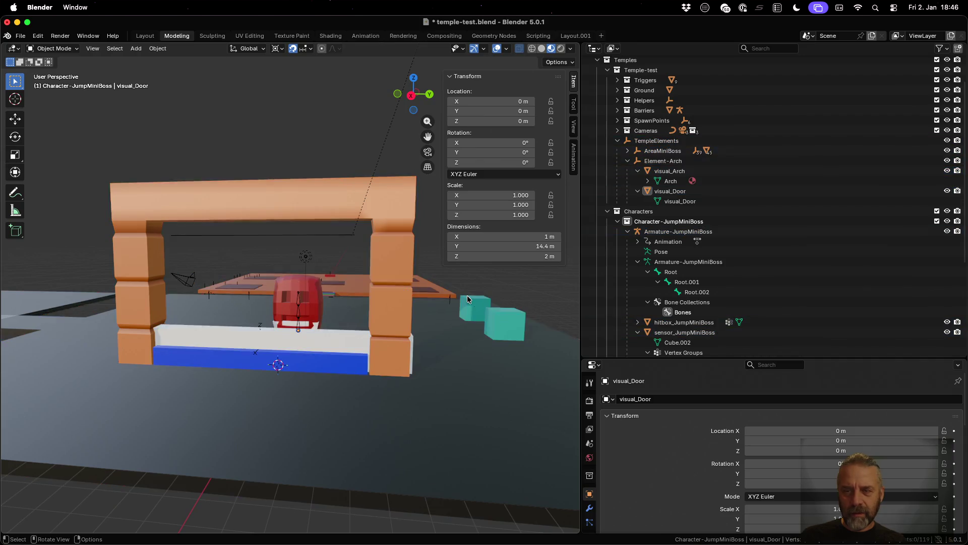
- Edit visual_Arch and read its bottom corner vertices in Global coordinates: 10 m, 7 m, 0 m
click(684, 173)
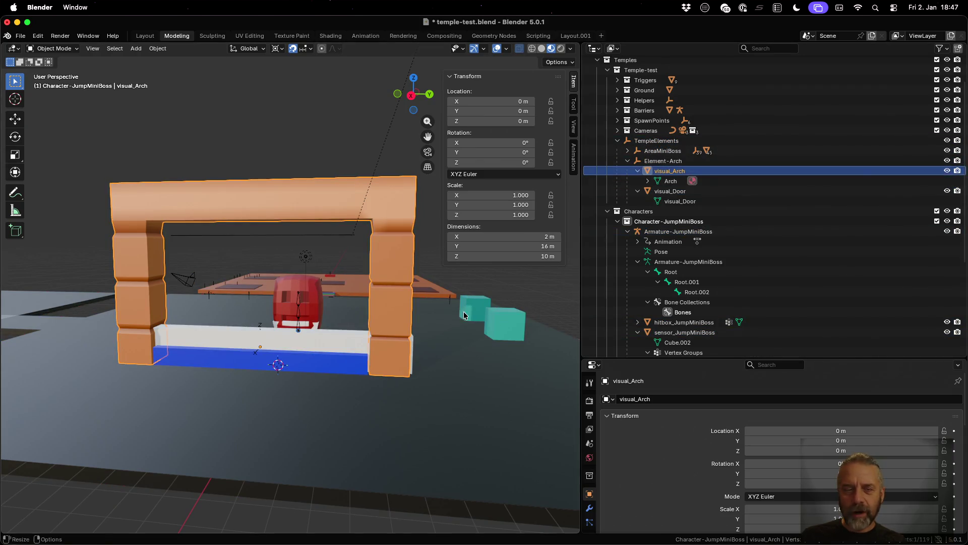
key(Tab)
click(410, 377)
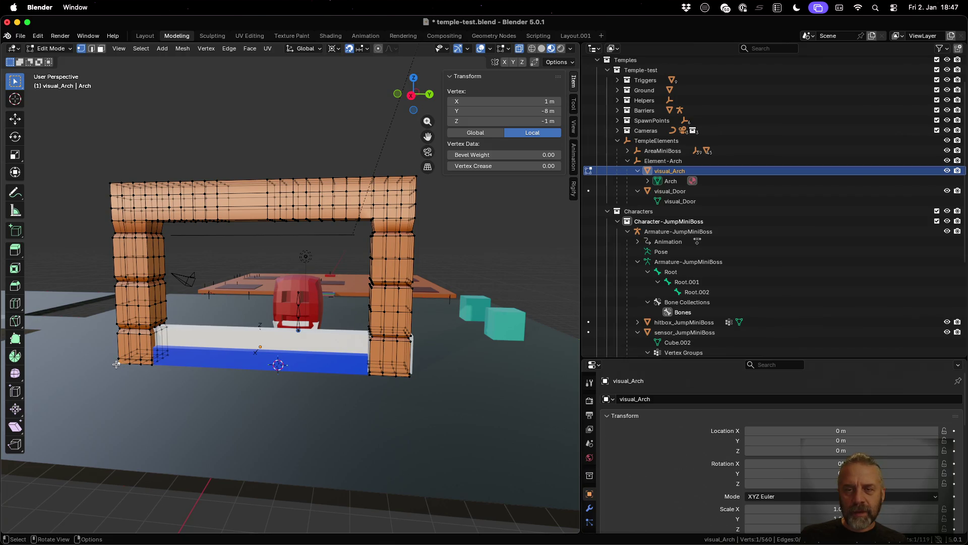
drag(162, 382, 178, 381)
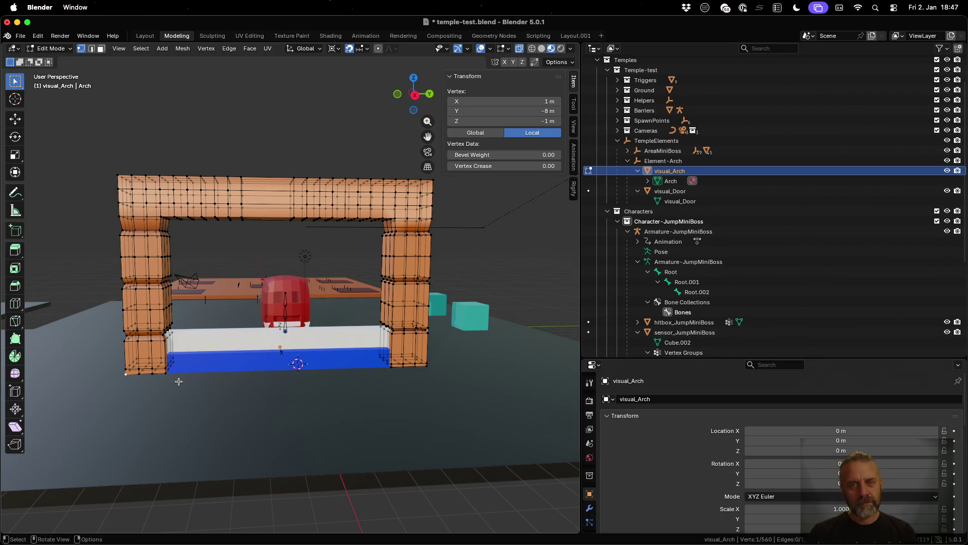
click(476, 132)
click(426, 367)
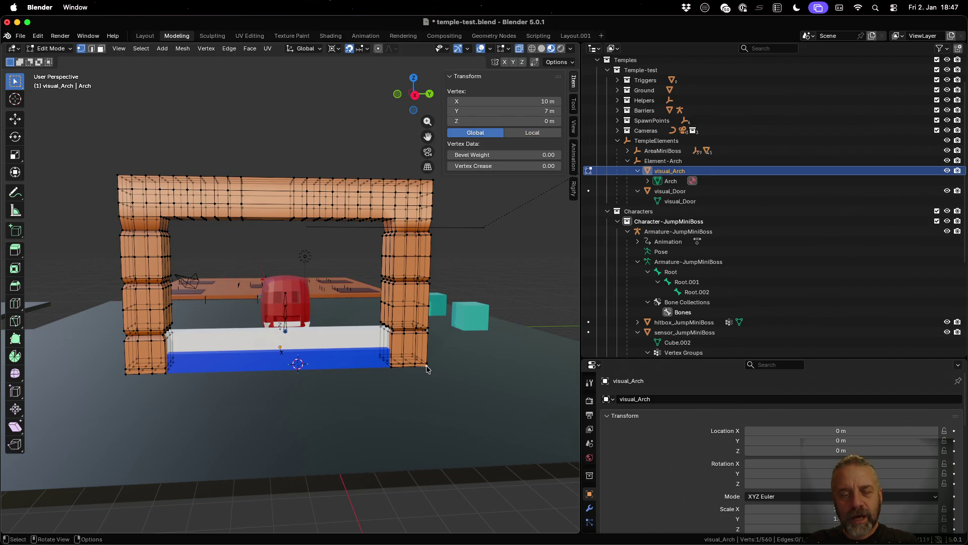
click(125, 374)
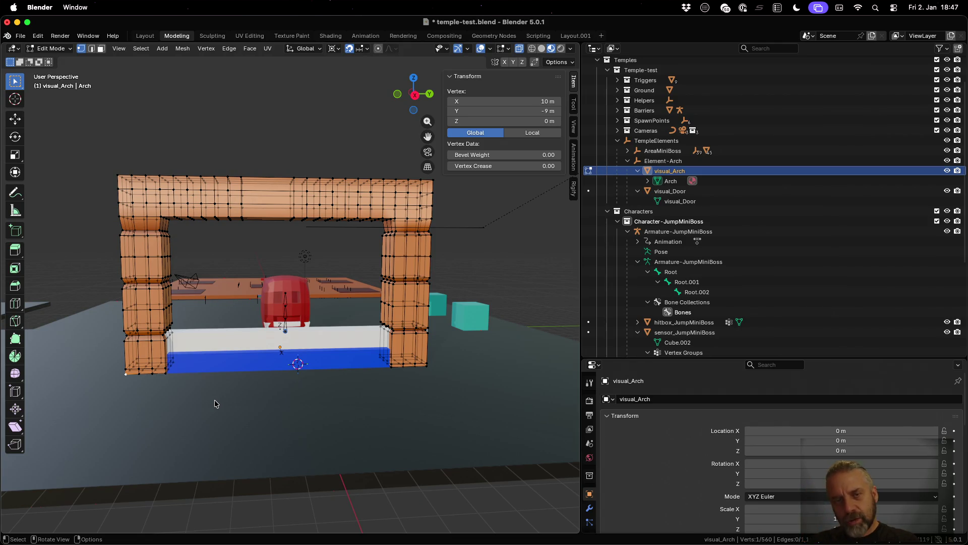
click(426, 366)
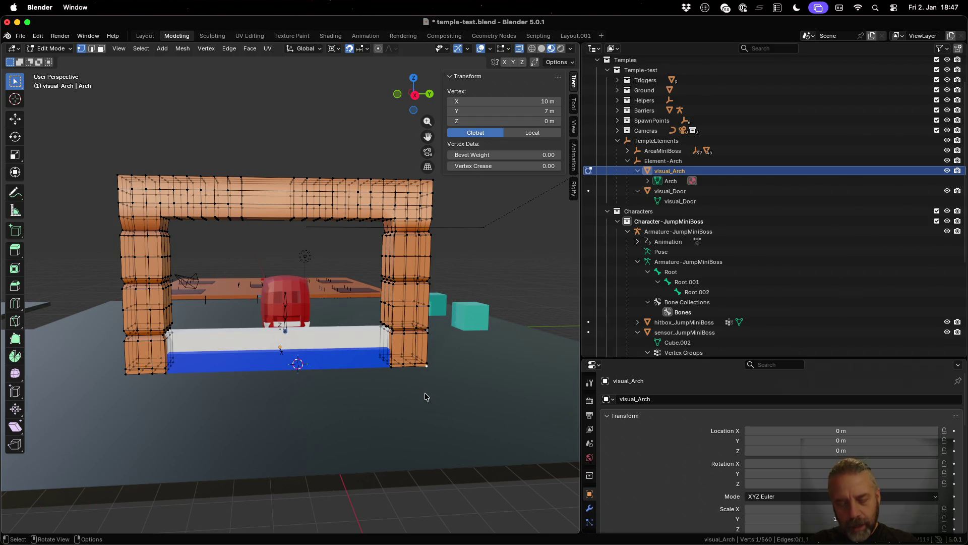
- Move all of the arch's vertices 1 m along the Y axis
key(a)
key(g)
key(y)
key(1)
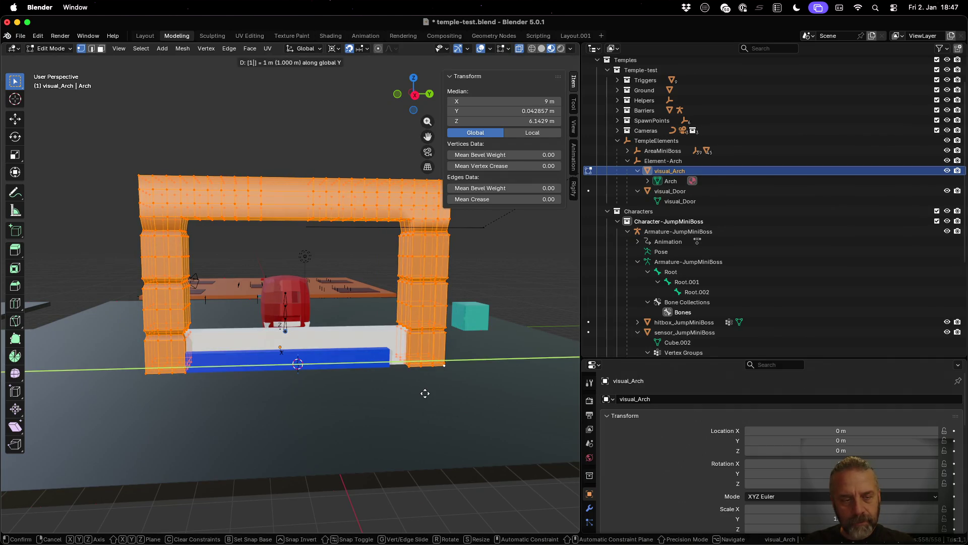
key(Return)
- Duplicate the door in place and rename the copy collision_Door
key(Tab)
scroll(418, 385, left, 5)
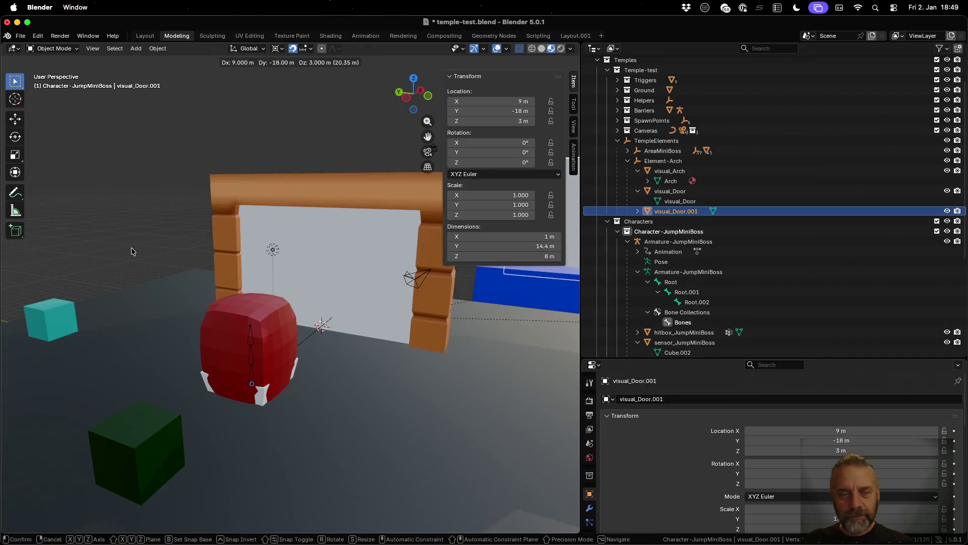
right_click(131, 251)
scroll(695, 207, down, 1)
double_click(691, 202)
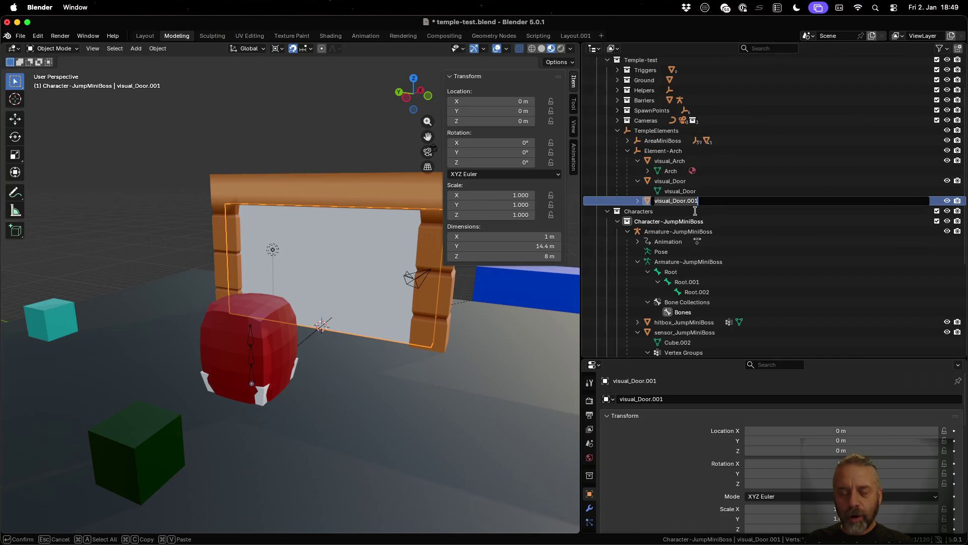
text(col)
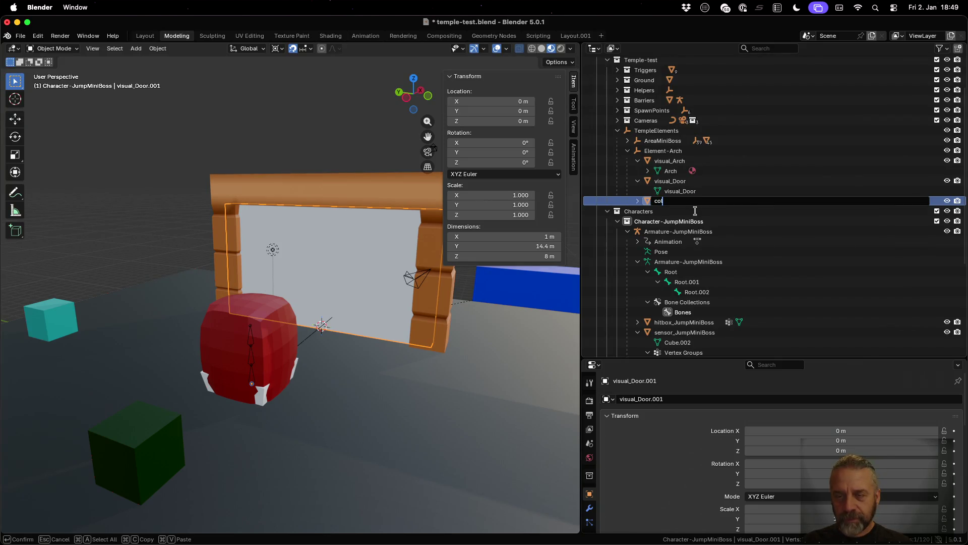
text(lision_)
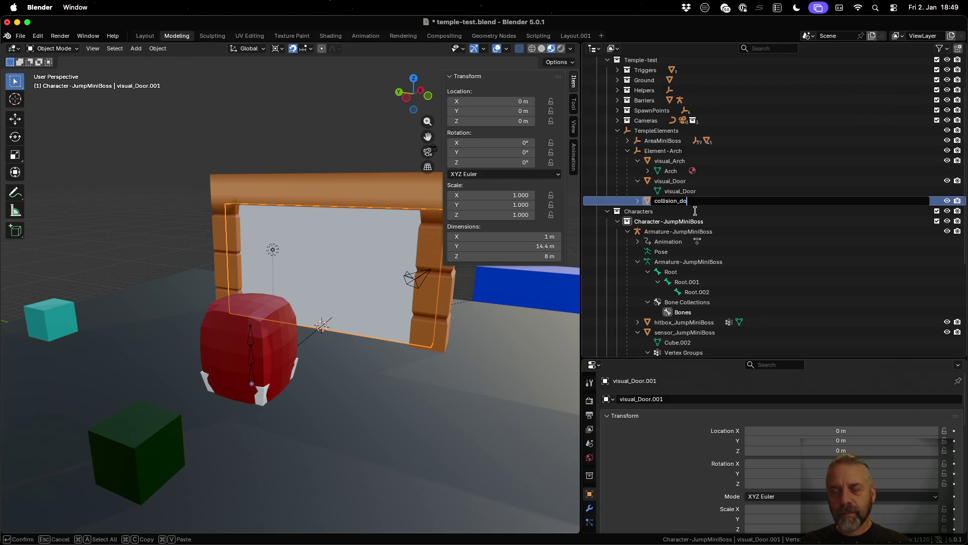
text(Door)
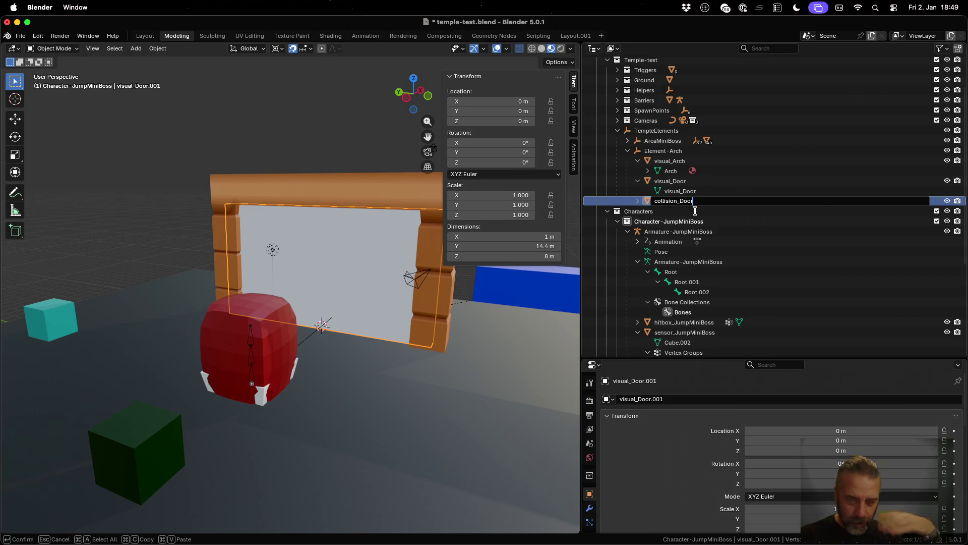
key(Return)
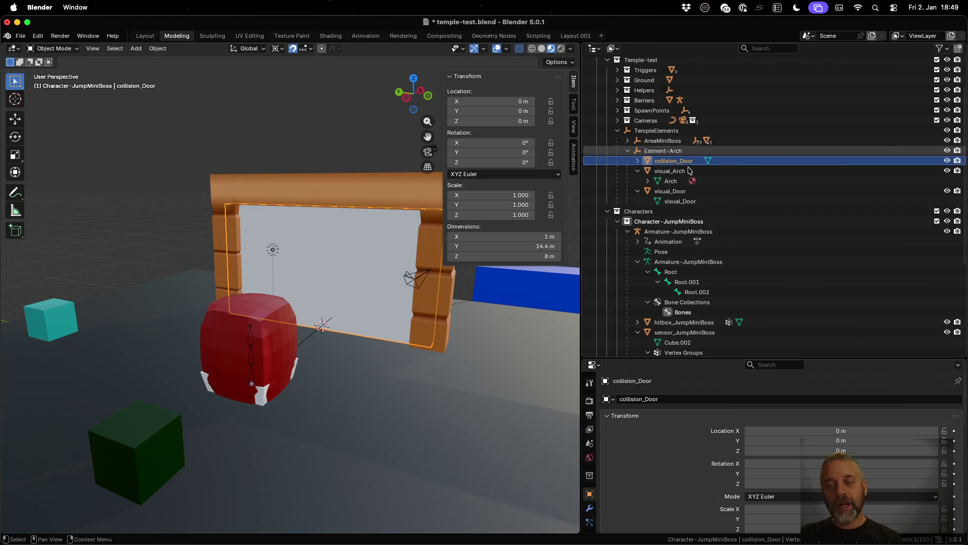
click(686, 192)
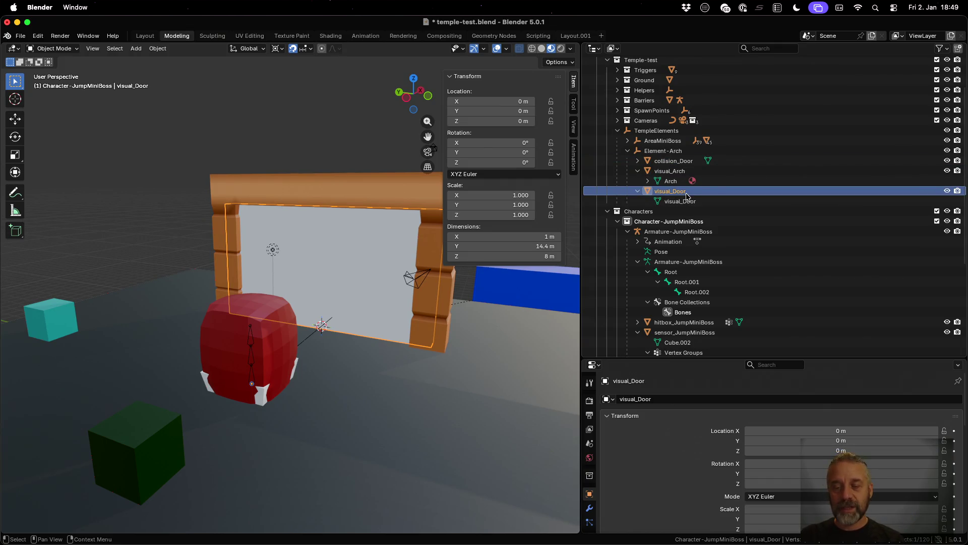
- Assign the existing SimplePalette material to the door
scroll(589, 444, down, 5)
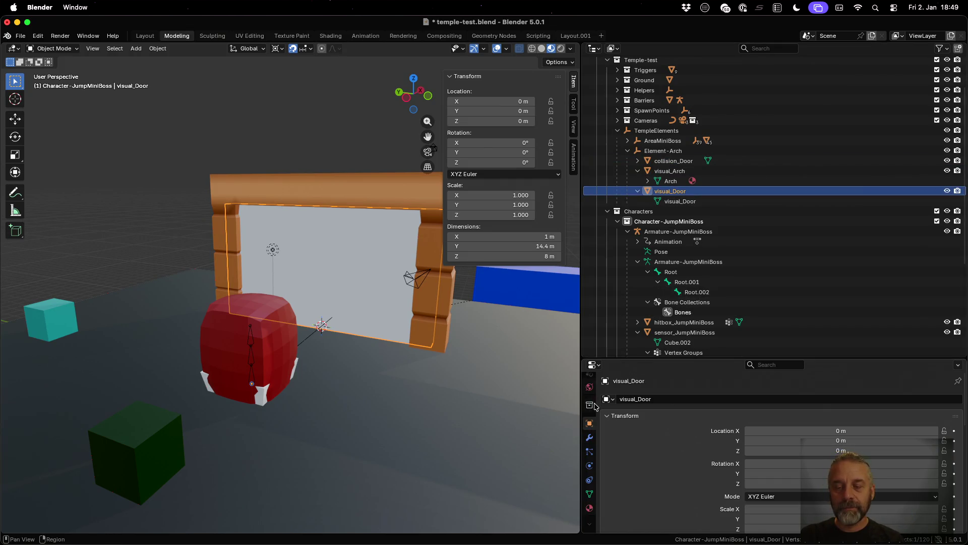
click(589, 508)
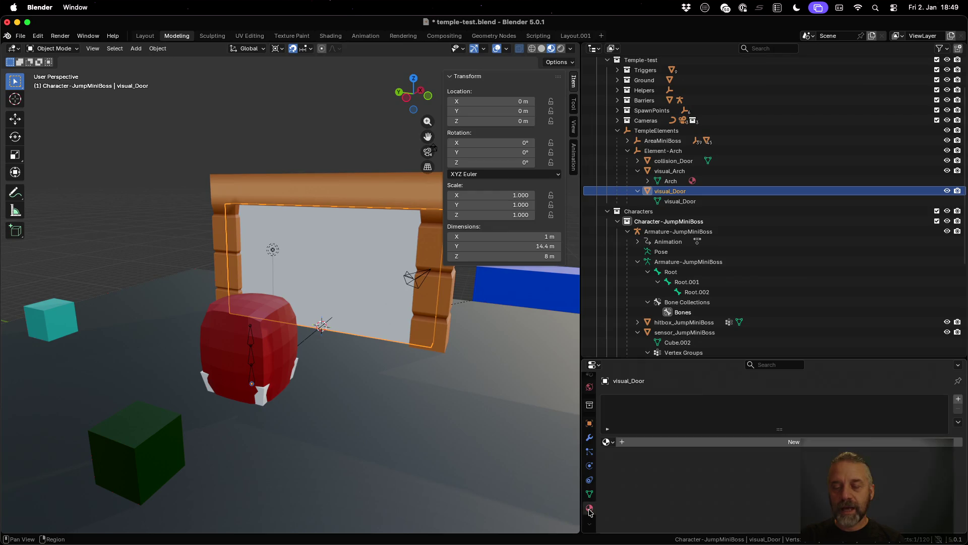
click(609, 443)
click(658, 335)
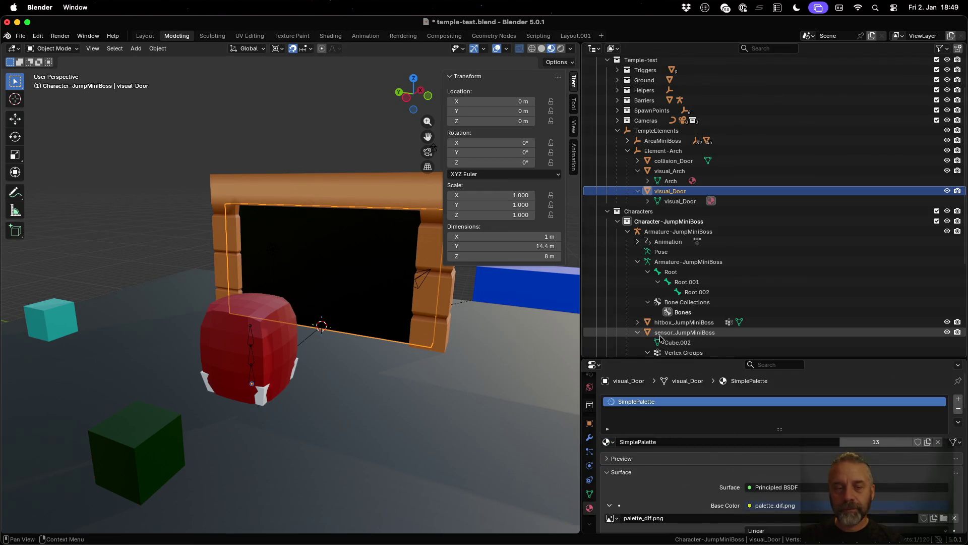
- In UV Editing, scale the door's UVs to zero and move them onto the dark brown palette row
click(249, 36)
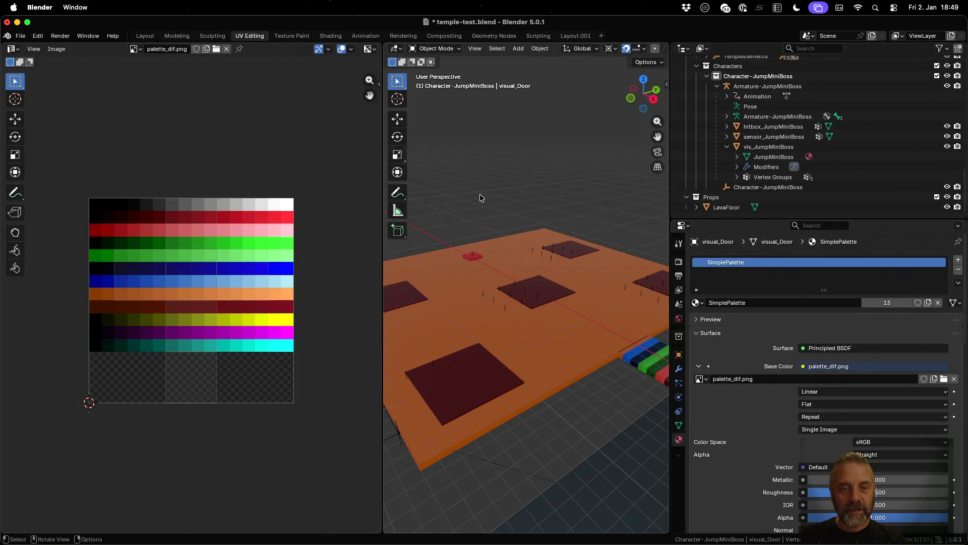
key(KP_Decimal)
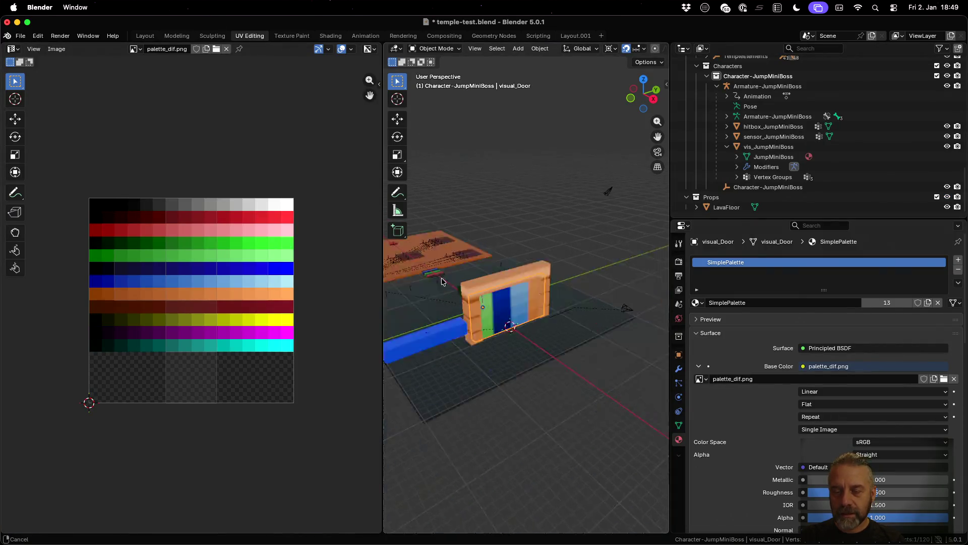
scroll(441, 281, up, 6)
mouse_move(459, 308)
mouse_down()
mouse_move(529, 315)
mouse_move(515, 301)
mouse_up()
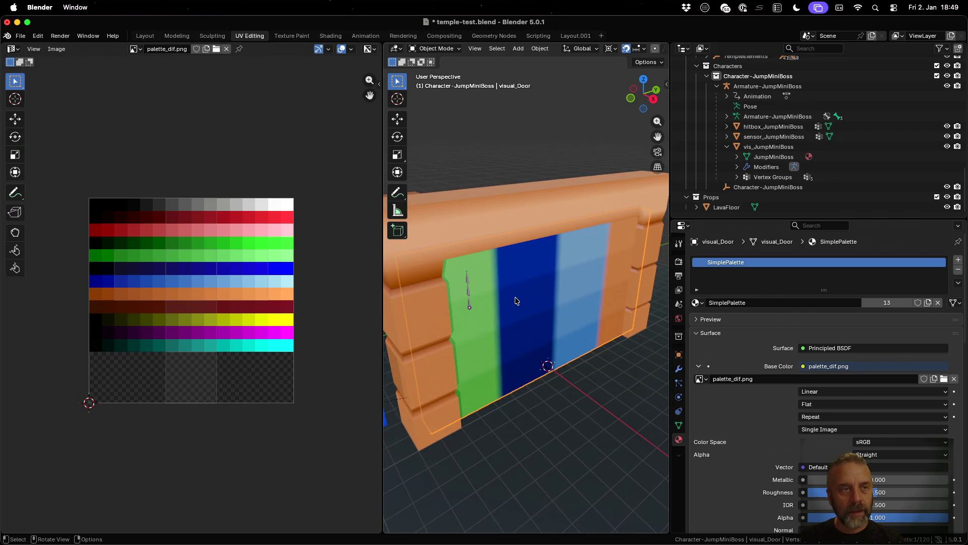
key(Tab)
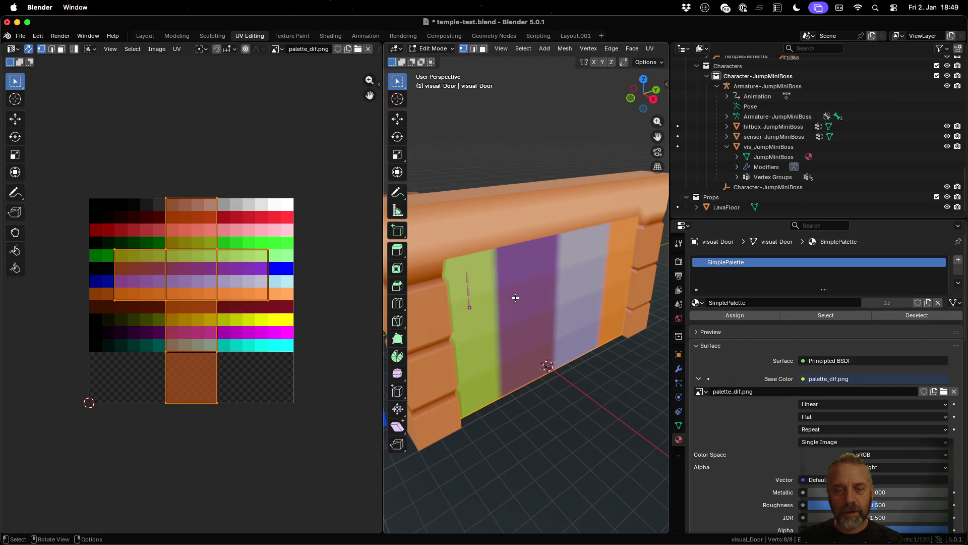
text(s0)
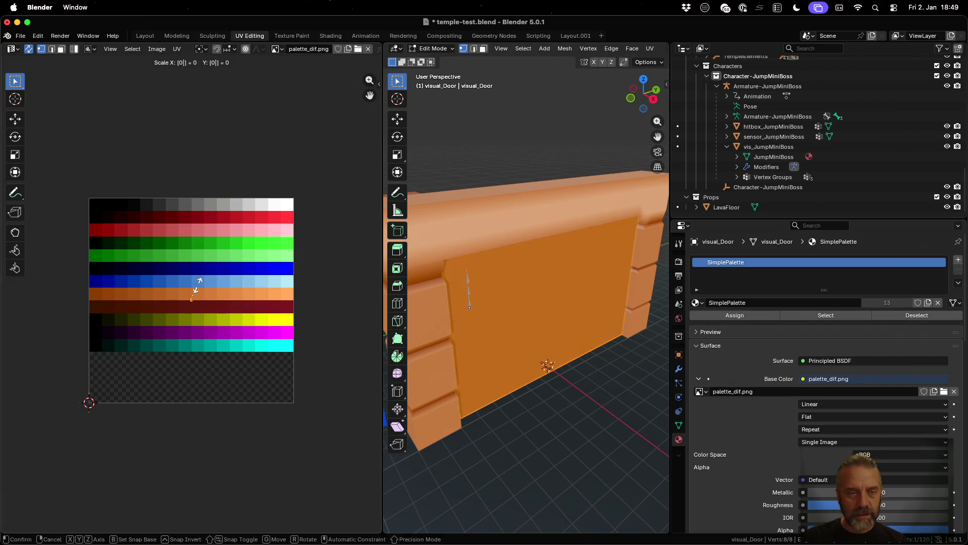
key(Return)
key(g)
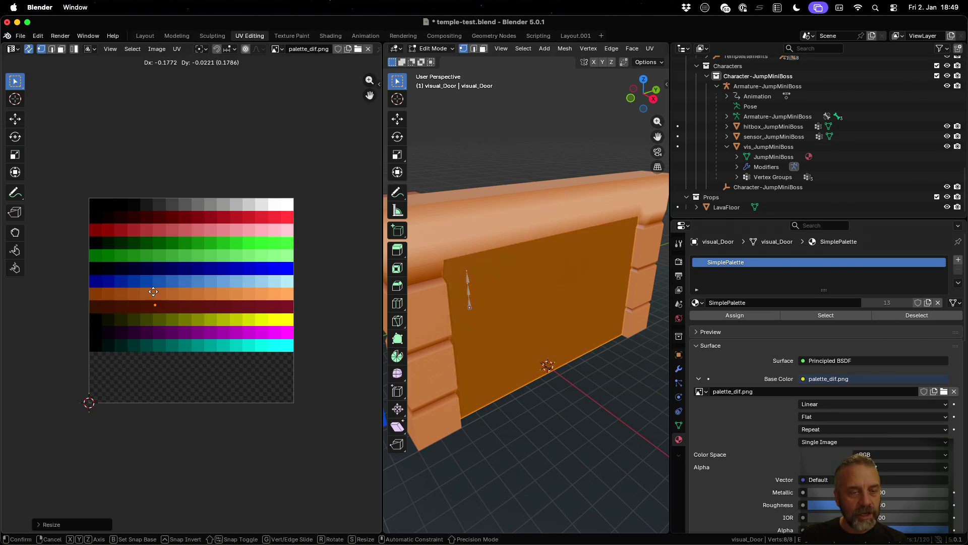
click(106, 291)
key(Tab)
mouse_move(577, 319)
mouse_down()
mouse_move(579, 309)
mouse_move(554, 313)
mouse_move(586, 309)
mouse_up()
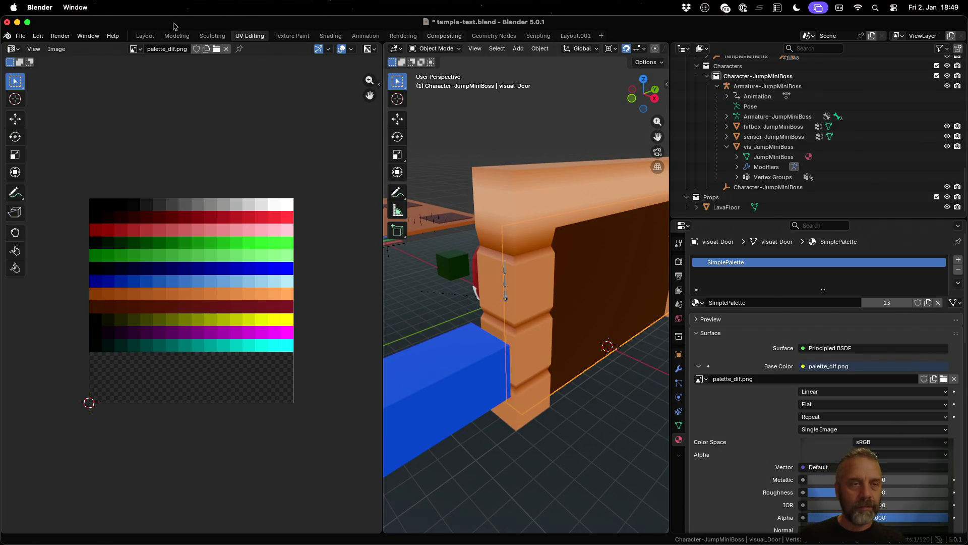
- View the dark door in the arch from an angled front view in the Modeling workspace
click(177, 36)
mouse_move(324, 235)
mouse_down()
mouse_move(44, 243)
mouse_move(21, 218)
mouse_move(545, 212)
mouse_move(474, 210)
mouse_move(441, 238)
mouse_move(362, 251)
mouse_move(342, 239)
mouse_up()
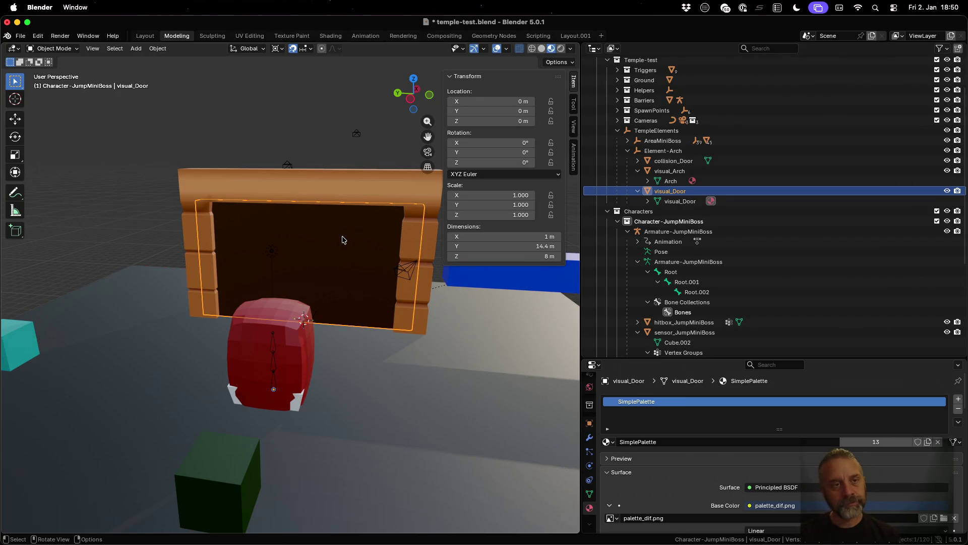
click(379, 38)
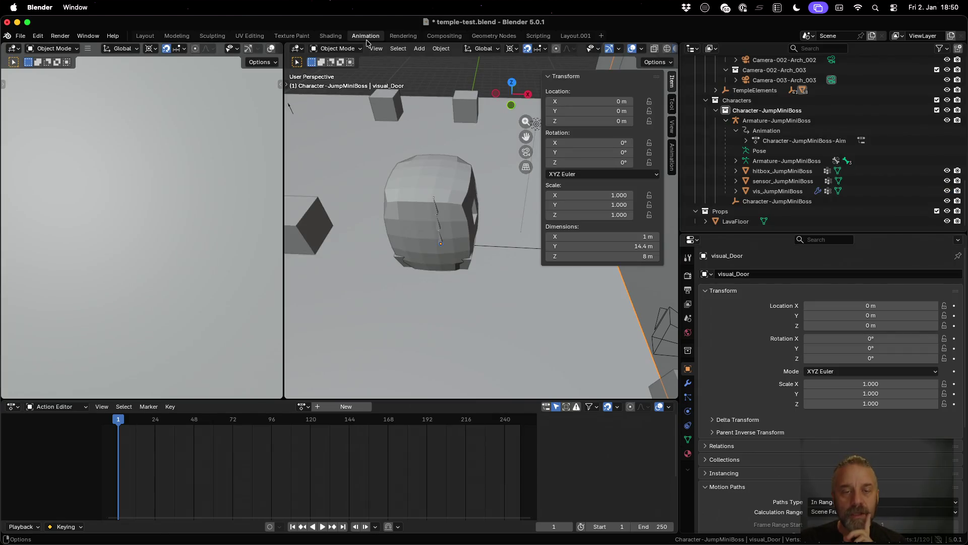
click(177, 35)
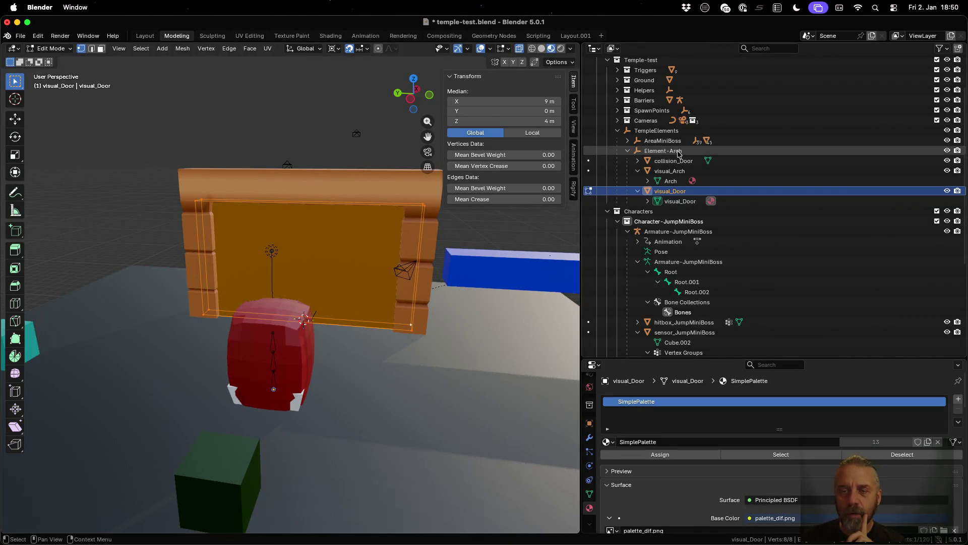
- Select Element-Arch, return to Object Mode, and bring up the Add menu
click(720, 151)
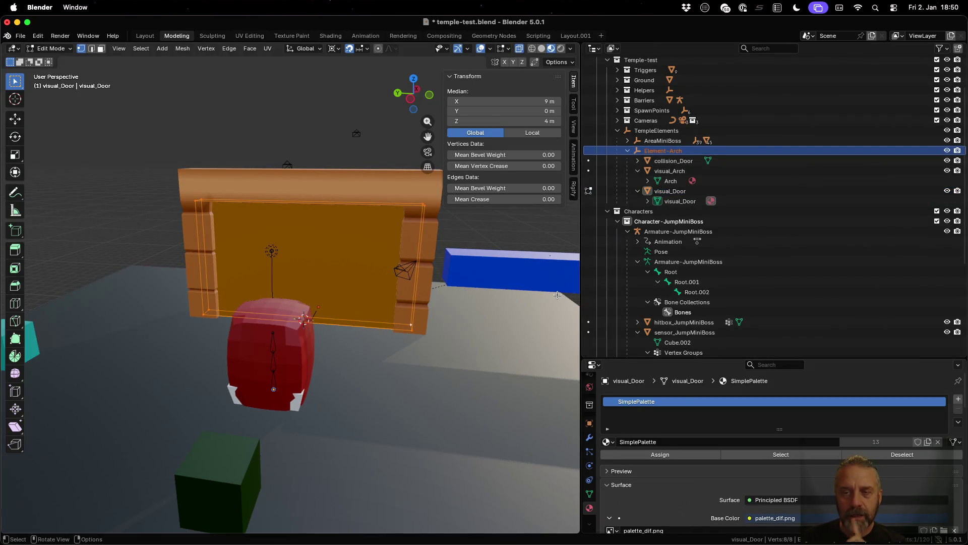
key(Tab)
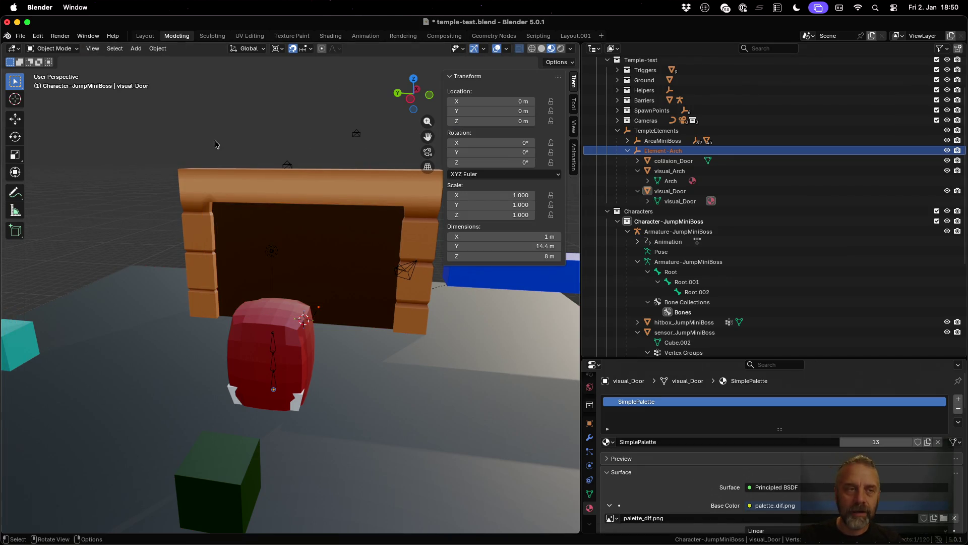
key(shift+a)
mouse_move(431, 404)
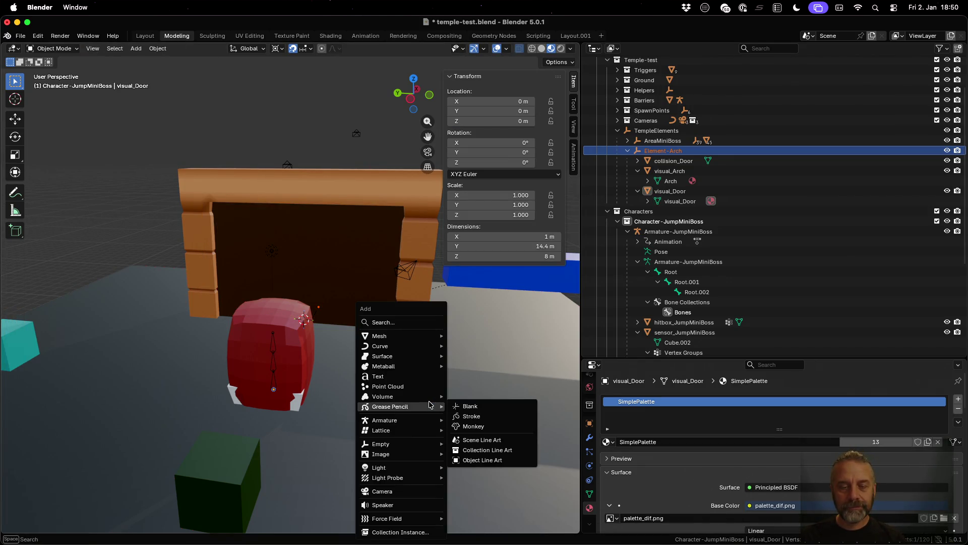
- Add a single-bone armature at the foot of the door
click(480, 423)
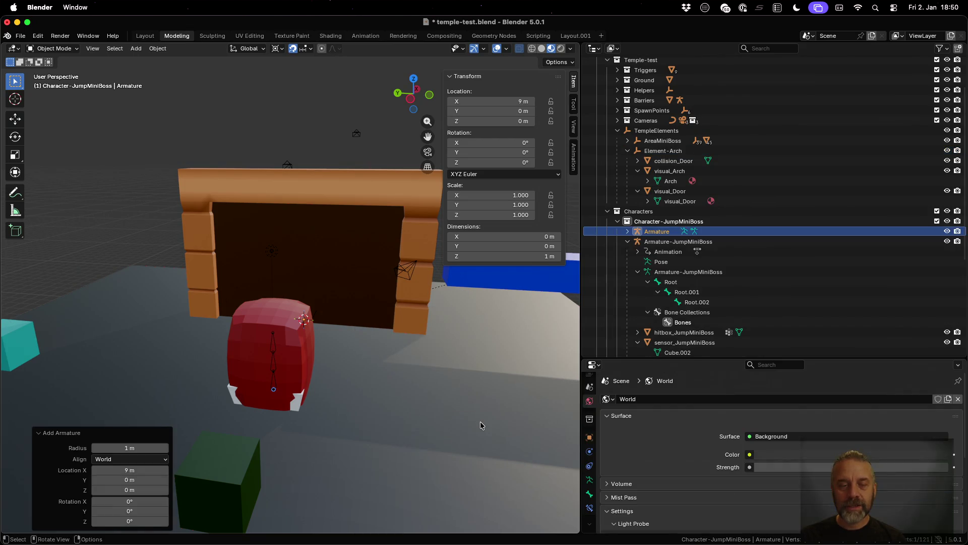
scroll(441, 359, down, 1)
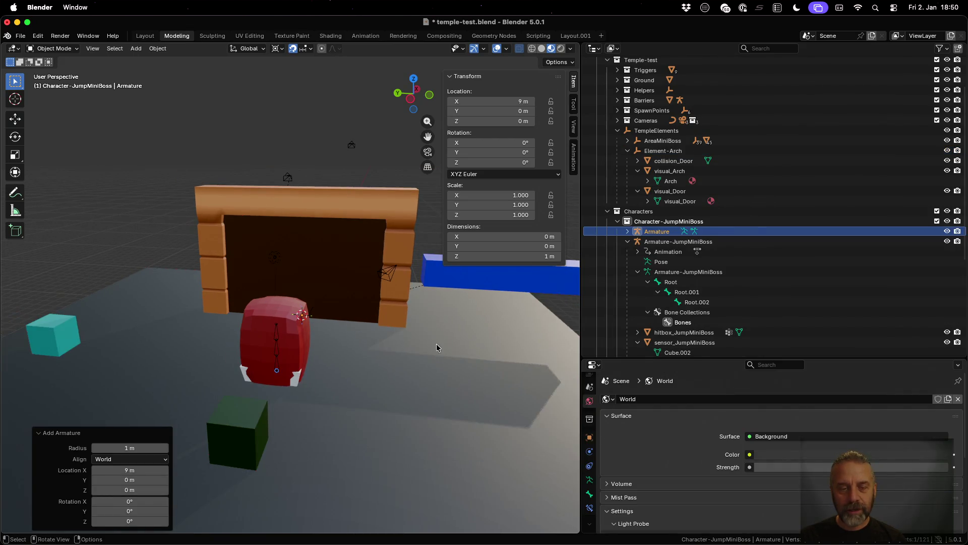
drag(437, 344, 237, 323)
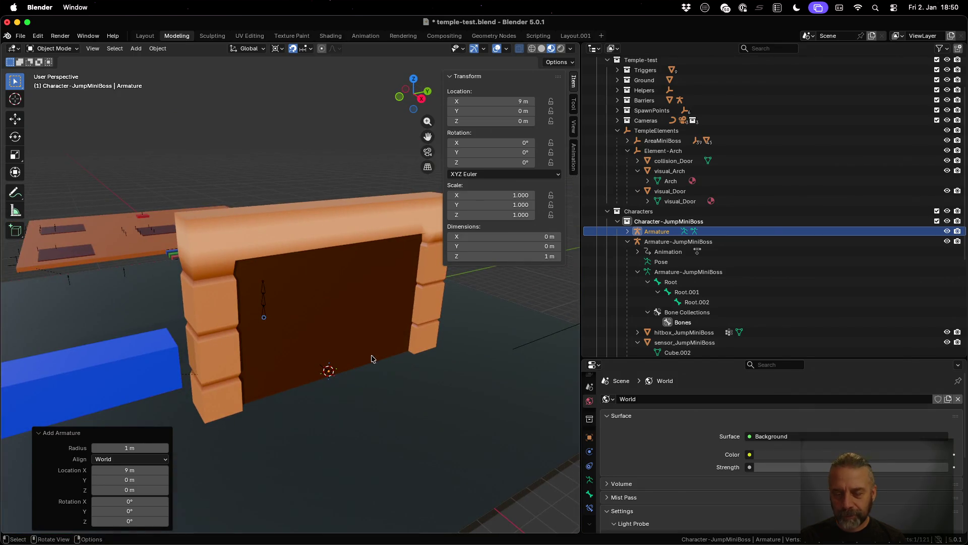
scroll(670, 448, down, 5)
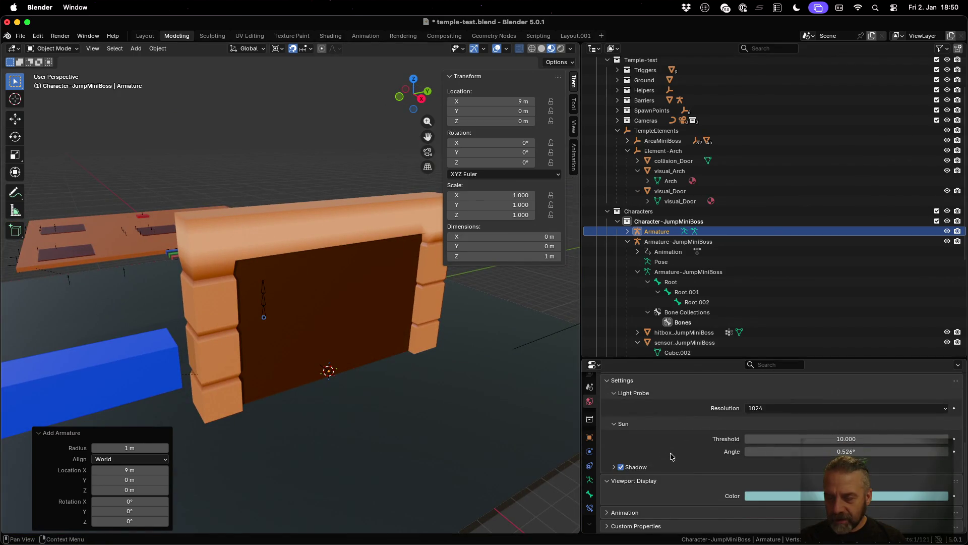
- Enable In Front in the armature's Object Viewport Display settings
click(590, 494)
click(590, 494)
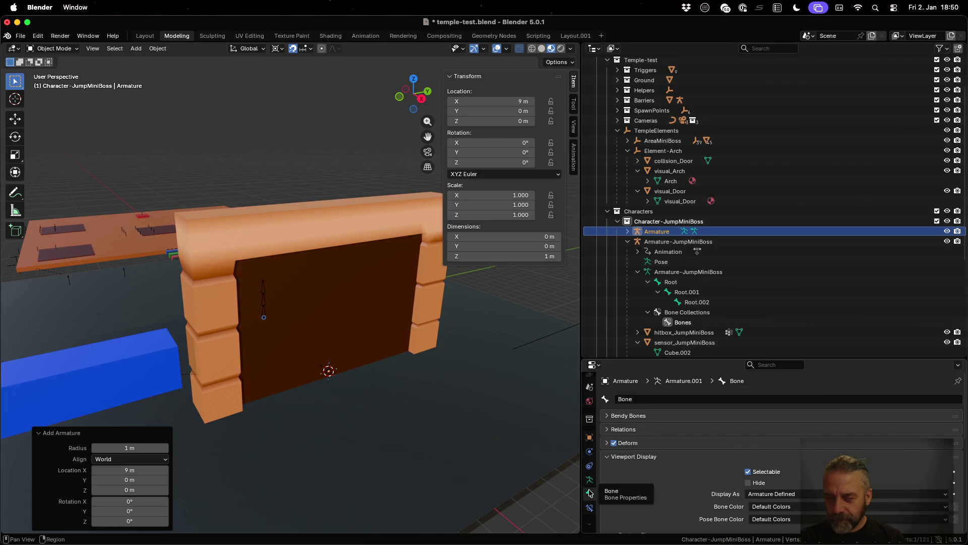
scroll(686, 466, down, 10)
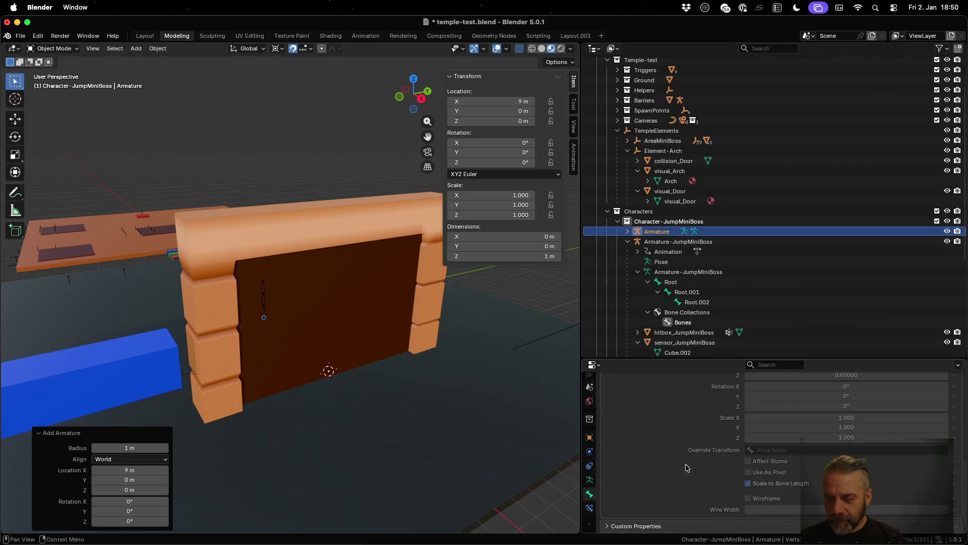
click(590, 480)
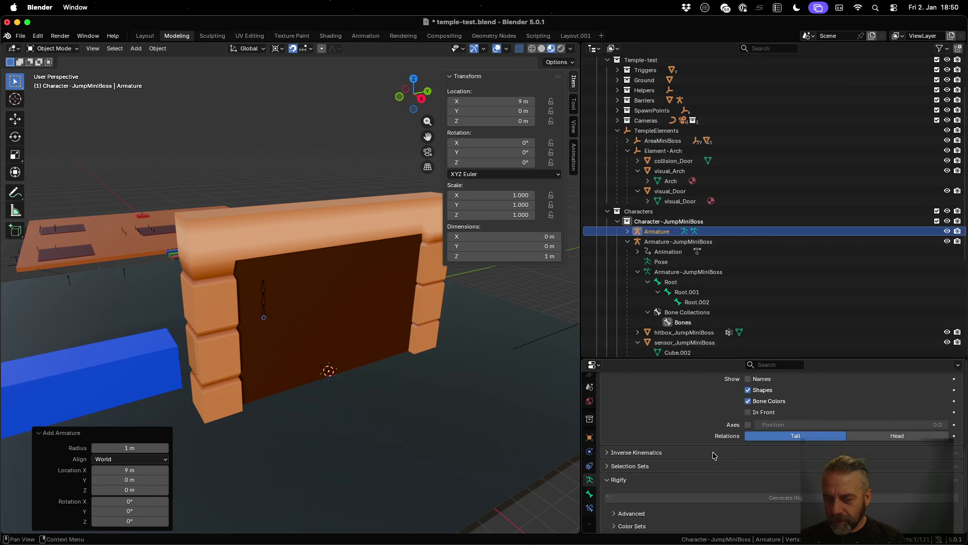
scroll(714, 455, down, 3)
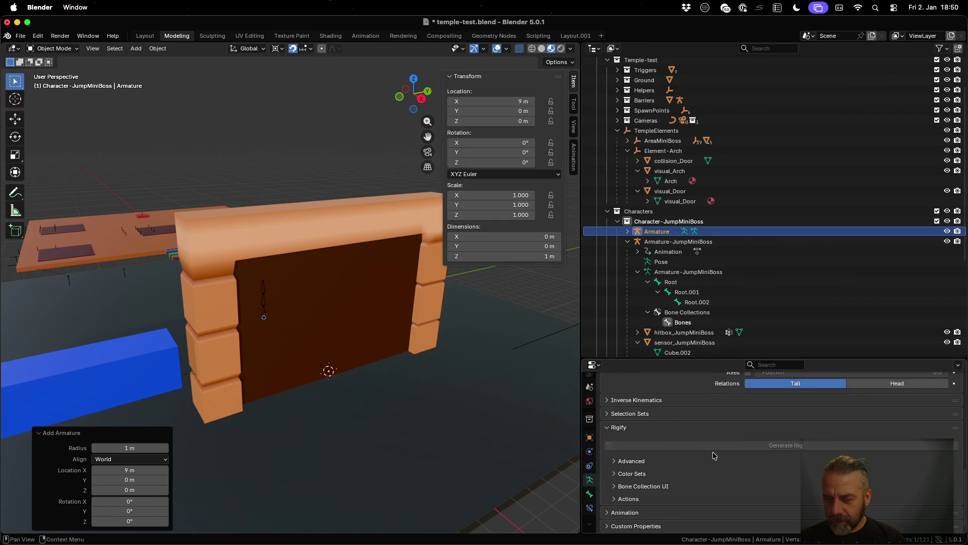
click(589, 438)
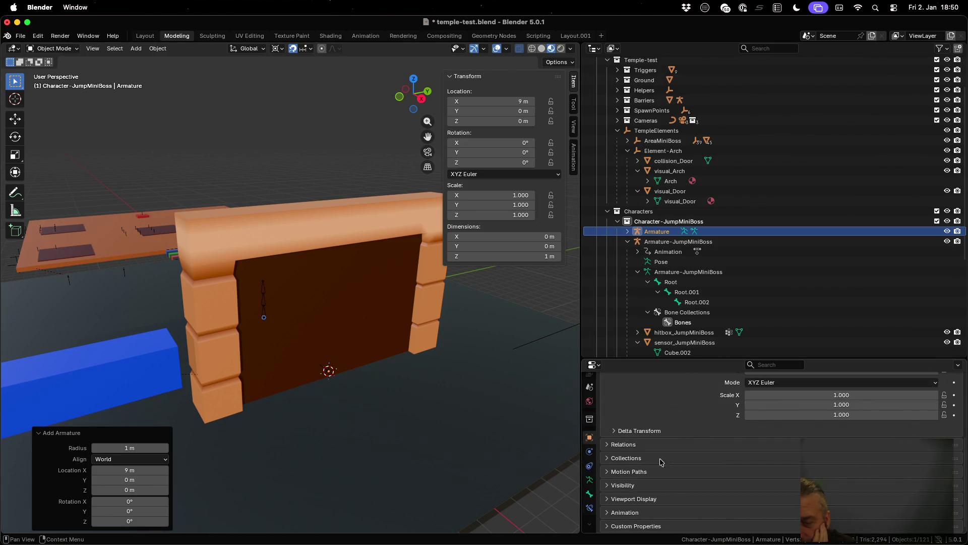
click(650, 484)
scroll(669, 477, down, 4)
click(664, 499)
scroll(669, 487, down, 3)
click(760, 472)
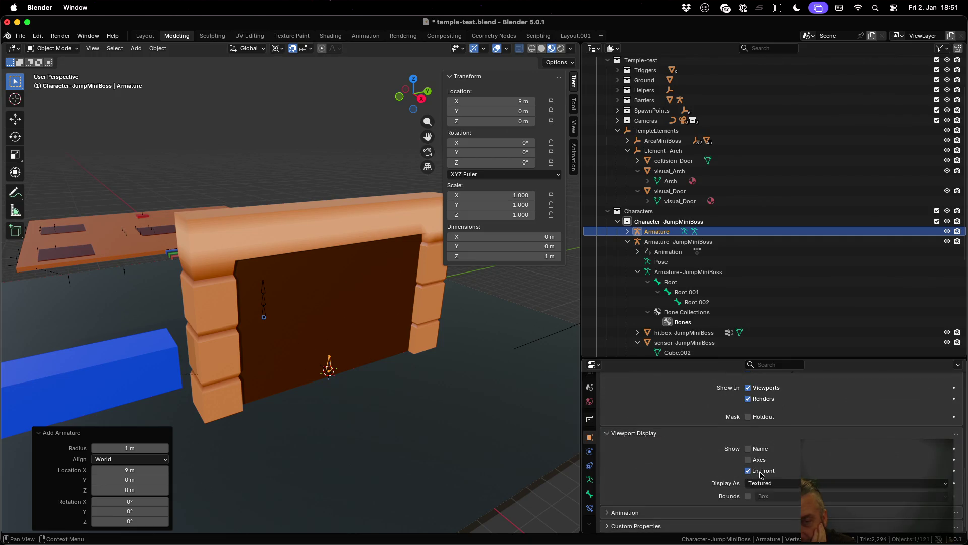
- Check the bone in Edit Mode, then reselect the new armature
key(Tab)
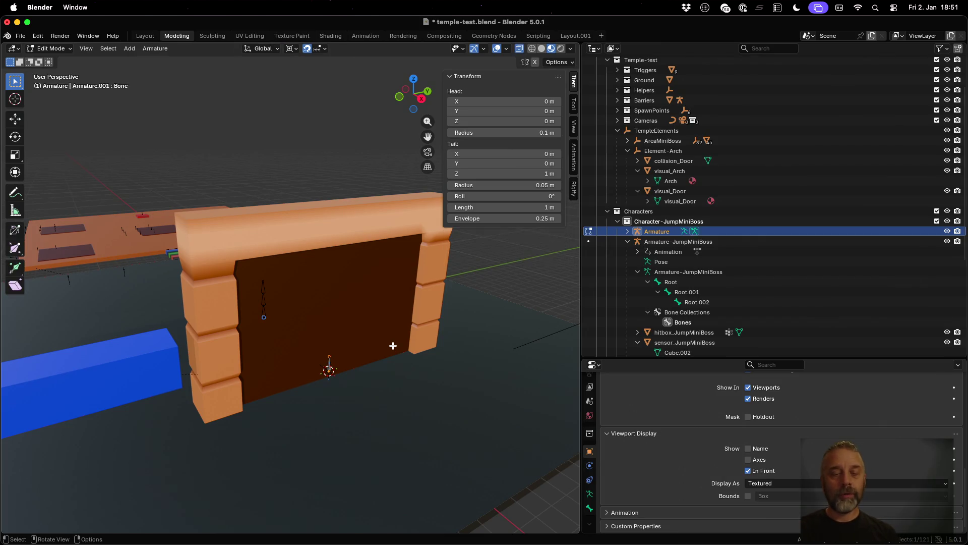
key(Tab)
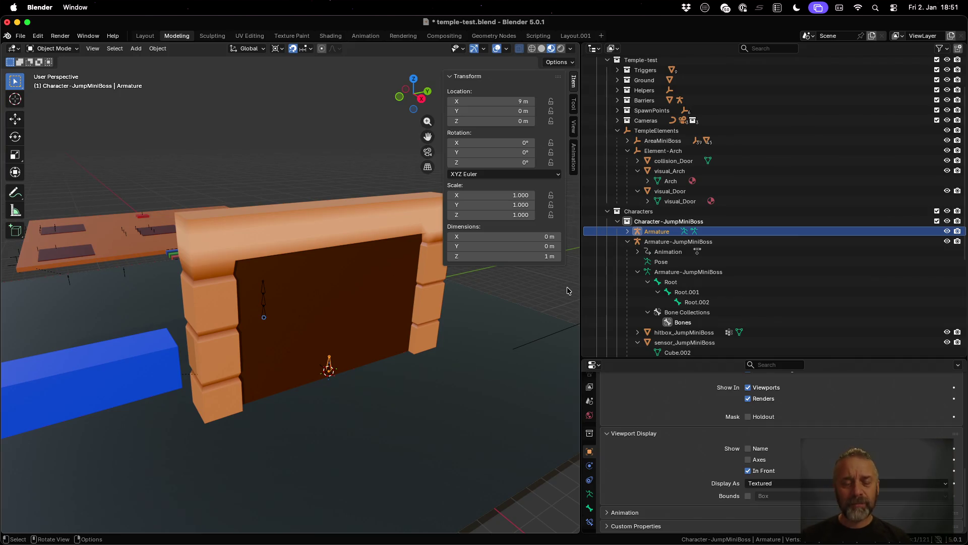
mouse_move(311, 291)
mouse_down()
mouse_move(483, 291)
mouse_move(443, 292)
mouse_up()
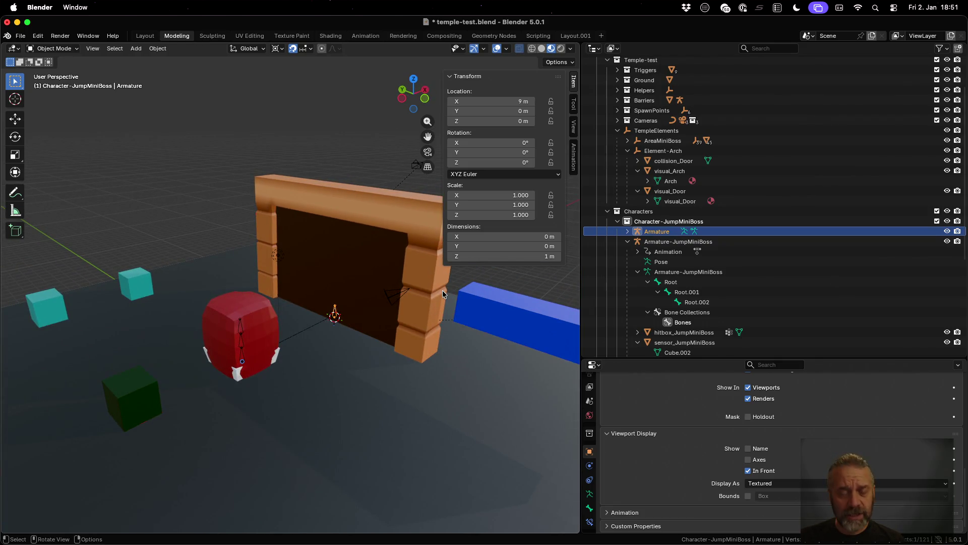
click(354, 268)
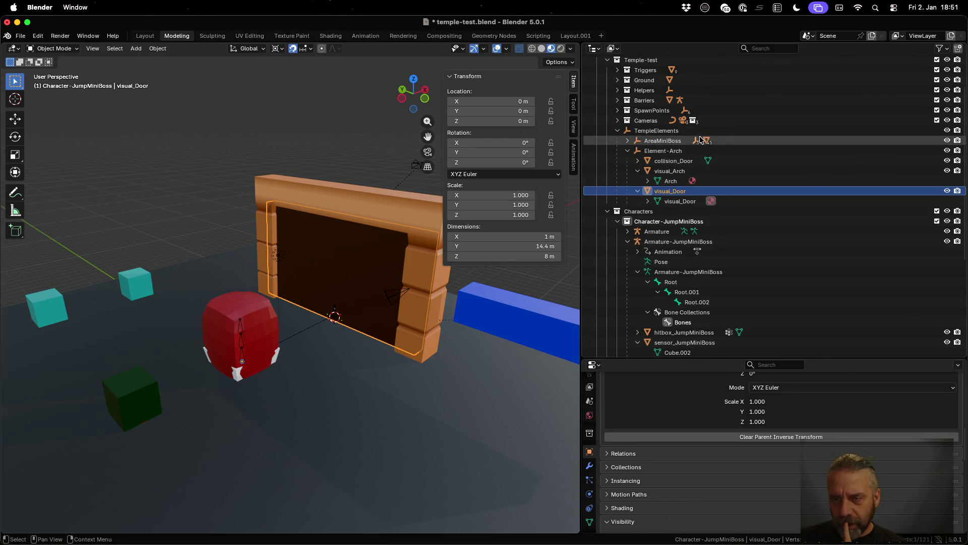
scroll(702, 162, down, 8)
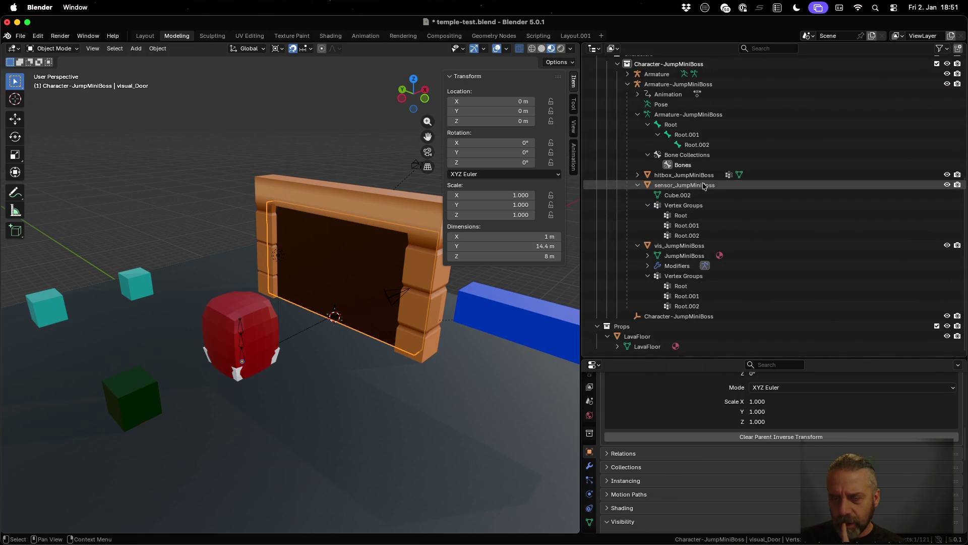
scroll(704, 186, up, 7)
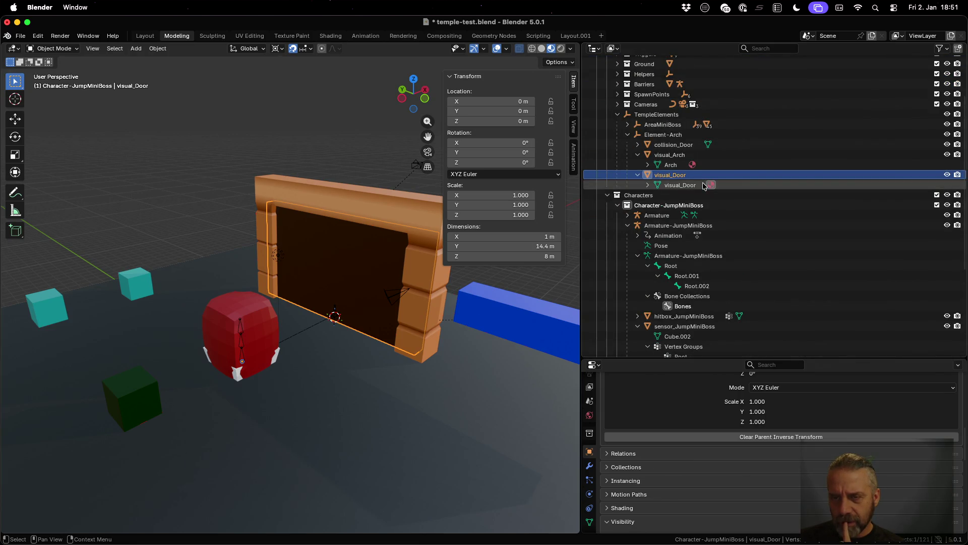
click(335, 310)
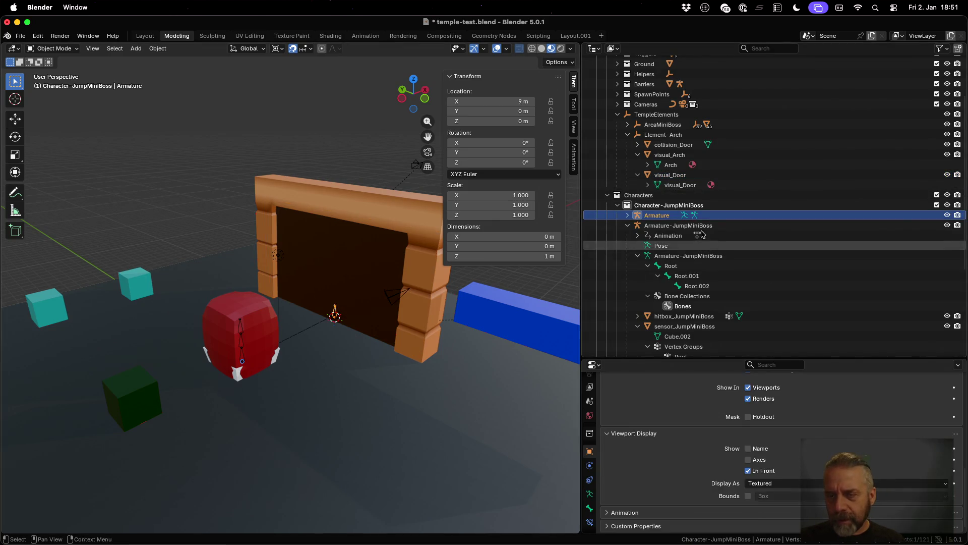
scroll(666, 218, down, 1)
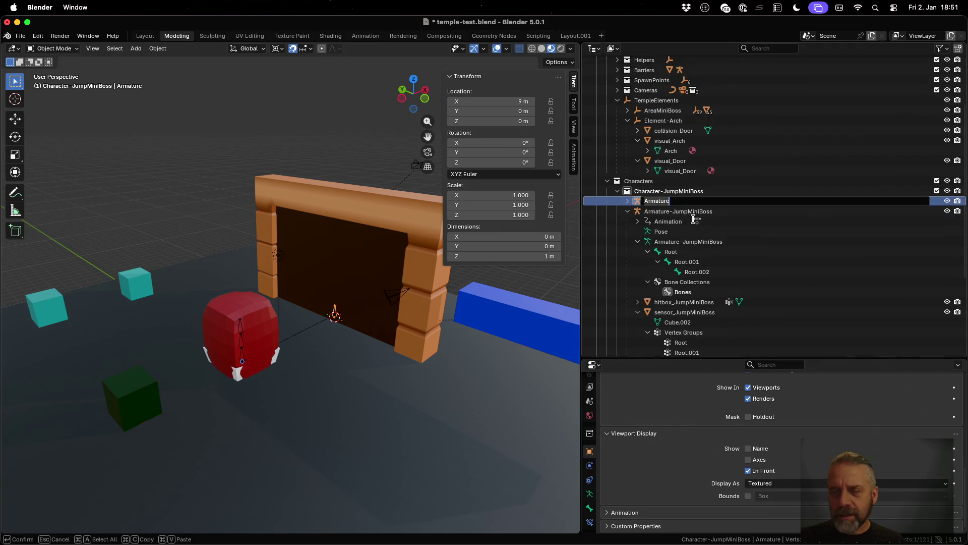
- Rename the armature Armature-Arch, parent it to Element-Arch, and save temple-test.blend
key(F2)
text(-Arch)
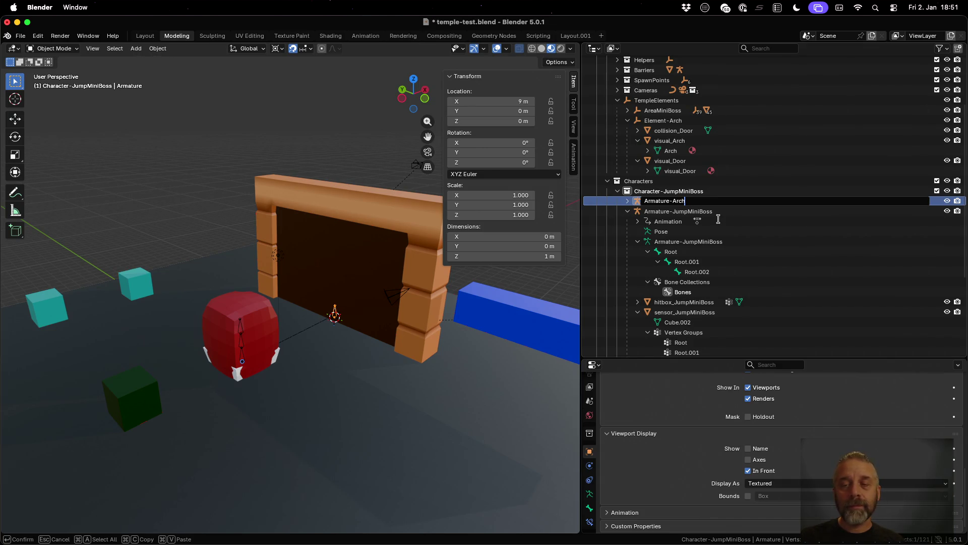
key(Return)
mouse_move(666, 201)
mouse_down()
mouse_move(674, 161)
mouse_move(642, 110)
mouse_up()
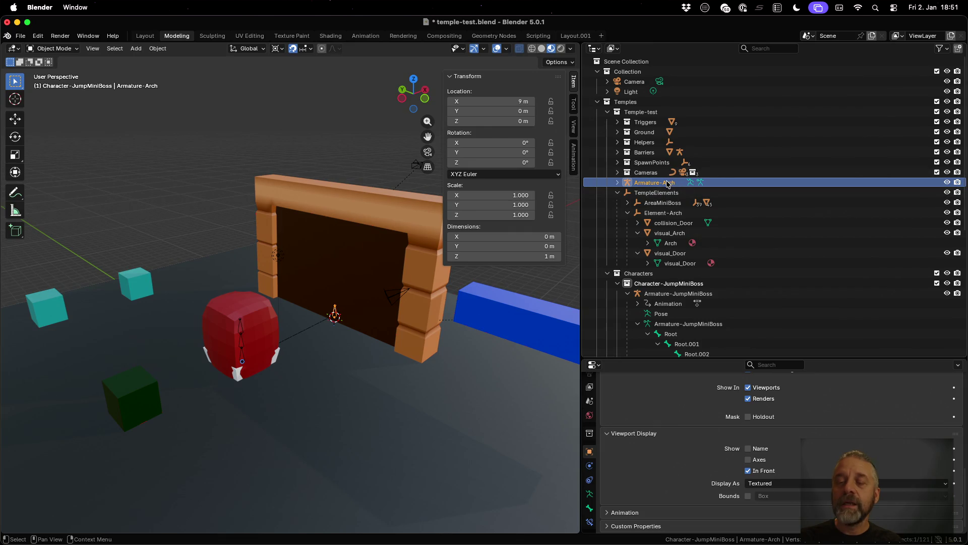
ctrl+click(672, 213)
key(ctrl+p)
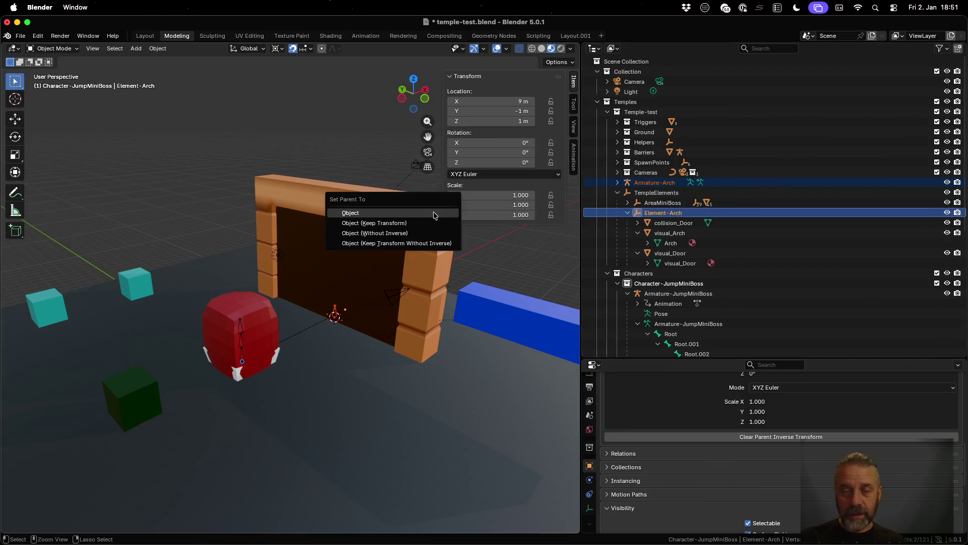
click(433, 210)
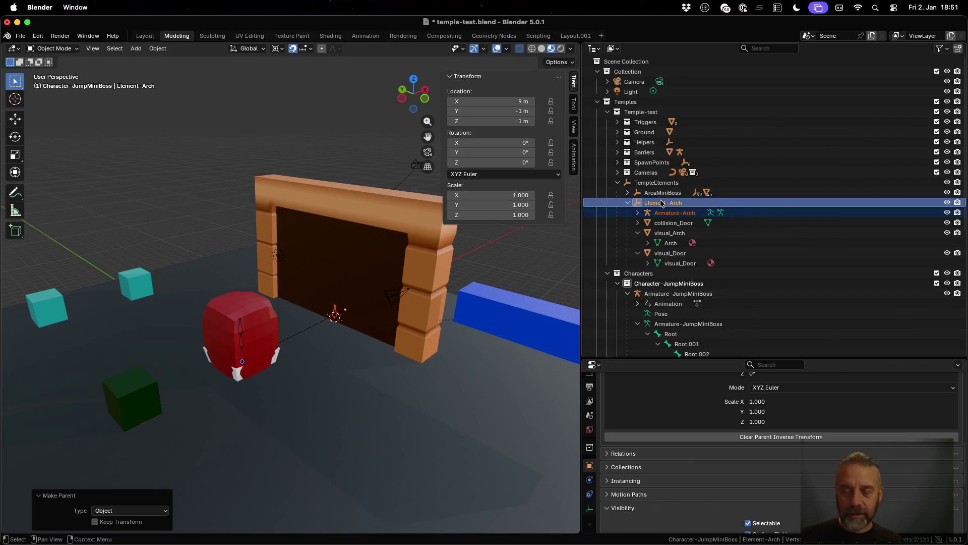
key(ctrl+s)
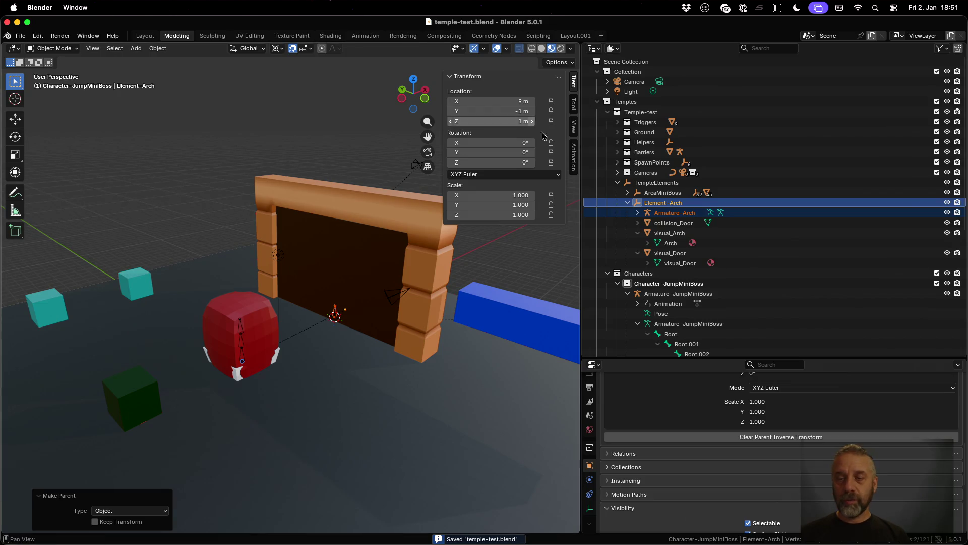
- Select only Armature-Arch and enter its Edit Mode
key(a)
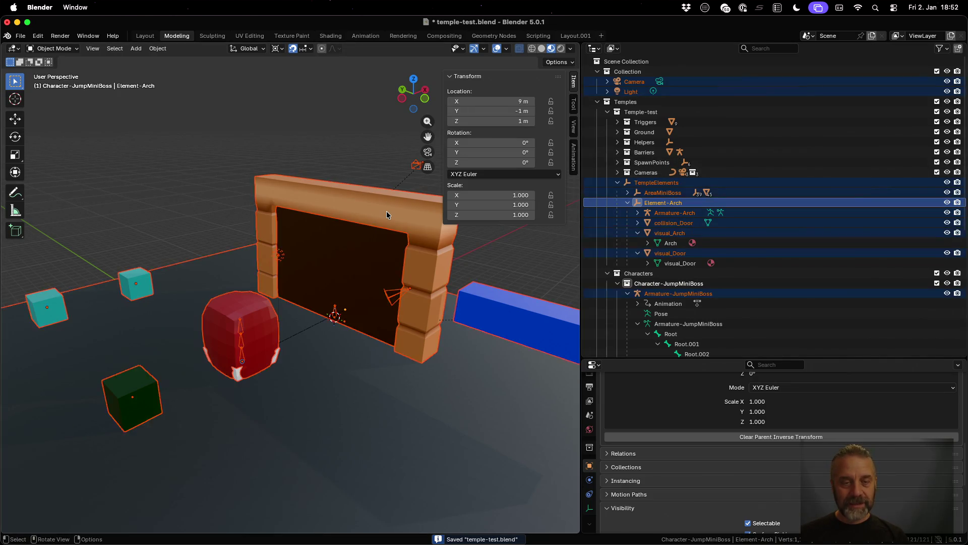
key(alt+a)
click(667, 214)
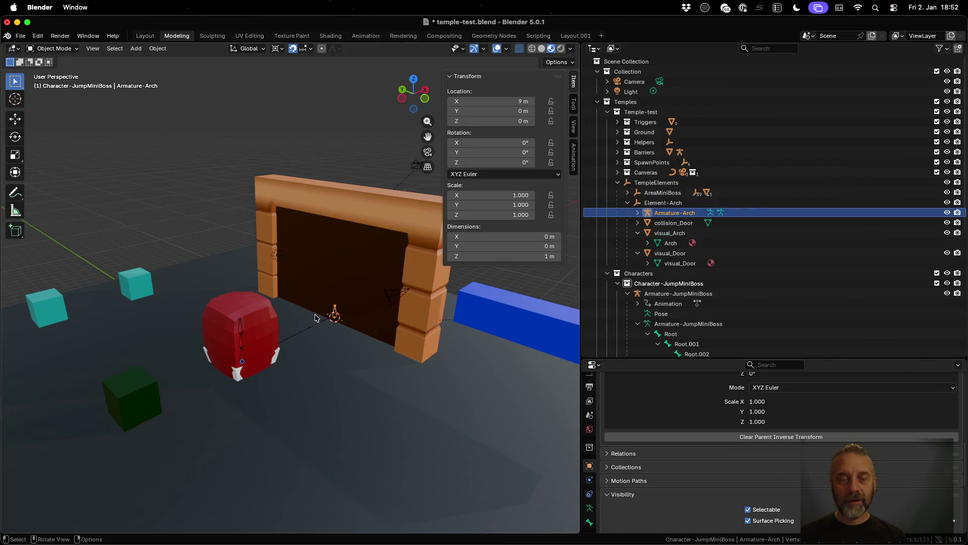
key(Tab)
key(Tab)
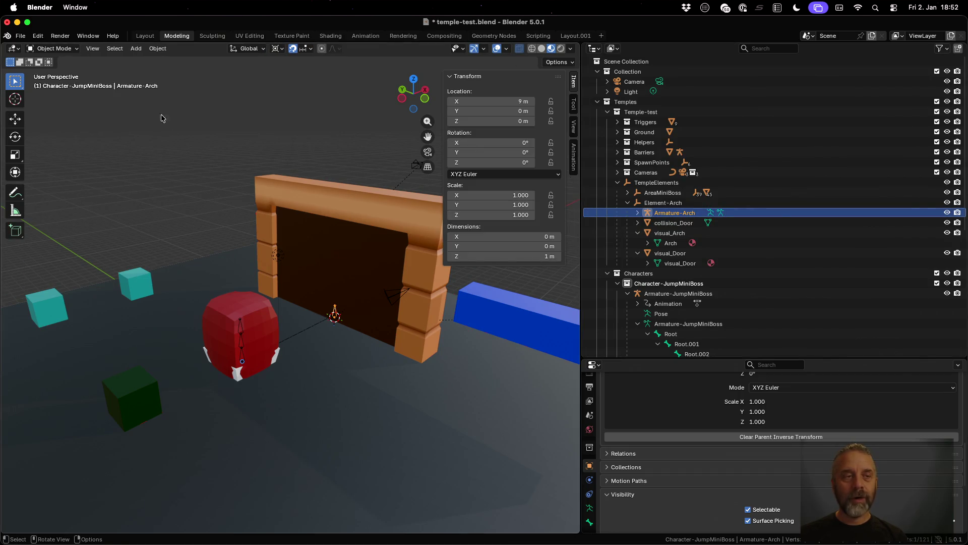
click(52, 48)
- Switch Armature-Arch into Pose Mode
click(70, 75)
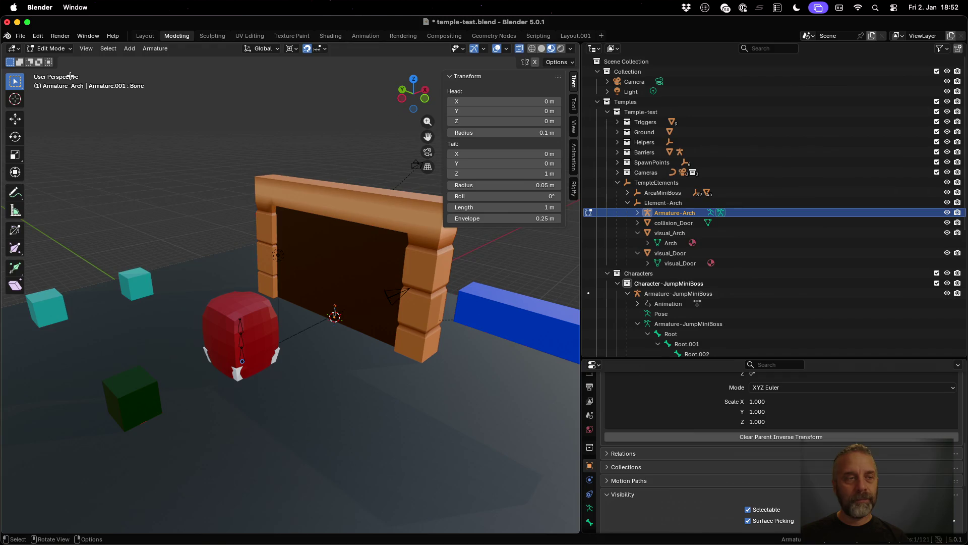
click(65, 49)
click(70, 81)
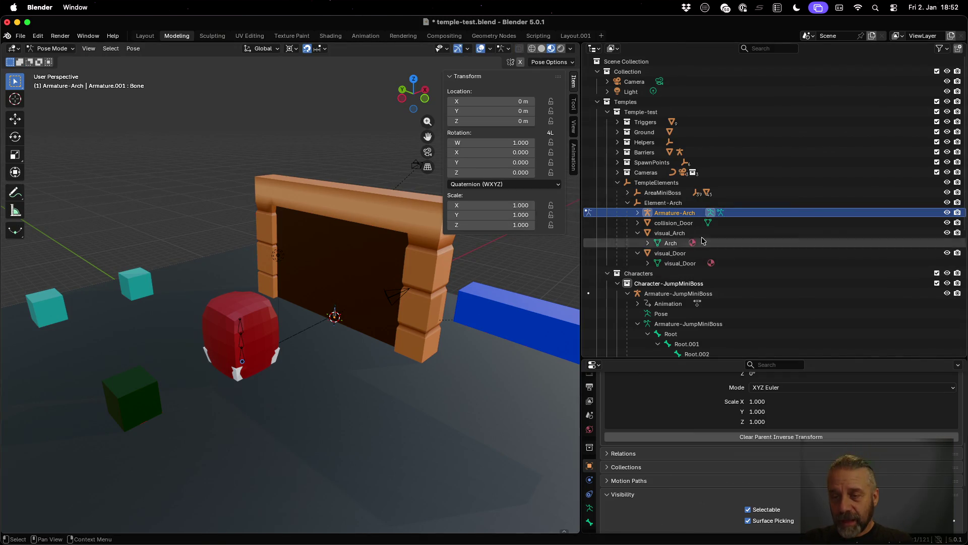
- Parent visual_Door to Armature-Arch's Bone with Bone parenting
click(637, 213)
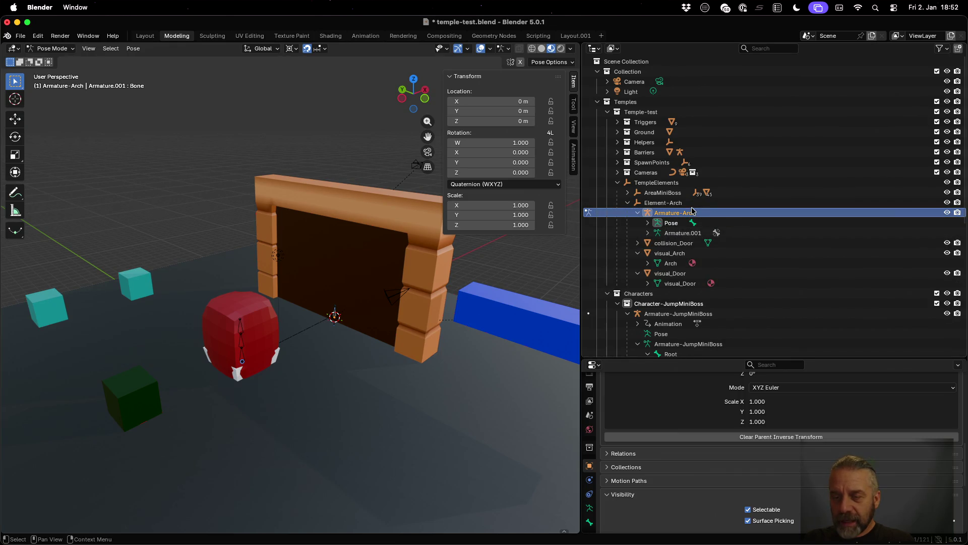
click(677, 273)
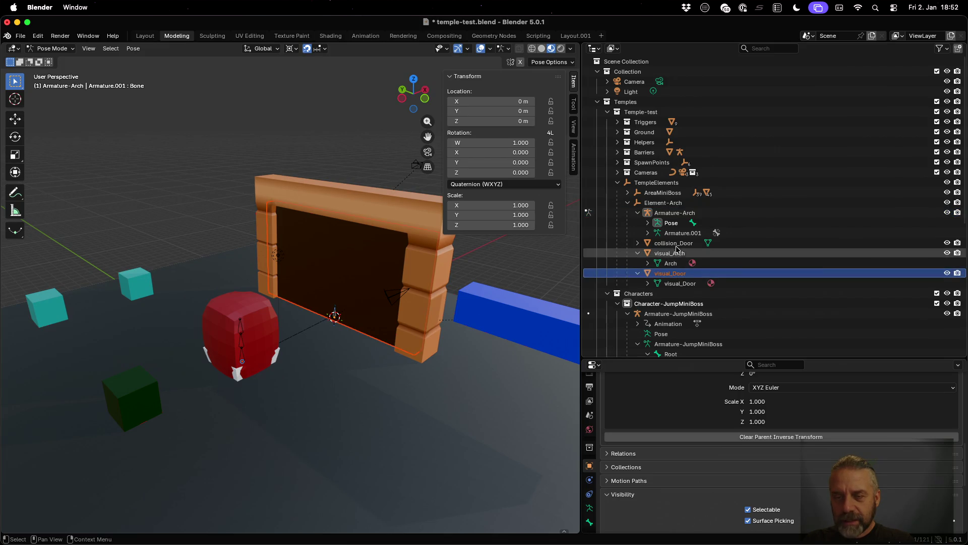
click(648, 223)
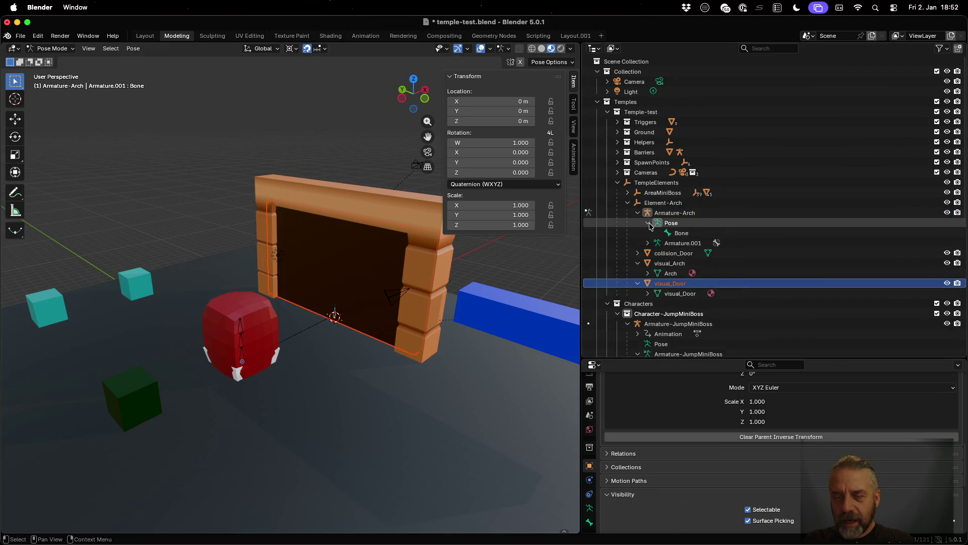
click(680, 236)
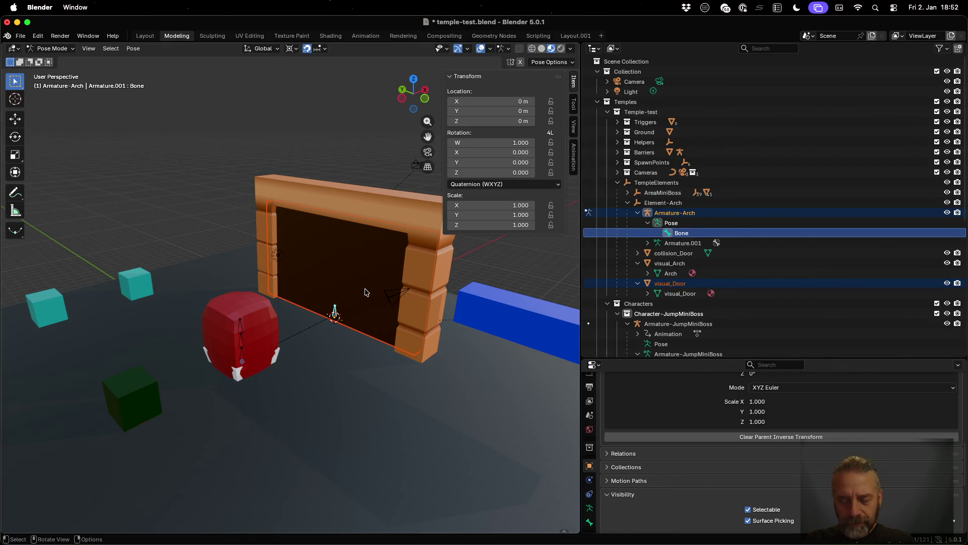
key(super+p)
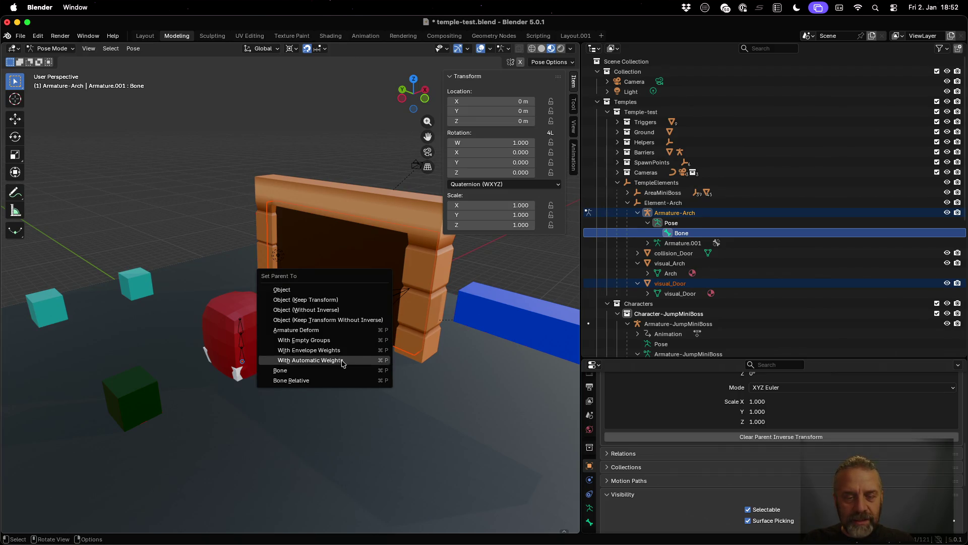
click(337, 370)
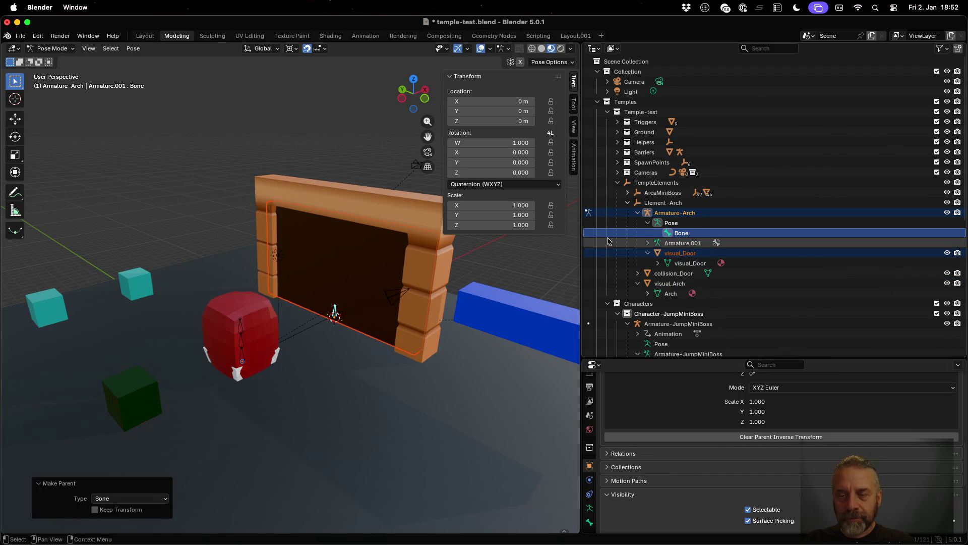
- Test-move the bone to confirm the door follows, then cancel the move
key(g)
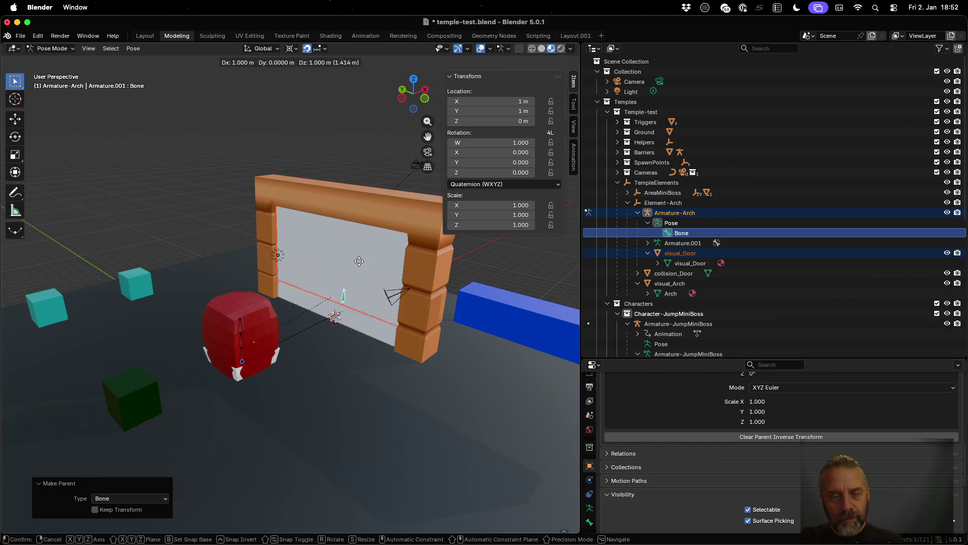
right_click(356, 275)
click(403, 306)
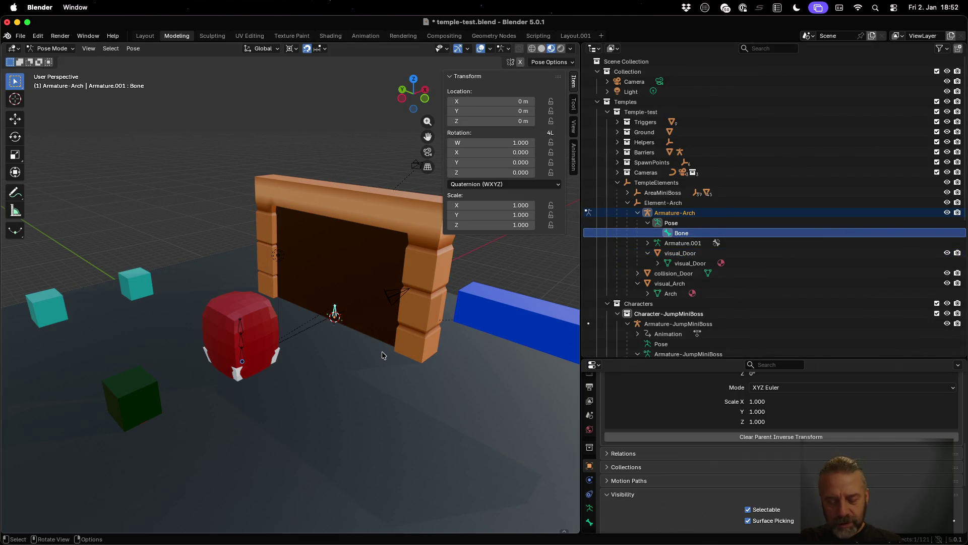
key(g)
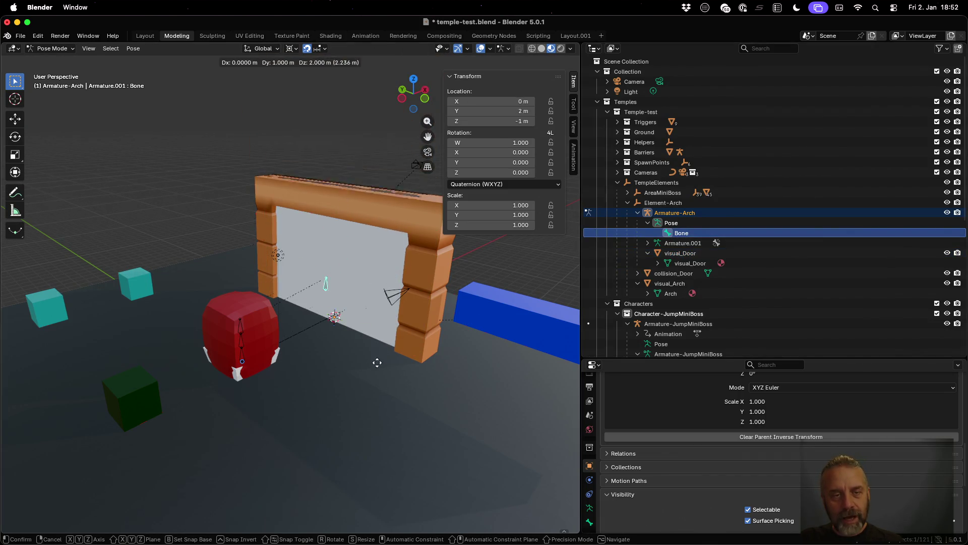
right_click(349, 280)
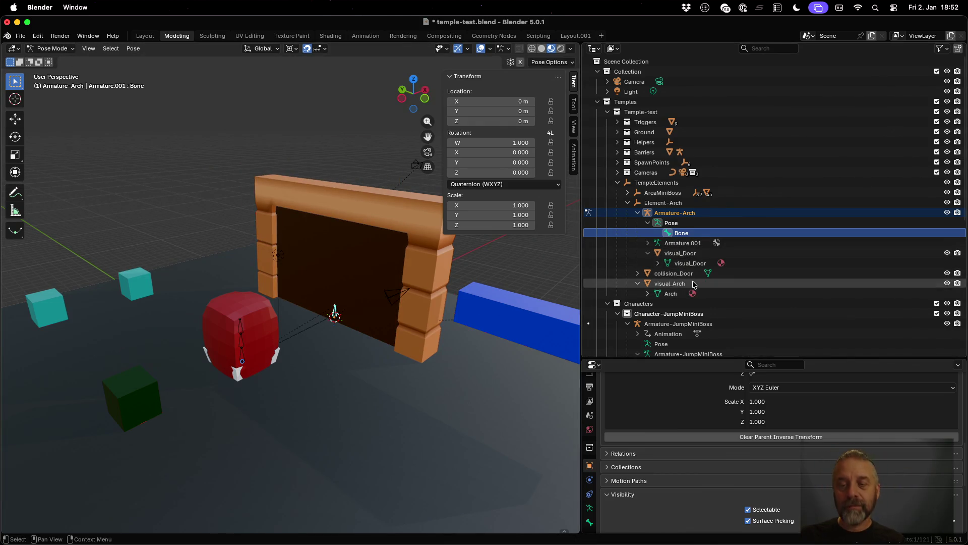
- Parent collision_Door to Armature-Arch's Bone with Bone parenting
click(684, 274)
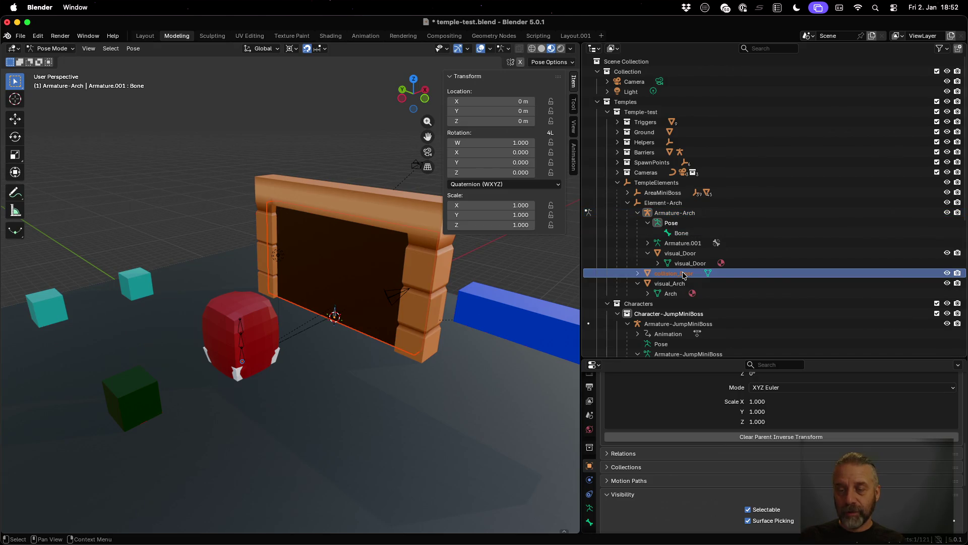
click(681, 233)
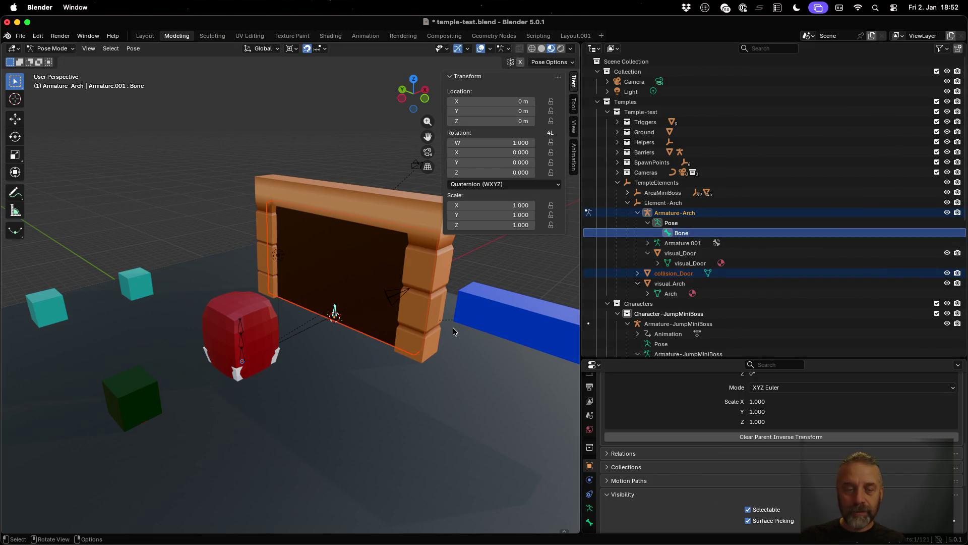
key(ctrl+p)
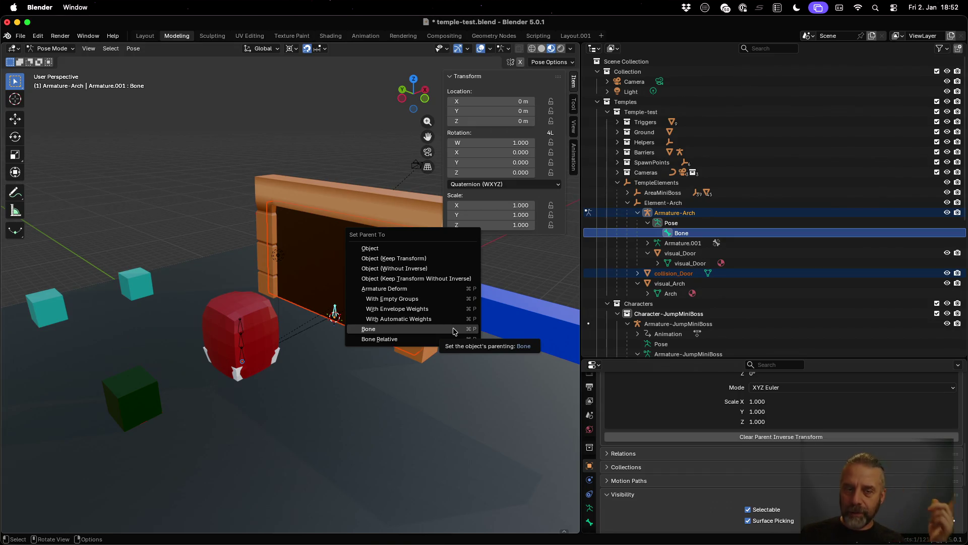
click(453, 331)
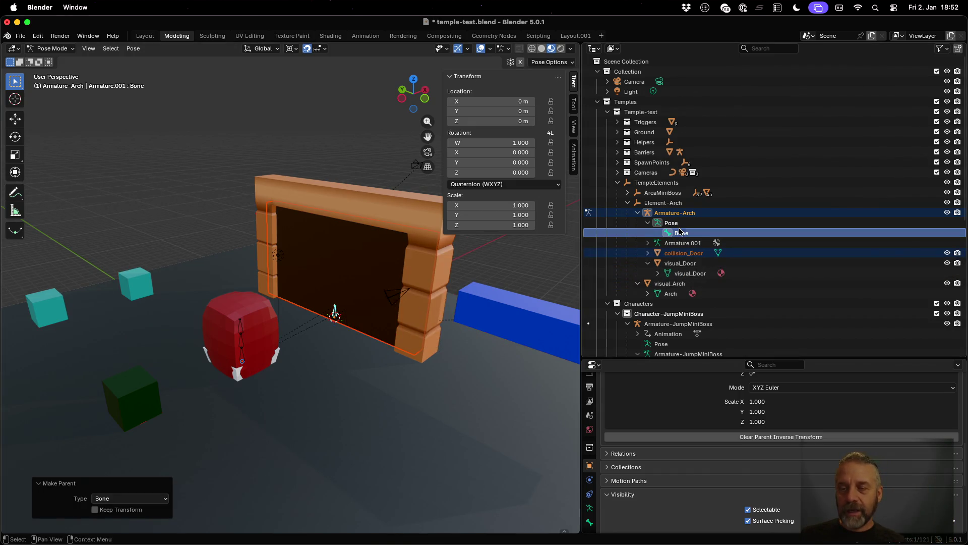
- Test-move the bone to check both doors follow, then cancel
ctrl+click(614, 256)
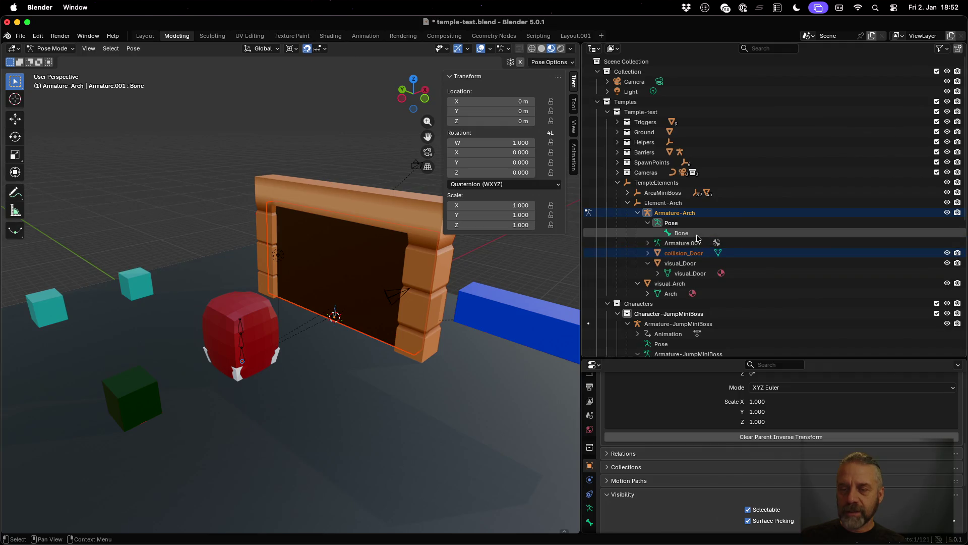
key(g)
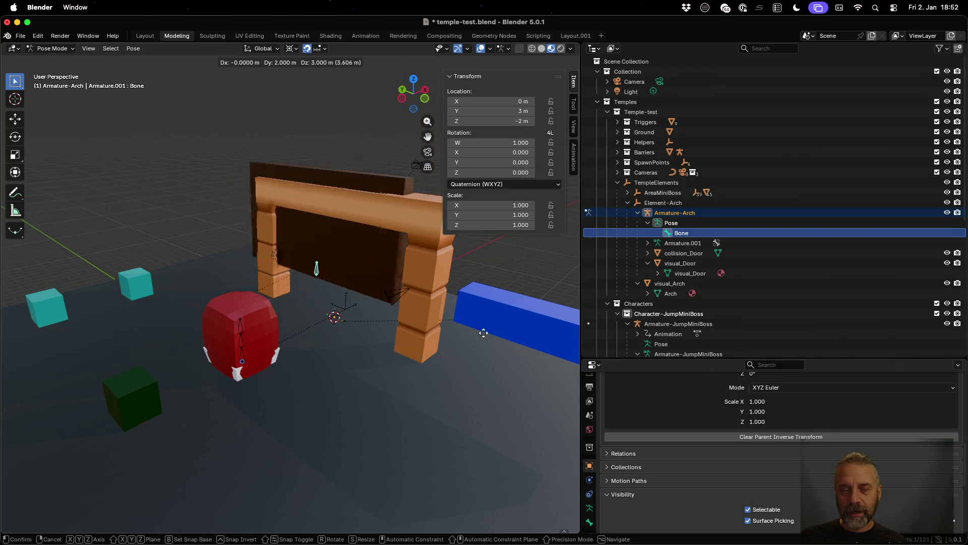
right_click(470, 340)
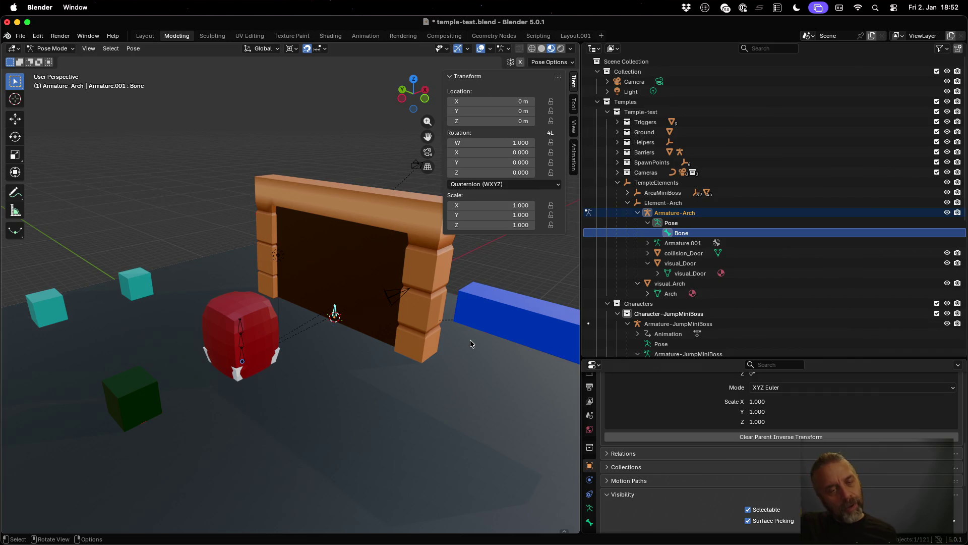
- Save temple-test.blend and switch to the Animation workspace, adjusting the viewport zoom
key(ctrl+s)
click(365, 36)
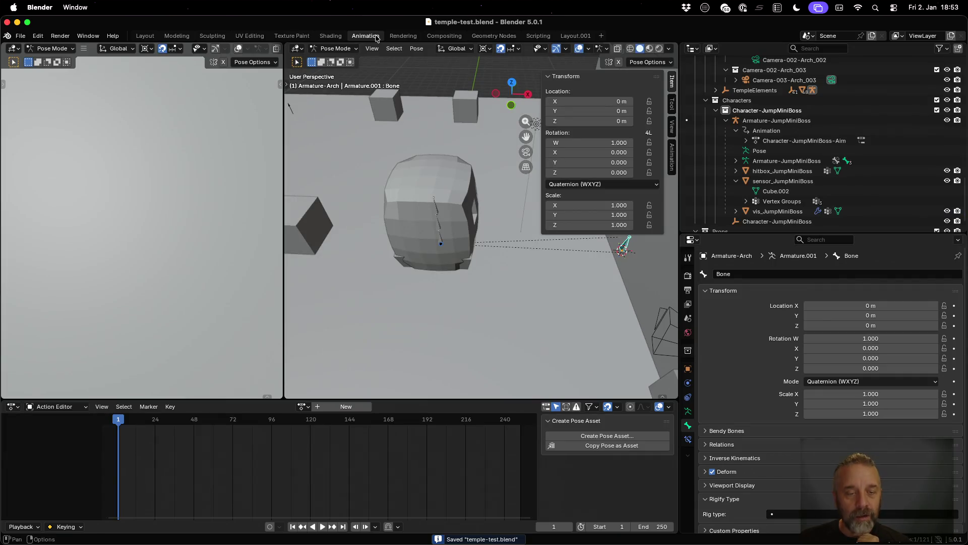
scroll(465, 237, down, 5)
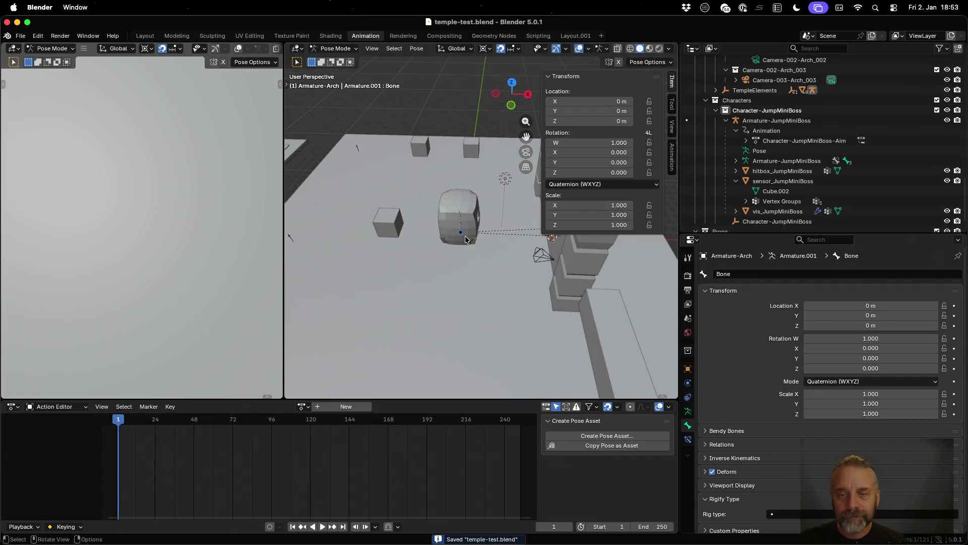
scroll(574, 261, up, 5)
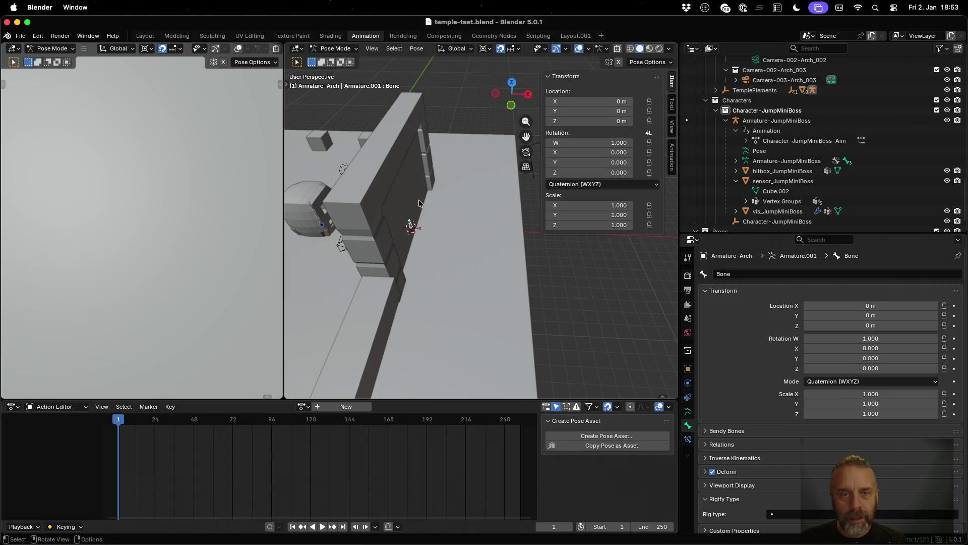
scroll(418, 203, up, 5)
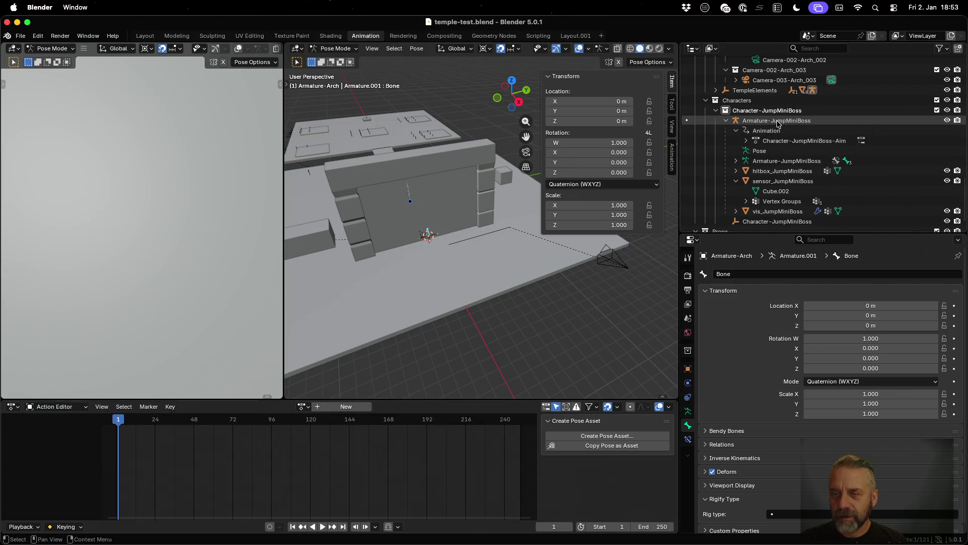
scroll(780, 126, up, 10)
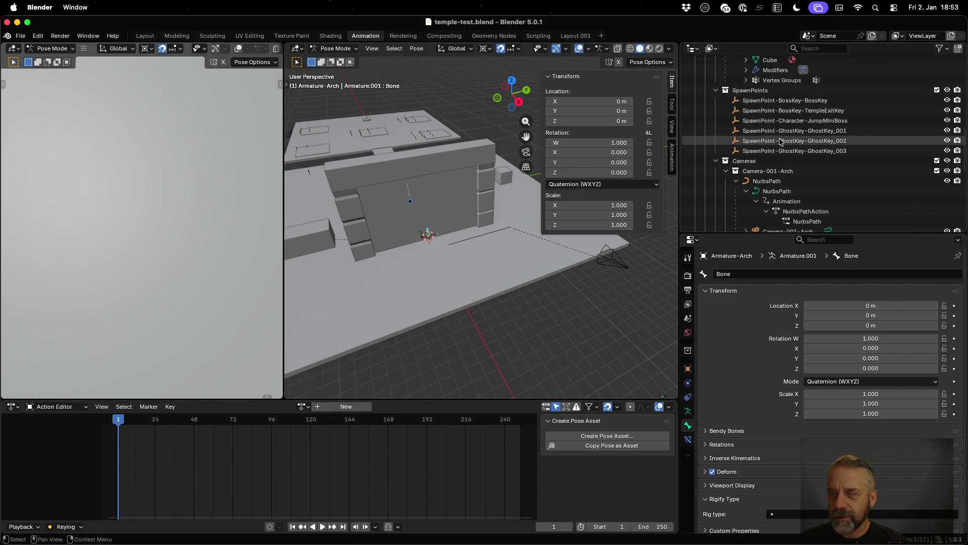
scroll(780, 142, up, 7)
scroll(780, 142, up, 3)
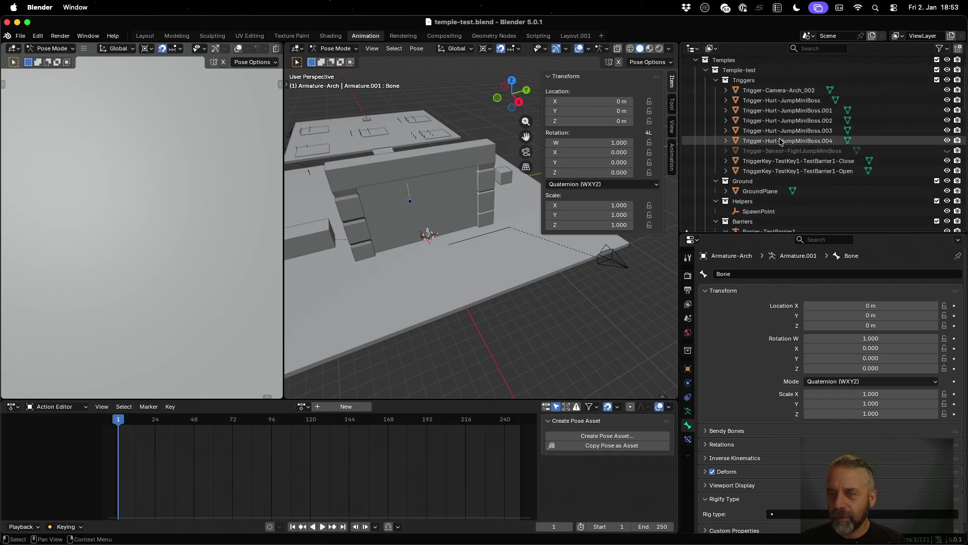
scroll(780, 141, down, 15)
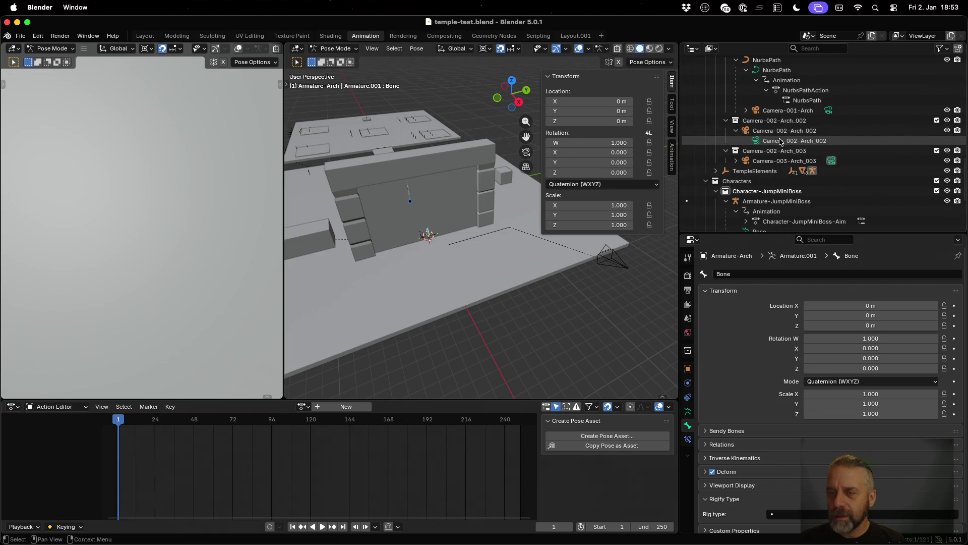
scroll(781, 141, down, 10)
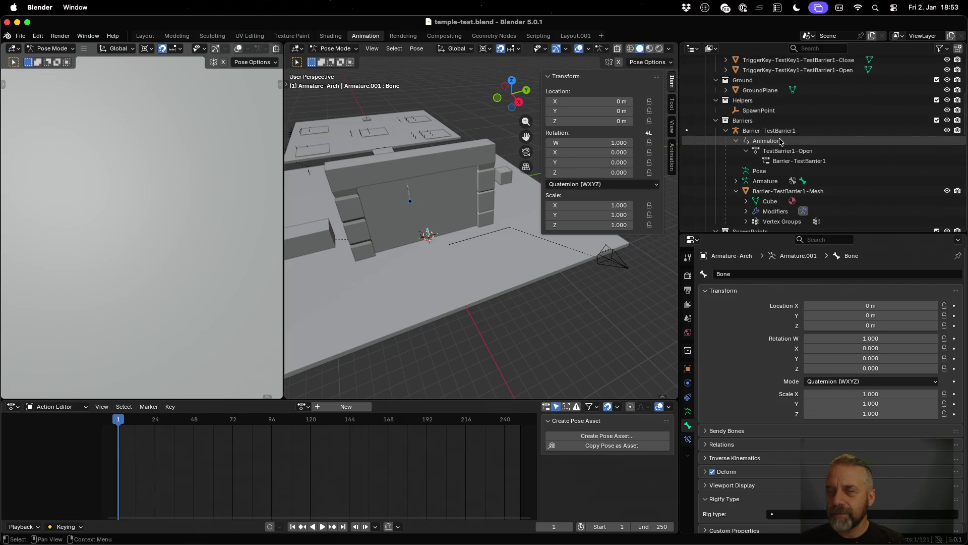
scroll(780, 142, up, 5)
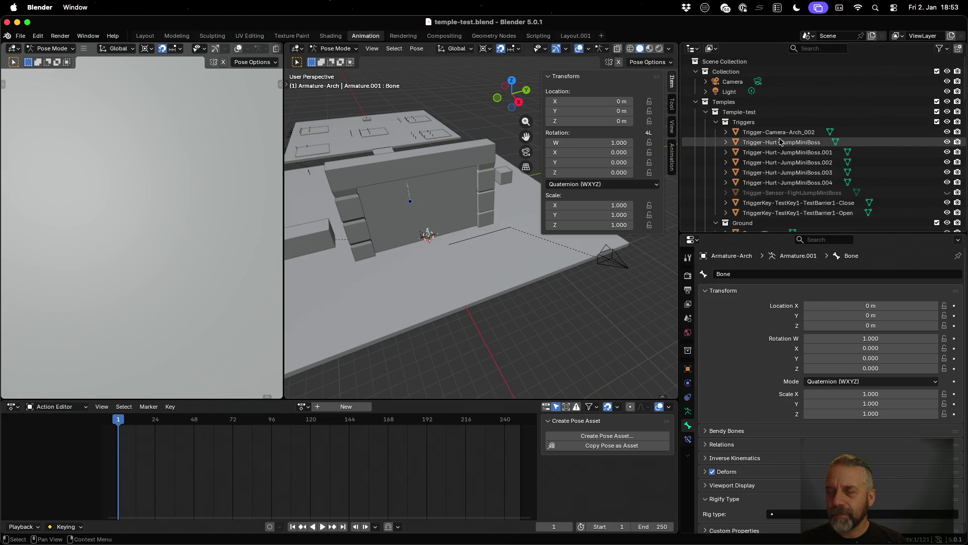
- Collapse Triggers, Ground, Barriers, Helpers, SpawnPoints and Cameras; expand TempleElements and Element-Arch
click(716, 122)
click(716, 133)
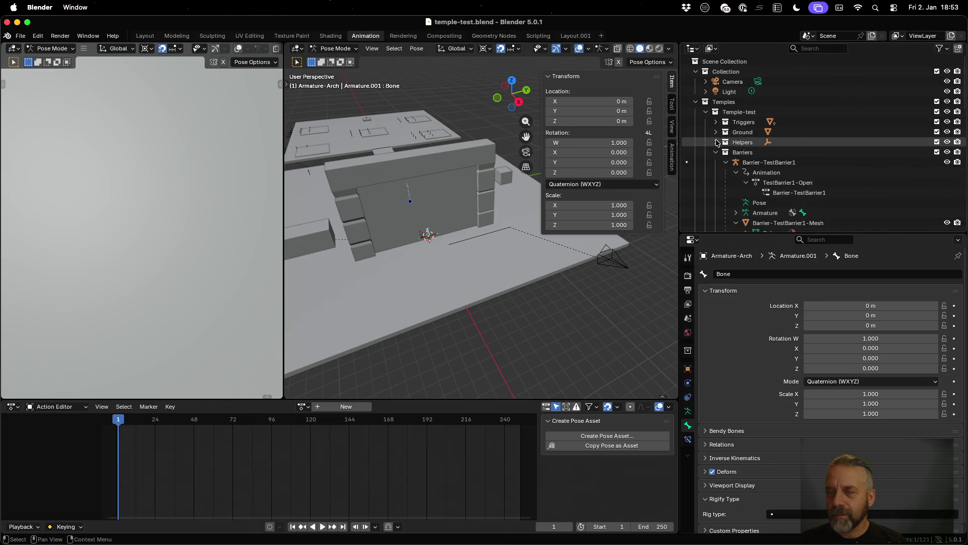
click(716, 162)
click(716, 142)
scroll(718, 151, down, 1)
click(715, 152)
scroll(716, 161, down, 3)
click(716, 132)
scroll(718, 101, down, 3)
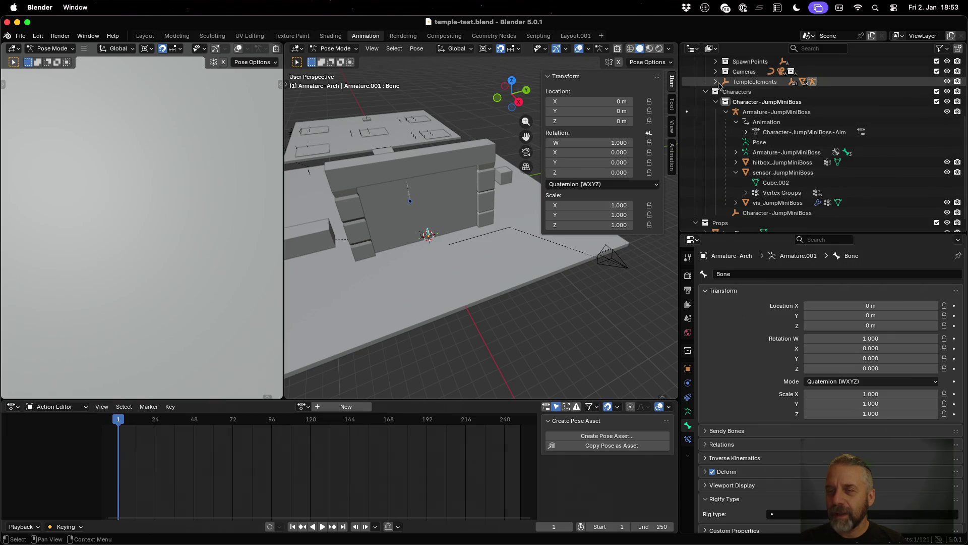
click(715, 81)
click(727, 102)
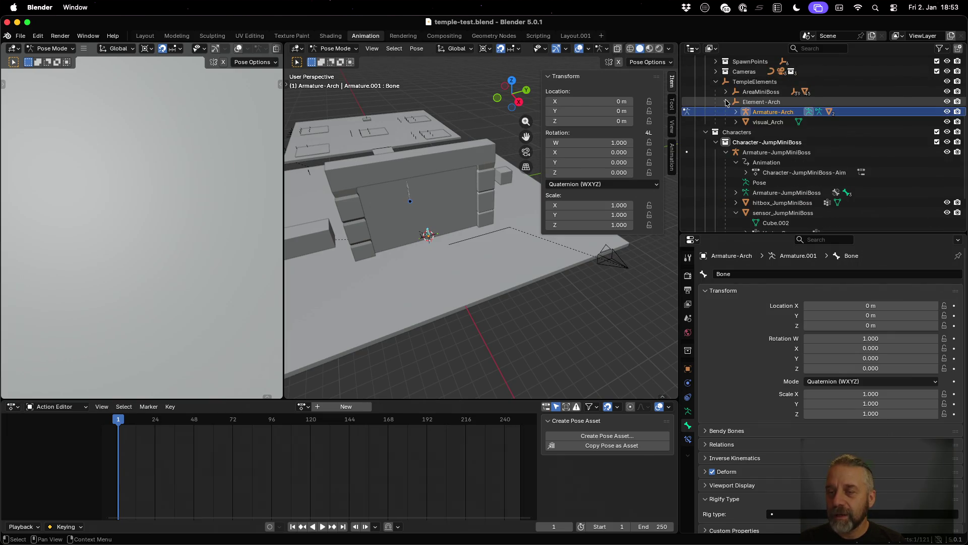
- Select the Armature-Arch rig and toggle it into Edit Mode and back to Object Mode
click(784, 112)
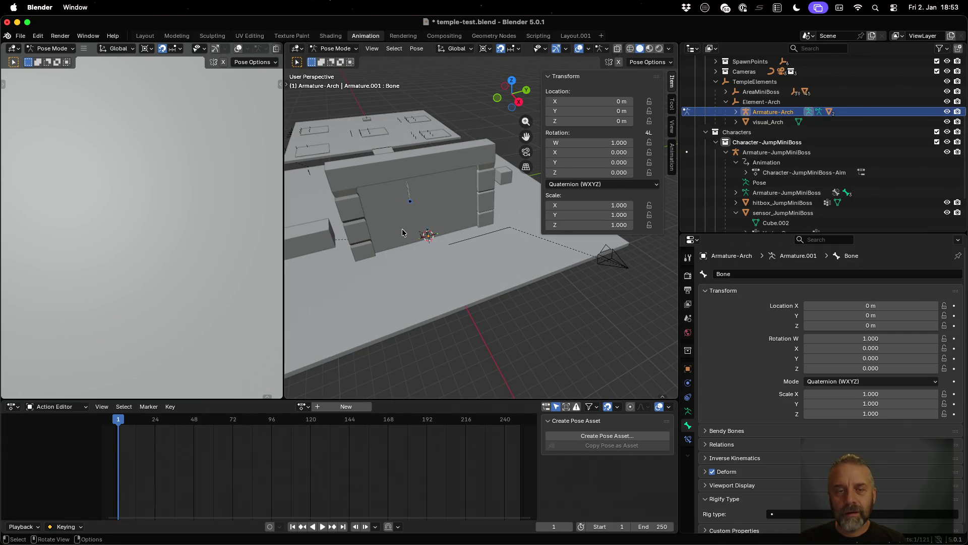
key(Tab)
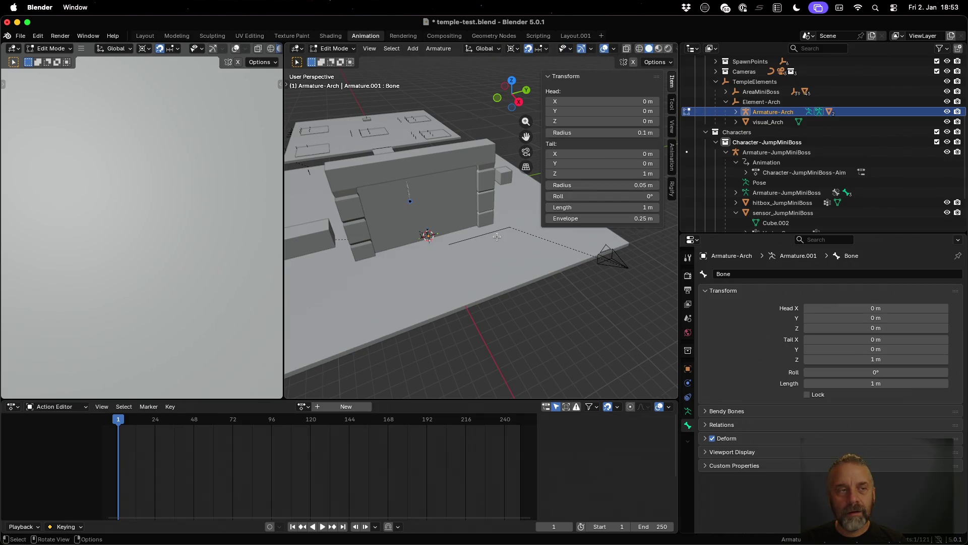
click(50, 48)
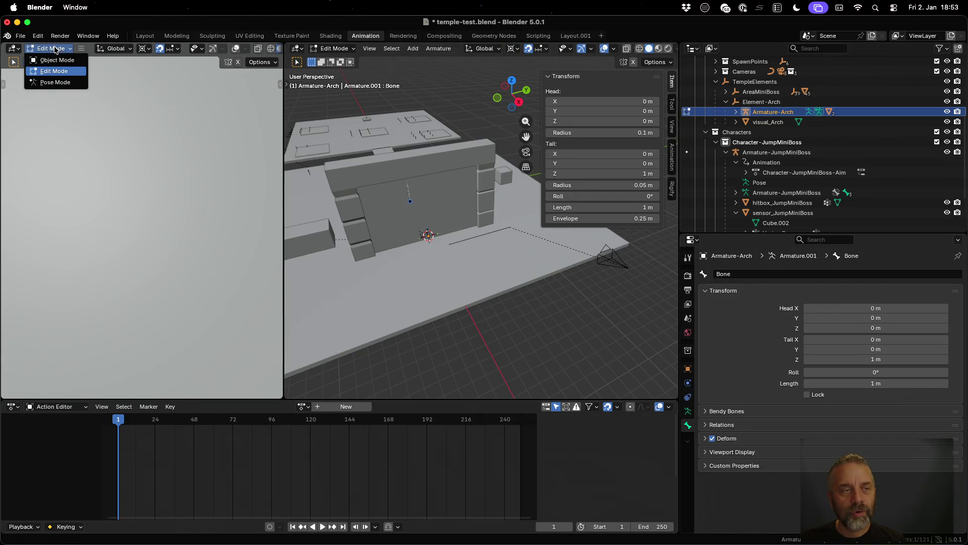
click(57, 62)
click(500, 248)
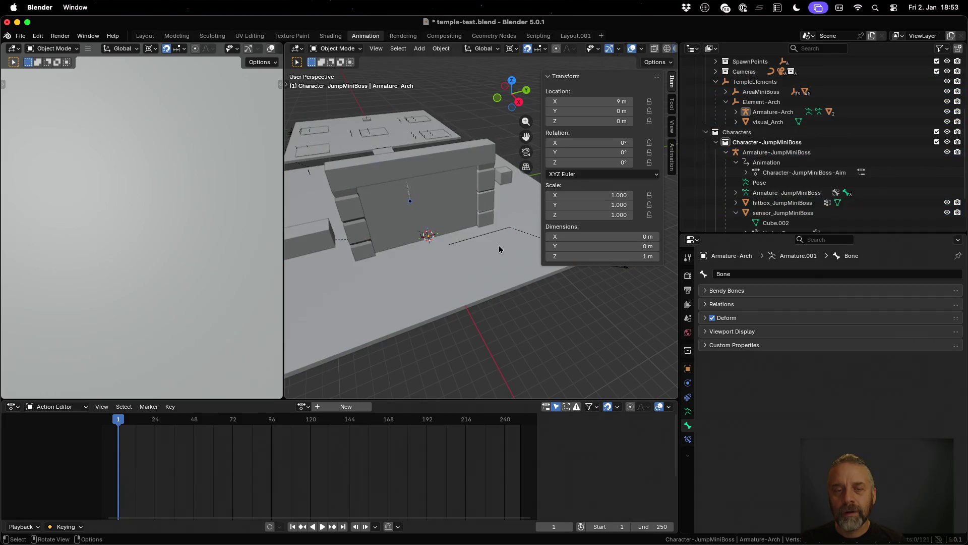
- Reselect Armature-Arch, switch it to Pose Mode, and create a new action
click(783, 112)
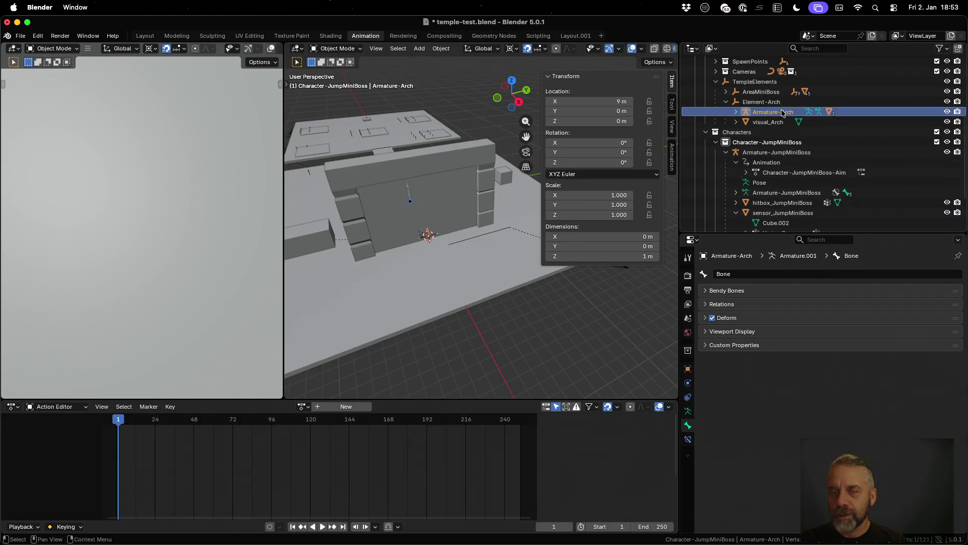
click(68, 49)
click(55, 83)
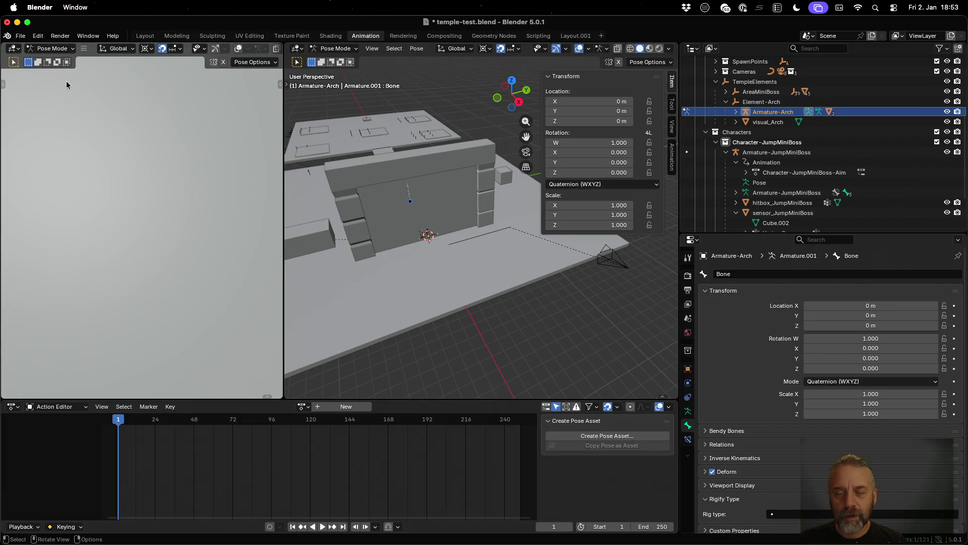
click(328, 407)
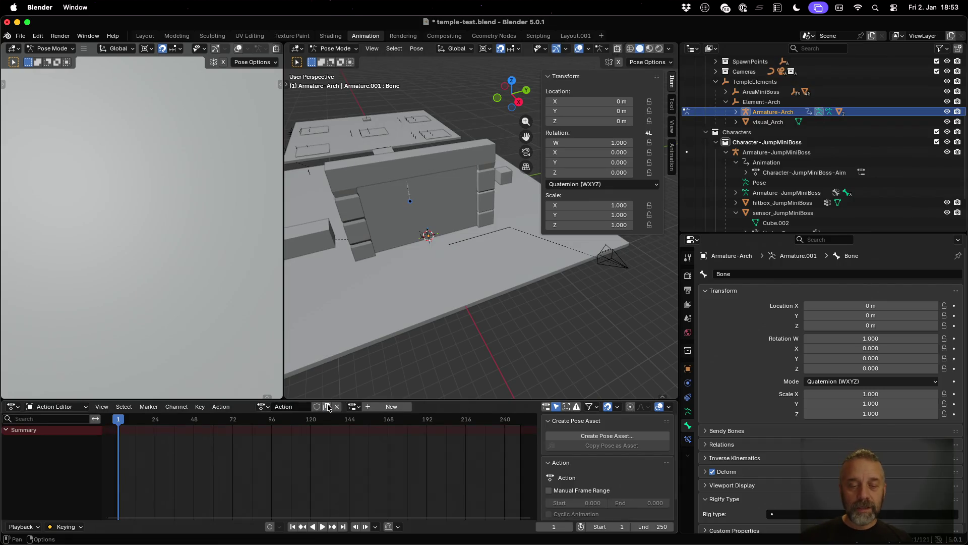
- Rename the new action to Element-Arch-Open and enable Fake User
click(294, 407)
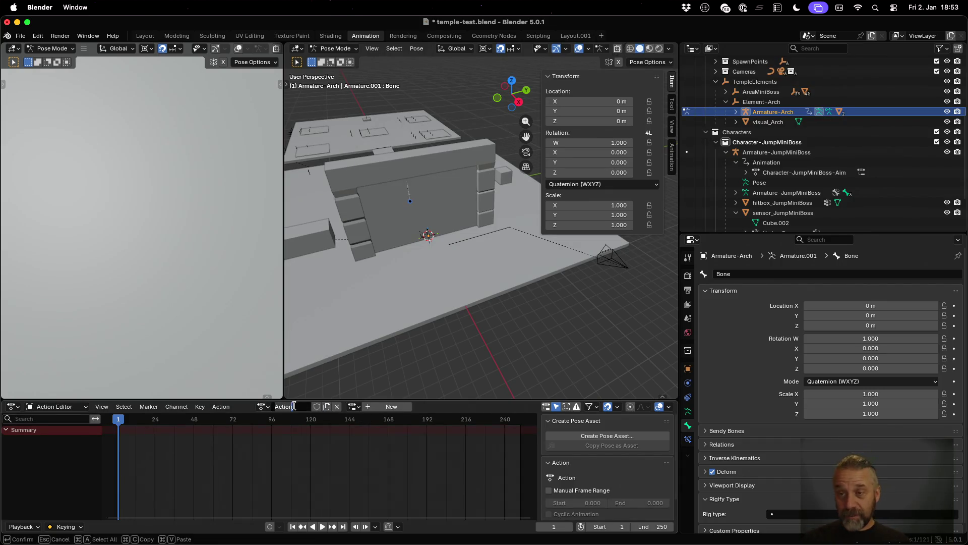
text(Ar)
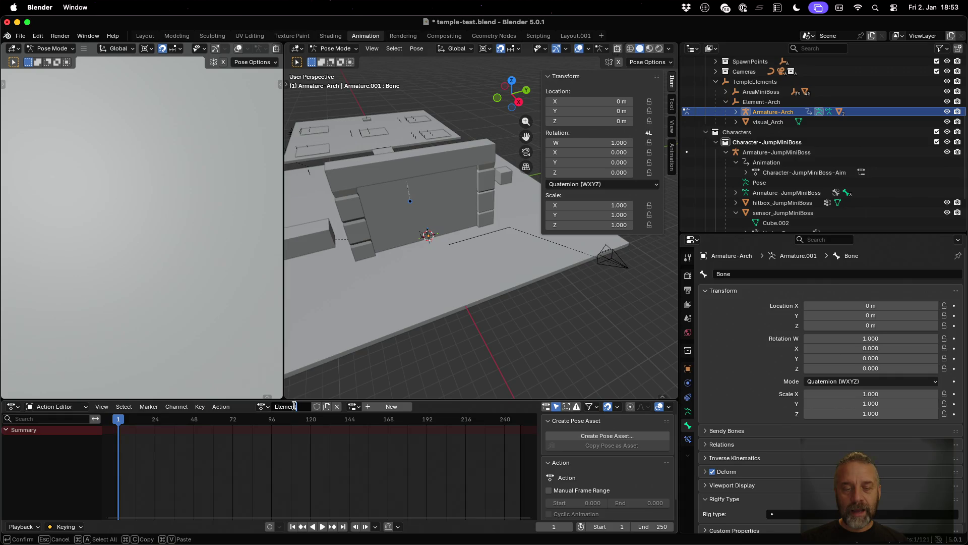
text(rch-Open)
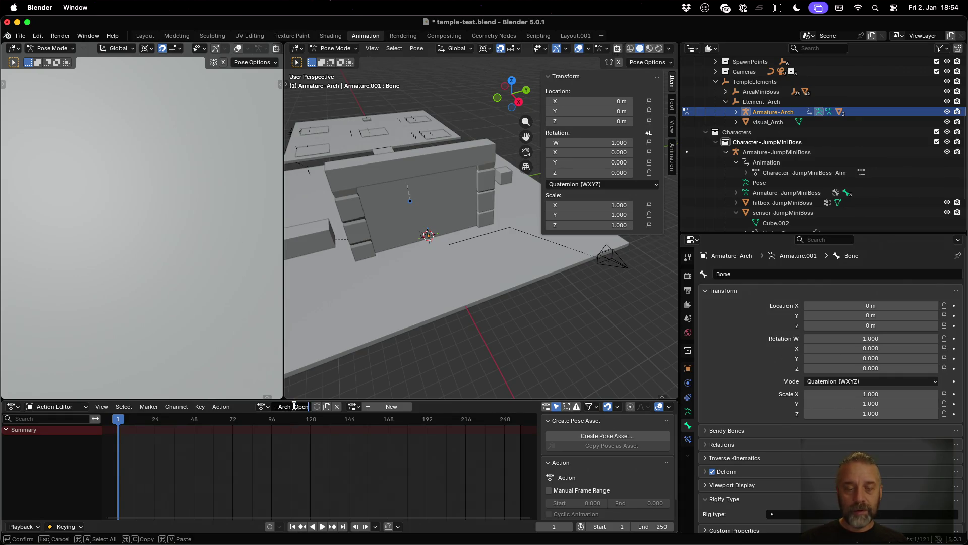
key(Return)
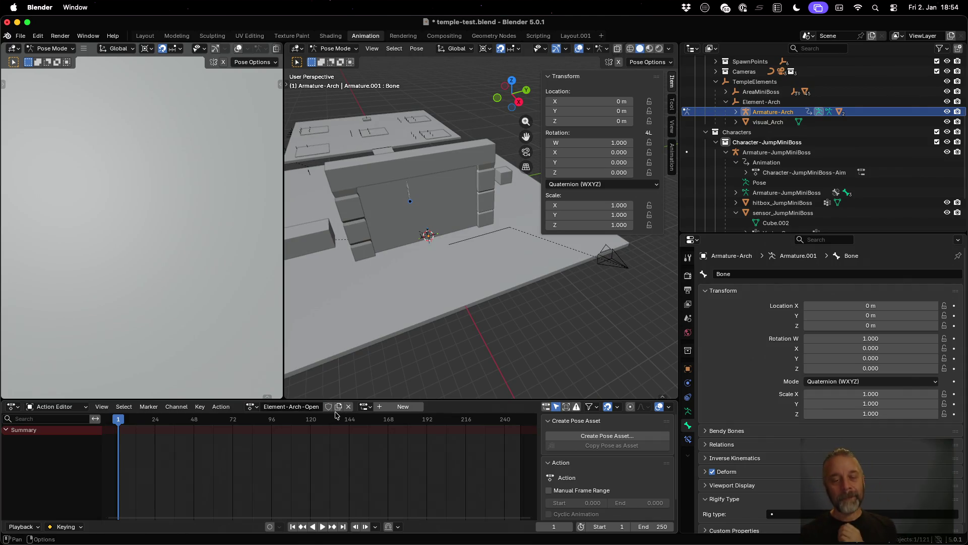
click(328, 406)
- Enable a manual frame range for the action from frame 1 to 24
click(583, 488)
click(591, 502)
key(Tab)
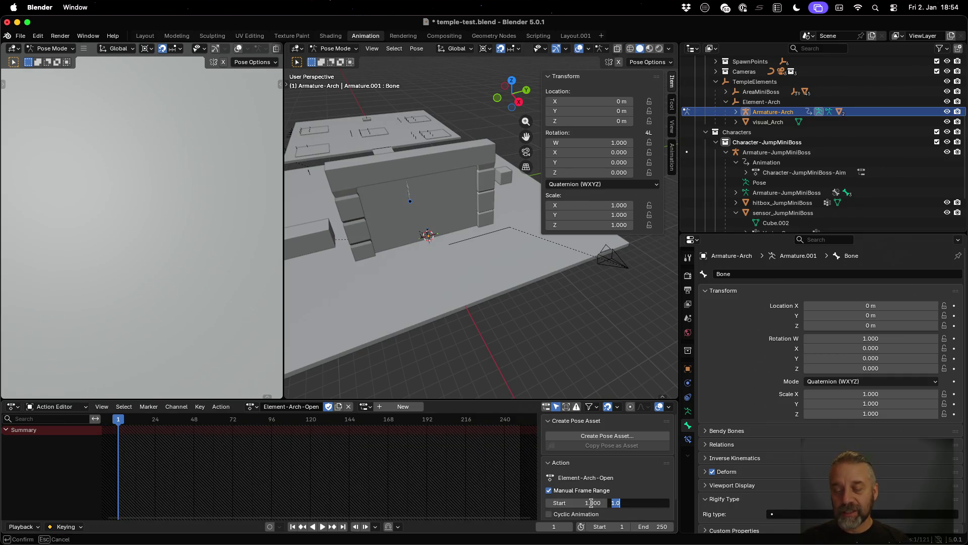
text(24)
key(Tab)
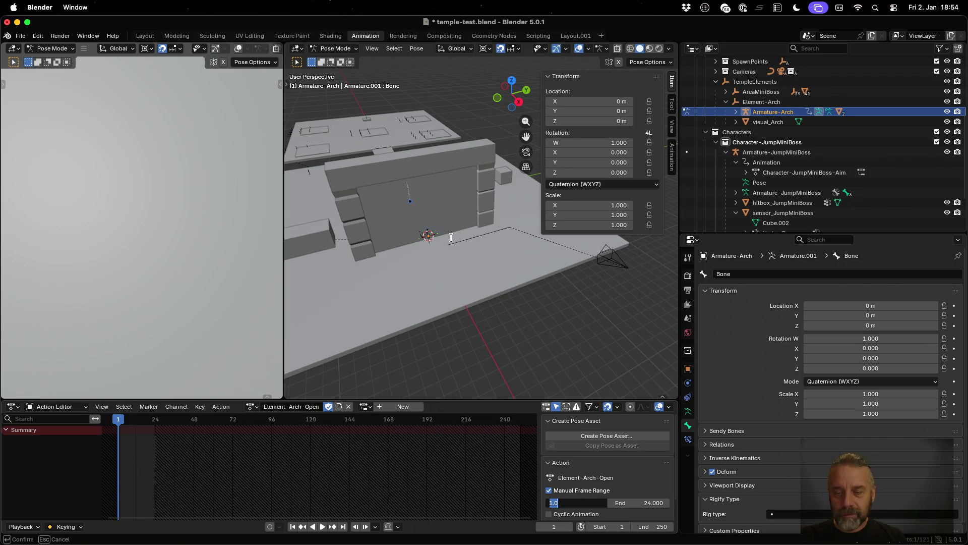
key(Return)
- Select the arch door's bone, keyframe its pose at frame 1, and play toward frame 24
scroll(451, 237, up, 5)
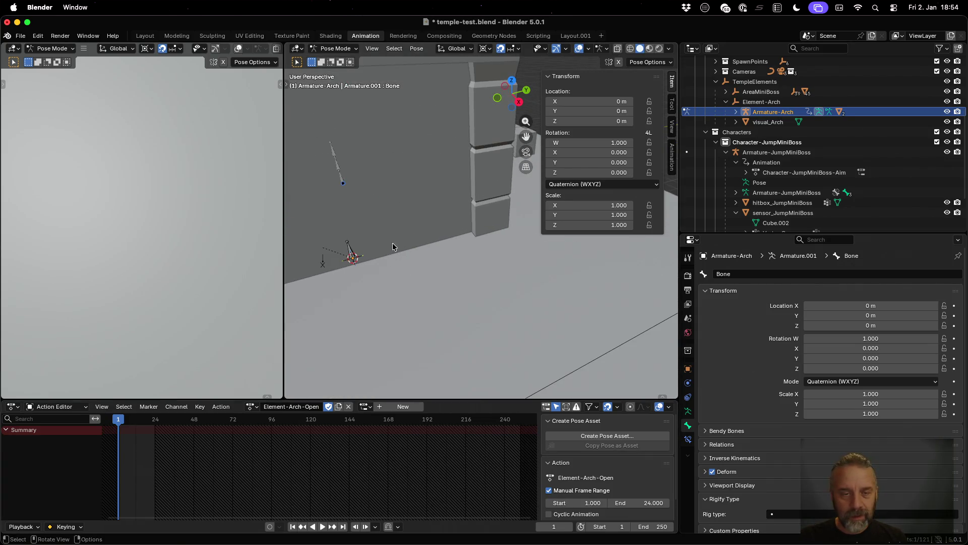
click(352, 251)
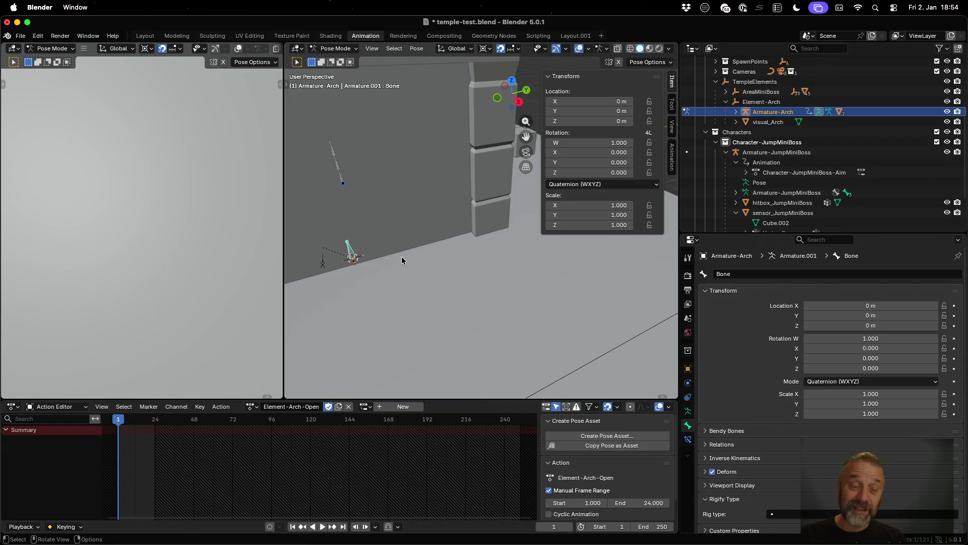
key(i)
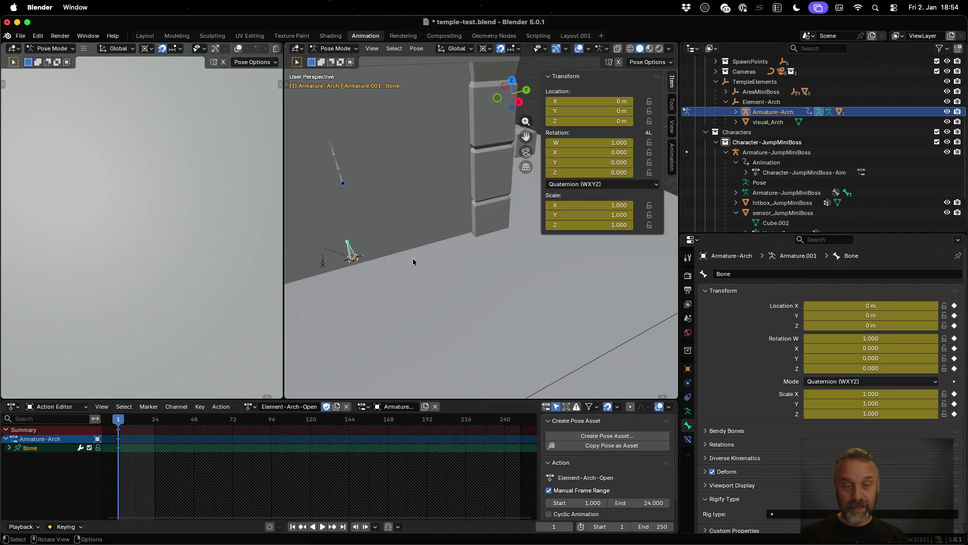
scroll(413, 258, down, 8)
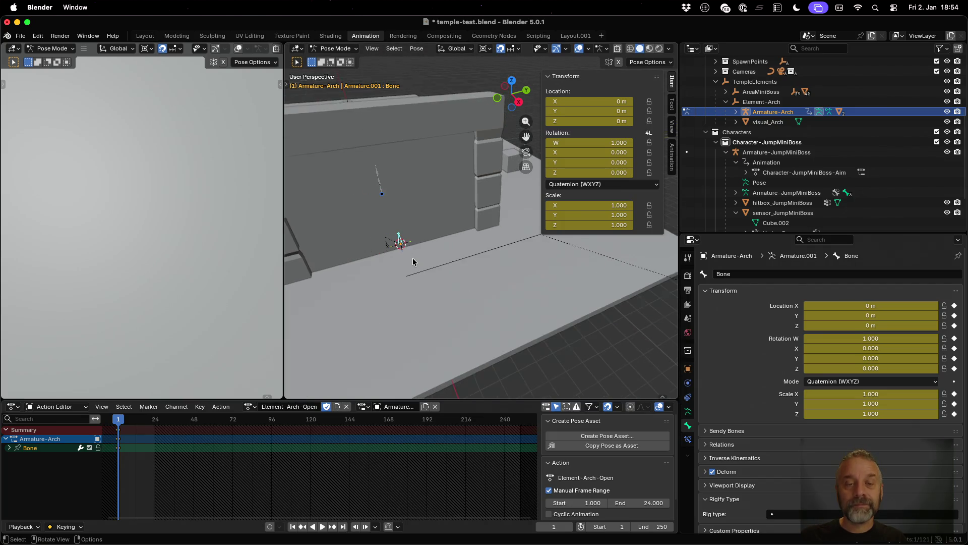
key(space)
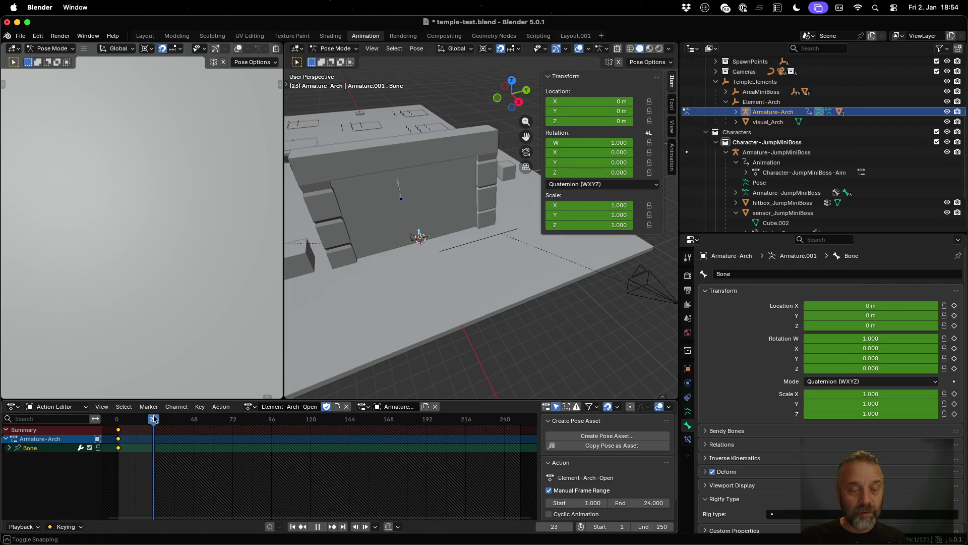
drag(155, 419, 155, 419)
- At frame 24, raise the door bone 7 m with G Z 7
key(space)
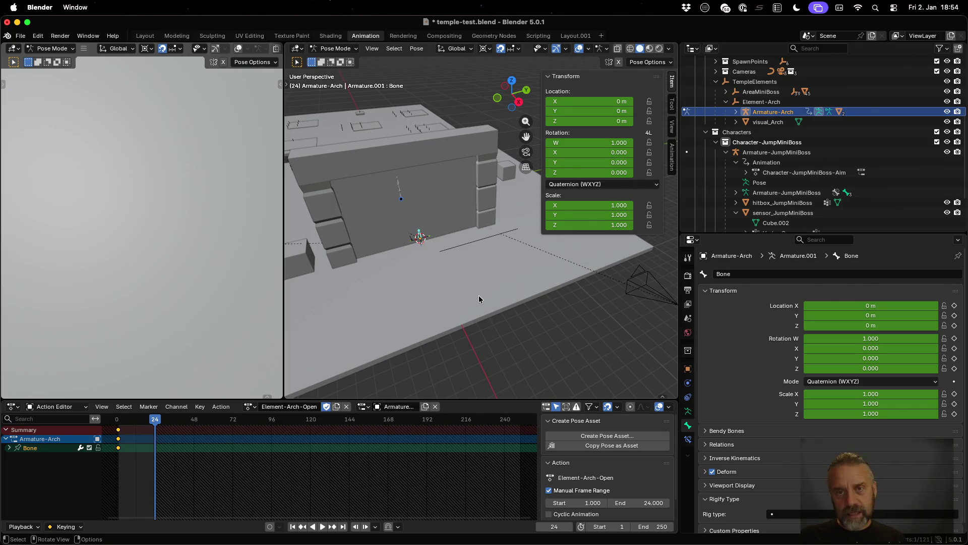
key(g)
text(z)
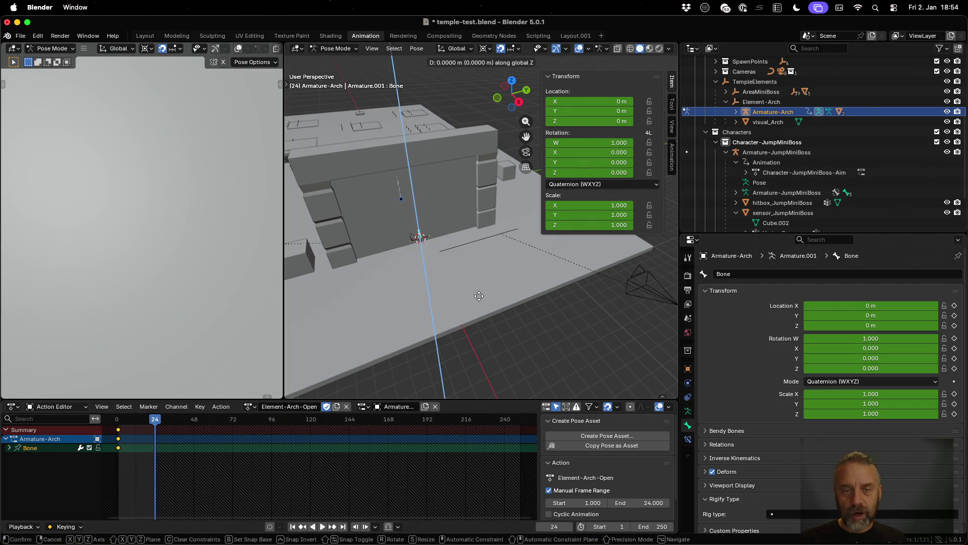
text(8)
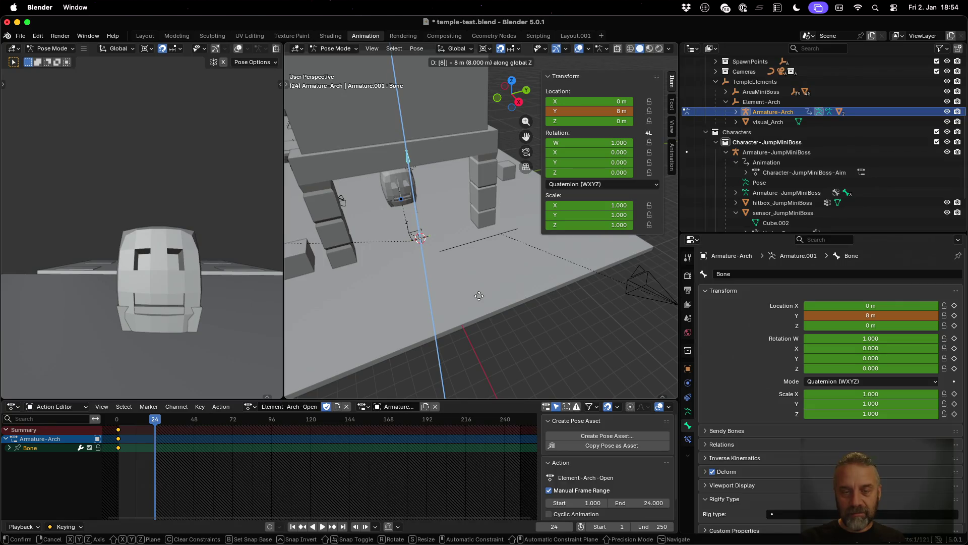
key(BackSpace)
text(5)
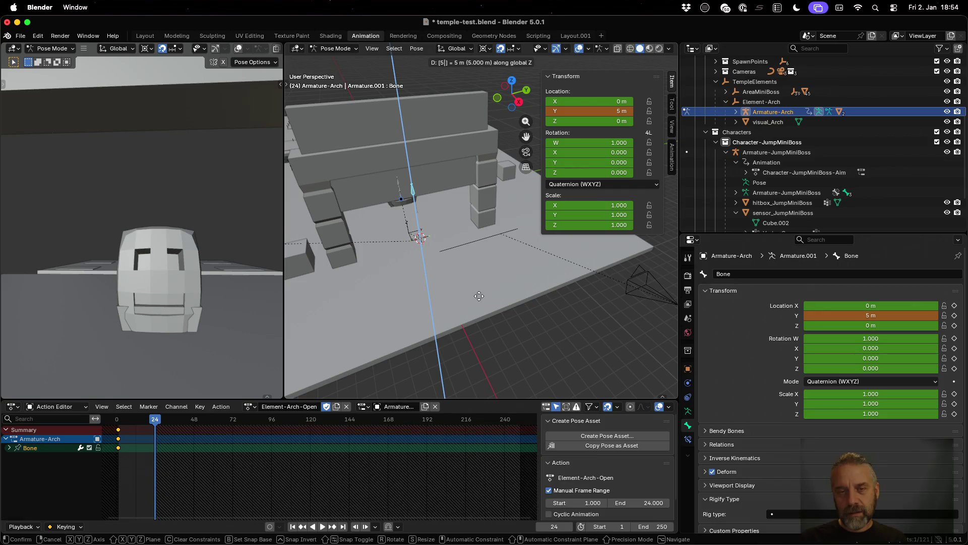
key(BackSpace)
text(7)
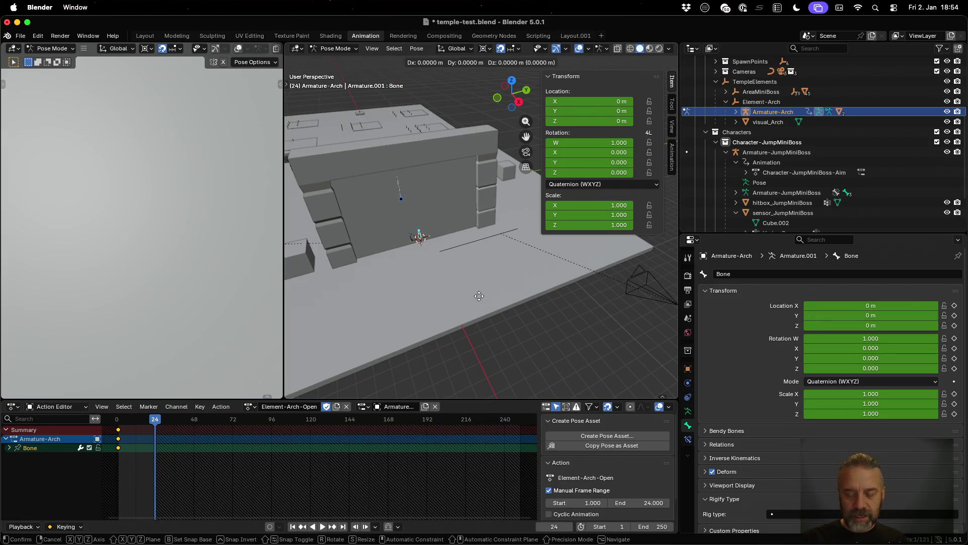
key(Return)
mouse_move(479, 296)
mouse_down()
mouse_move(572, 197)
mouse_move(592, 192)
mouse_move(565, 187)
mouse_move(559, 204)
mouse_up()
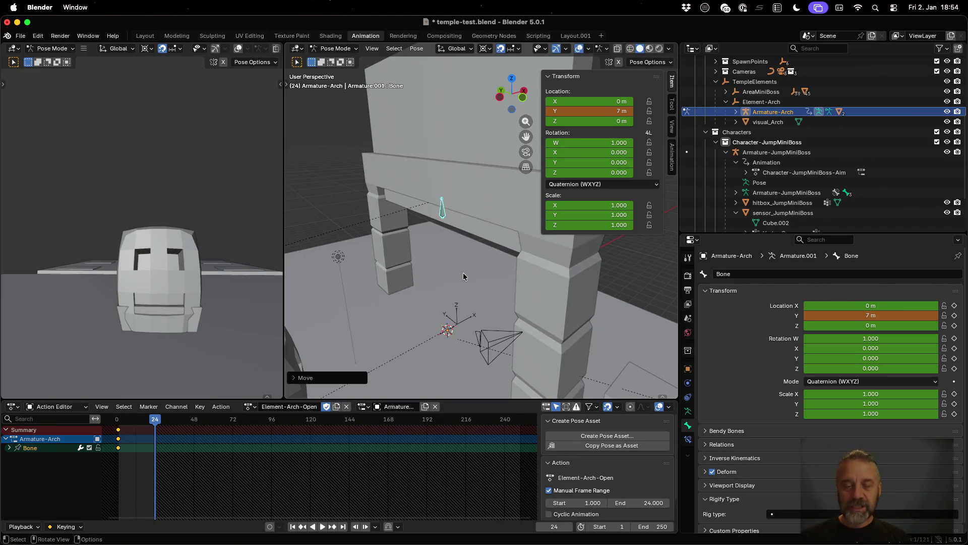
- Keyframe the raised pose at frame 24 and scrub the timeline to review the opening
key(i)
key(i)
key(space)
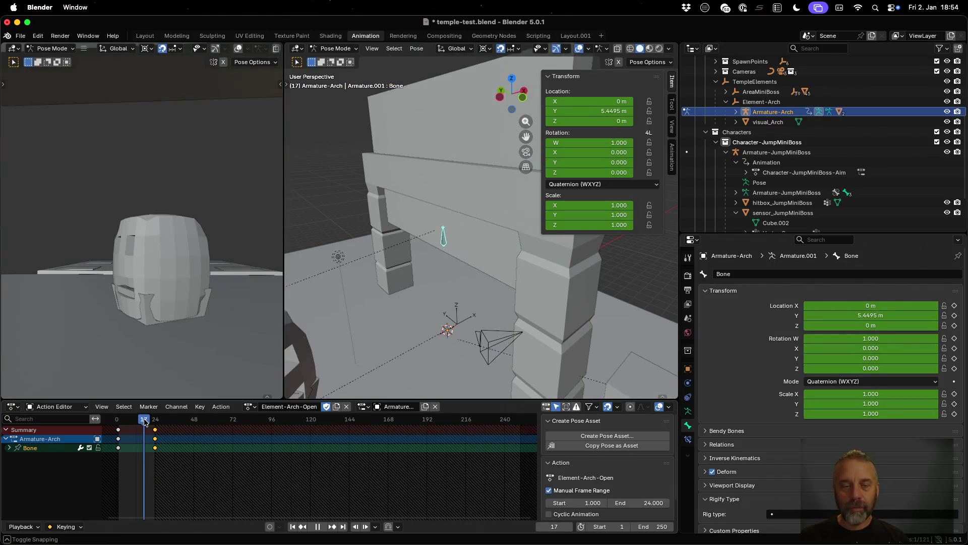
mouse_move(125, 422)
mouse_down()
mouse_move(117, 422)
mouse_move(155, 422)
mouse_move(118, 424)
mouse_up()
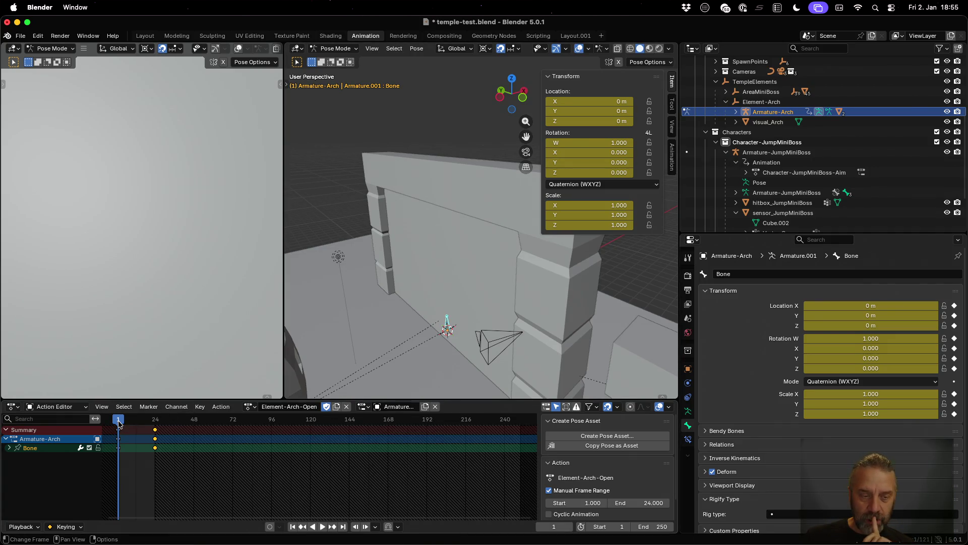
drag(120, 424, 154, 423)
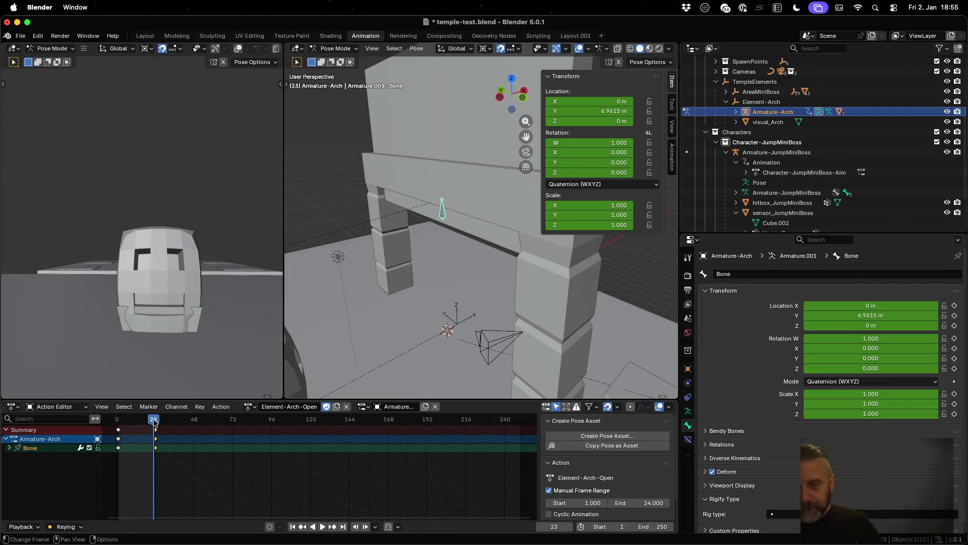
drag(154, 423, 156, 423)
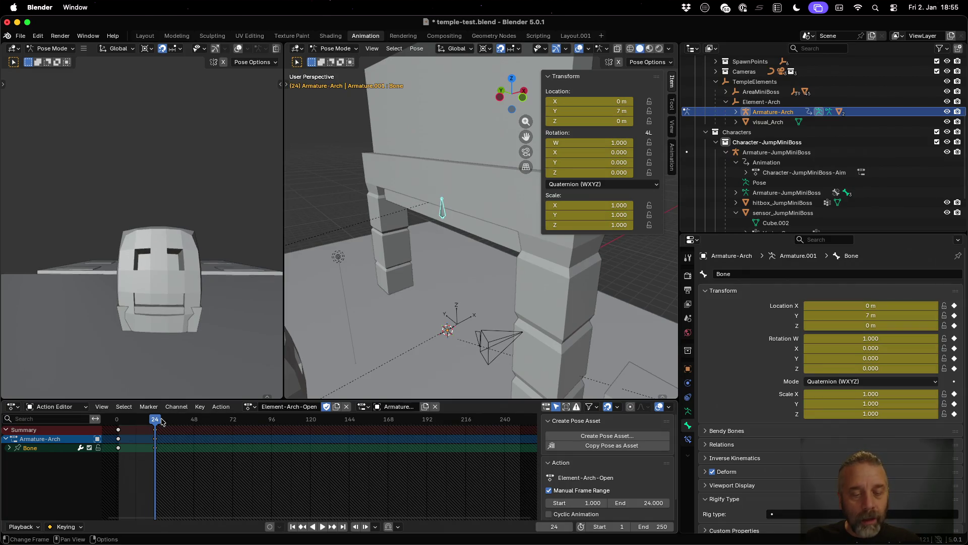
- Unlink Element-Arch-Open and create a new action named Element-Arch-Close with Fake User
click(347, 406)
click(321, 407)
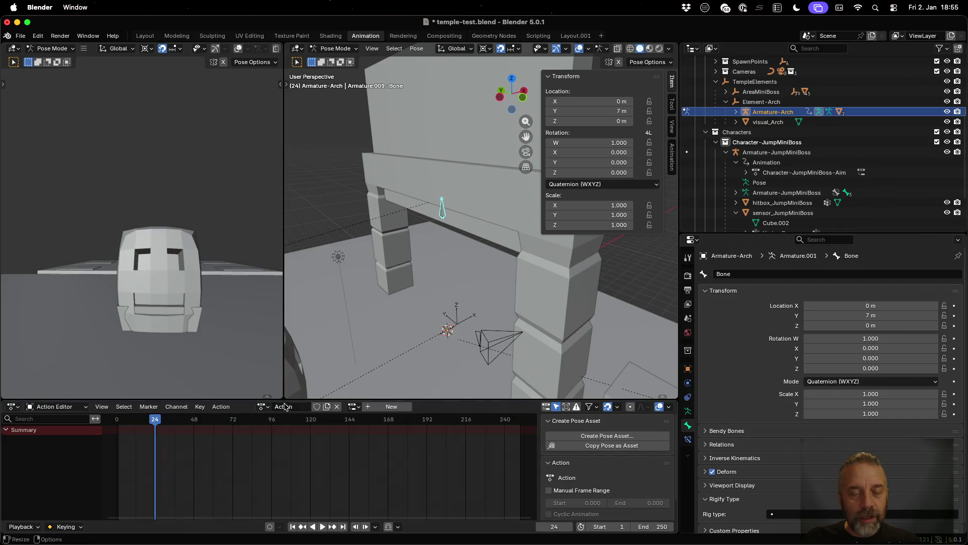
click(286, 406)
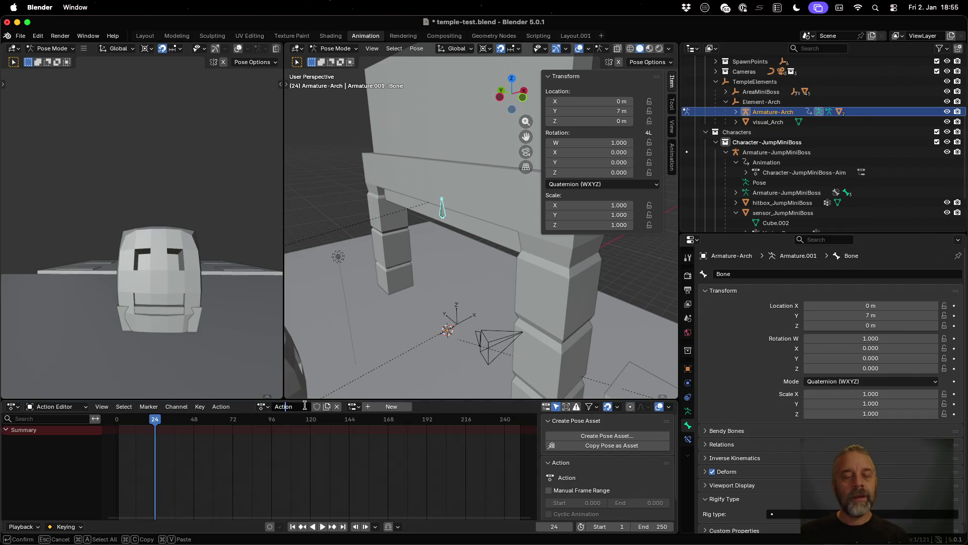
text(Element-Arch)
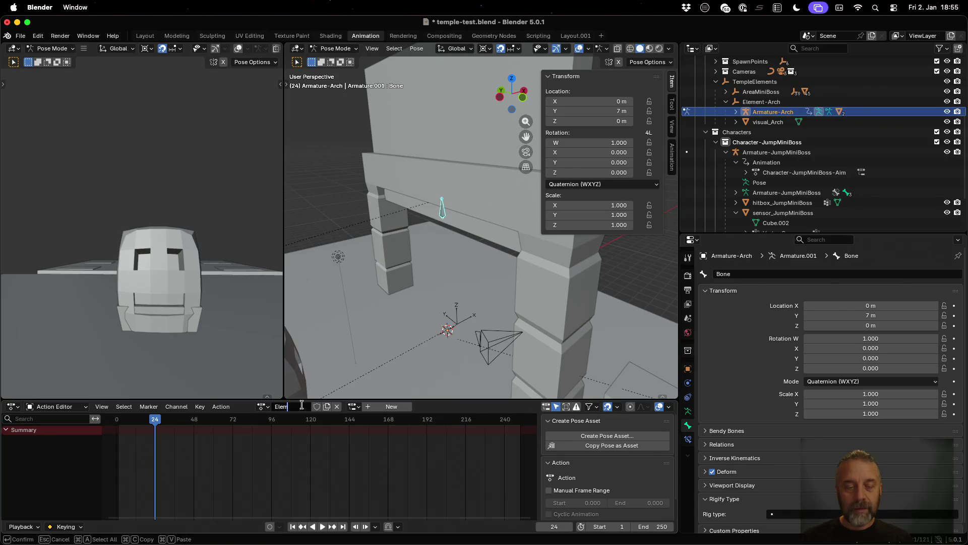
text(-Close)
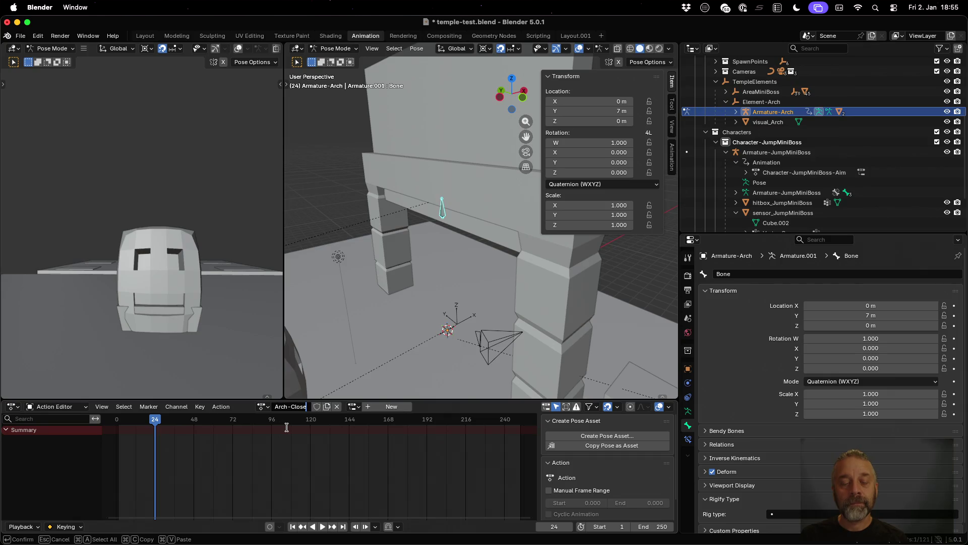
key(Return)
click(328, 406)
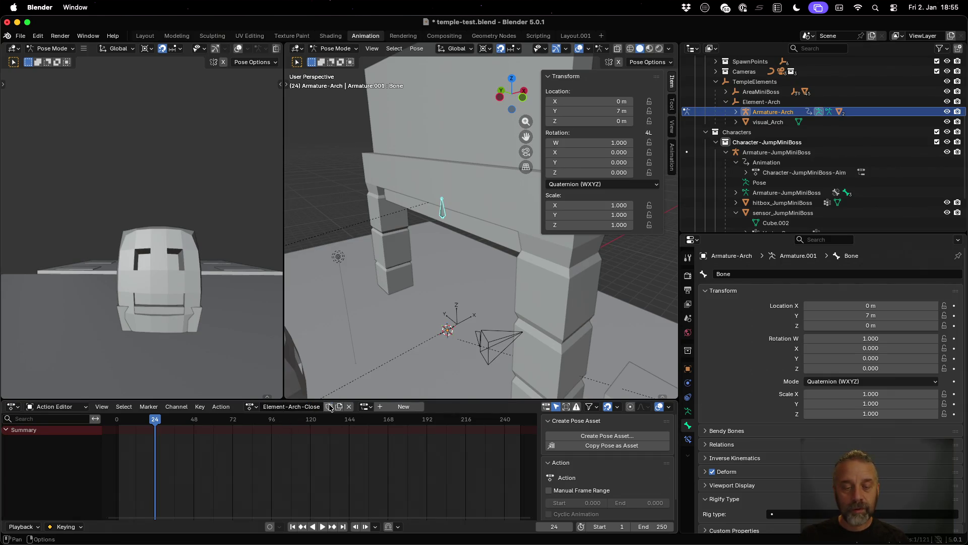
- Give Element-Arch-Close a manual frame range of 1 to 24
click(580, 491)
click(591, 503)
text(1)
key(Tab)
text(24)
key(Tab)
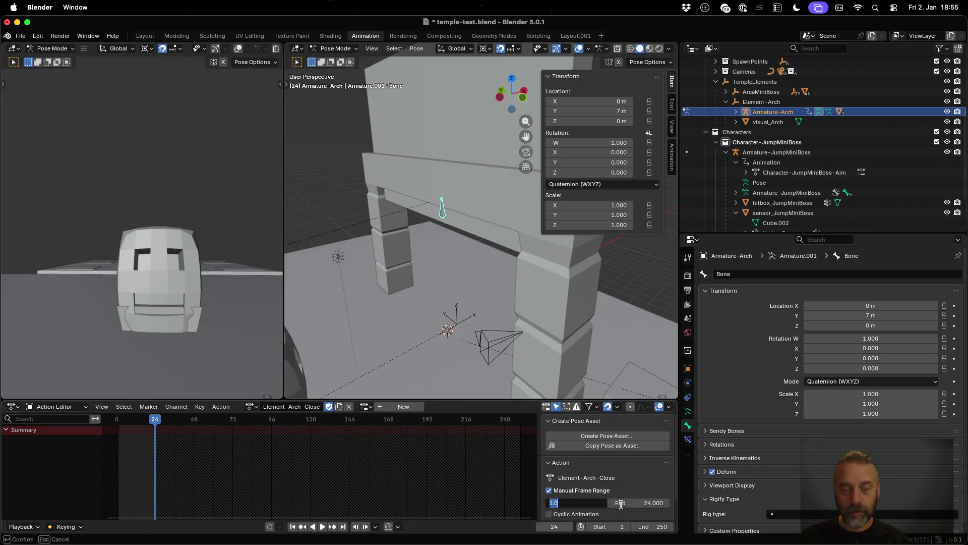
key(Return)
- Key the raised bone at frame 1, then lower it 7 m and key it at frame 24
drag(132, 421, 118, 425)
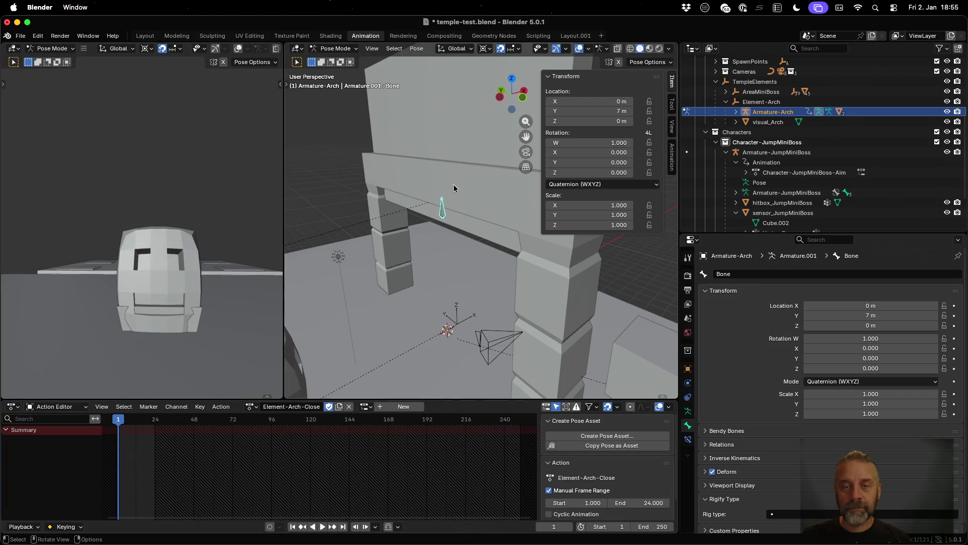
key(i)
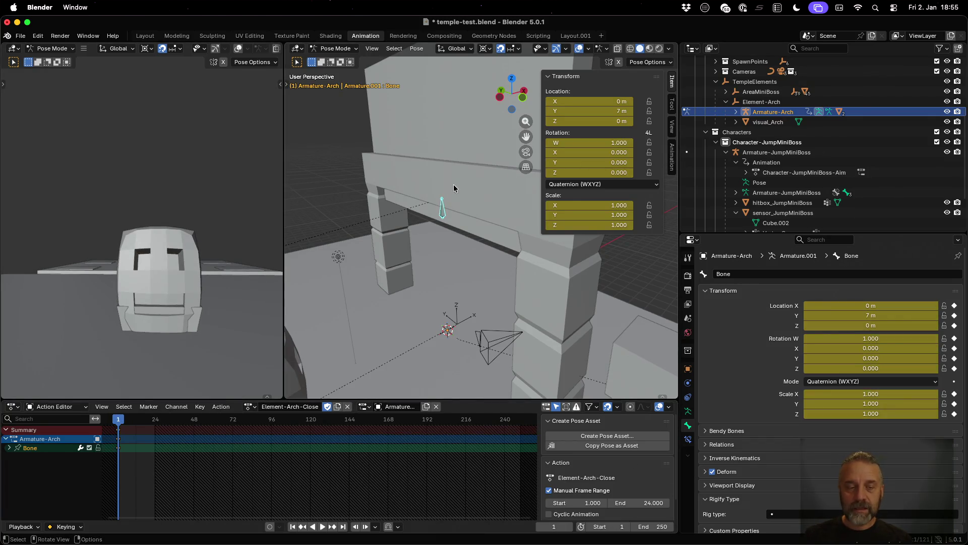
drag(125, 421, 156, 423)
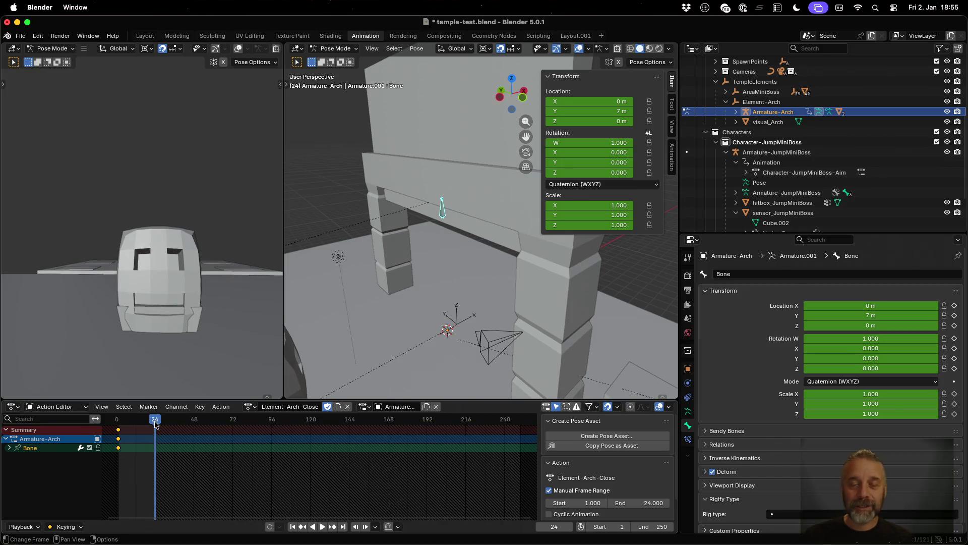
text(gz)
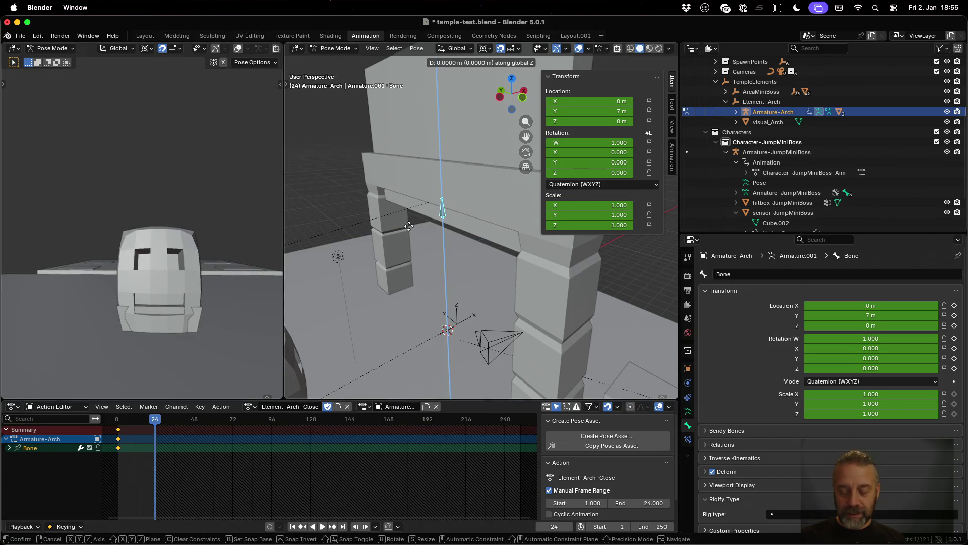
text(-7)
key(Return)
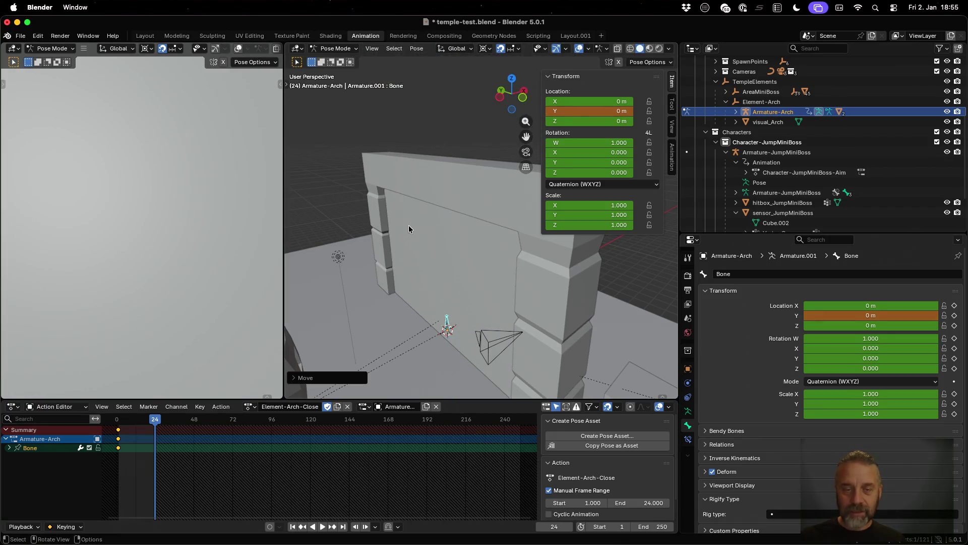
key(i)
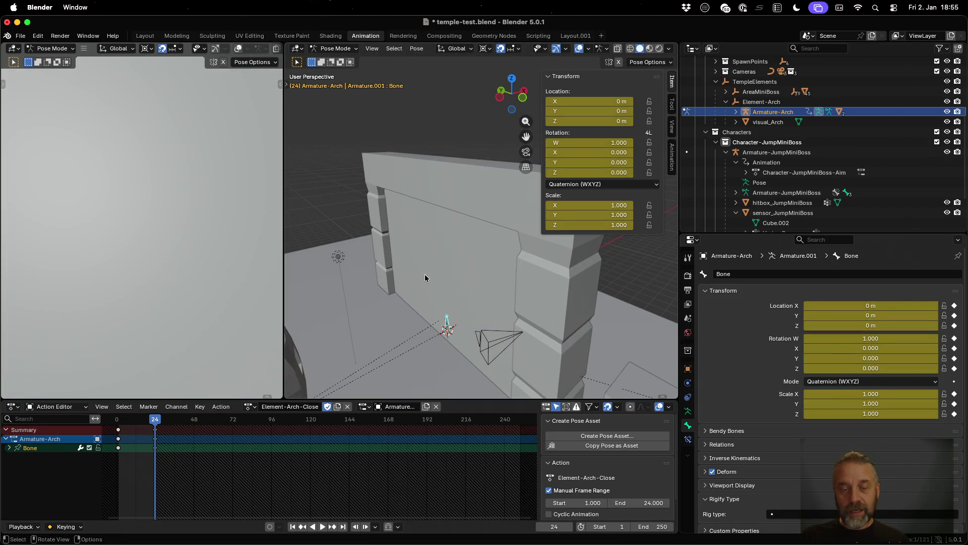
- Preview the Close action, save the blend file, and return to the Modeling workspace
drag(154, 421, 119, 425)
key(cmd+s)
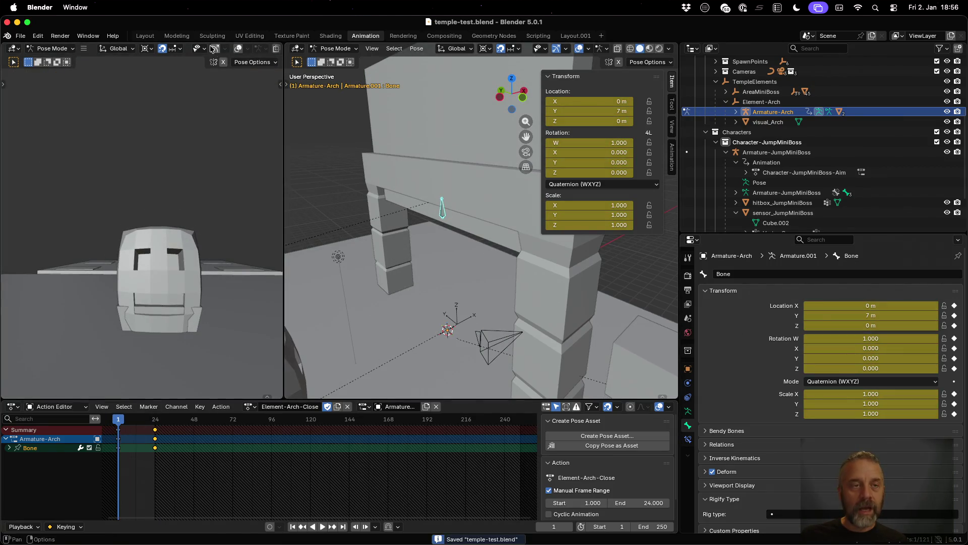
click(186, 40)
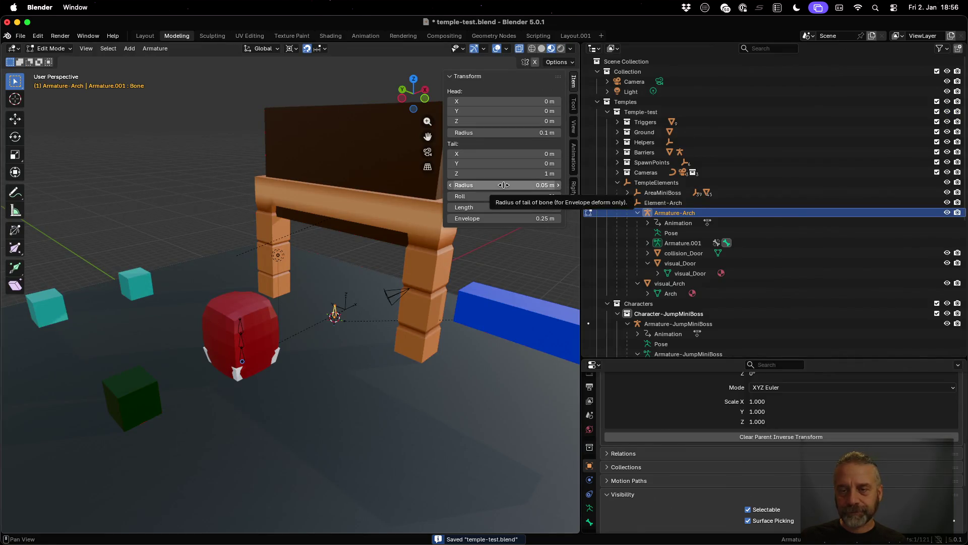
- Delete the Barrier-TestBarrier1 armature and its mesh from Barriers, then save the file
click(618, 152)
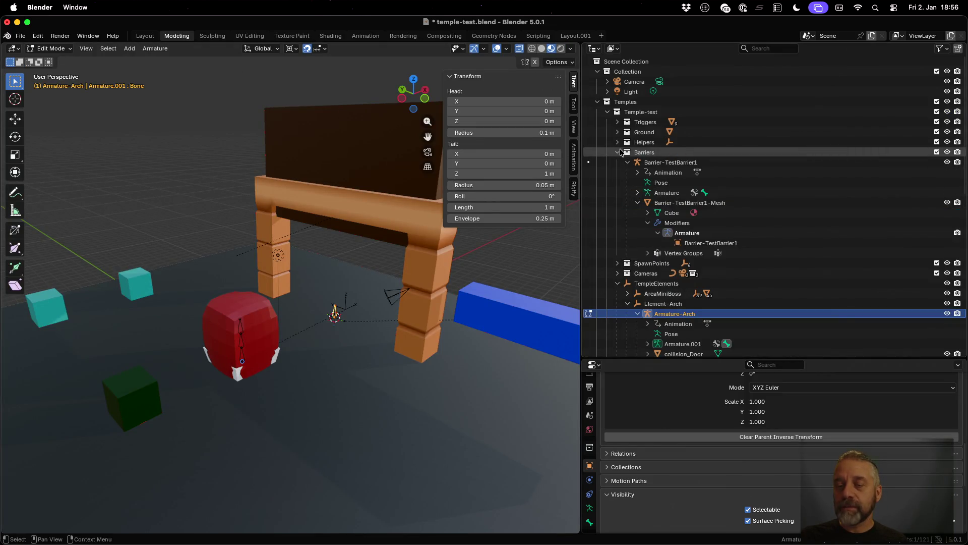
click(646, 162)
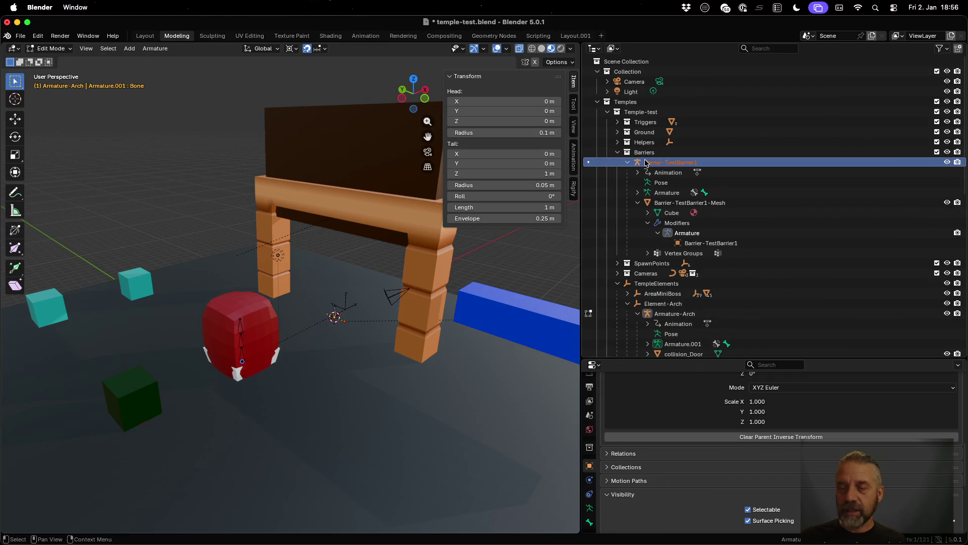
right_click(645, 162)
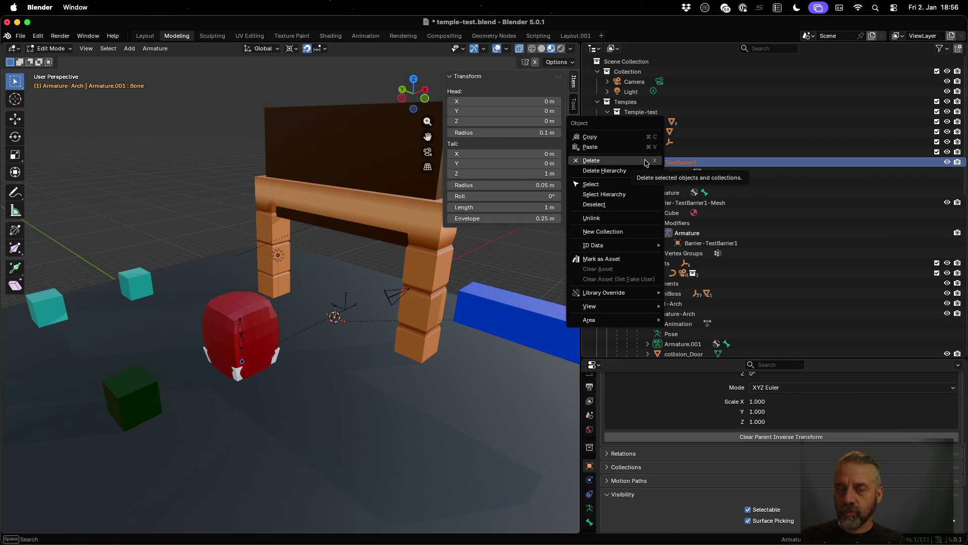
click(645, 160)
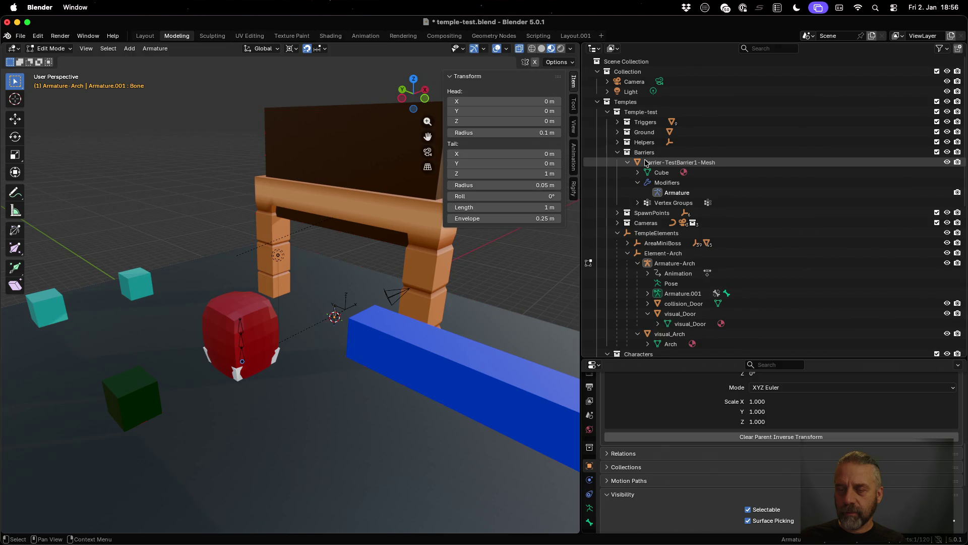
right_click(645, 162)
click(640, 174)
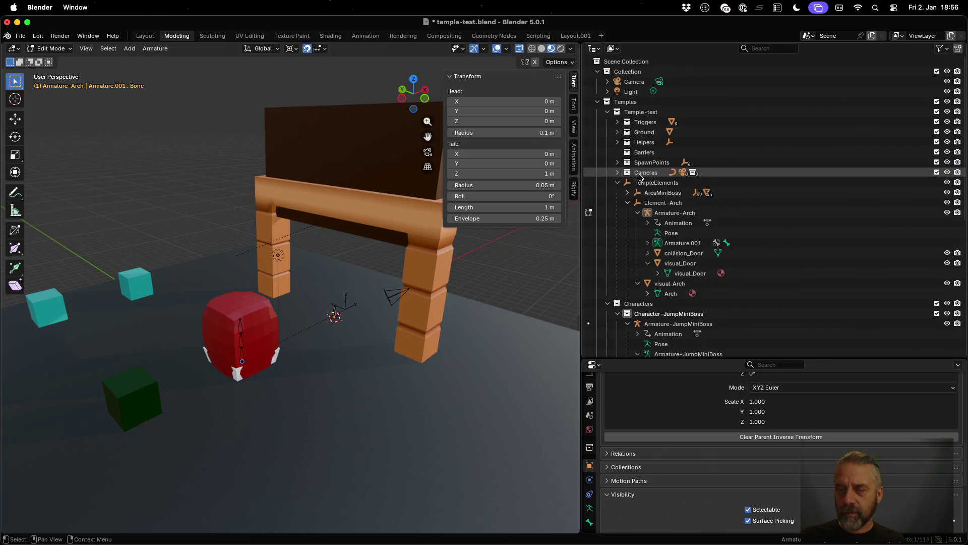
key(ctrl+s)
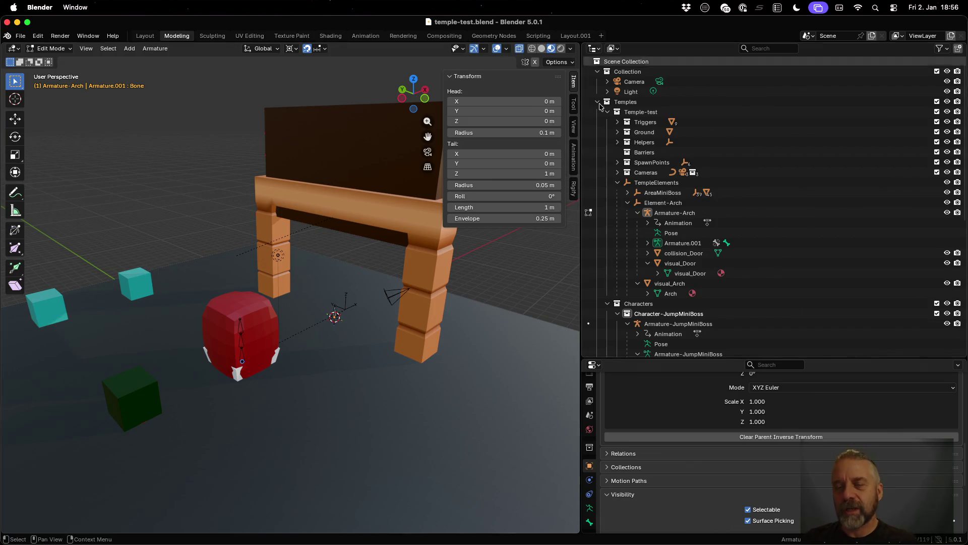
click(617, 123)
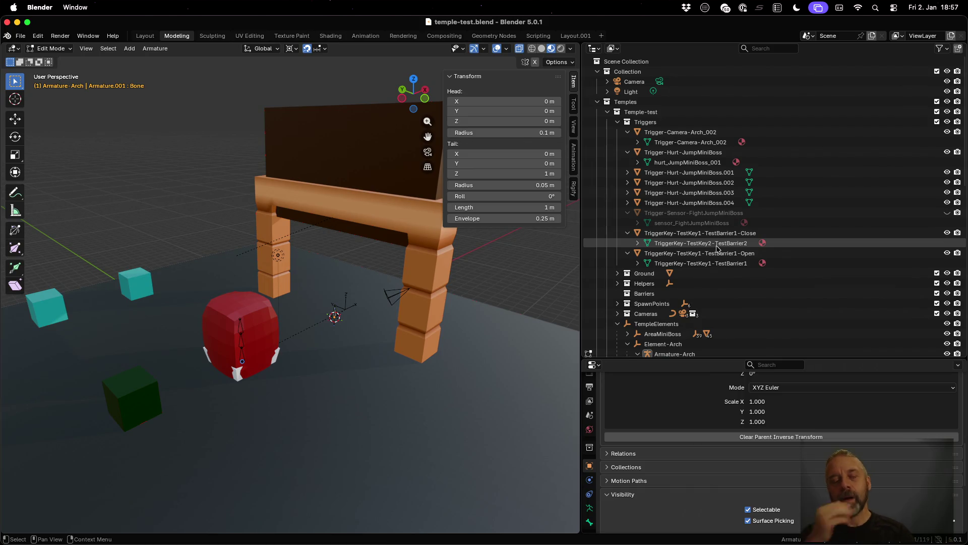
- Select the TriggerKey-TestKey1-TestBarrier1-Close row in the Triggers collection
click(704, 233)
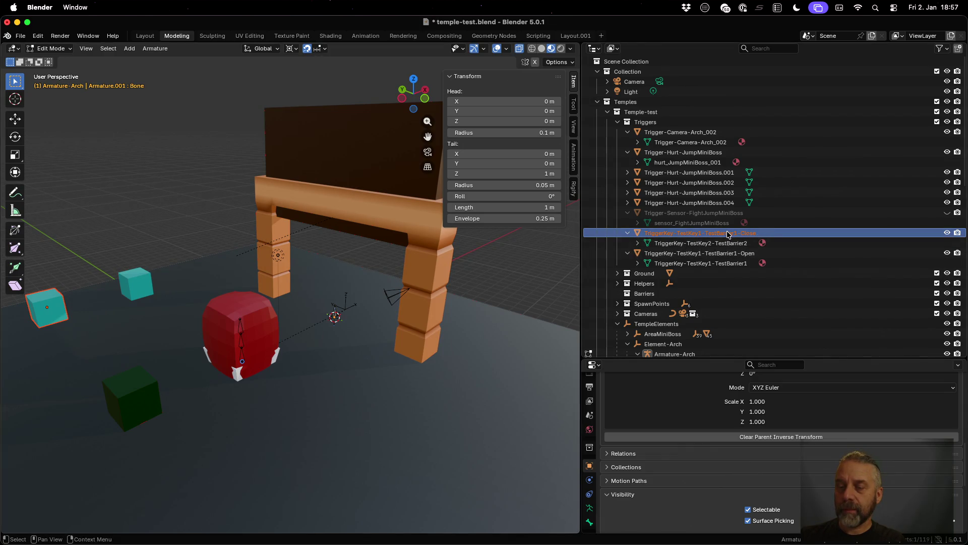
- Rename the Close trigger key to TriggerKey-TestKey1-Element-Arch-Close
scroll(728, 233, down, 3)
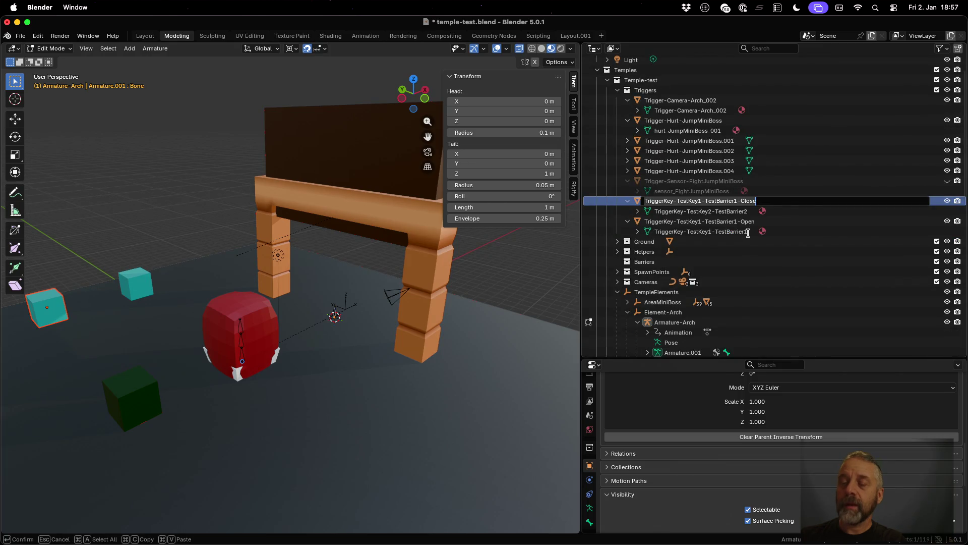
double_click(744, 200)
key(shift+Left)
key(shift+Left)
key(shift+Left)
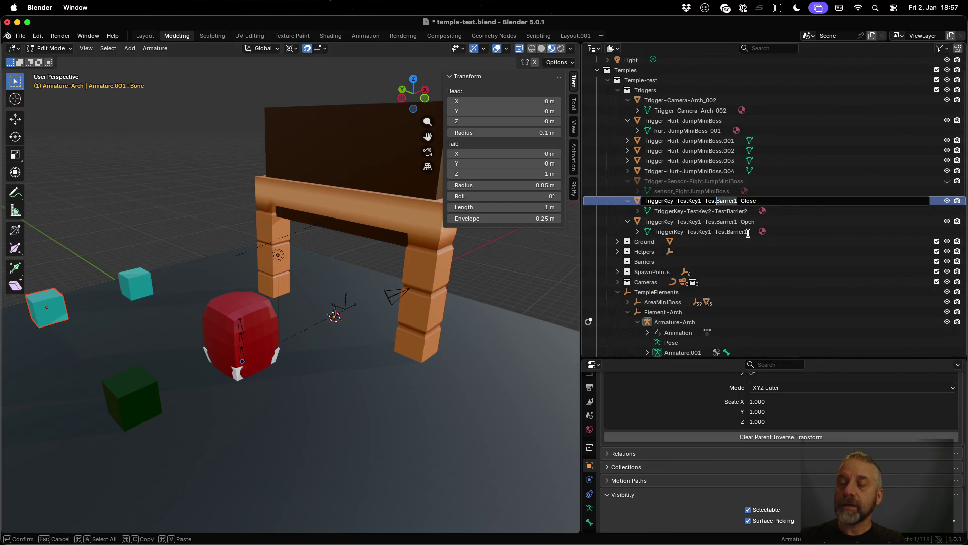
key(BackSpace)
text(lement-)
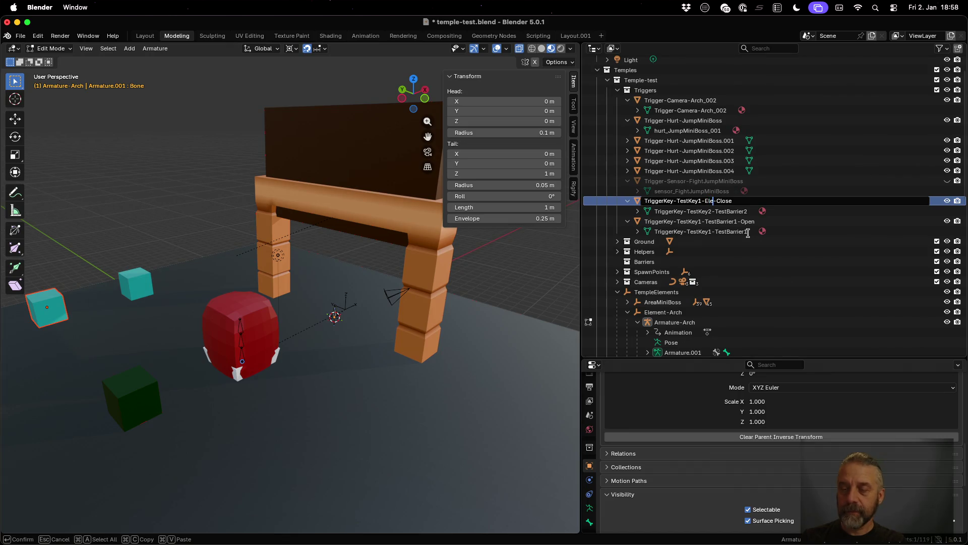
text(Arch)
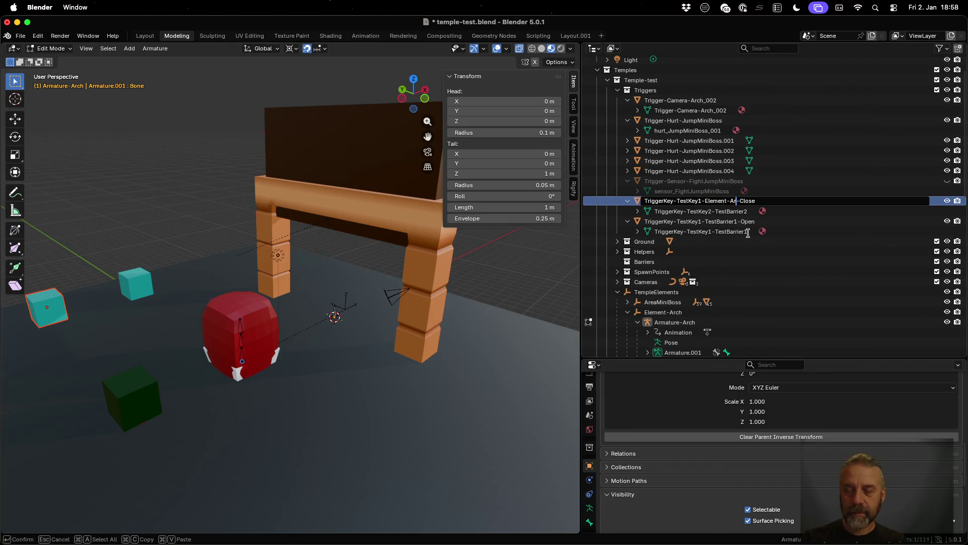
key(Return)
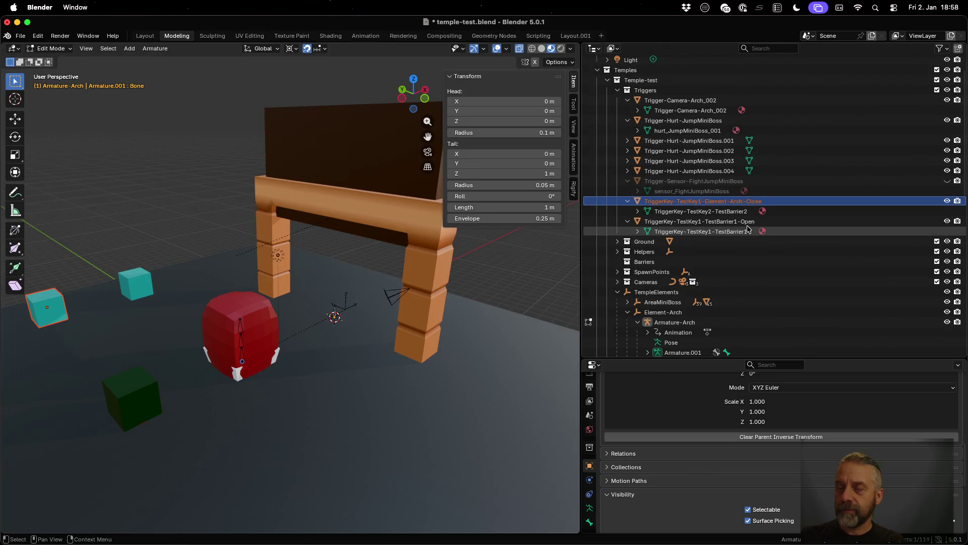
- Rename the Open trigger key to TriggerKey-TestKey1-Element-Arch-Open and save the file
click(743, 225)
double_click(742, 225)
scroll(742, 223, down, 1)
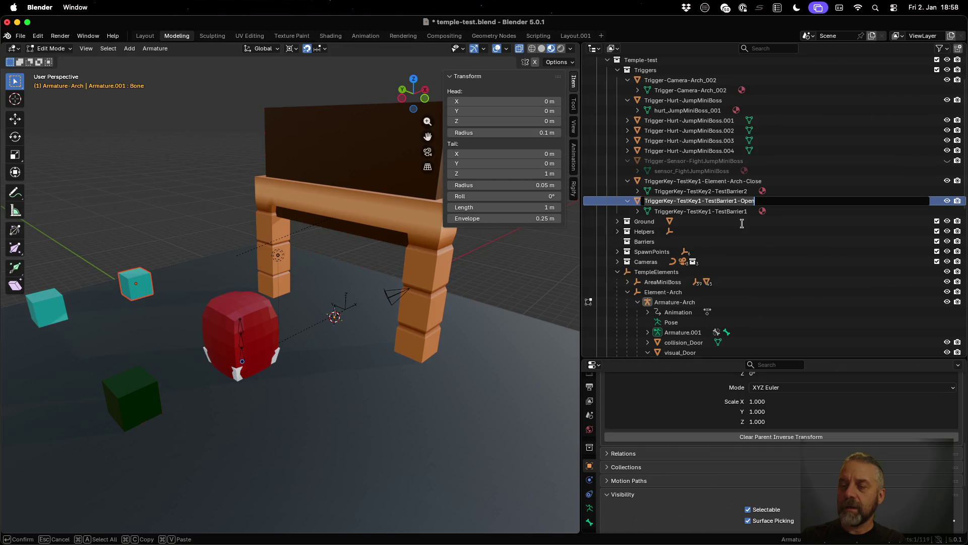
key(Home)
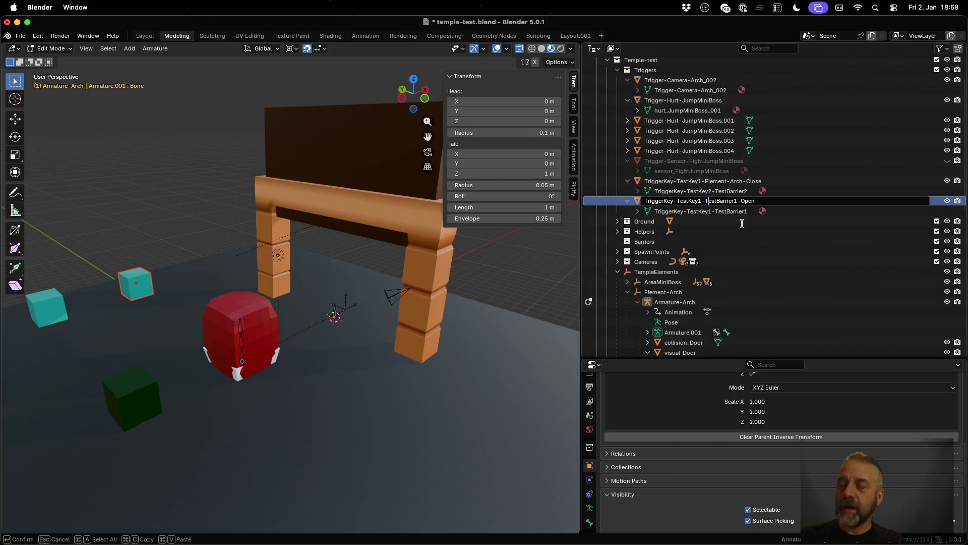
key(shift+Right)
key(shift+Right)
key(shift+Right)
key(BackSpace)
text(Element-Arch)
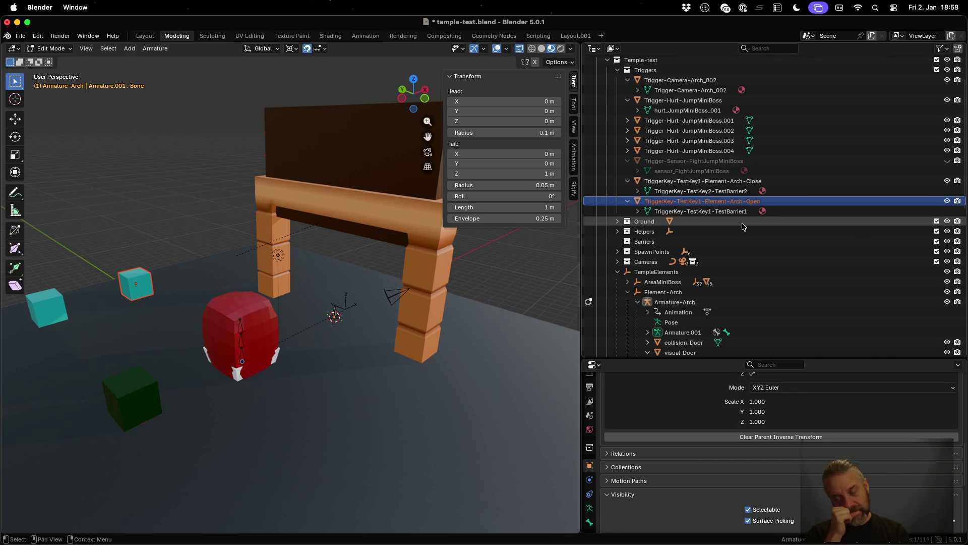
key(super+s)
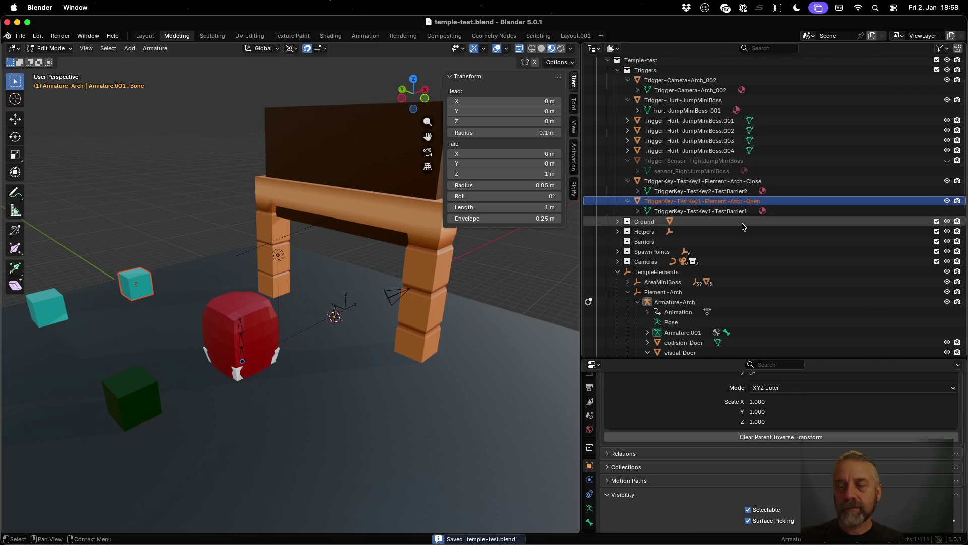
- Select the collision_Door object in the Outliner
scroll(741, 227, down, 4)
scroll(737, 230, down, 3)
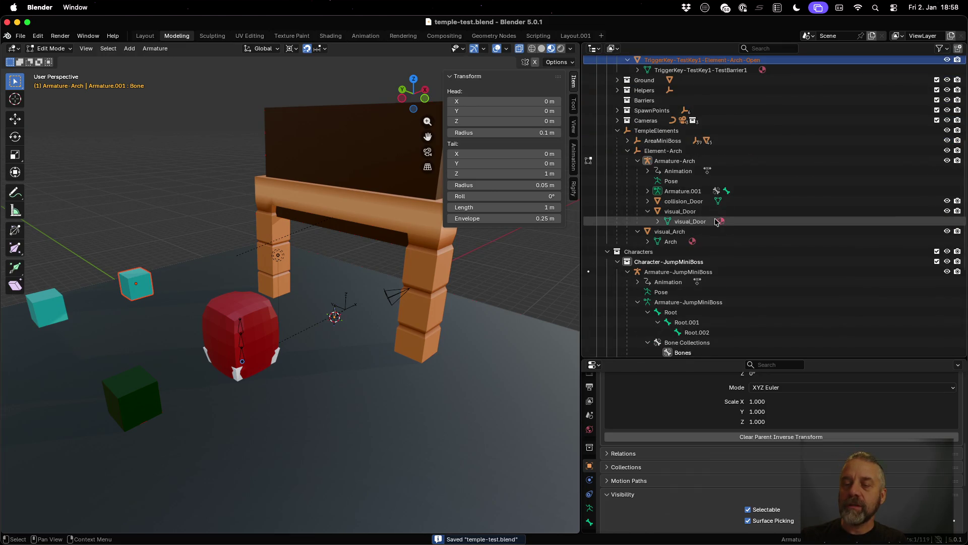
click(694, 202)
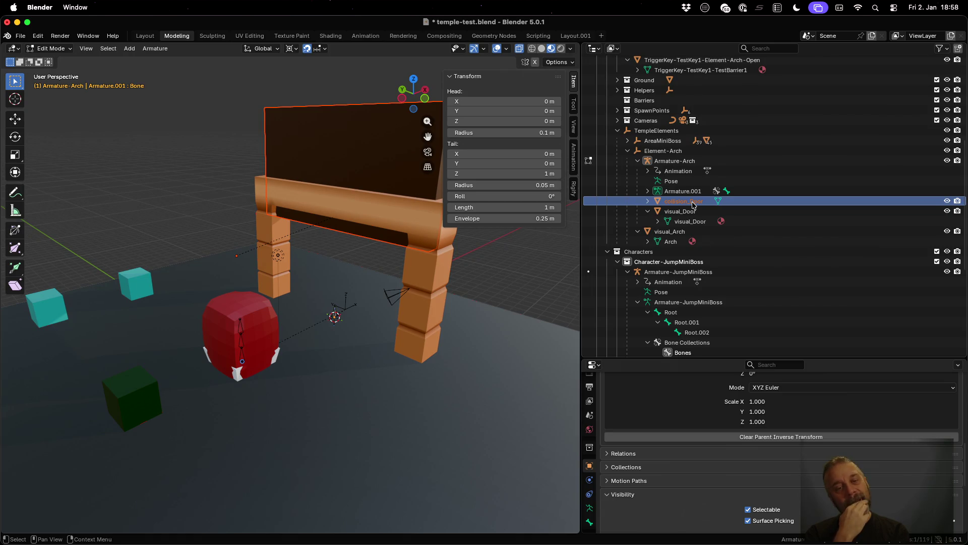
key(super+Tab)
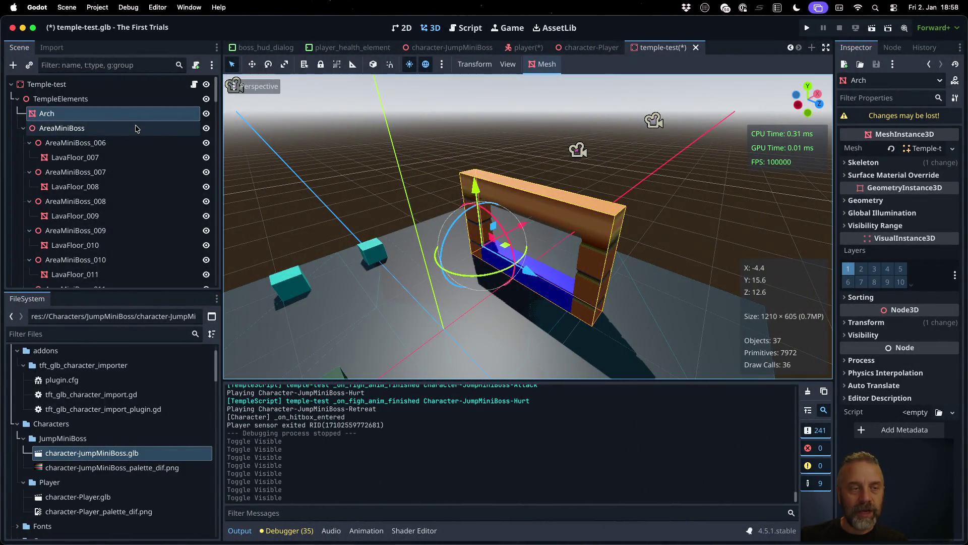
- Select the TestBarrier1-Open trigger node, expand its Collision layers, and open Edit Layer Names
click(17, 99)
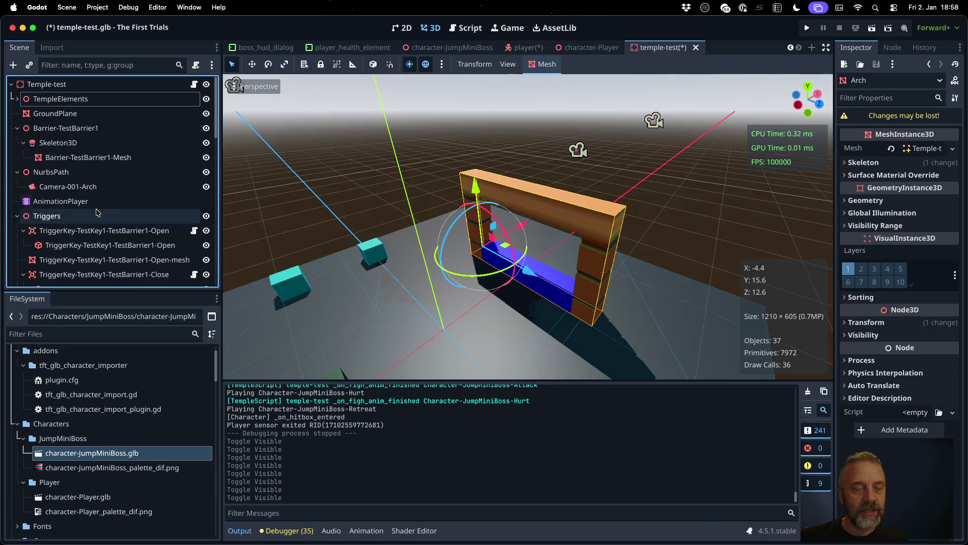
click(101, 229)
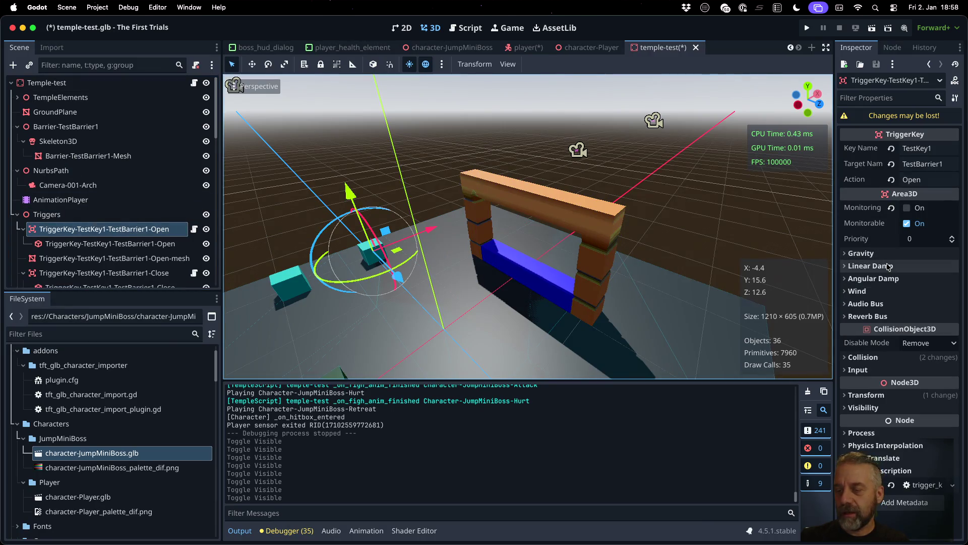
click(863, 357)
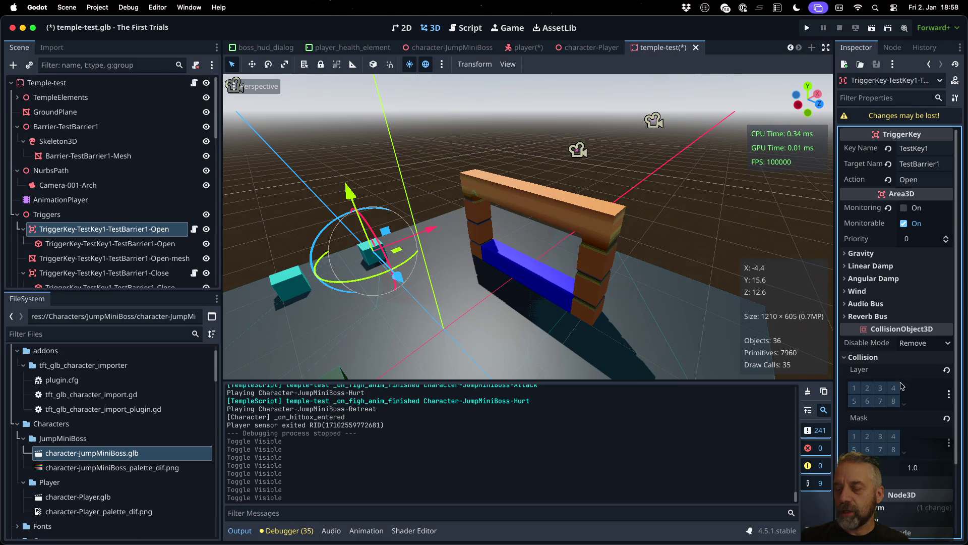
drag(833, 339, 752, 339)
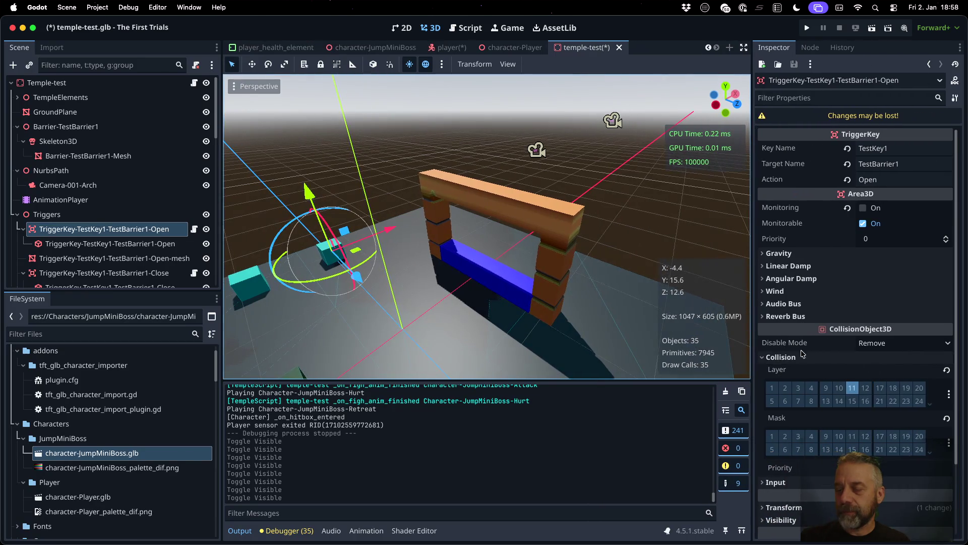
click(950, 395)
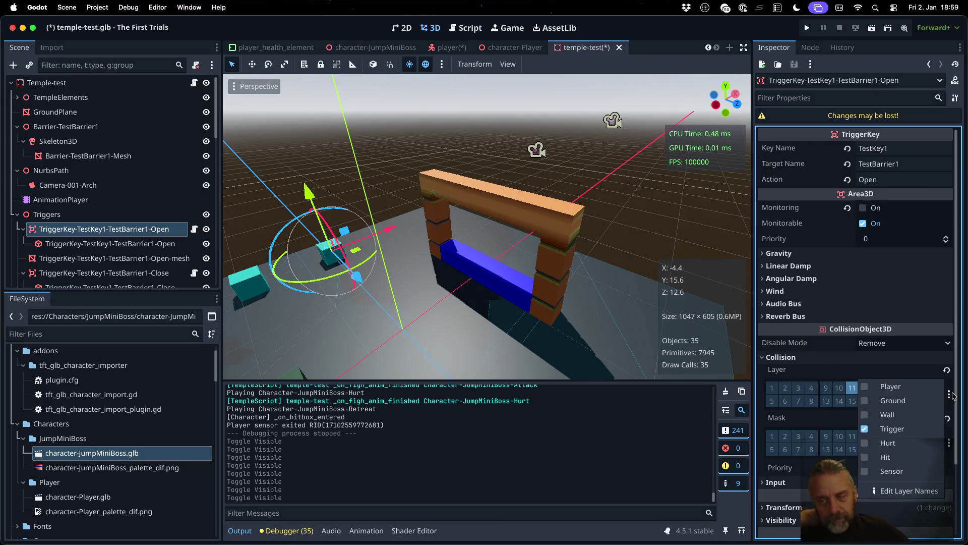
click(909, 490)
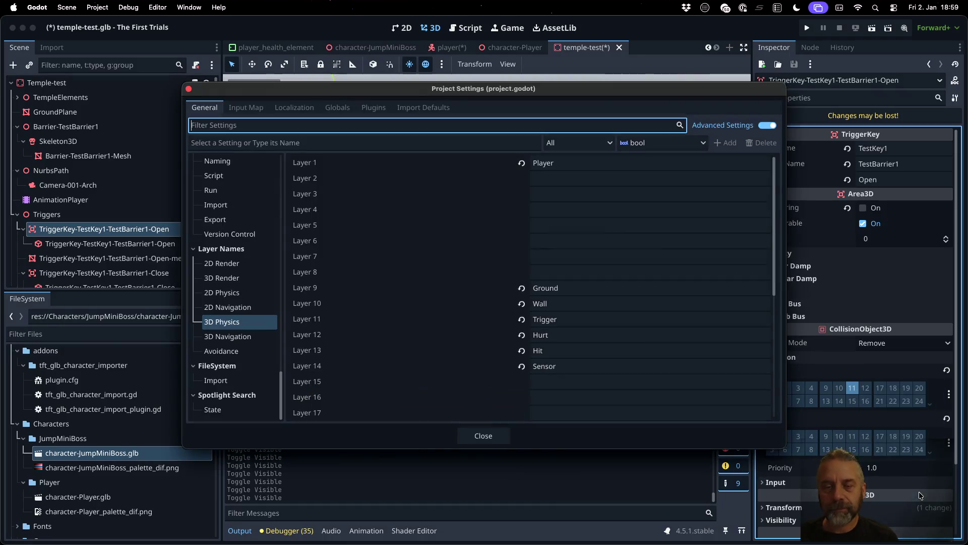
- Name 3D physics layer 2 'Collision' and close Project Settings
click(567, 181)
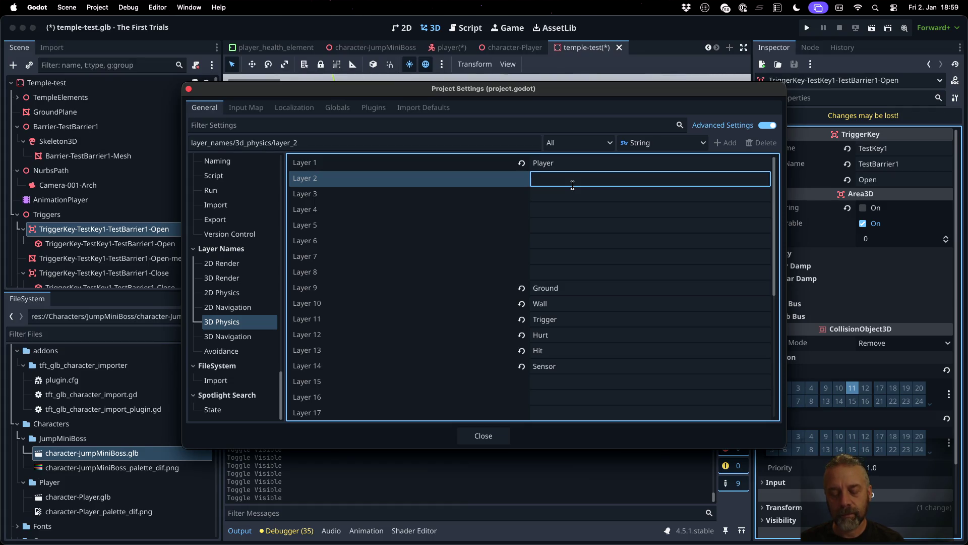
text(Collision)
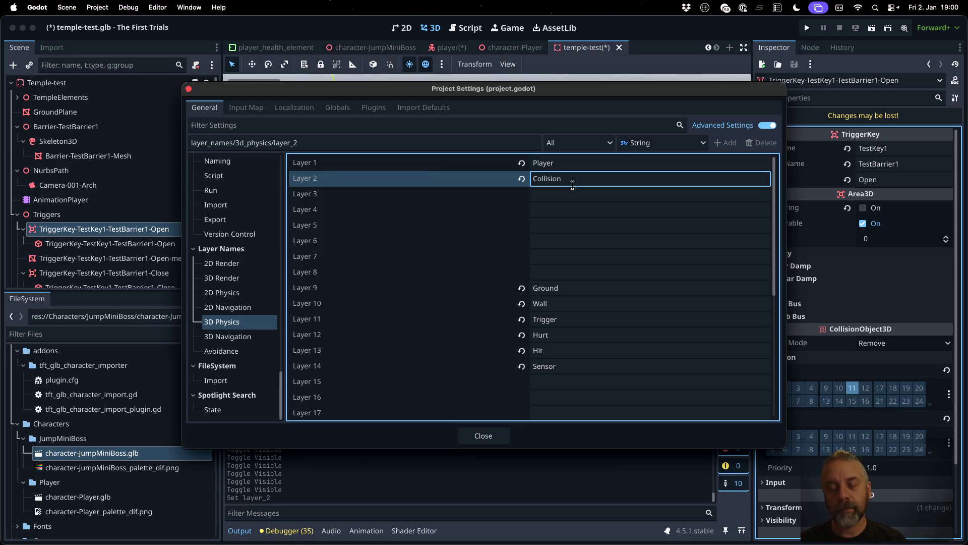
key(Escape)
- Back in Blender, start renaming the collision_Door object from the beginning of its name
key(ctrl+Right)
double_click(689, 202)
key(Home)
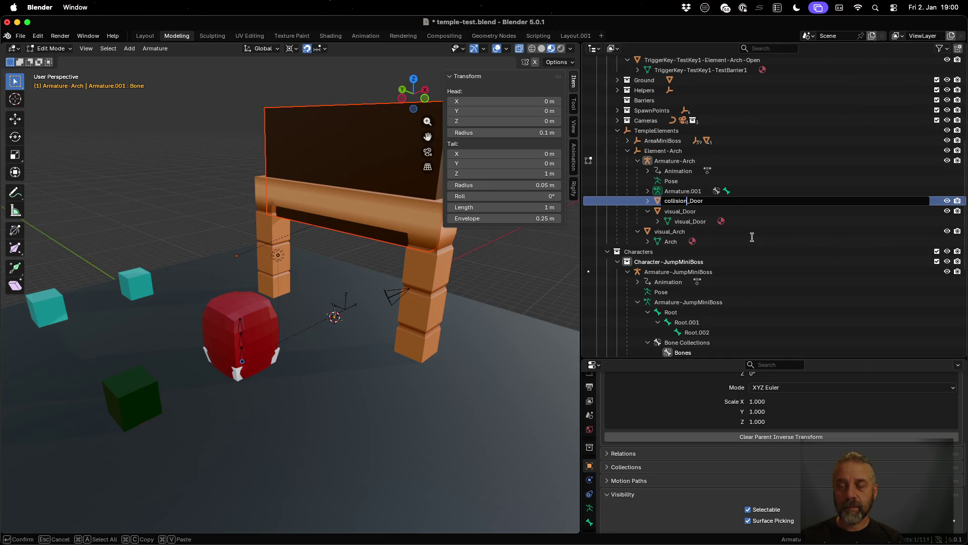
- Rename collision_Door to collision_Wall_Door, save temple-test.blend, and show all open windows side by side
text(_wall)
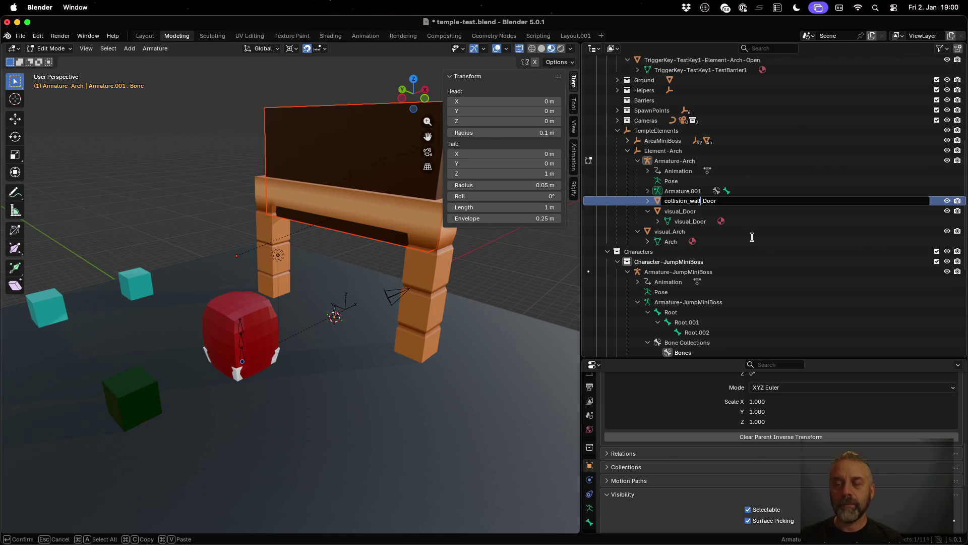
key(Left)
key(Left)
key(Left)
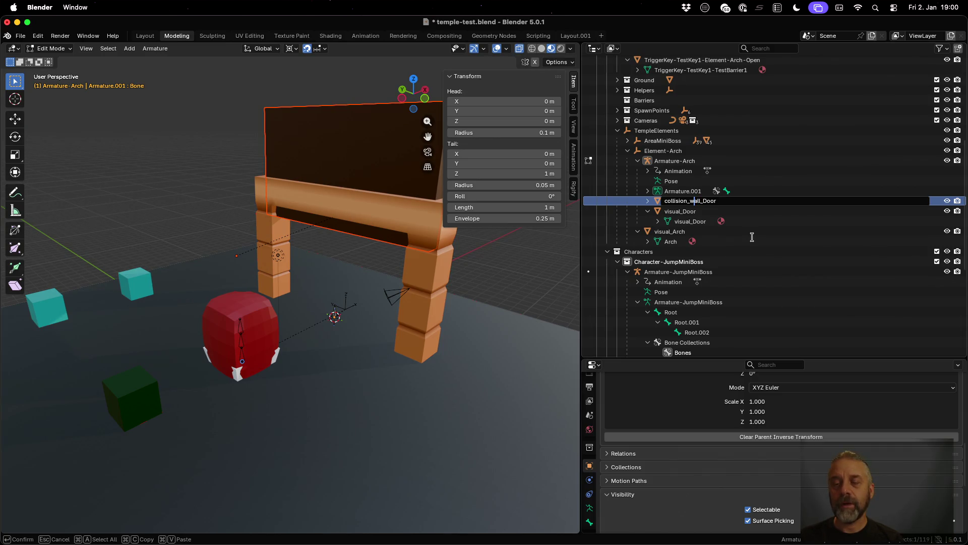
key(BackSpace)
text(W)
key(Return)
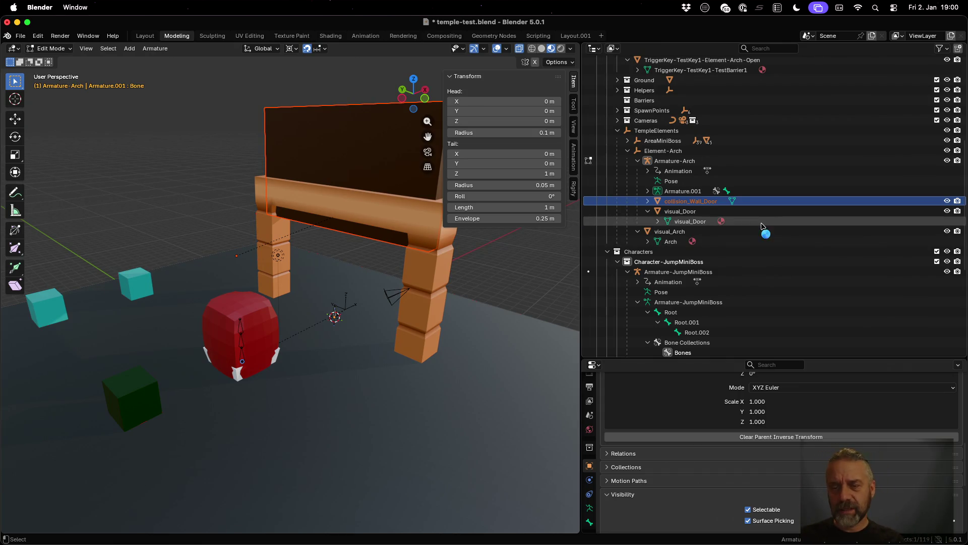
key(ctrl+s)
key(ctrl+Up)
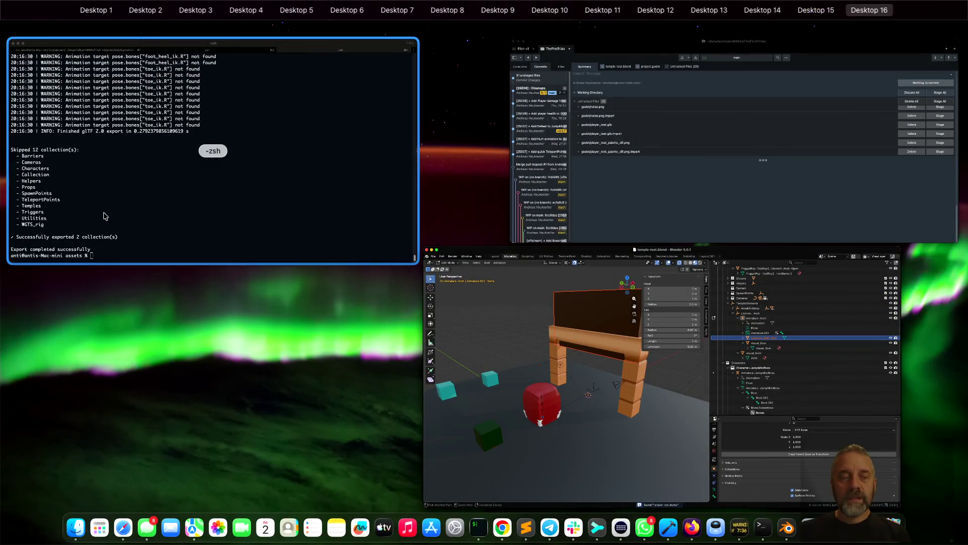
- Re-export temples/test/temple-test.blend to ../godot with ./rexport_v2.sh, then switch to Godot
click(210, 149)
text(./rexport_v2.sh temples/001/temple-001-graybox.blend ../godot)
key(Left)
key(Left)
key(Left)
key(BackSpace)
key(BackSpace)
key(BackSpace)
key(BackSpace)
key(BackSpace)
text(tes)
key(Tab)
key(Tab)
key(Return)
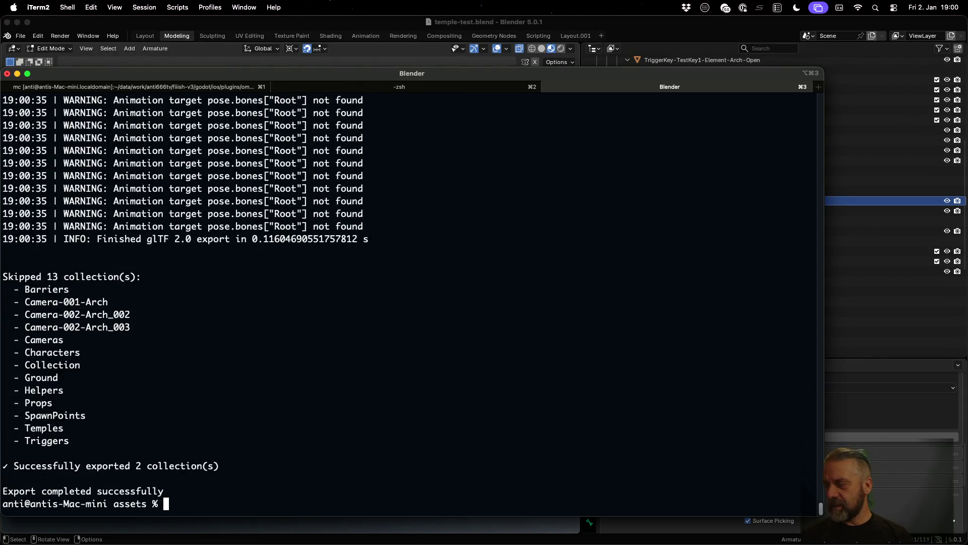
key(super+Tab)
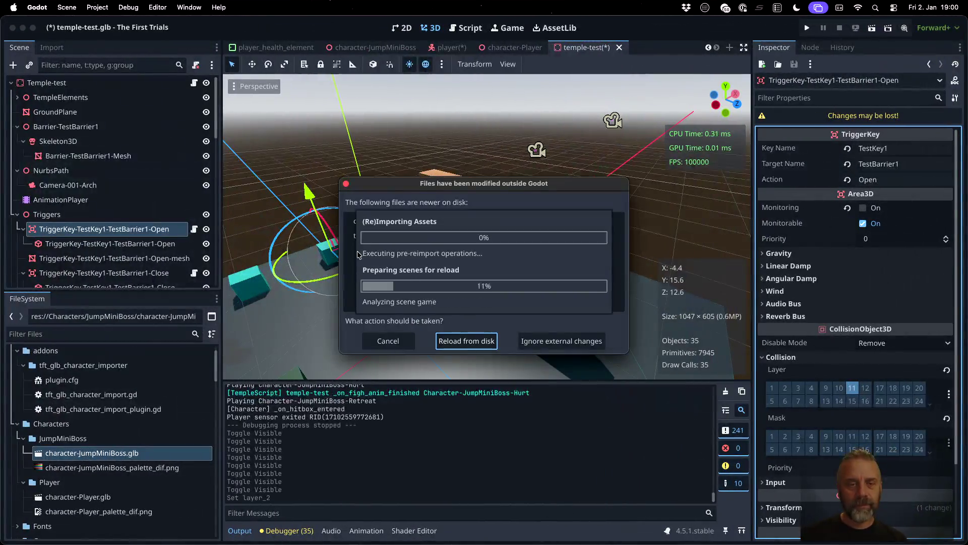
- Reload the changed temple scene from disk
click(467, 338)
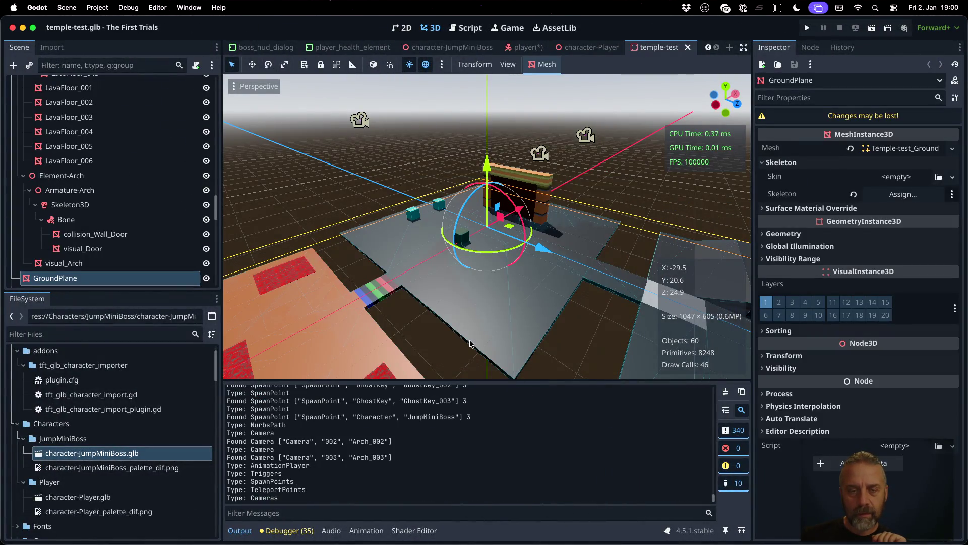
scroll(520, 206, up, 3)
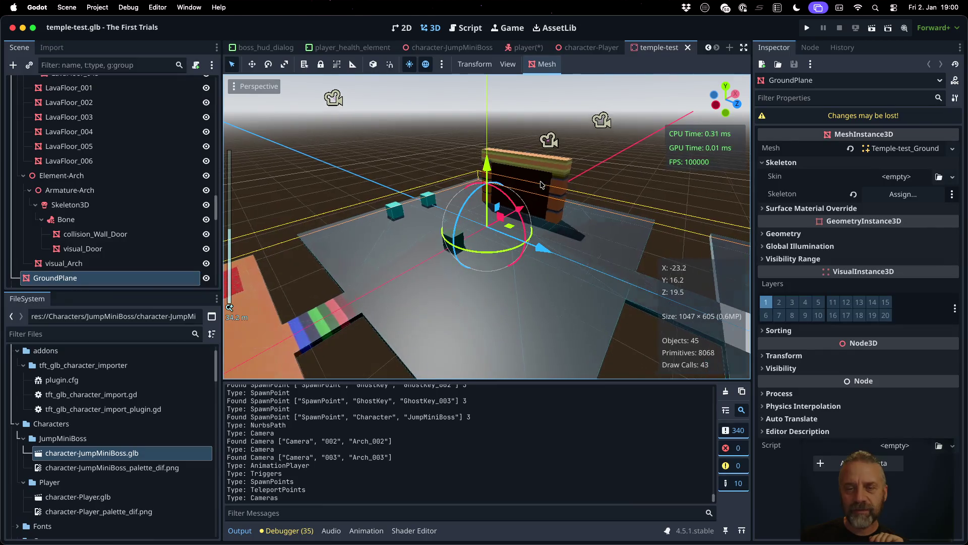
scroll(105, 252, down, 10)
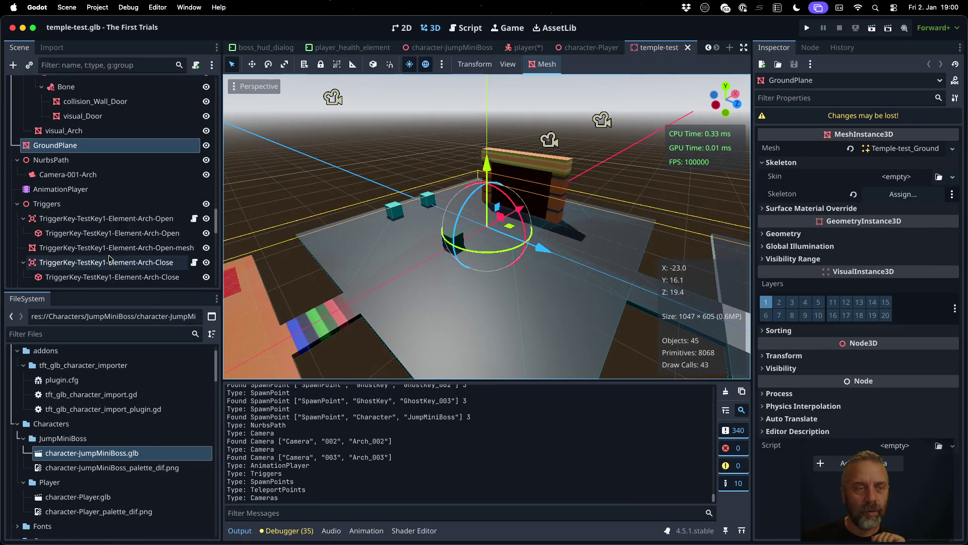
scroll(109, 257, up, 15)
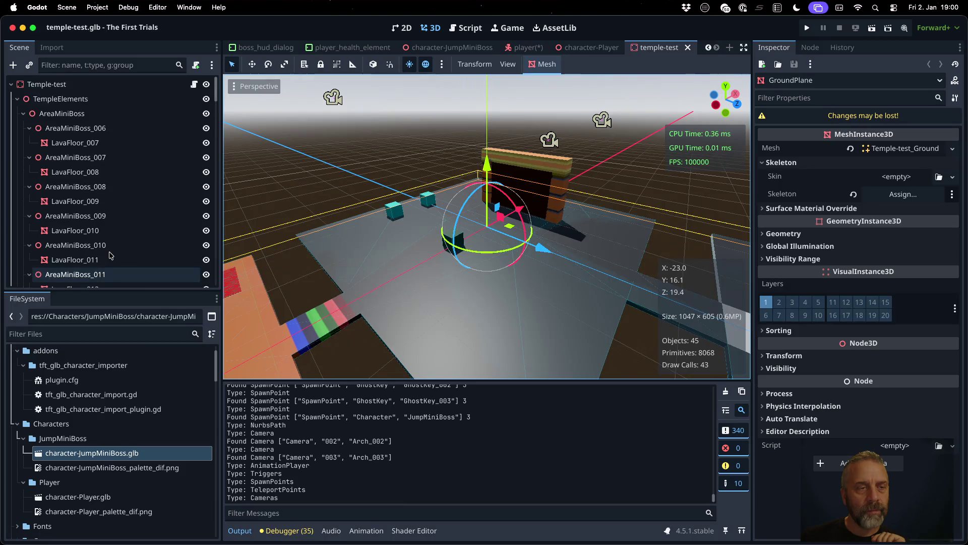
- Collapse AreaMiniBoss, inspect collision_Wall_Door and visual_Door, and select the AnimationPlayer
click(23, 113)
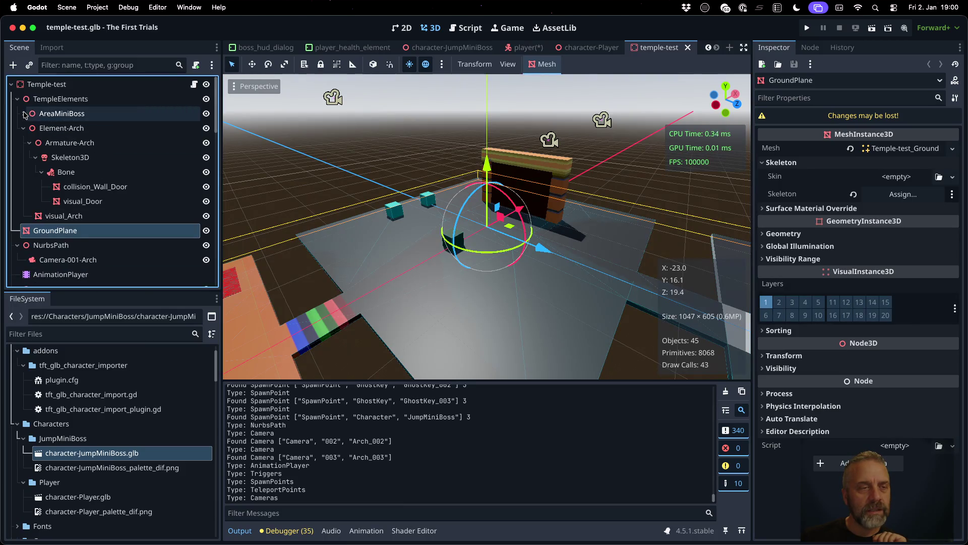
click(83, 187)
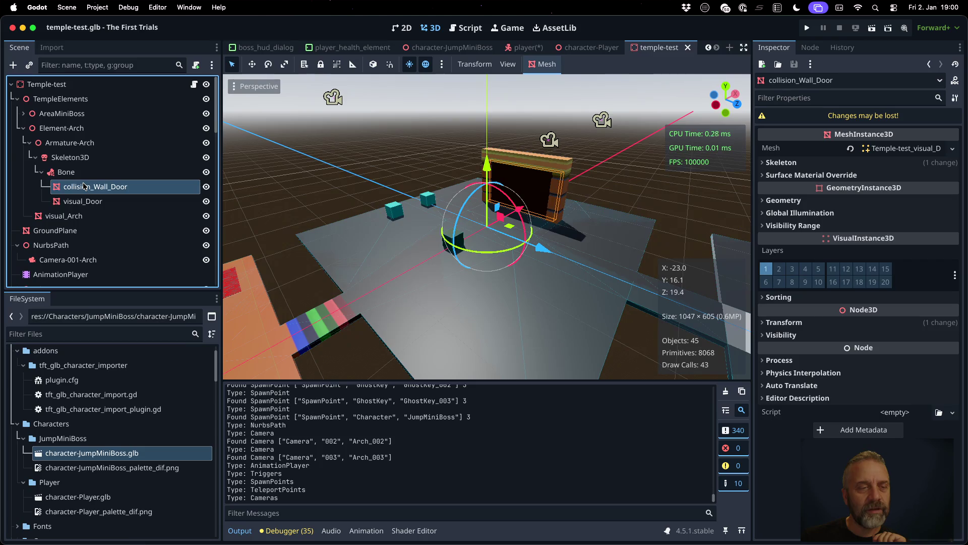
click(96, 202)
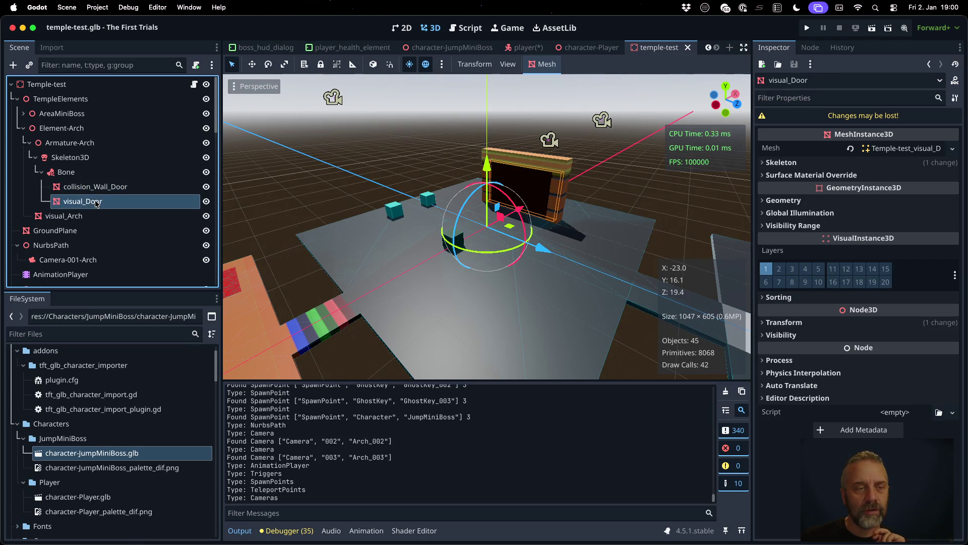
scroll(94, 210, down, 5)
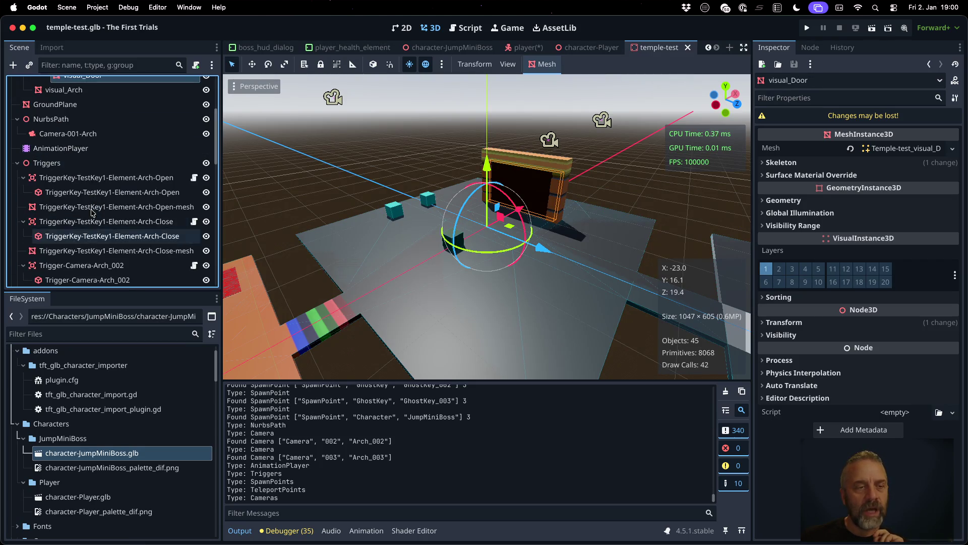
click(63, 149)
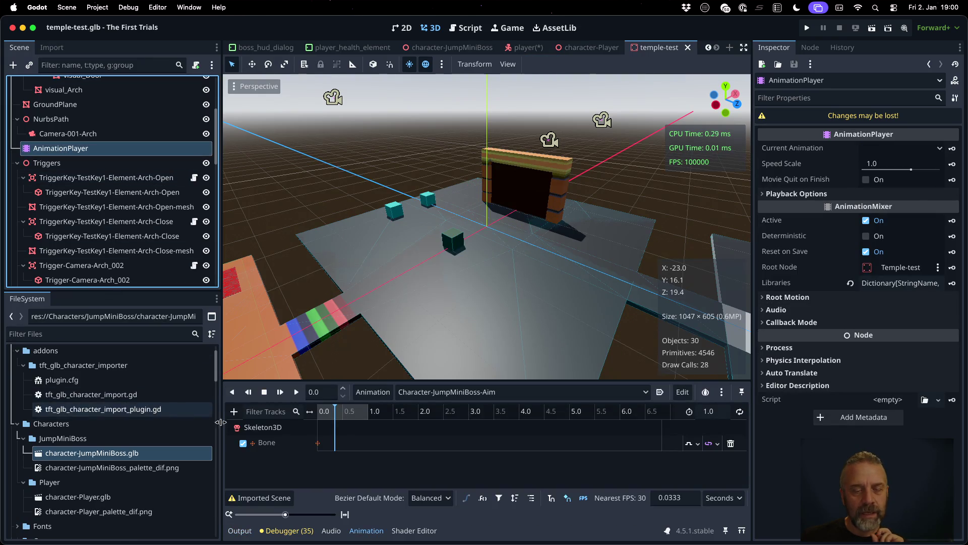
- Play the Element-Arch-Open animation on the arch
click(424, 392)
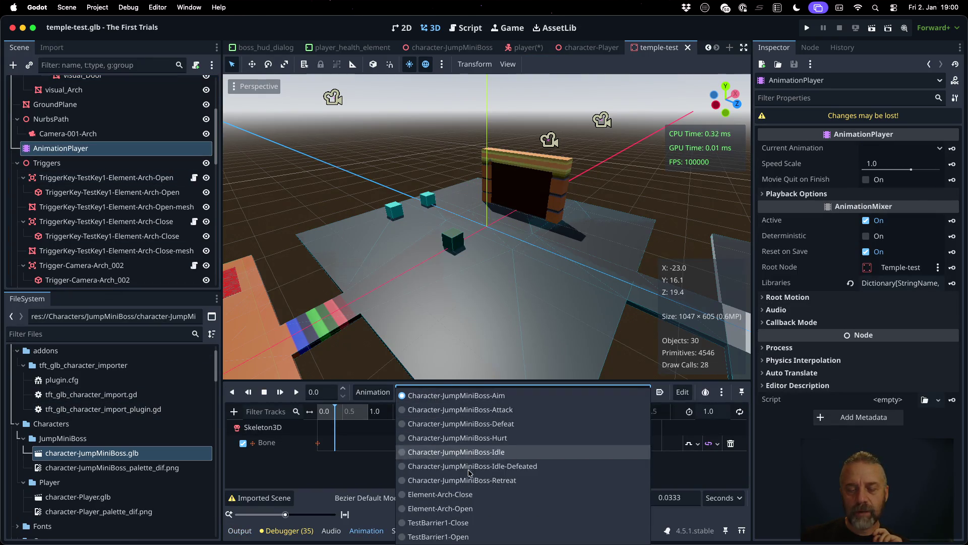
click(483, 494)
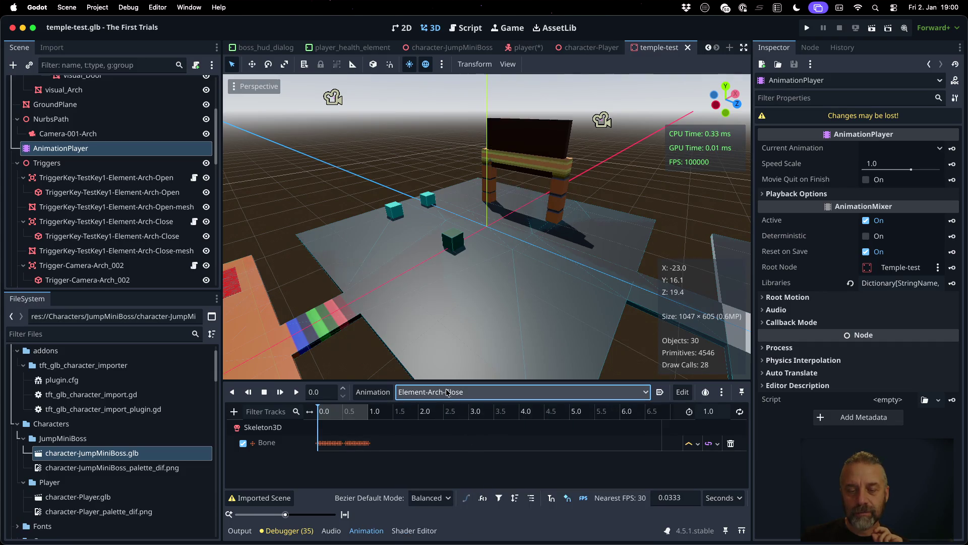
click(472, 393)
click(477, 506)
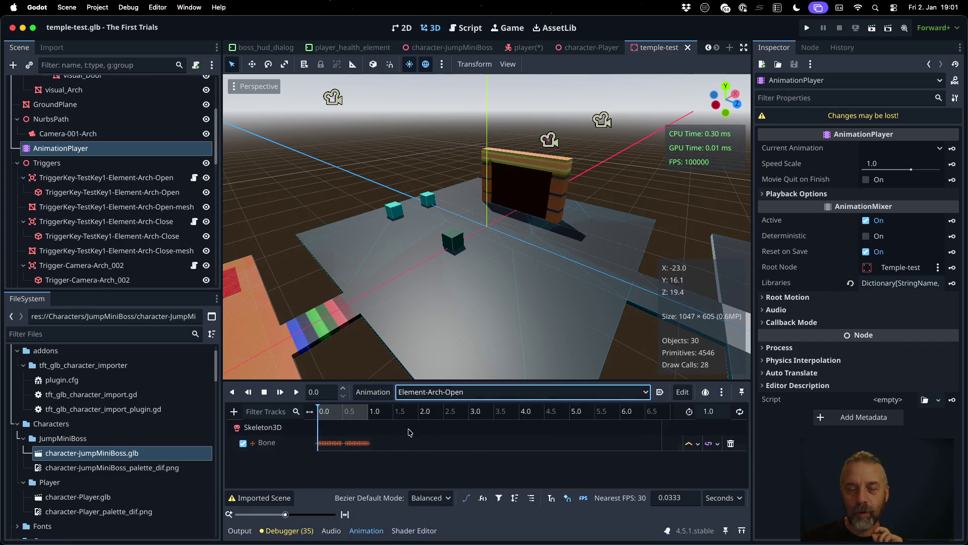
click(296, 393)
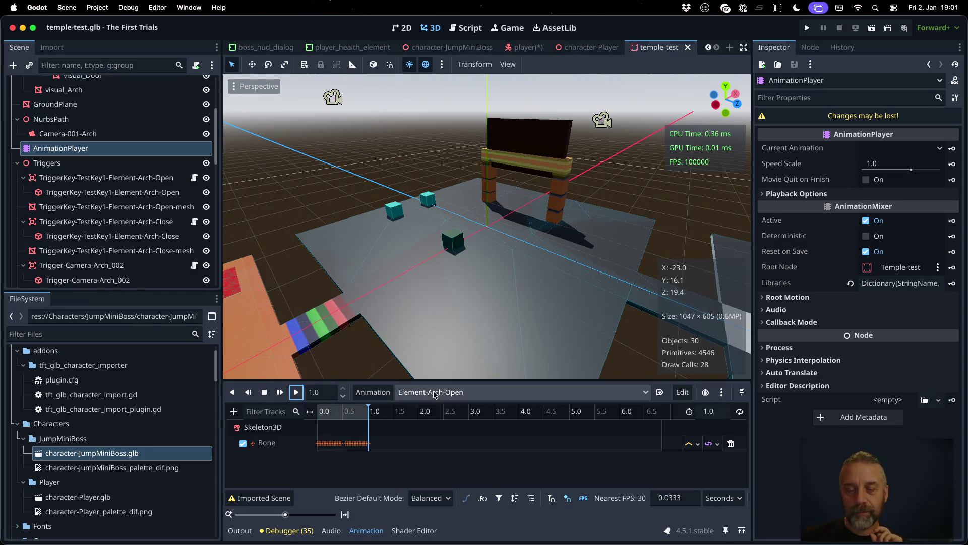
- Play Element-Arch-Close to return the arch to its closed pose, then run the project
click(454, 391)
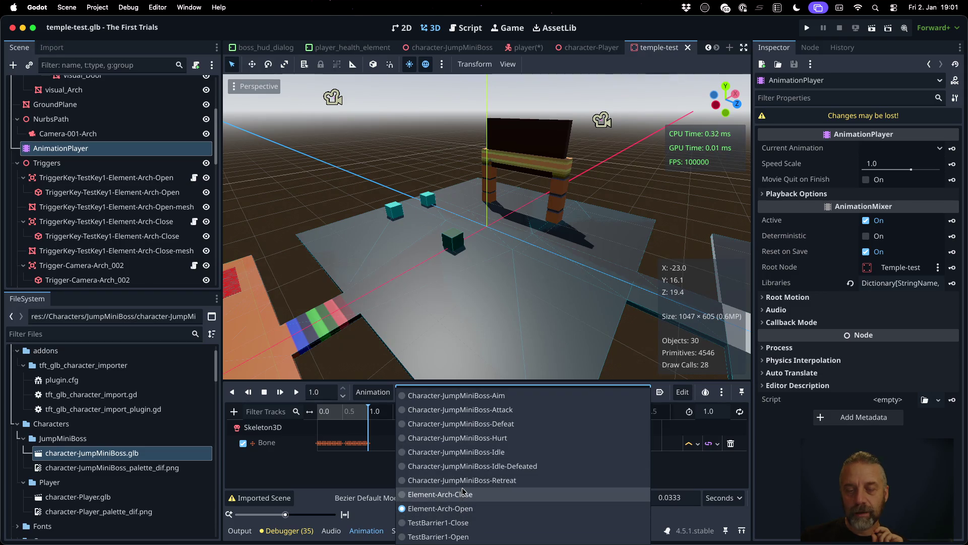
click(464, 494)
click(296, 397)
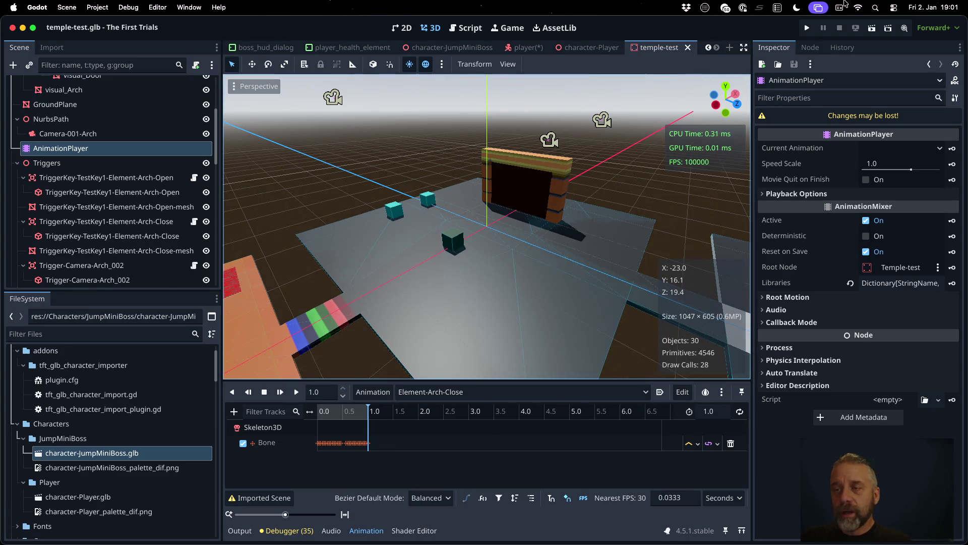
click(807, 28)
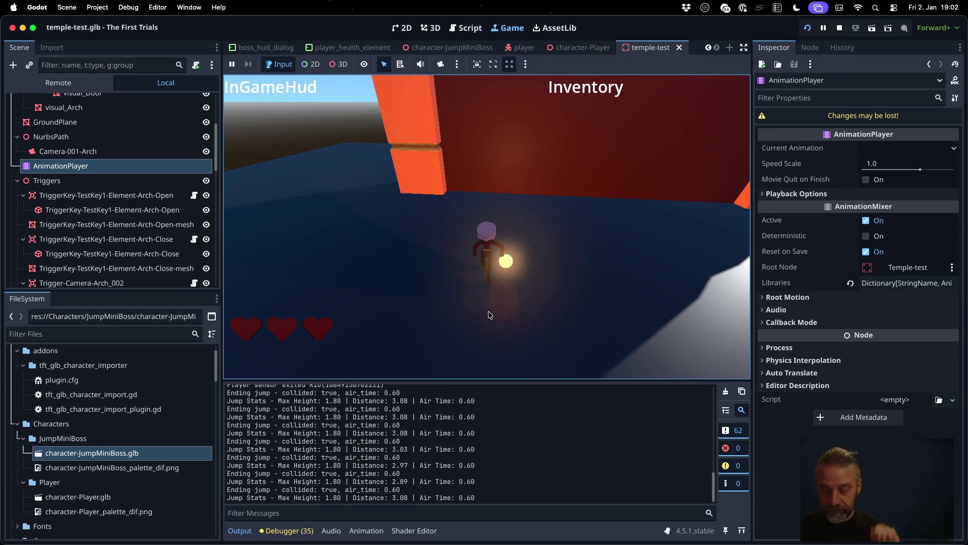
- Stop the running game and return to the 3D temple scene in the editor
click(839, 28)
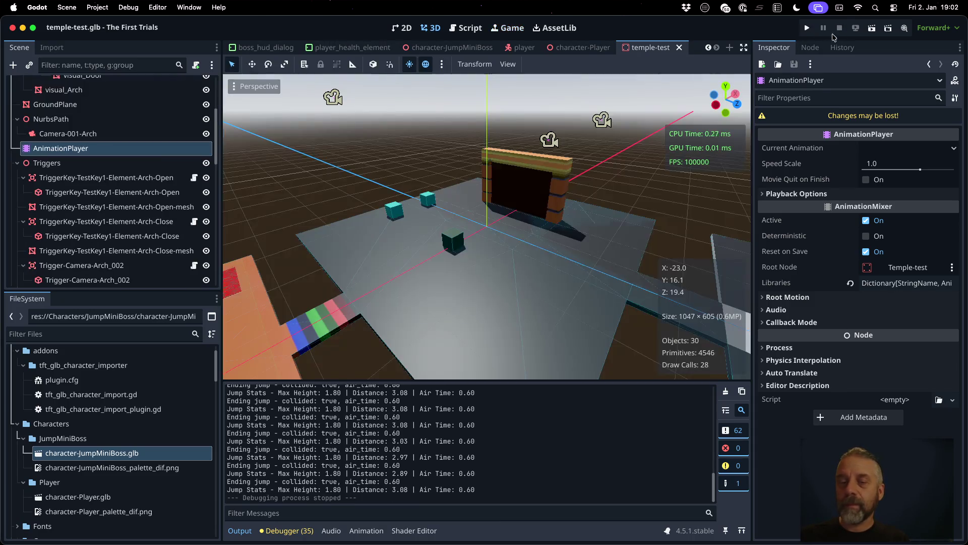
click(482, 257)
- Clear the selection and switch to the Script editor
click(482, 253)
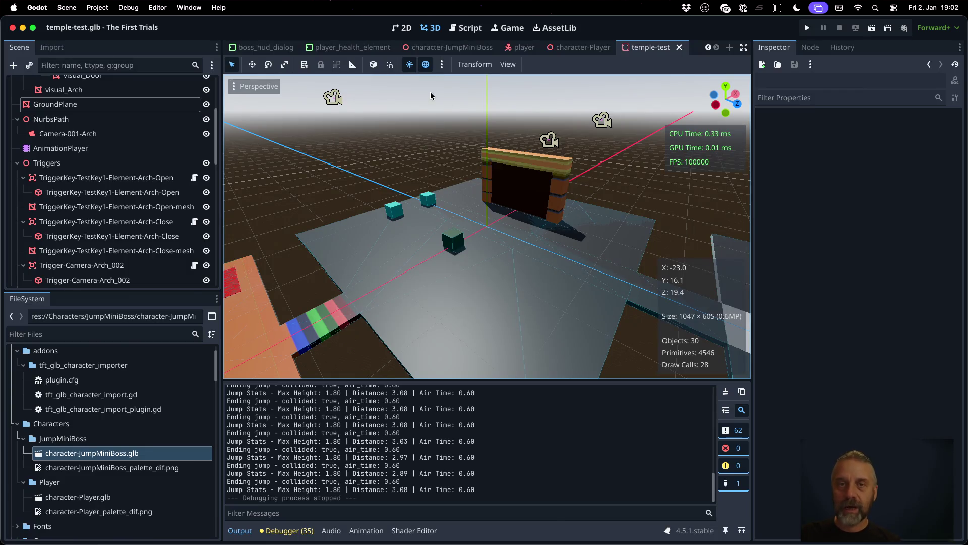
click(465, 28)
click(398, 209)
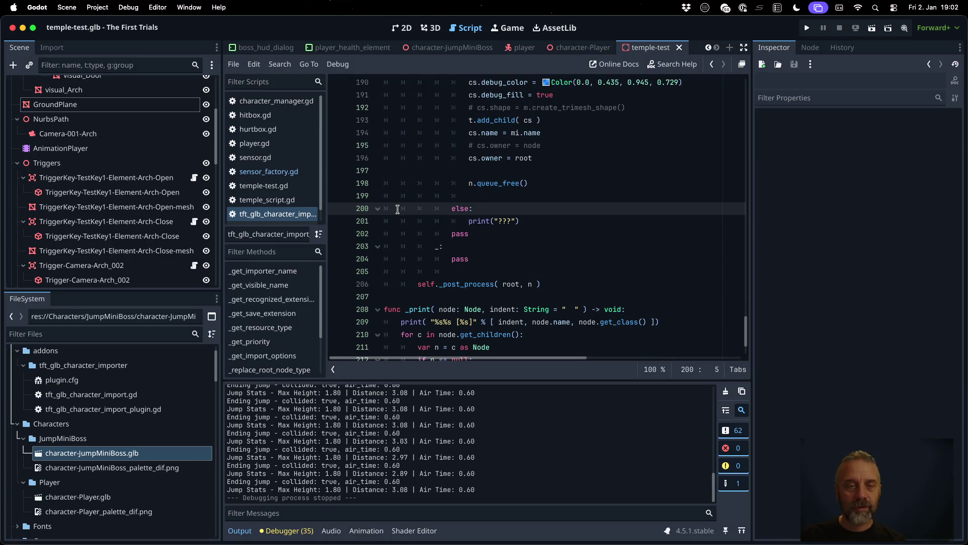
scroll(411, 208, up, 3)
- Quick-open temple_import.gd by searching '_impo' and select the _post_import function name
key(alt+shift+o)
text(posty)
key(BackSpace)
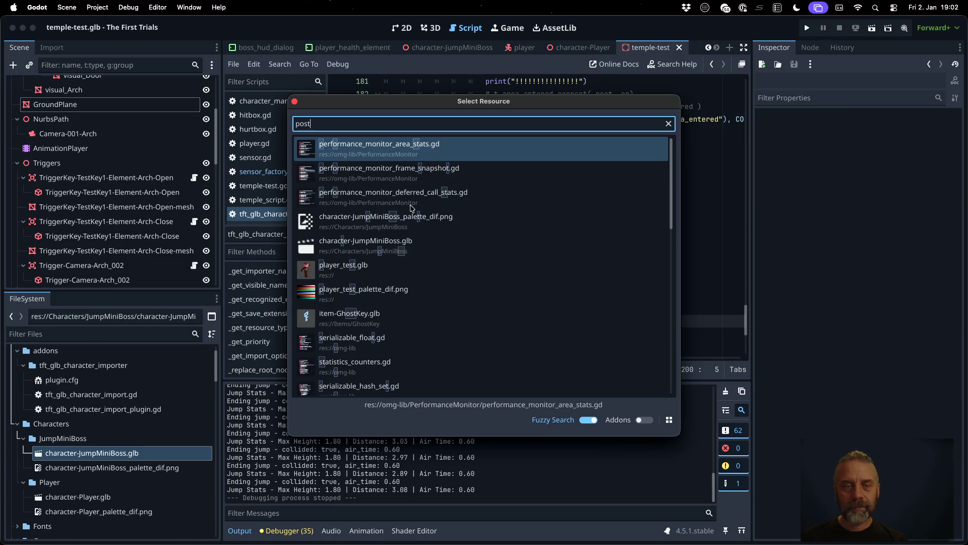
text(_im)
key(BackSpace)
key(BackSpace)
key(BackSpace)
text(_impo)
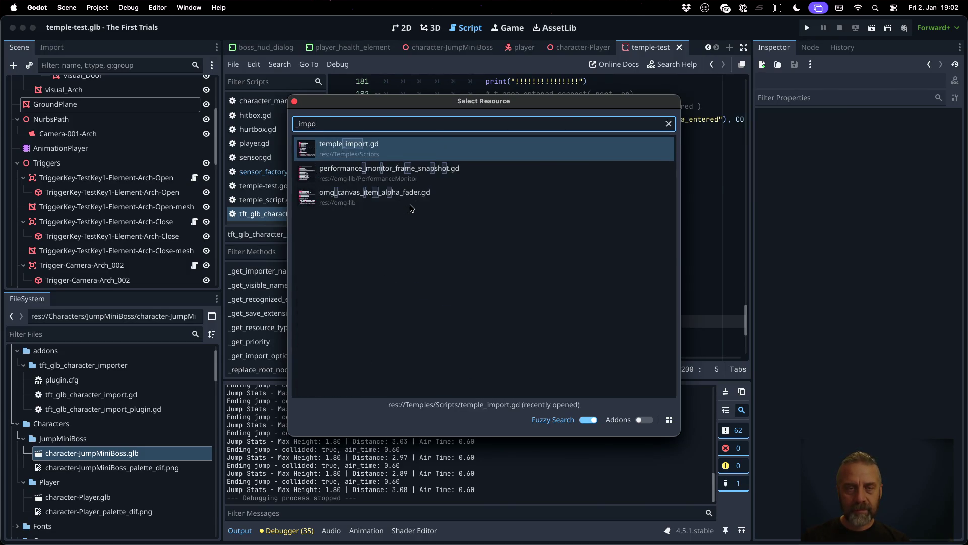
key(Return)
scroll(440, 223, up, 20)
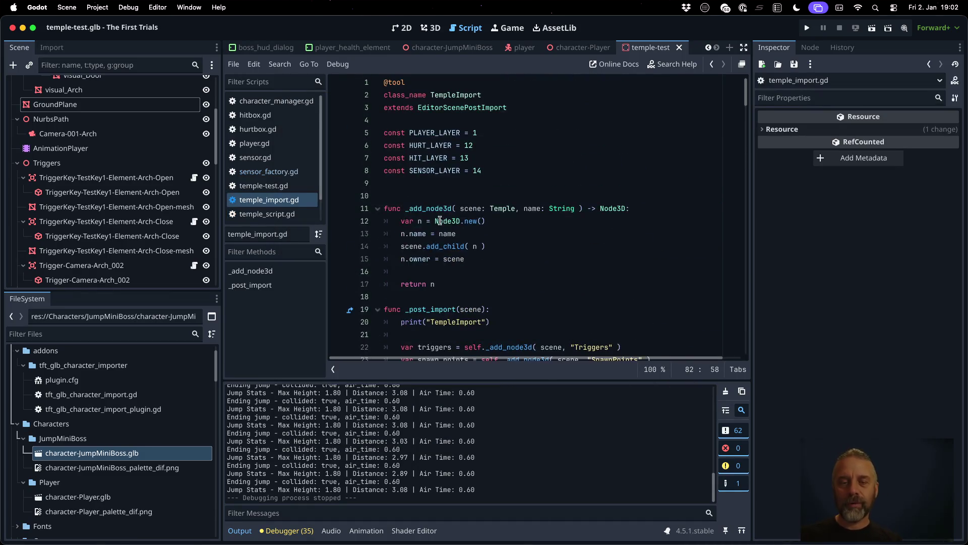
double_click(447, 307)
- Reimport temple-test.glb from the FileSystem dock
scroll(448, 308, down, 2)
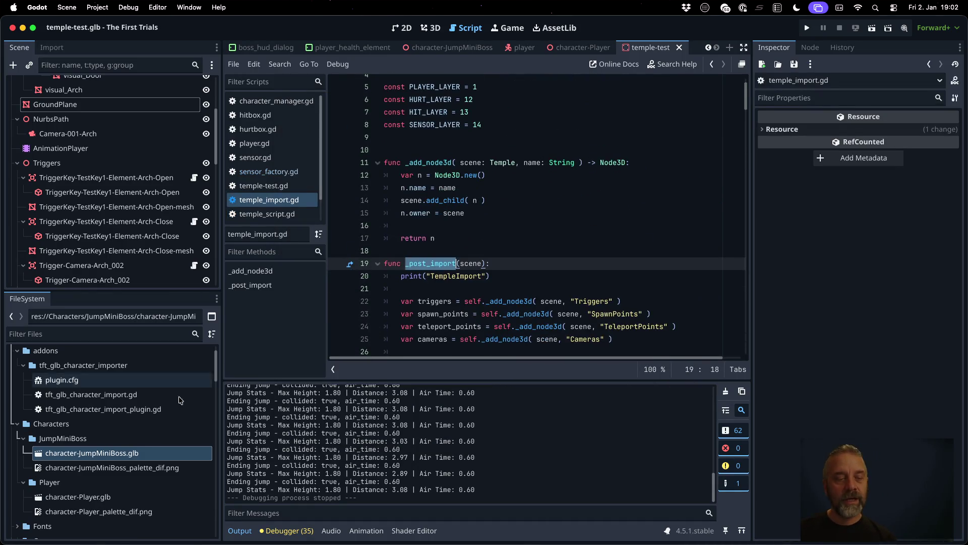
scroll(158, 450, down, 10)
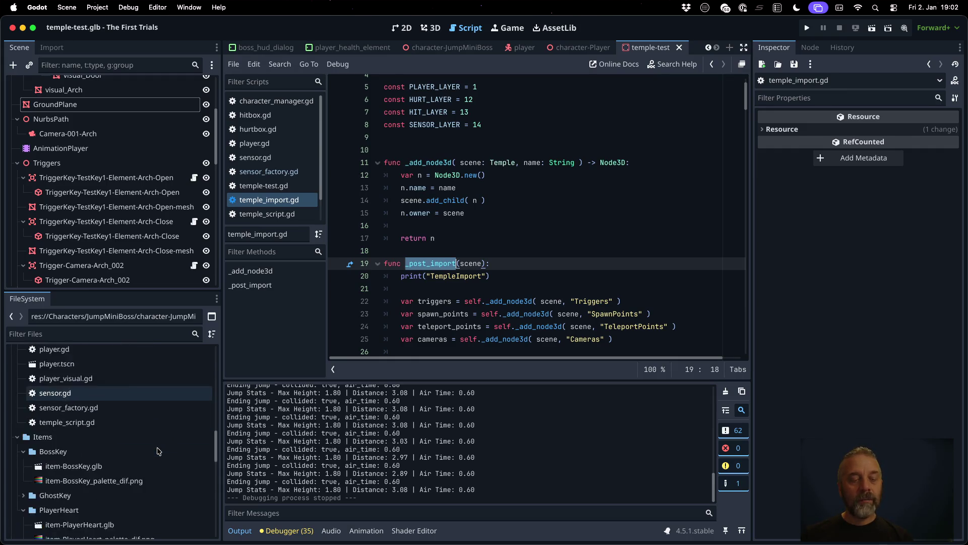
scroll(158, 450, down, 10)
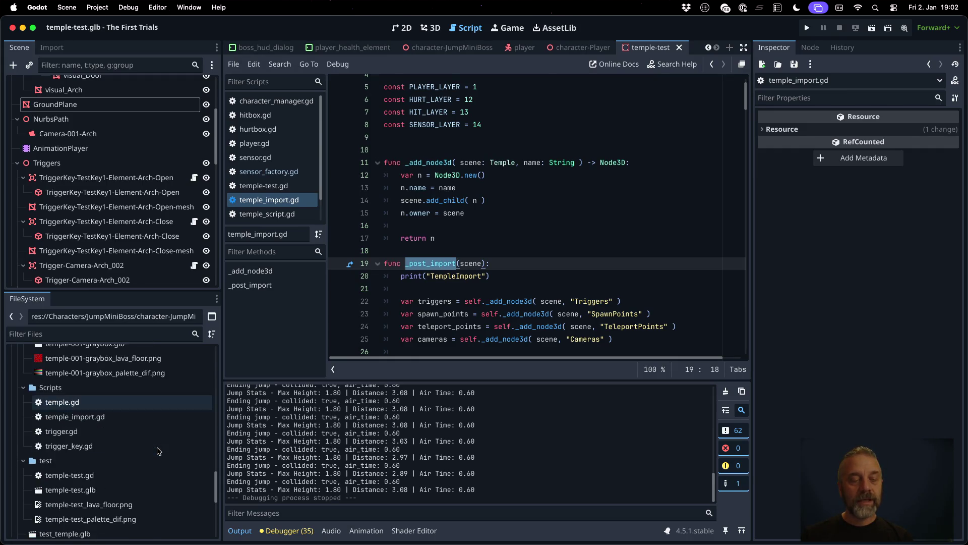
right_click(96, 489)
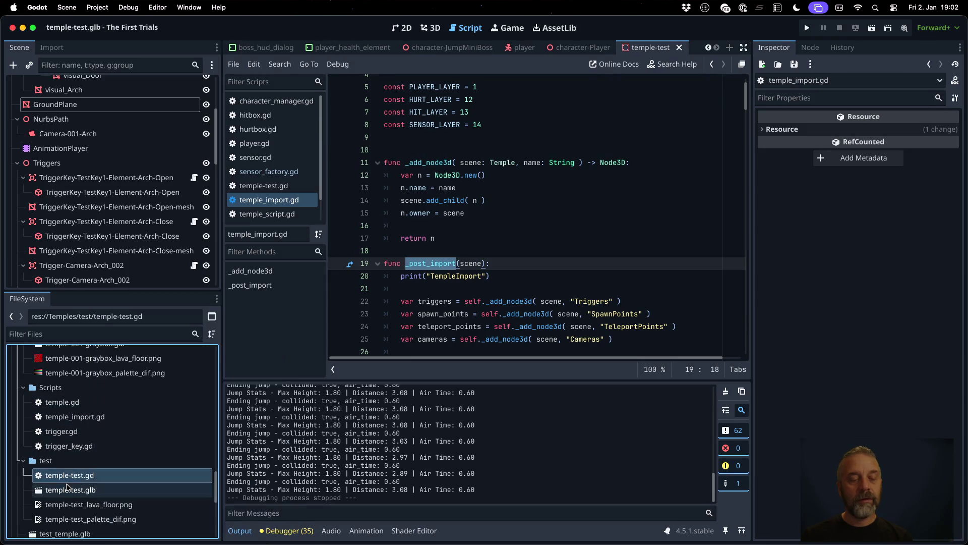
click(71, 490)
right_click(71, 490)
click(98, 489)
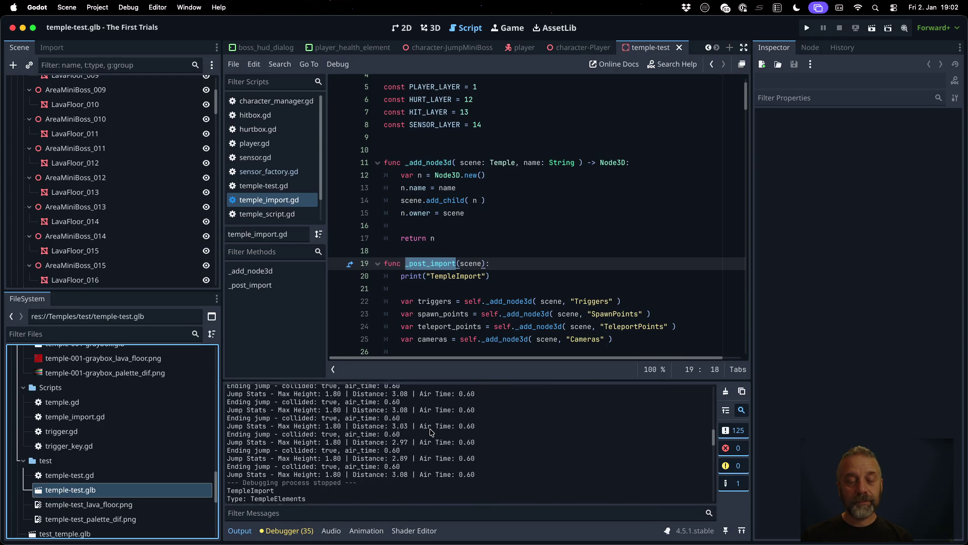
- Scroll through the Output's TempleImport, Type, Found and Add Trigger messages
scroll(432, 432, down, 3)
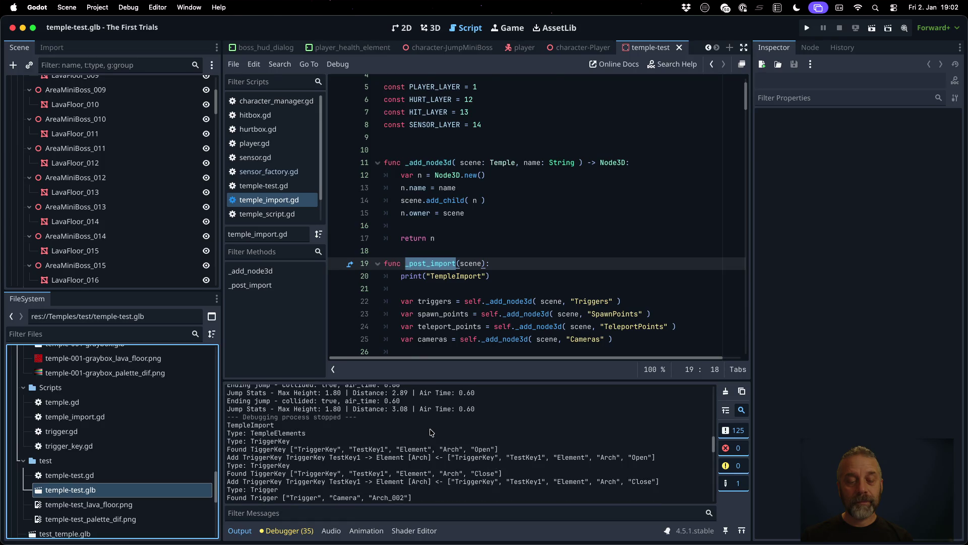
scroll(431, 432, down, 5)
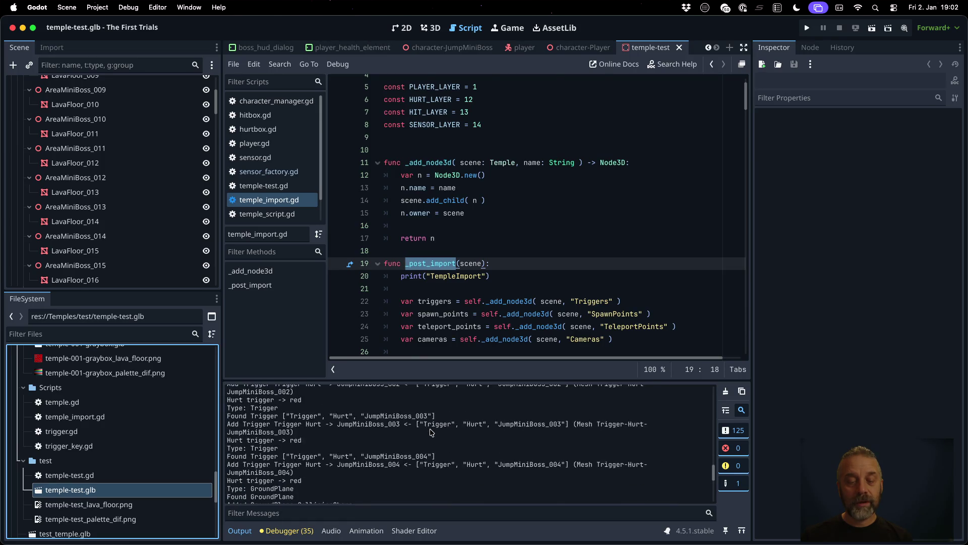
scroll(431, 432, down, 5)
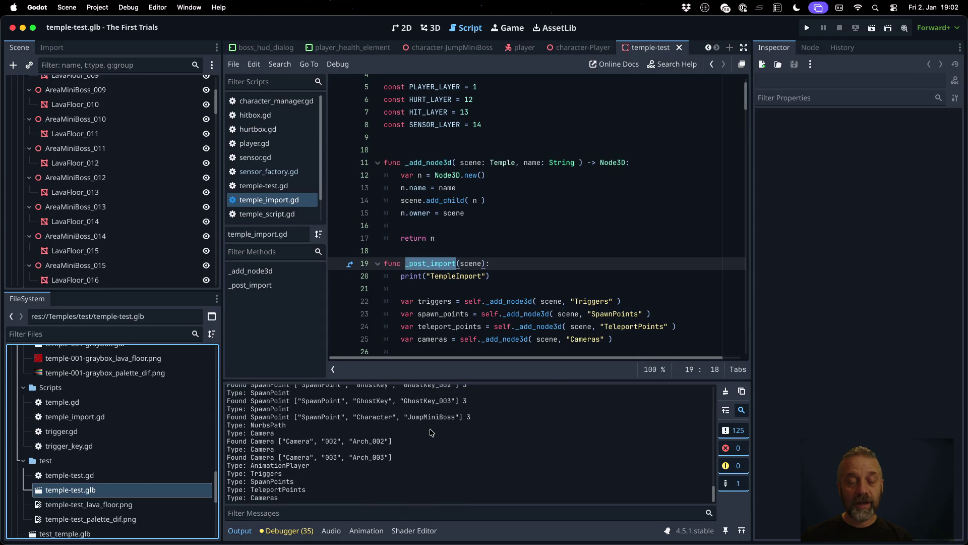
scroll(431, 432, up, 5)
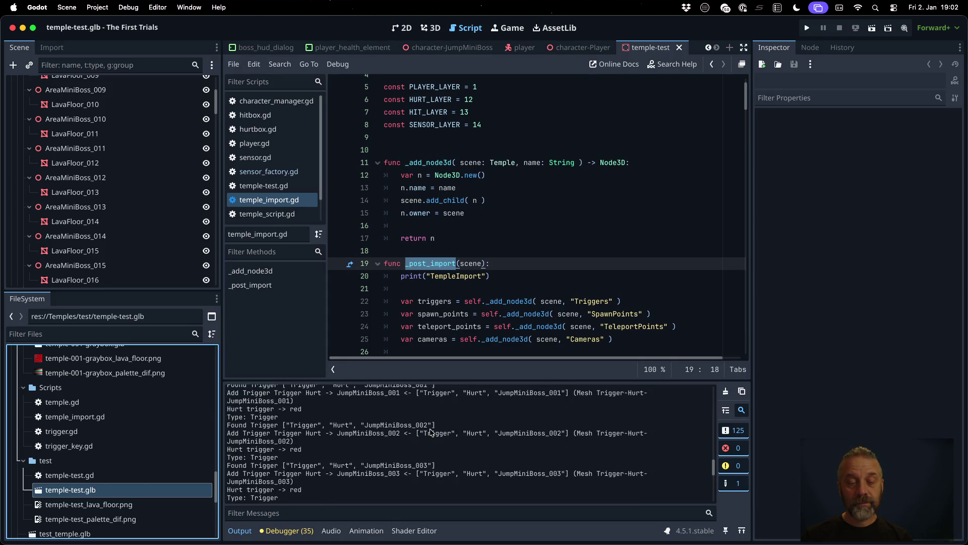
click(467, 277)
scroll(468, 283, down, 5)
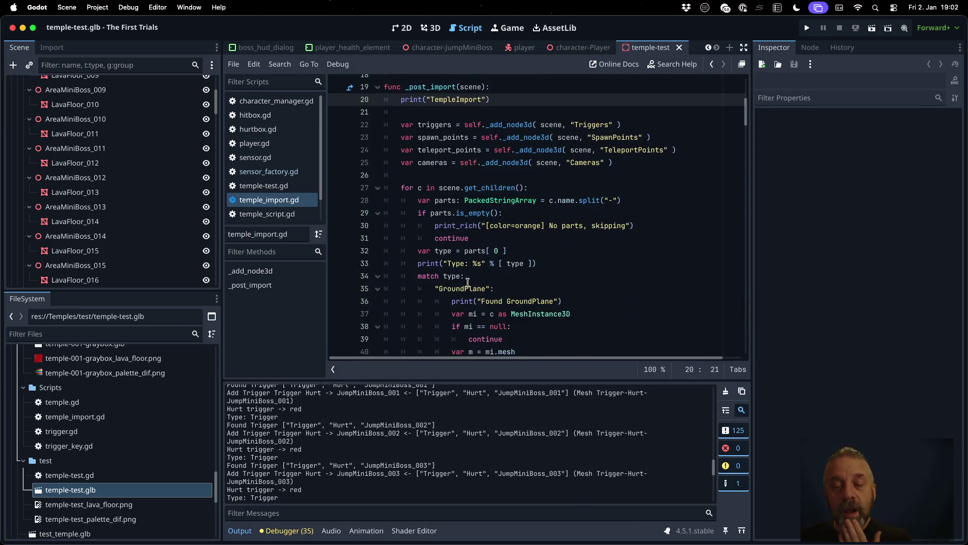
- Comment out the "Type: %s" print on line 33 with '#' and save temple_import.gd
scroll(468, 283, down, 1)
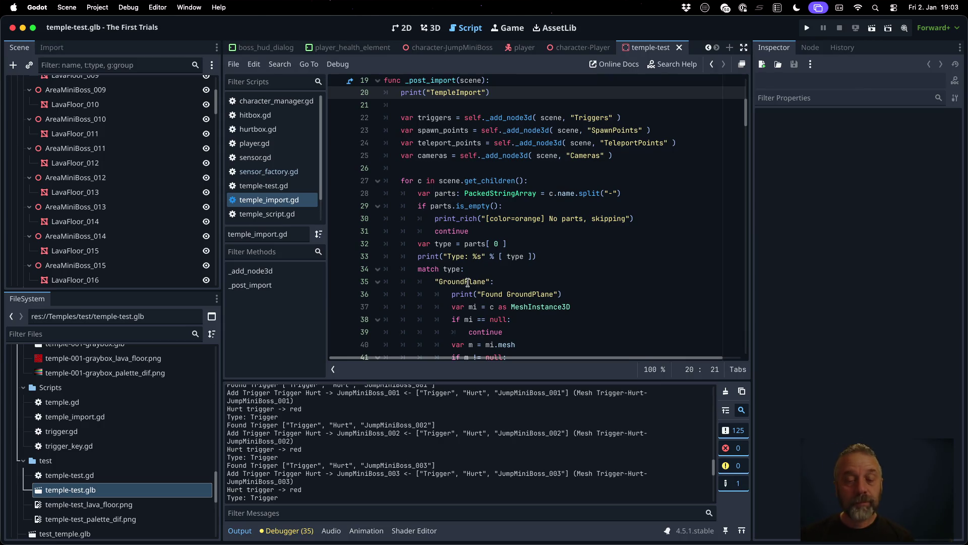
scroll(454, 473, down, 10)
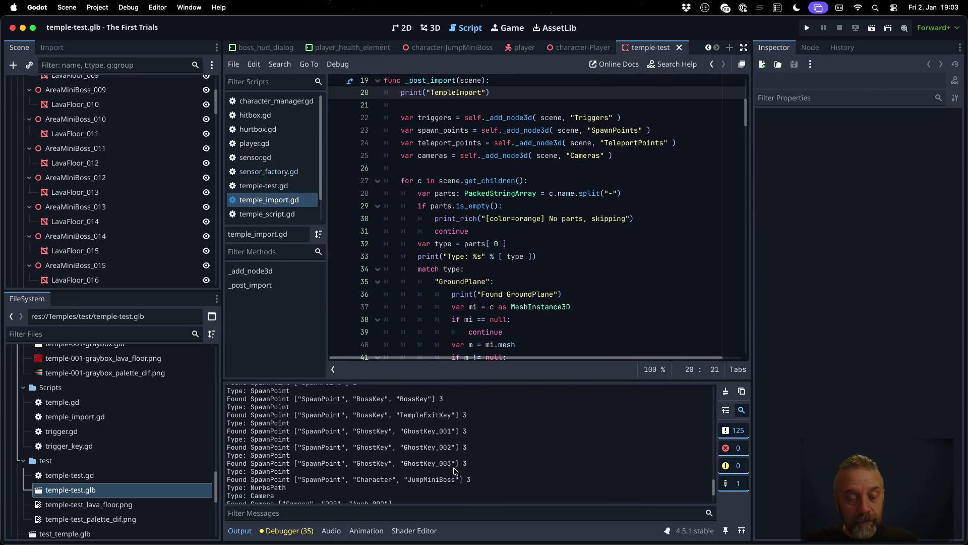
click(487, 231)
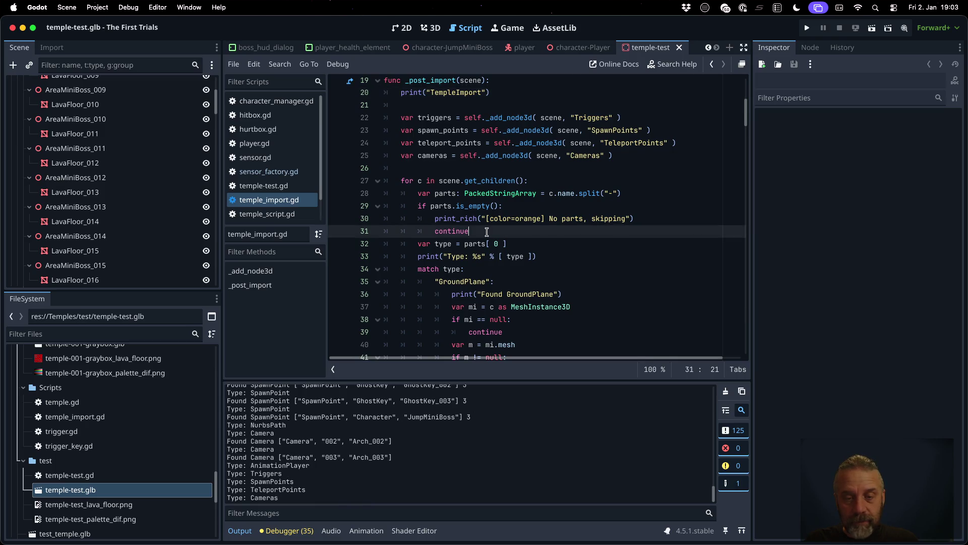
click(530, 256)
text(#)
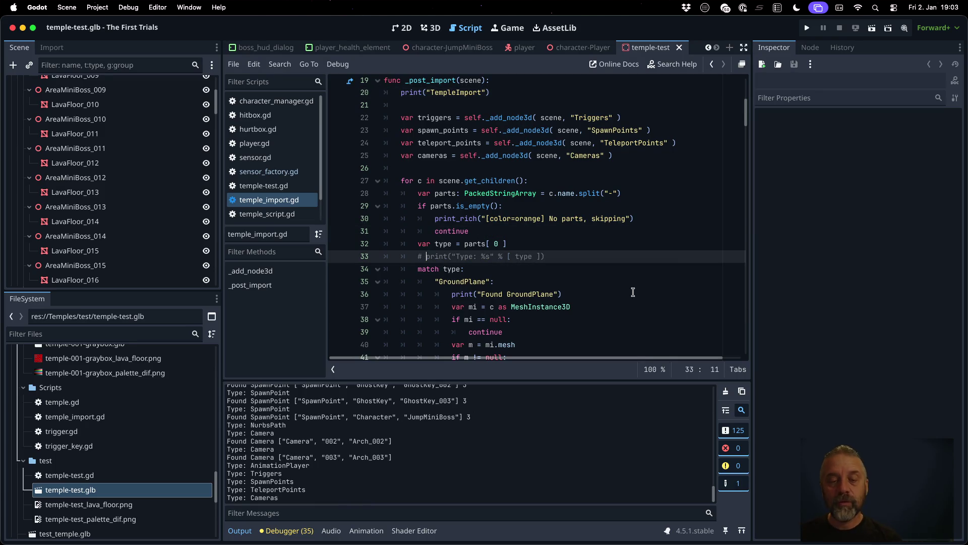
key(BackSpace)
key(BackSpace)
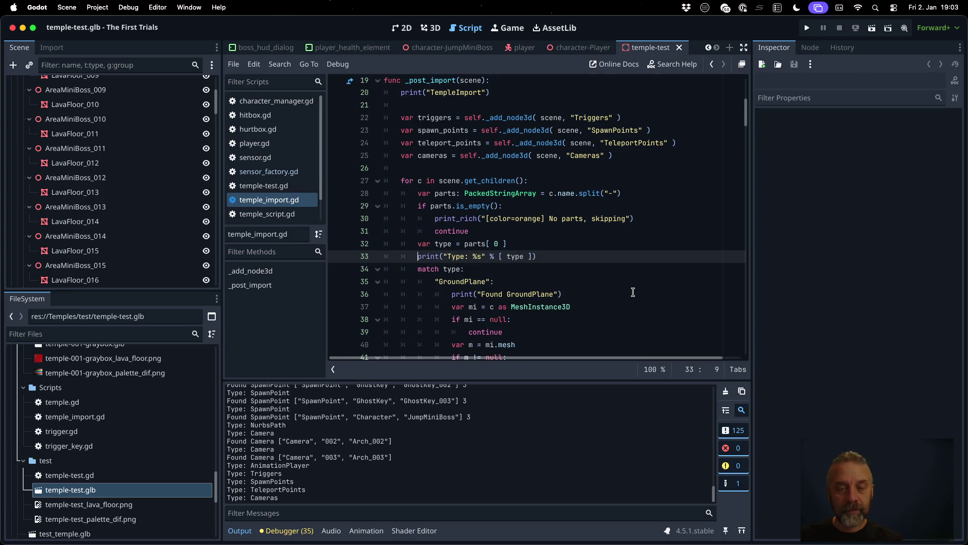
text(#)
key(super+s)
key(Return)
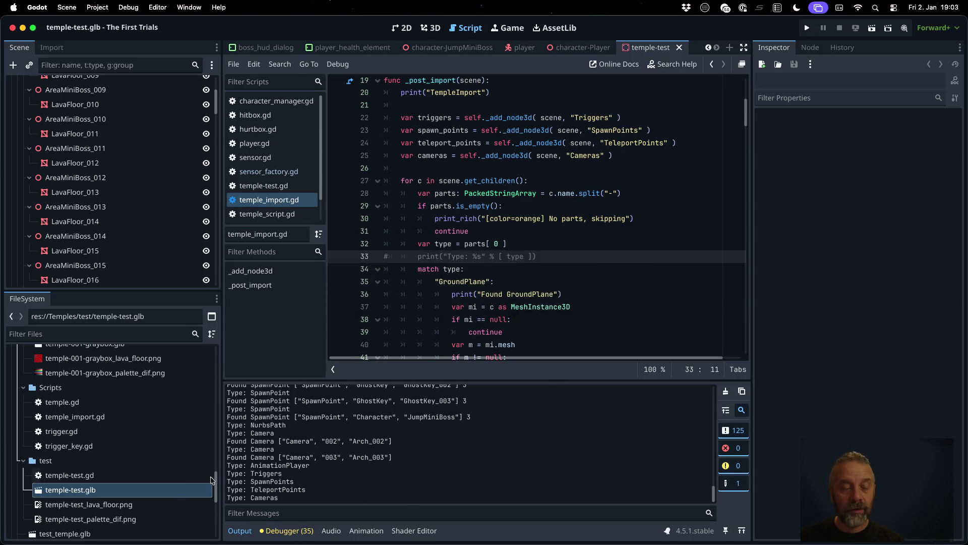
- Reimport temple-test.glb and scroll down through the script
right_click(127, 490)
click(154, 489)
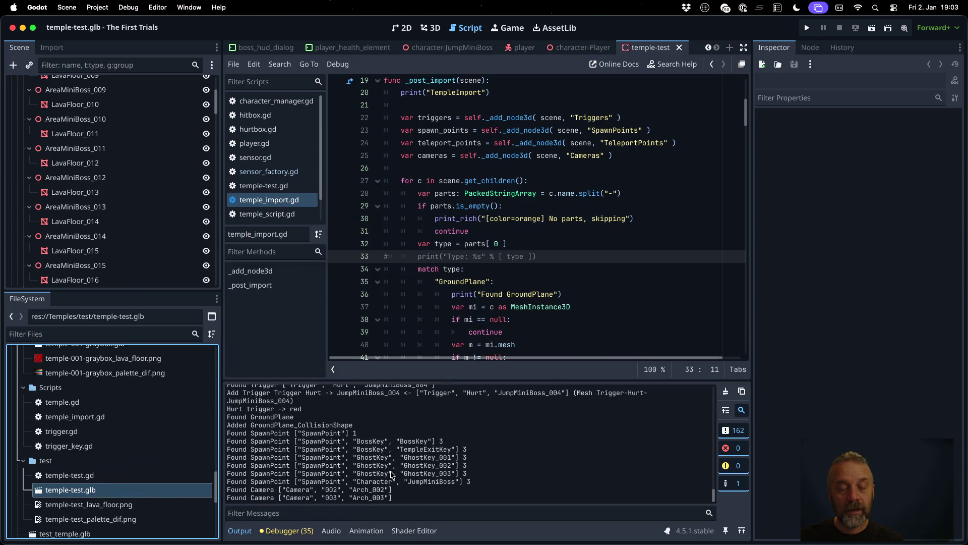
click(517, 244)
scroll(516, 245, down, 15)
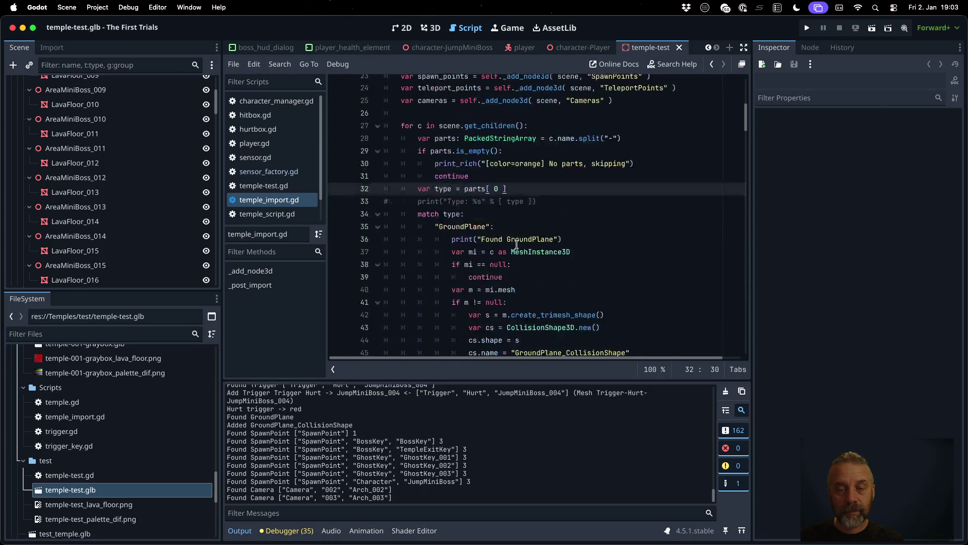
scroll(516, 245, down, 18)
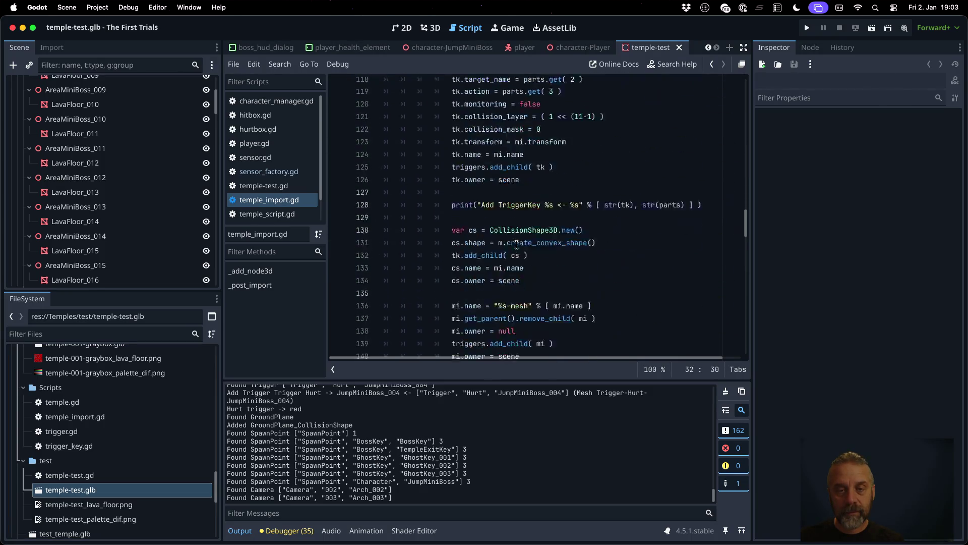
scroll(516, 245, down, 20)
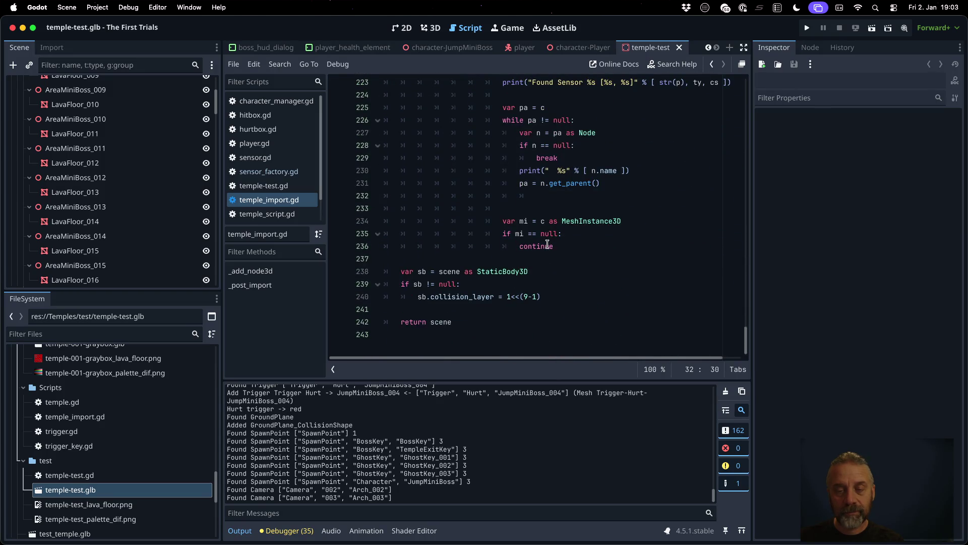
- Add a `_:` catch-all match branch after the continue on line 236
click(565, 246)
key(Return)
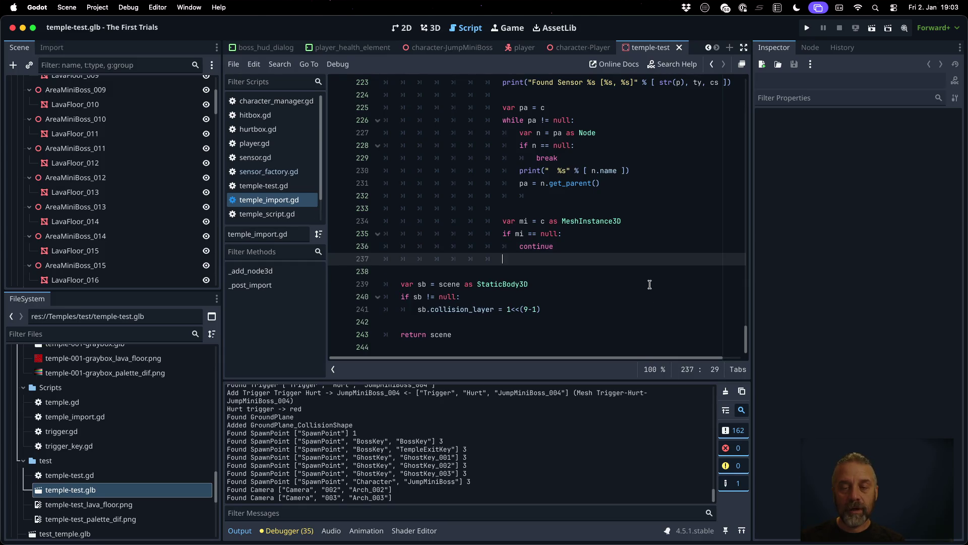
key(BackSpace)
key(BackSpace)
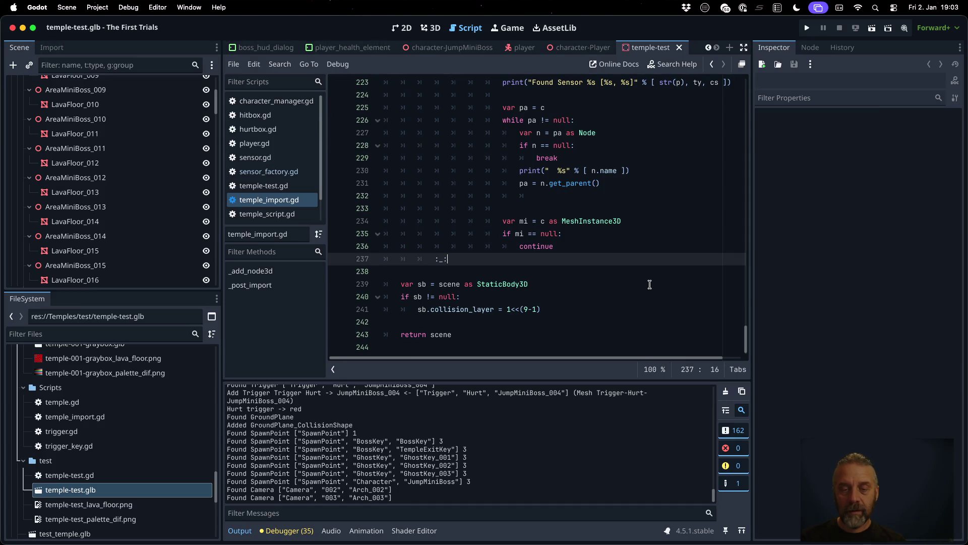
text(_:)
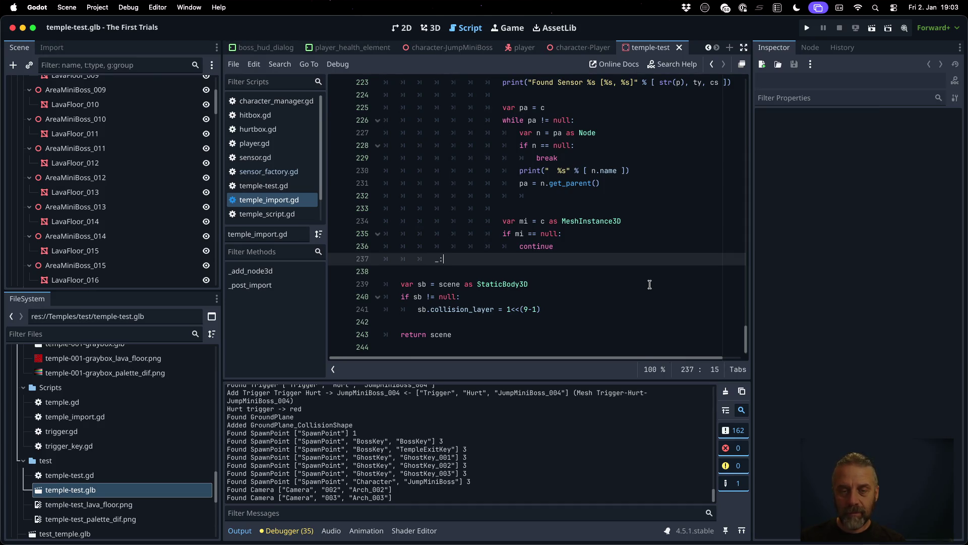
click(438, 148)
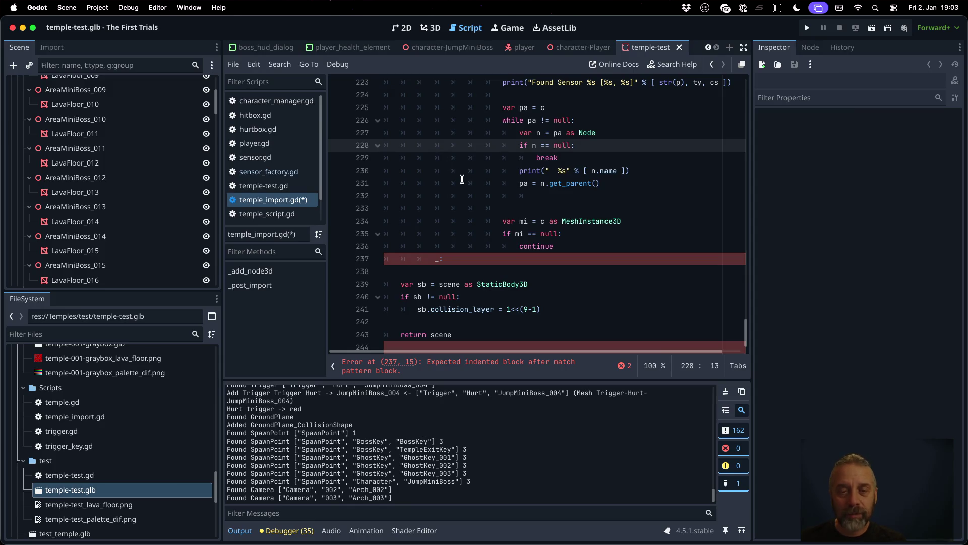
key(Up)
key(Up)
key(Up)
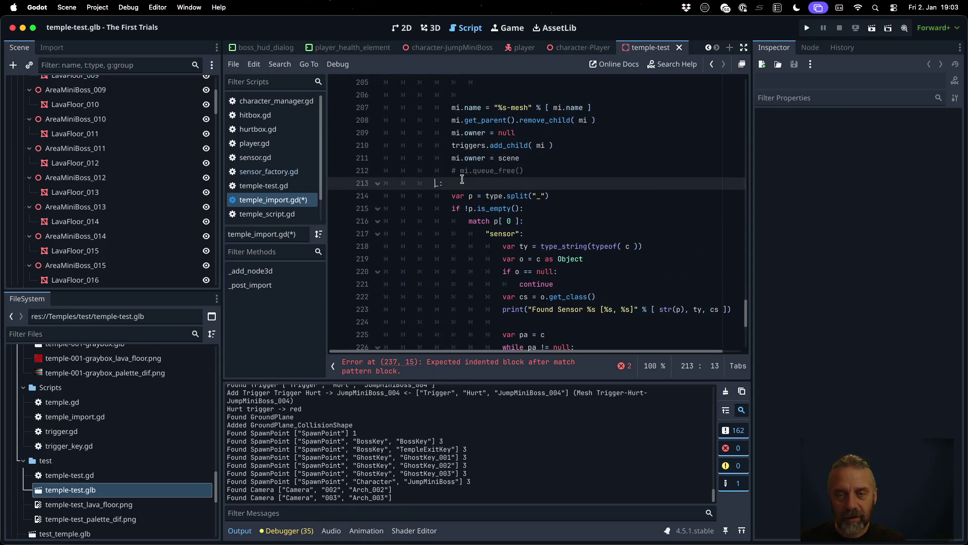
key(Down)
key(Down)
key(Down)
key(Down)
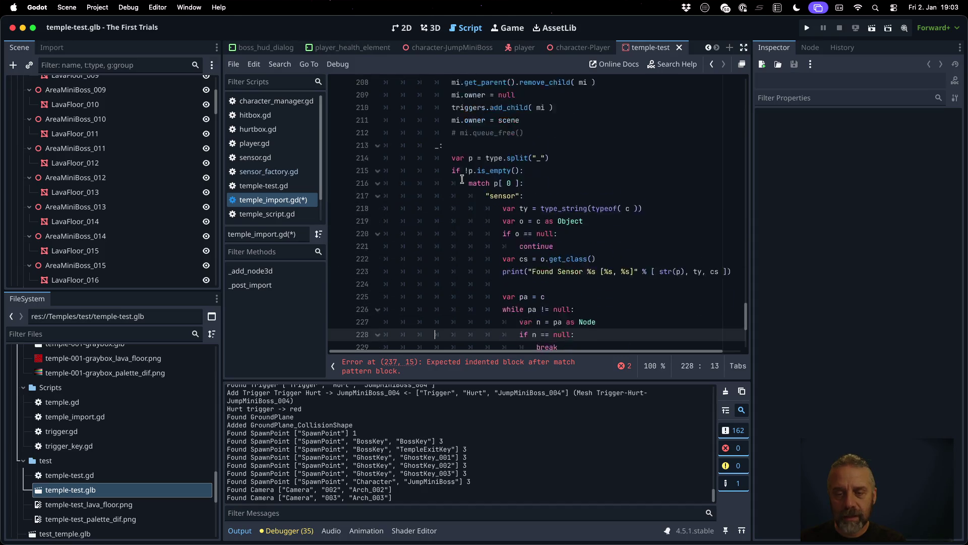
key(Up)
key(Up)
key(Up)
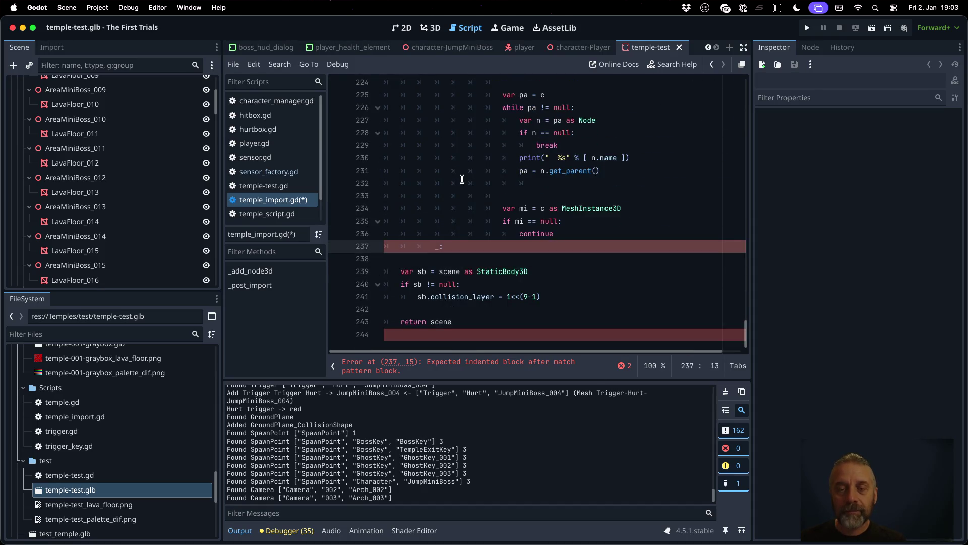
- Start the catch-all's print("Unhandled %s") line beneath the `_:` branch
scroll(462, 179, up, 5)
click(468, 180)
key(Down)
key(Down)
key(Down)
key(Left)
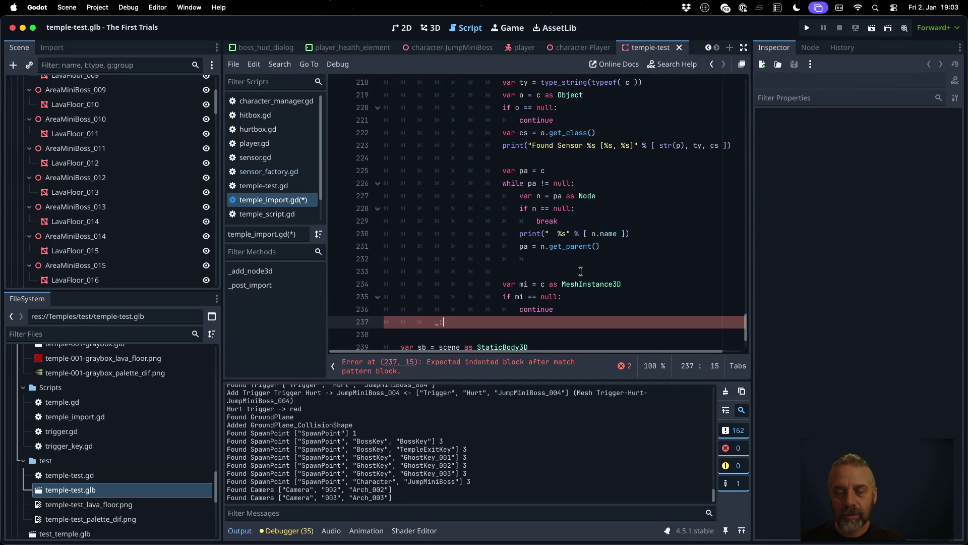
text(_)
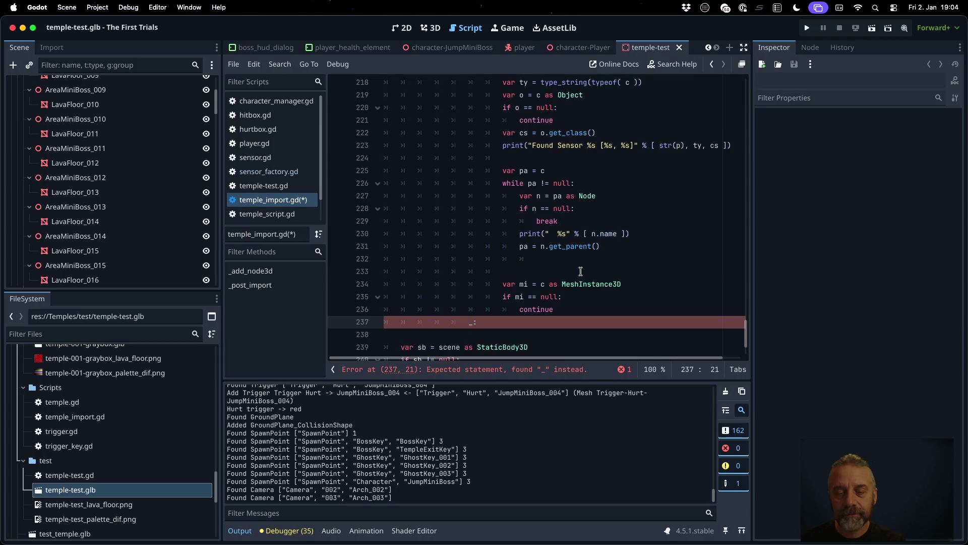
key(Return)
text(print()
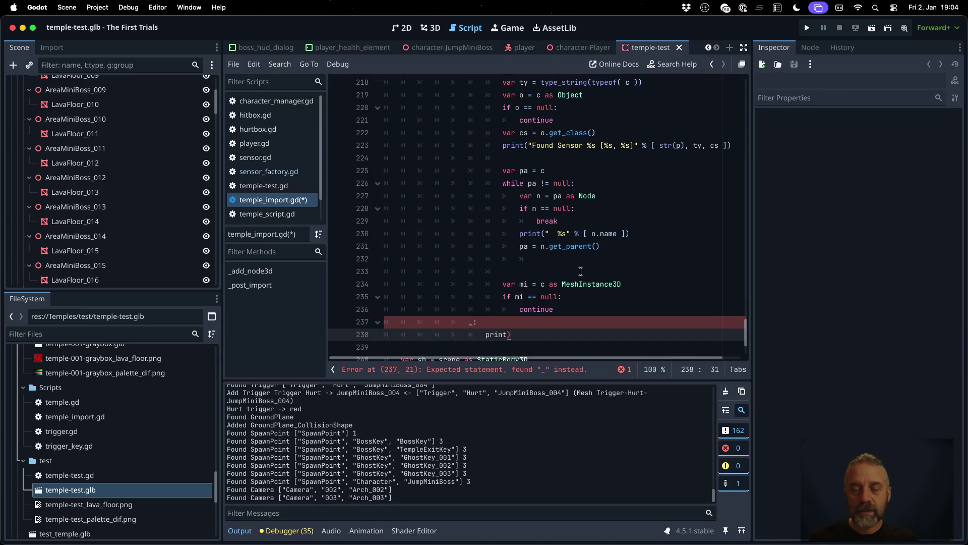
key(BackSpace)
text((""))
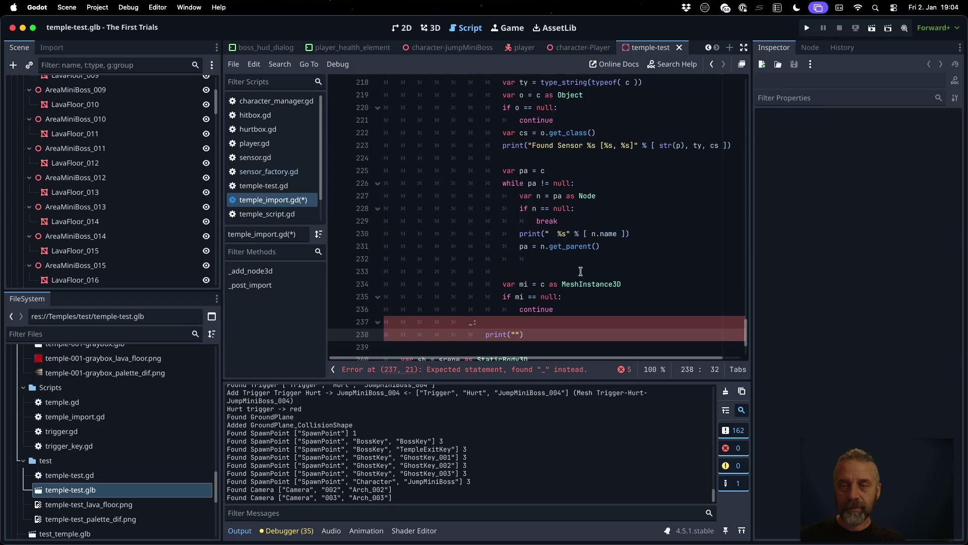
- Complete the print with % [str(p)], modelled on the Found Sensor line, and save
click(653, 146)
scroll(621, 197, up, 3)
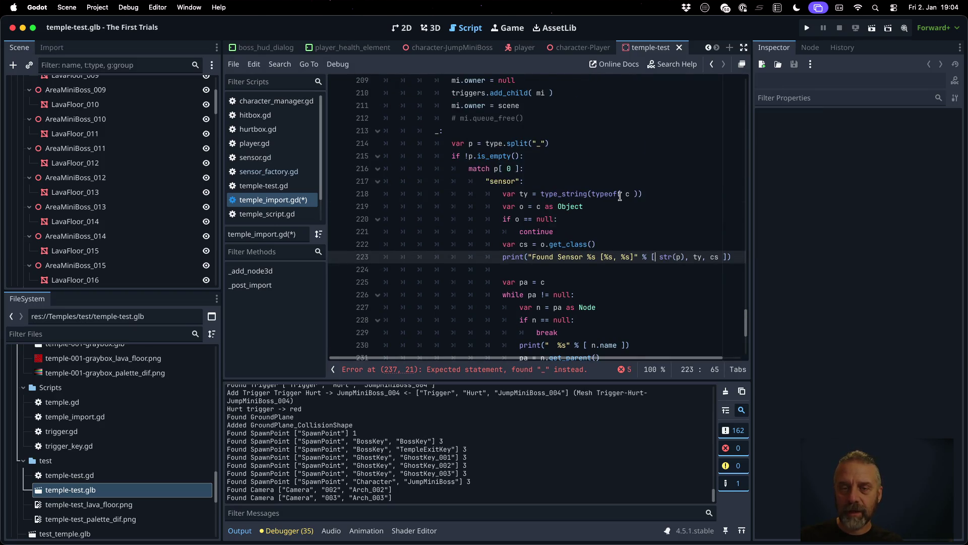
mouse_move(609, 190)
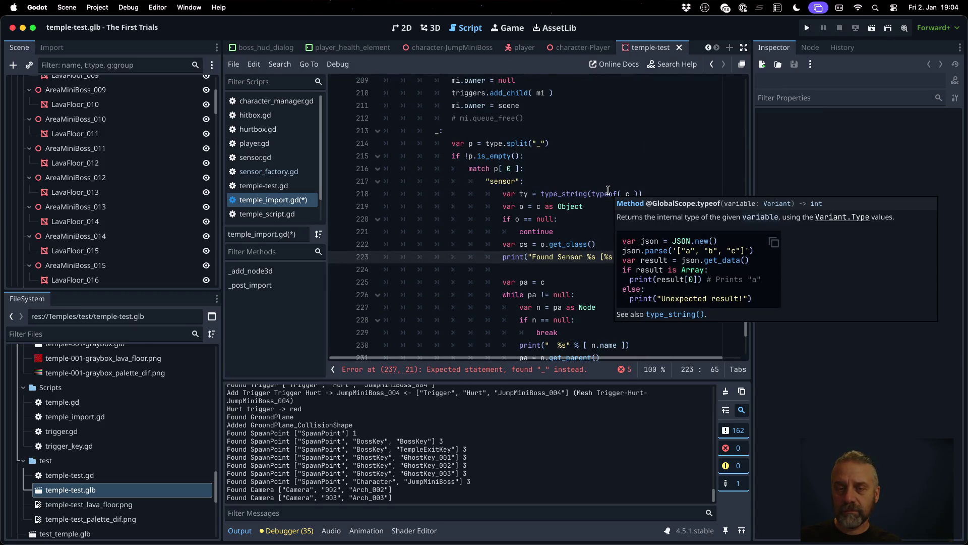
scroll(608, 189, down, 1)
scroll(608, 190, down, 5)
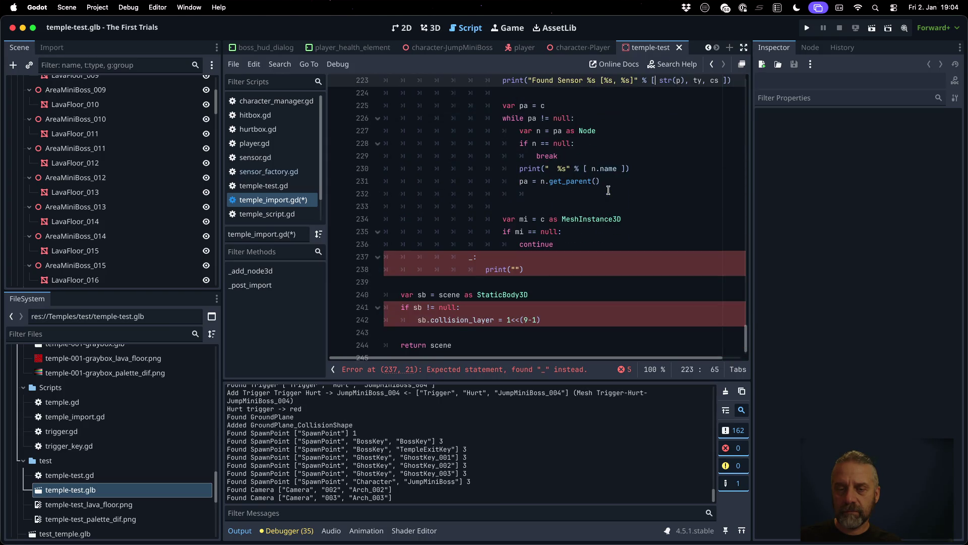
click(516, 268)
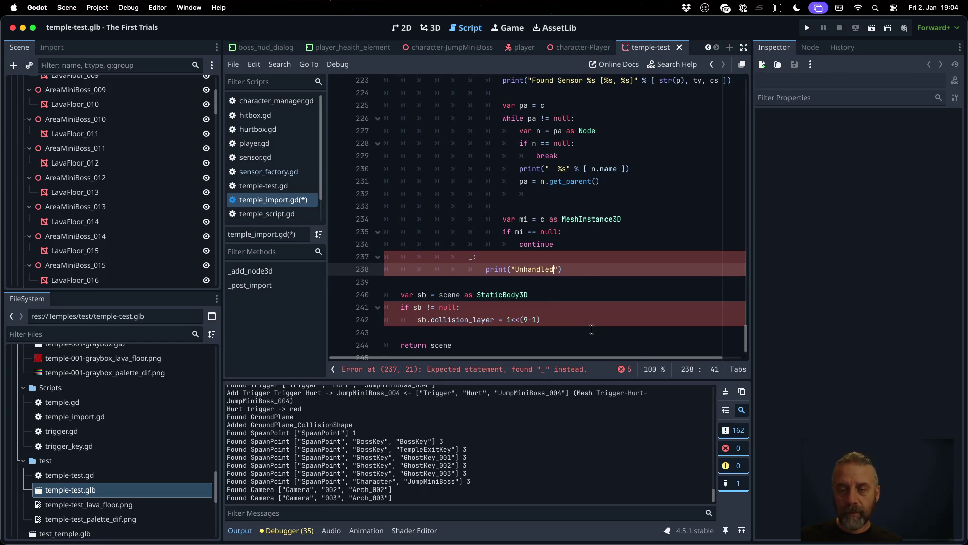
text( %s)
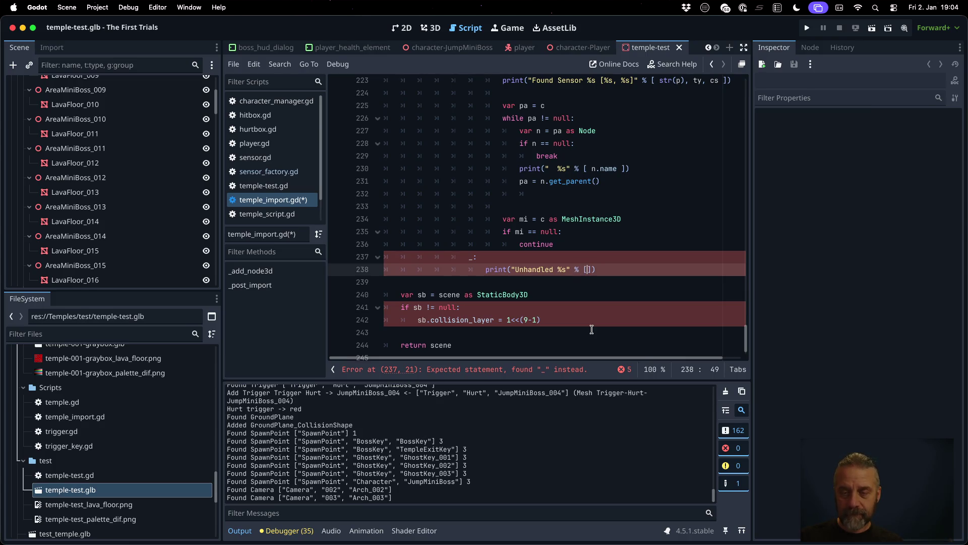
text(tr(p)])
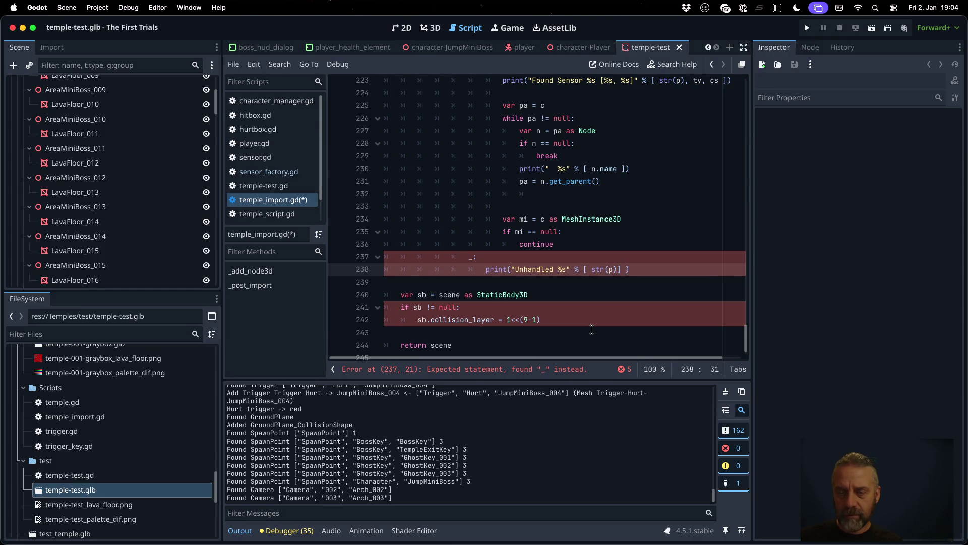
key(ctrl+s)
key(Return)
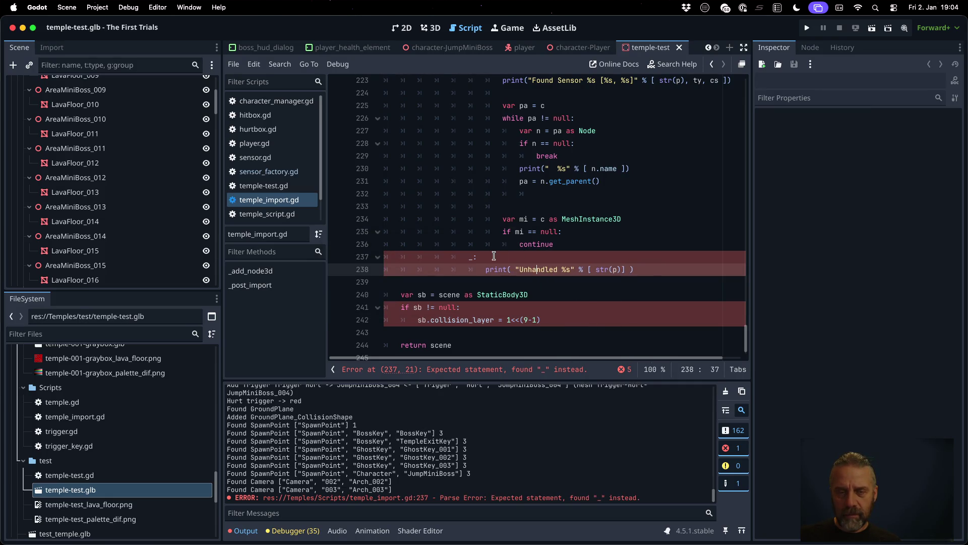
- Indent the Unhandled print under the `_:` branch to clear the parse error, and save
scroll(476, 257, up, 7)
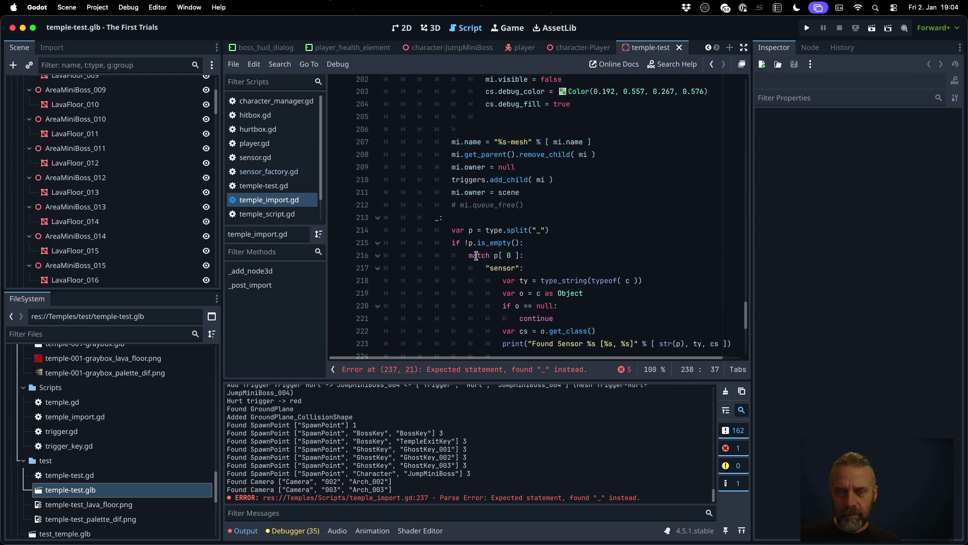
scroll(476, 256, down, 3)
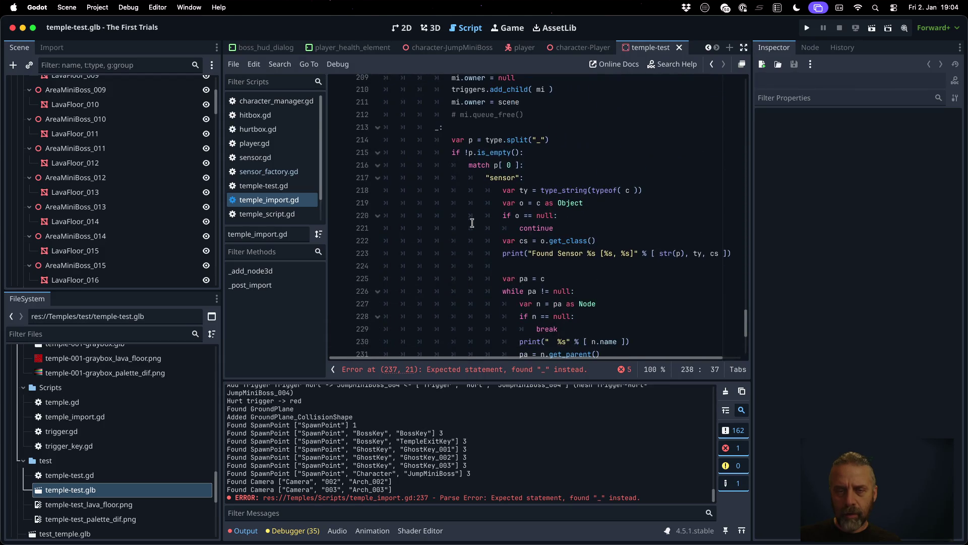
click(471, 217)
key(Down)
key(Down)
key(Down)
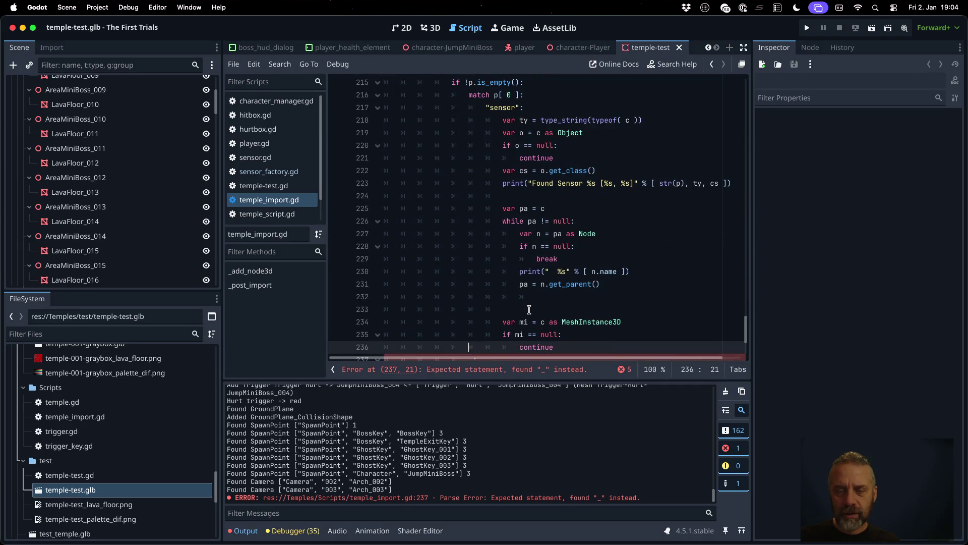
key(Up)
key(Up)
key(Up)
key(Down)
key(Home)
key(Tab)
key(super+s)
key(Down)
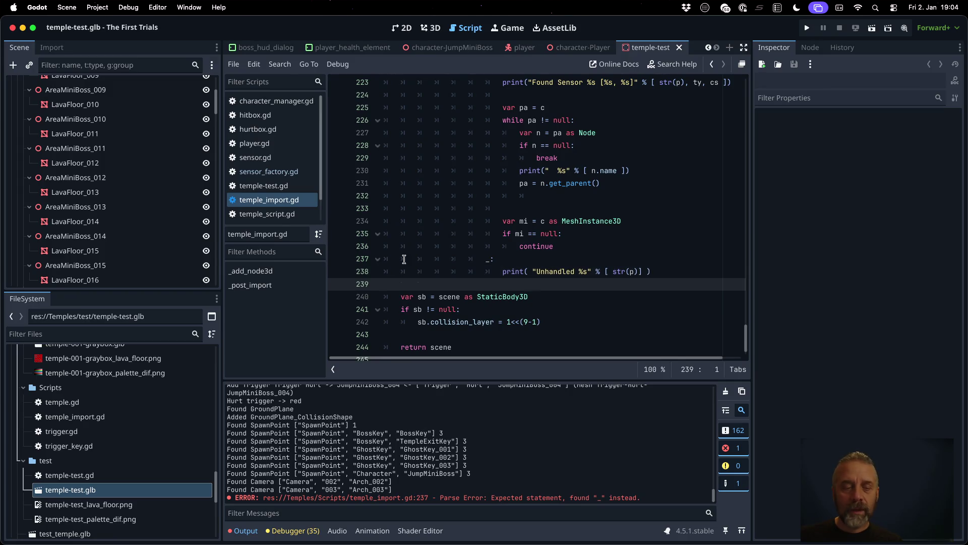
right_click(107, 491)
- Reimport temple-test.glb, clear the Output, and reimport again to list Unhandled nodes
click(121, 489)
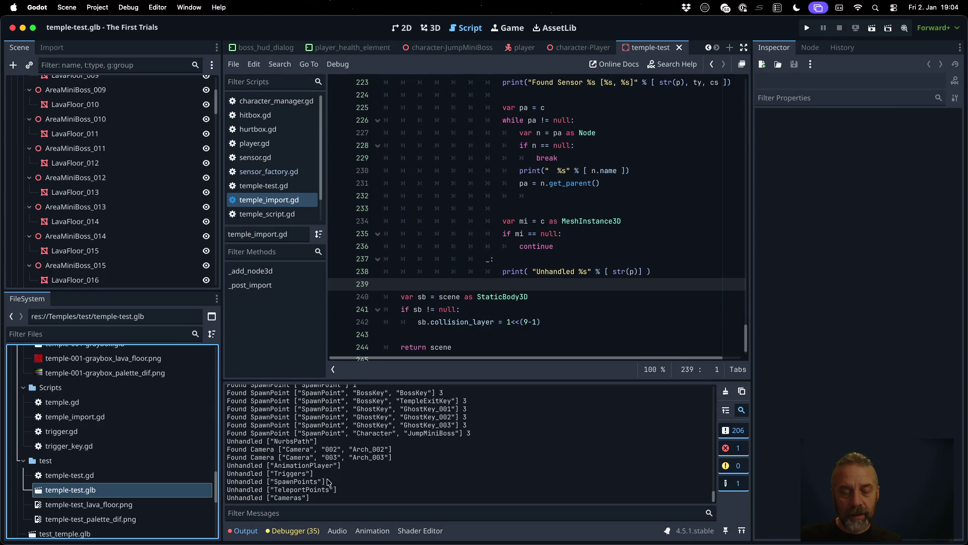
scroll(328, 483, up, 5)
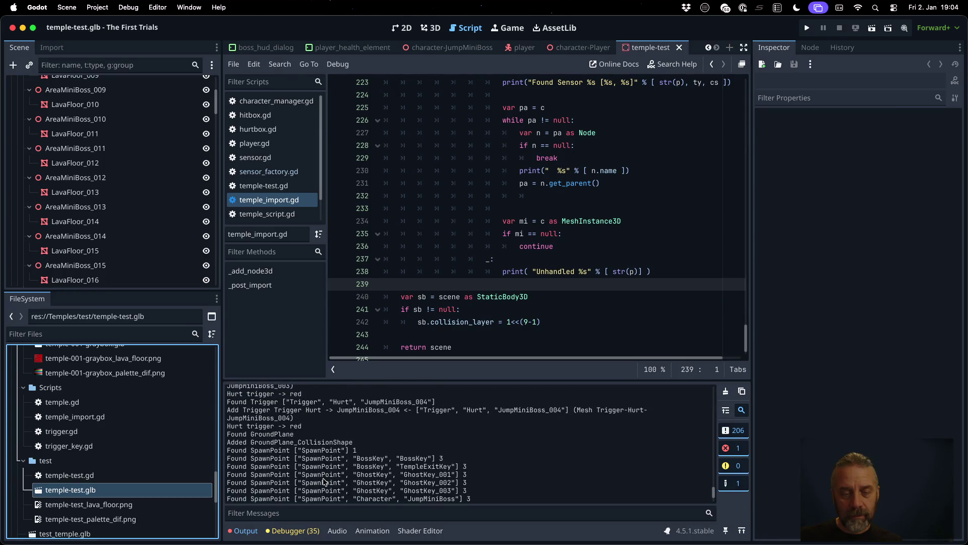
click(726, 391)
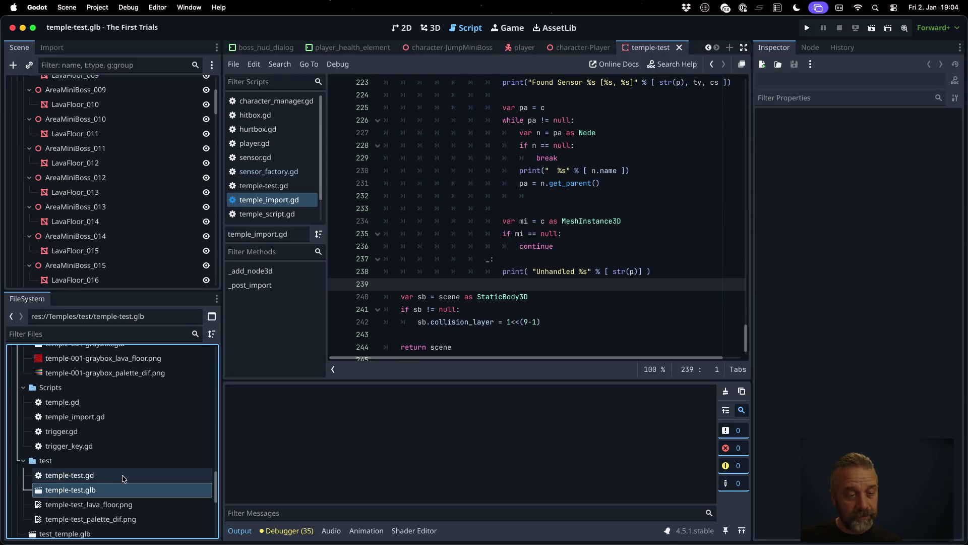
right_click(130, 490)
click(167, 490)
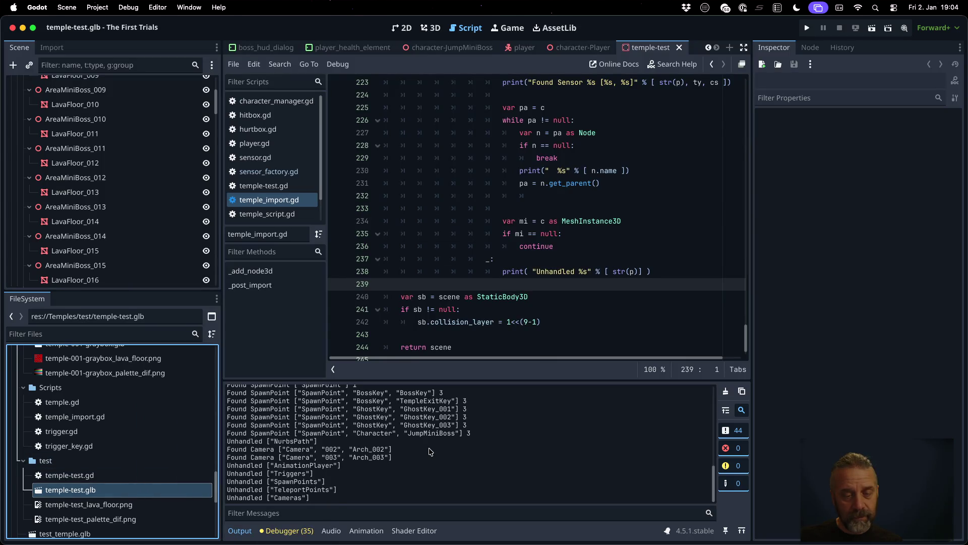
- Change the fallback print to print_rich with a [color=yellow] tag and save
scroll(414, 454, up, 10)
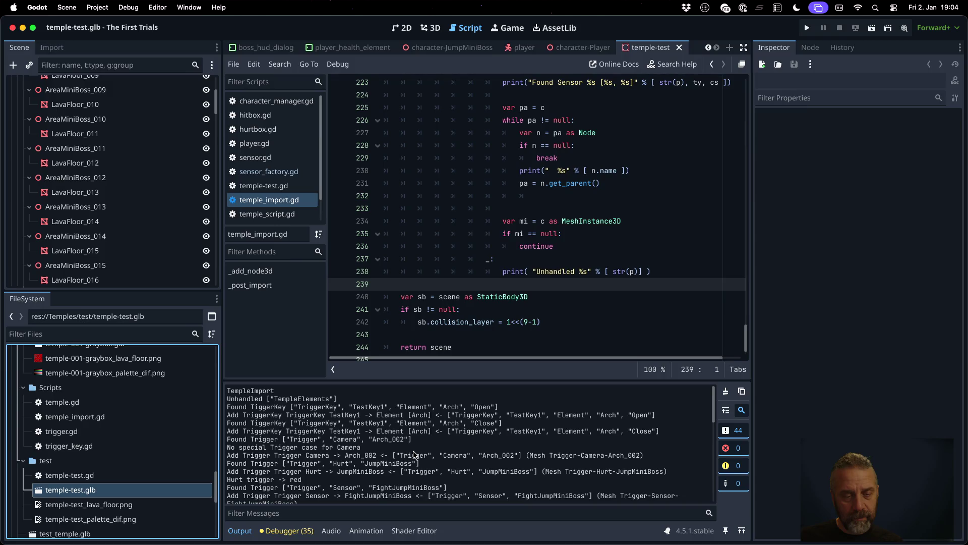
scroll(413, 455, down, 1)
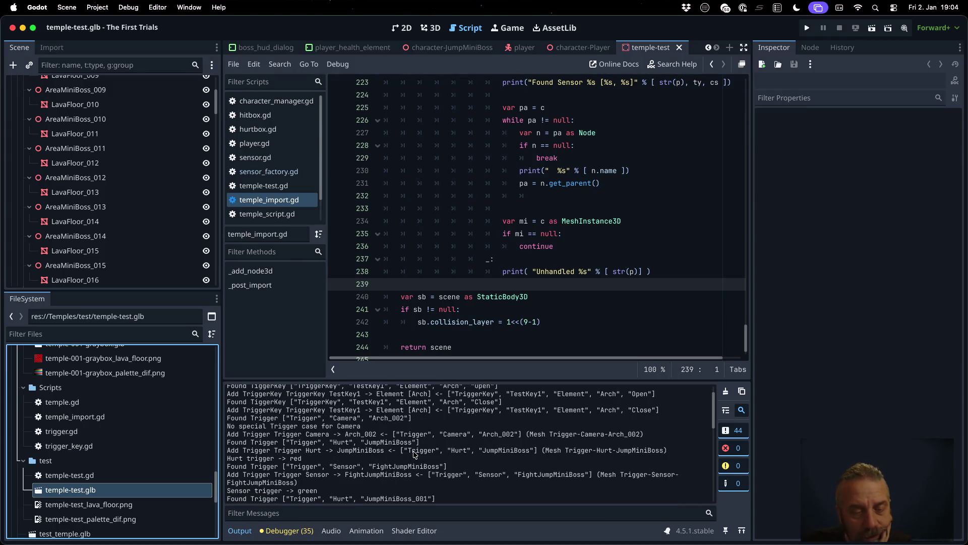
scroll(414, 455, up, 1)
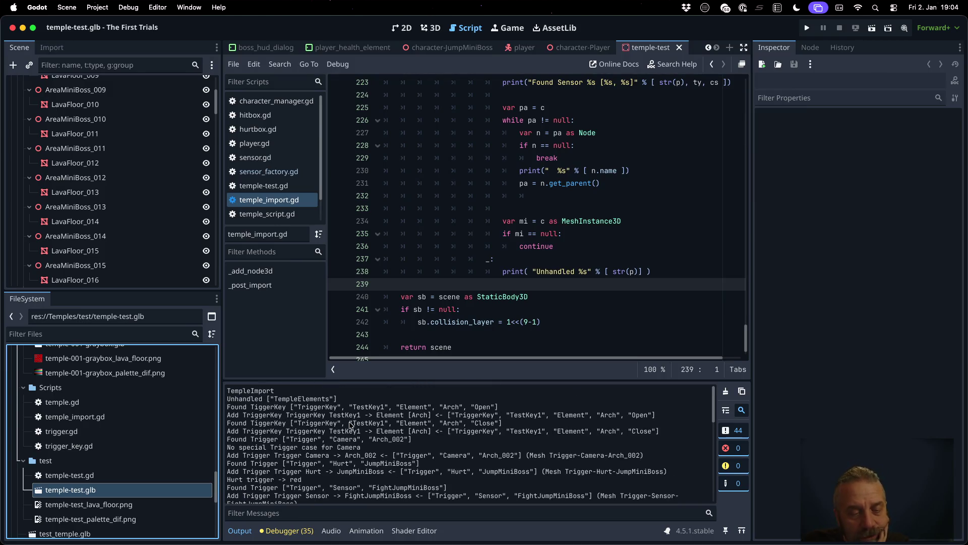
click(537, 270)
text(_rich)
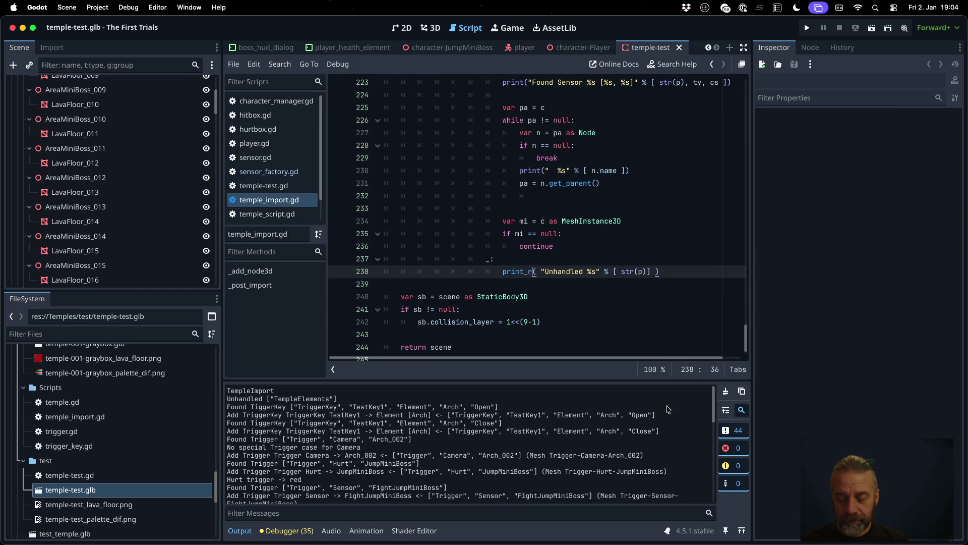
key(Right)
key(Right)
key(Right)
text([color=yello)
key(super+s)
key(Return)
right_click(177, 491)
- Reimport temple-test.glb and highlight the word TempleElements in the Output log
click(191, 489)
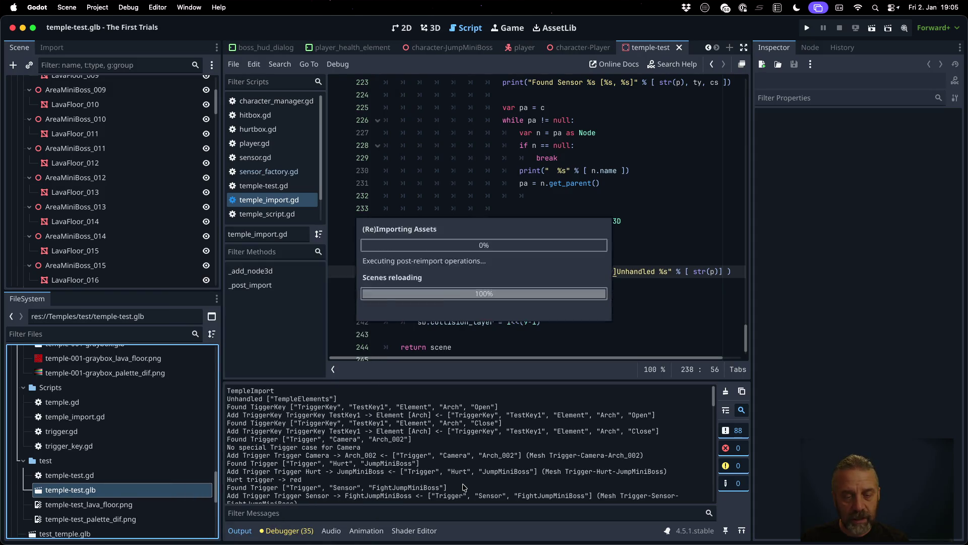
scroll(594, 452, up, 10)
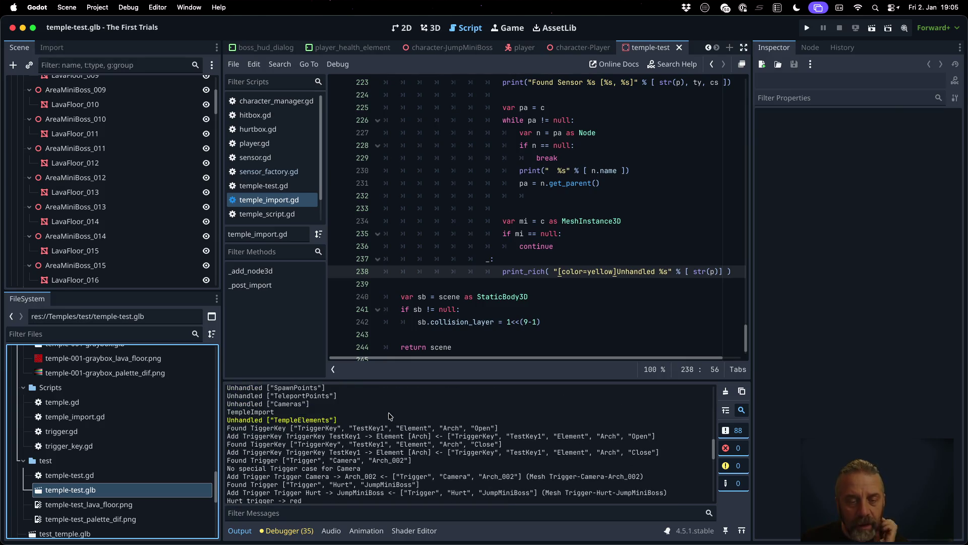
double_click(301, 420)
- Review the yellow Unhandled lines like NurbsPath and Cameras, then collapse AreaMiniBoss in the scene tree
scroll(382, 436, down, 5)
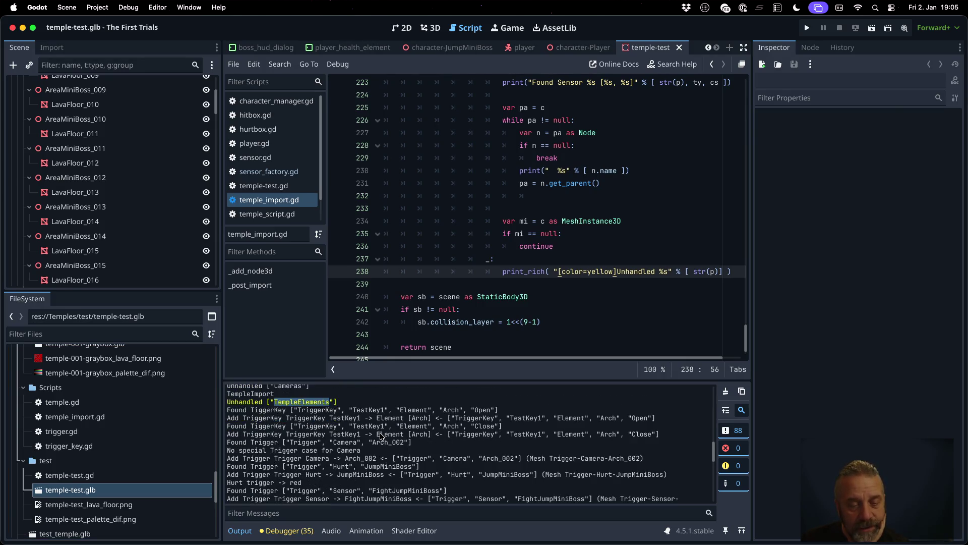
scroll(382, 436, down, 10)
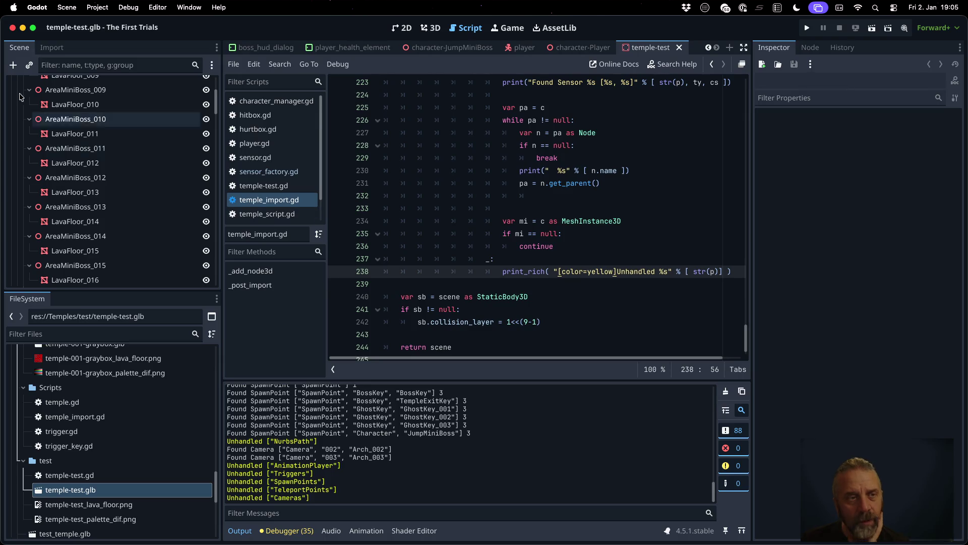
scroll(131, 150, up, 5)
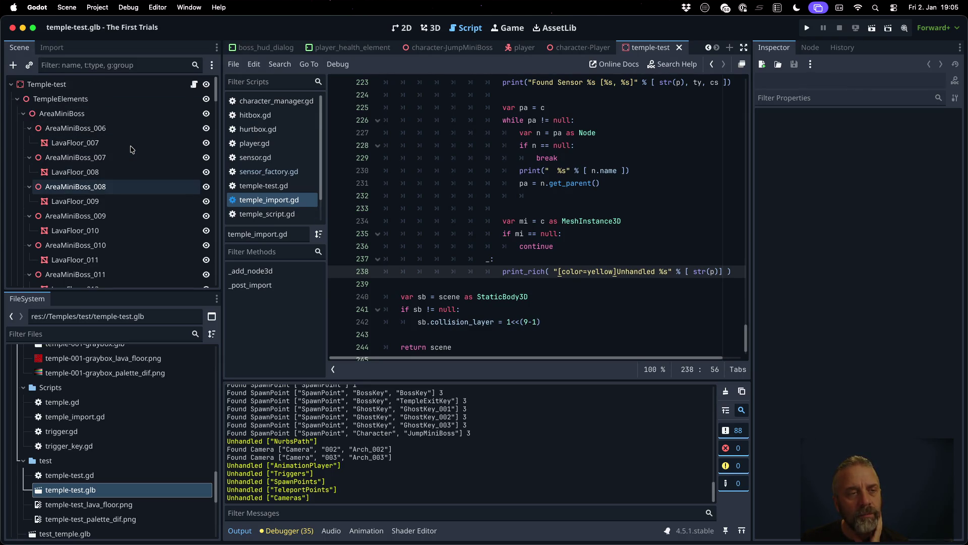
scroll(131, 150, down, 10)
scroll(131, 150, down, 10)
scroll(130, 149, up, 15)
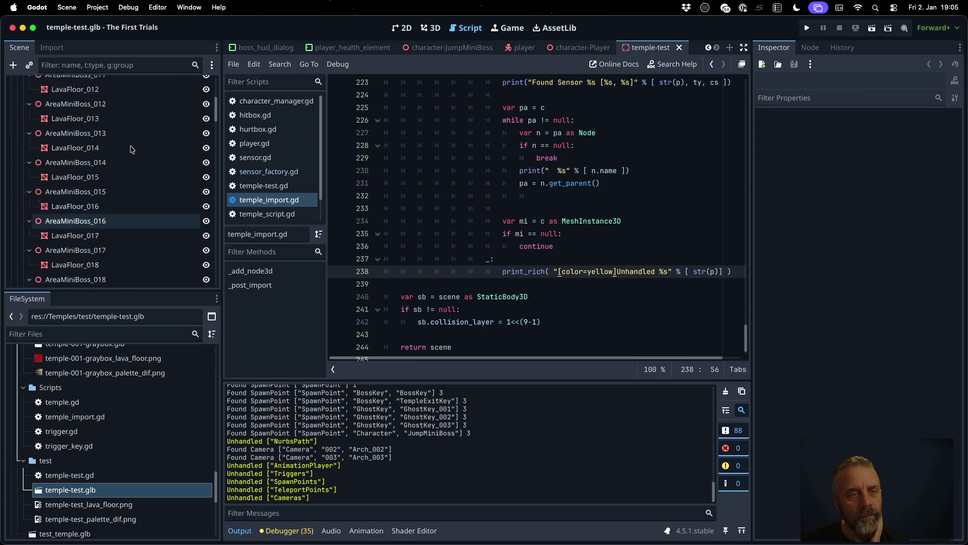
click(23, 113)
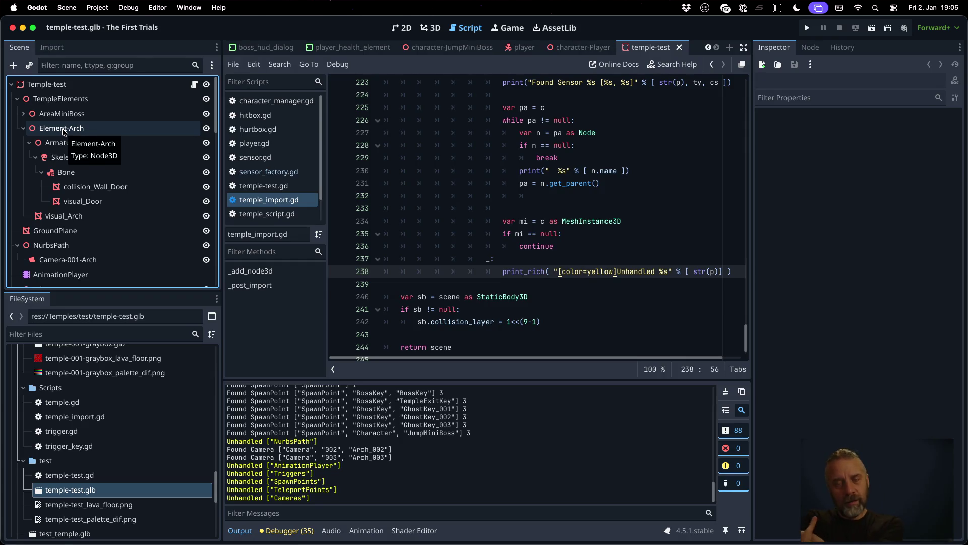
- Scroll temple_import.gd up to the start of _post_import and select get_children on line 27
click(468, 168)
scroll(470, 176, up, 20)
scroll(474, 188, up, 20)
scroll(474, 188, up, 20)
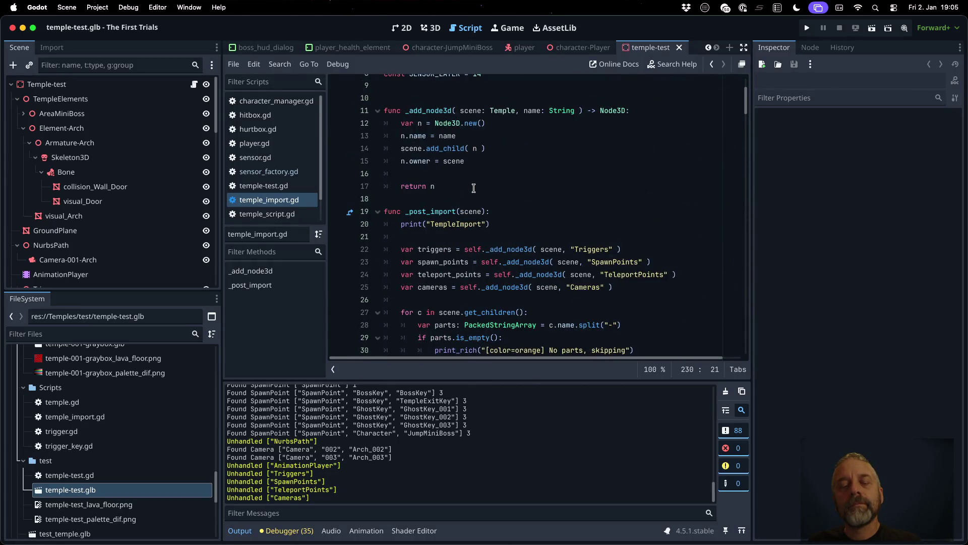
scroll(474, 188, down, 2)
double_click(476, 288)
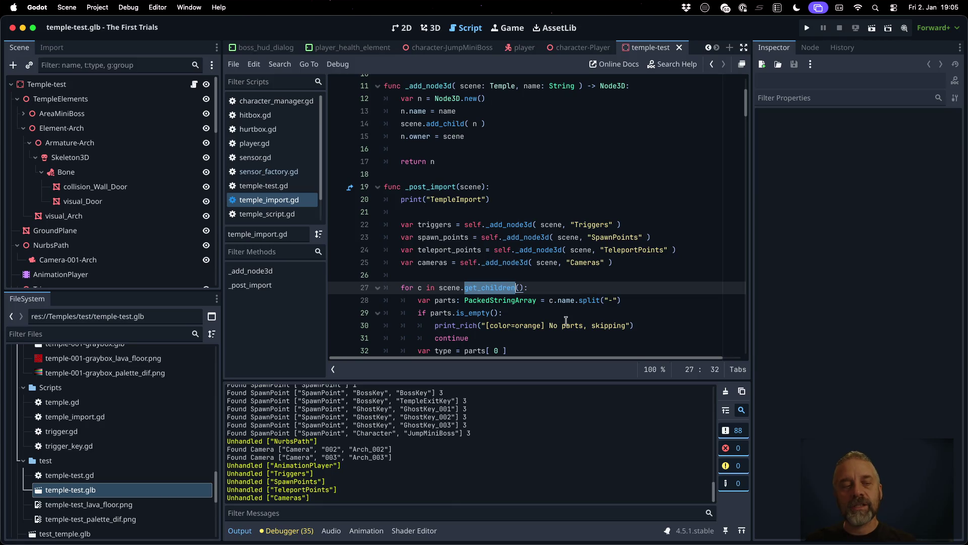
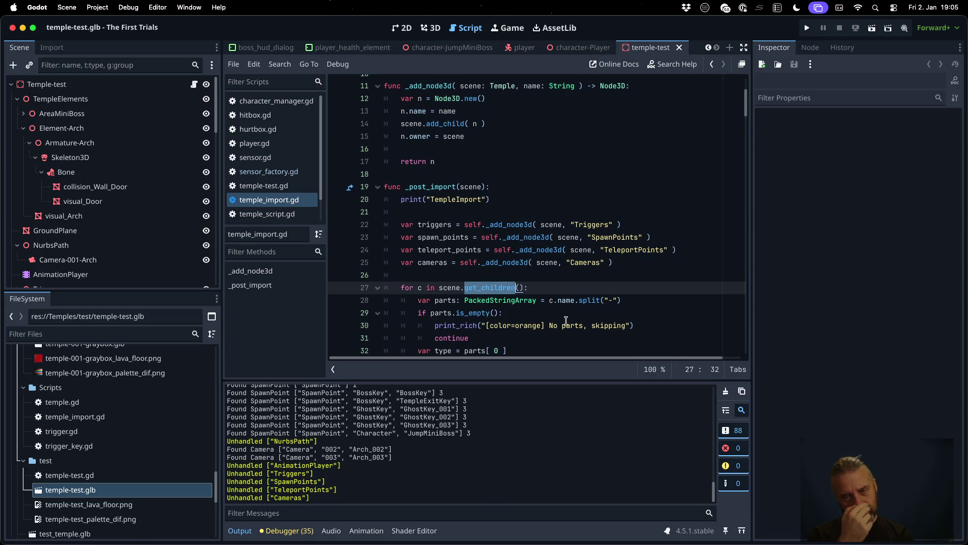
- Below _add_node3d, write the signature func _post_process(root: Node3D, node: Node3D) -> void
click(467, 176)
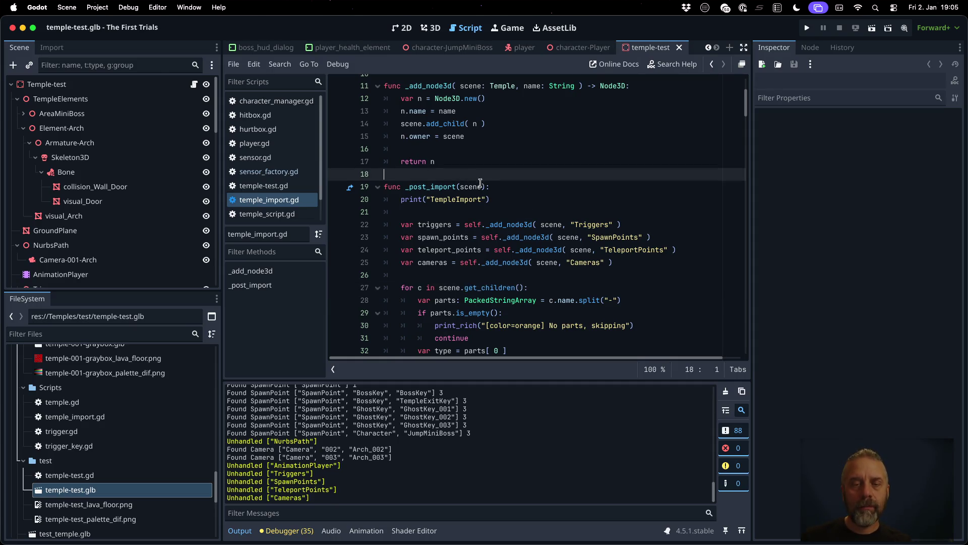
key(Return)
text(func _)
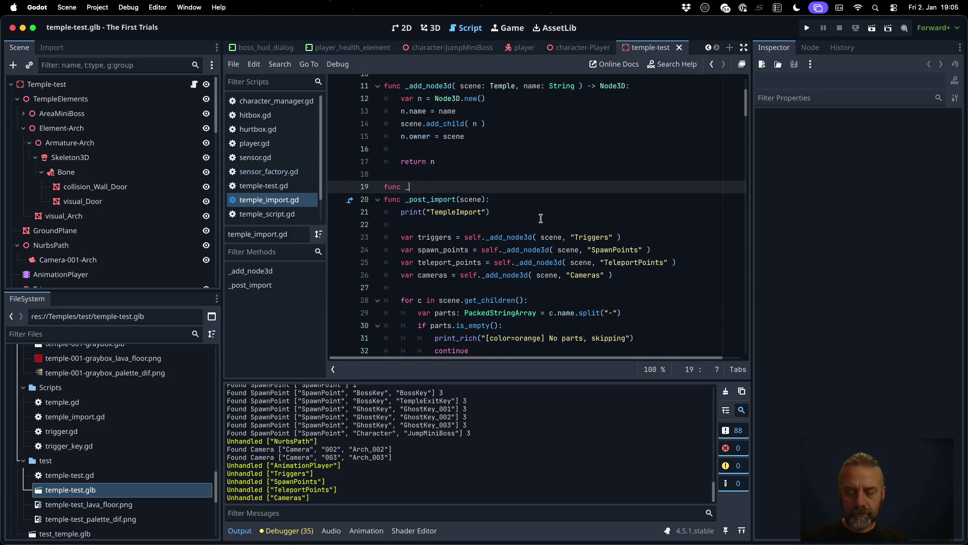
text(post_process)
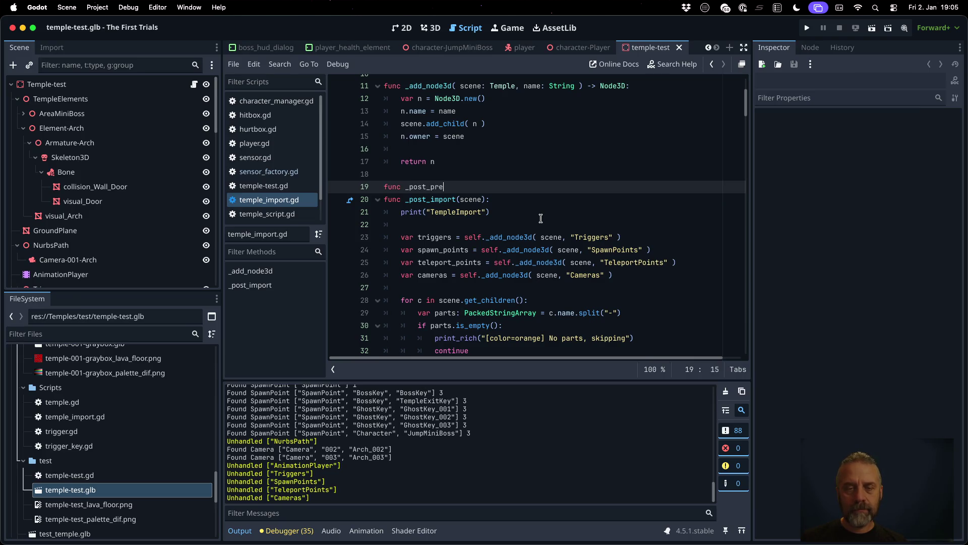
text(( )
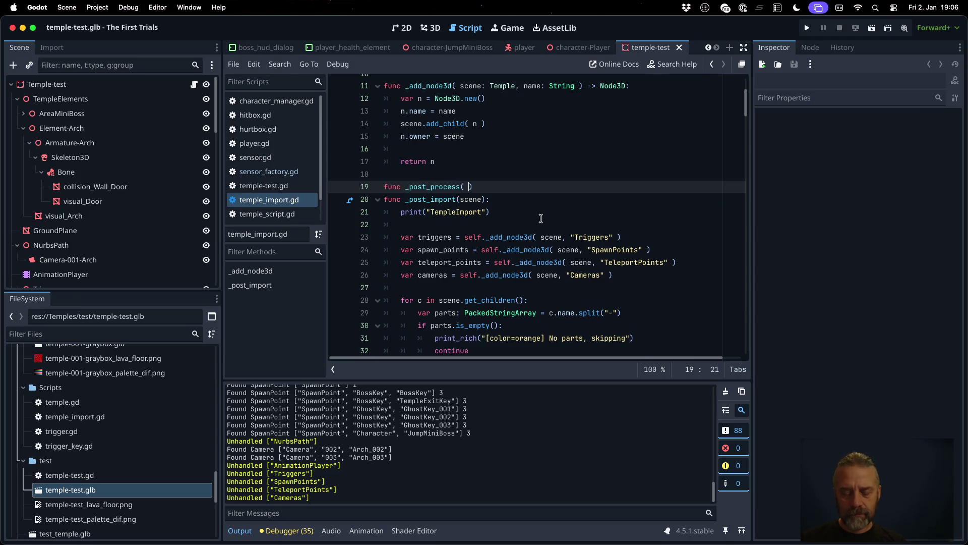
text(roto)
key(BackSpace)
key(BackSpace)
key(BackSpace)
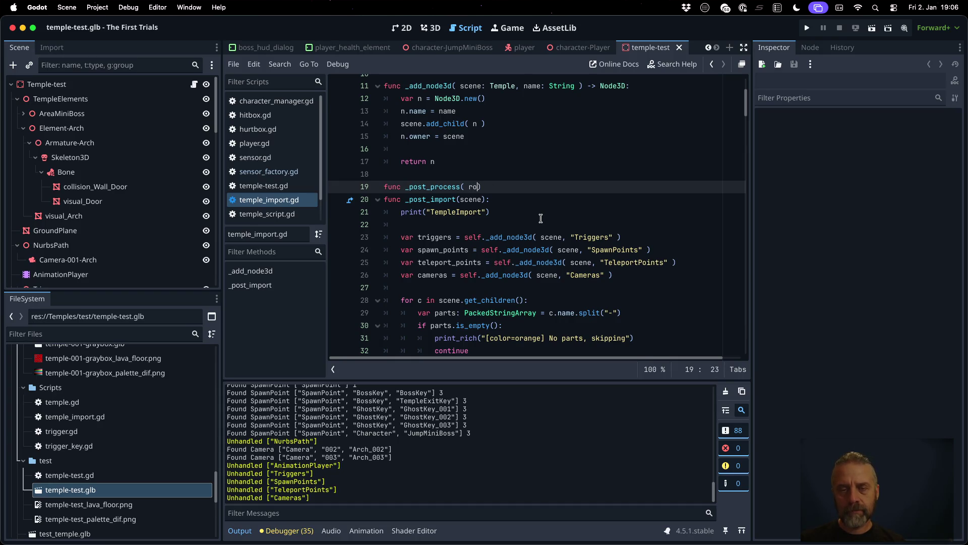
text(: Nodd)
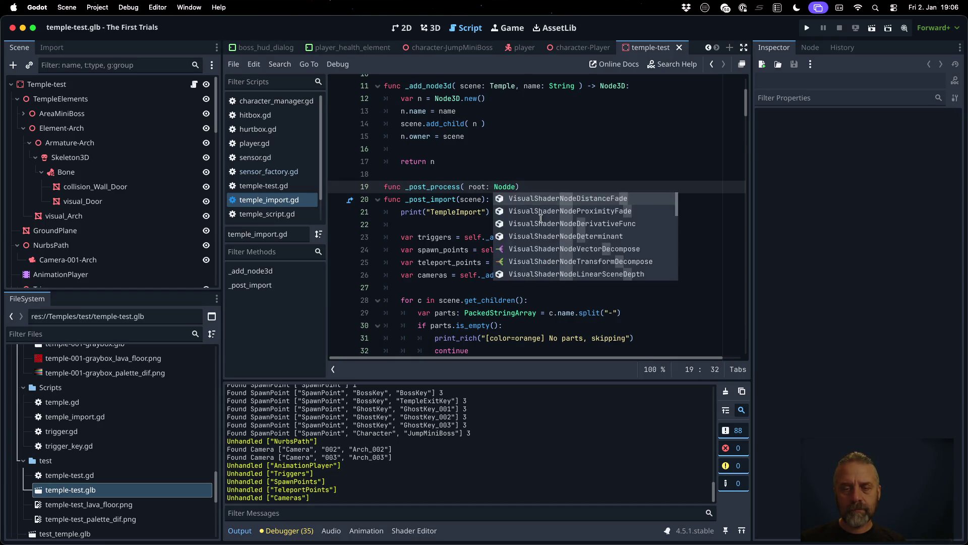
text(e)
key(Down)
key(Down)
key(Return)
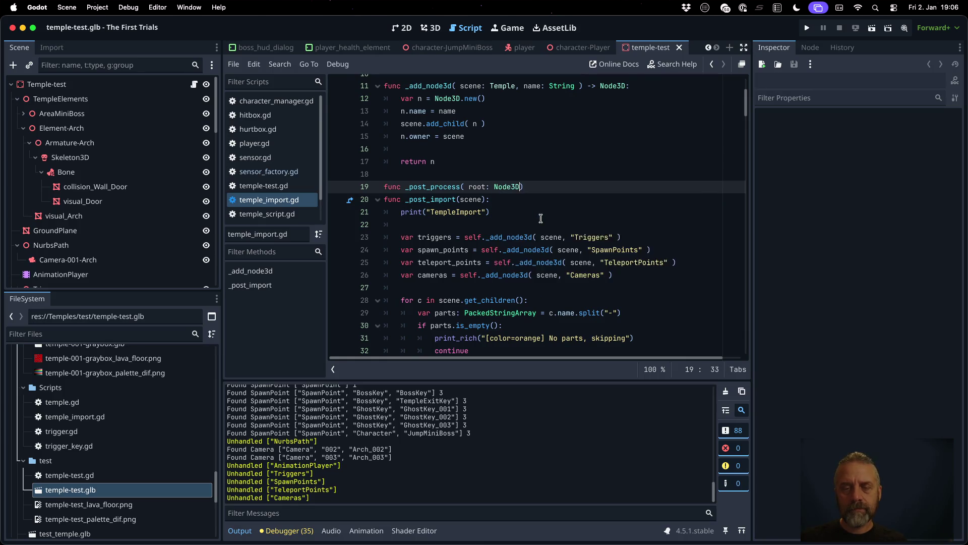
text(, nod)
text(3D )
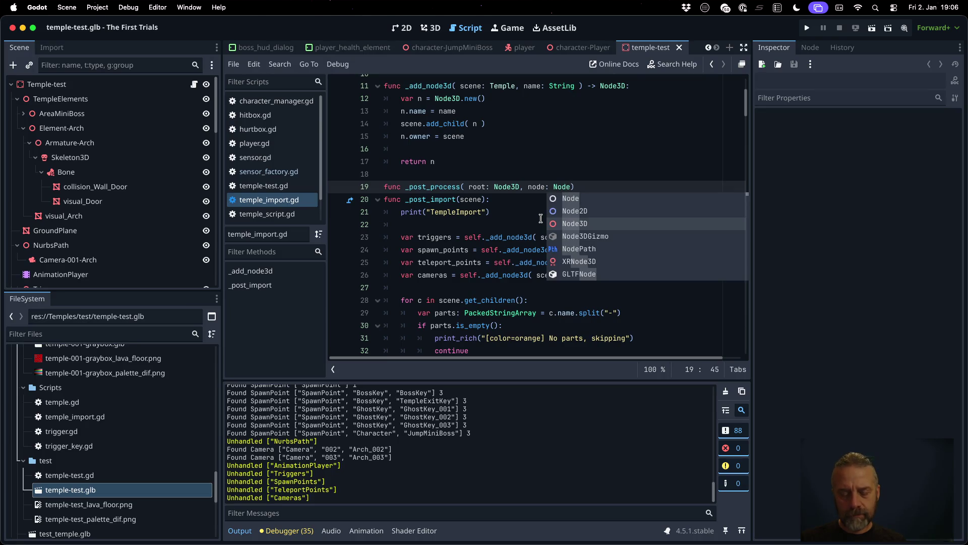
text())
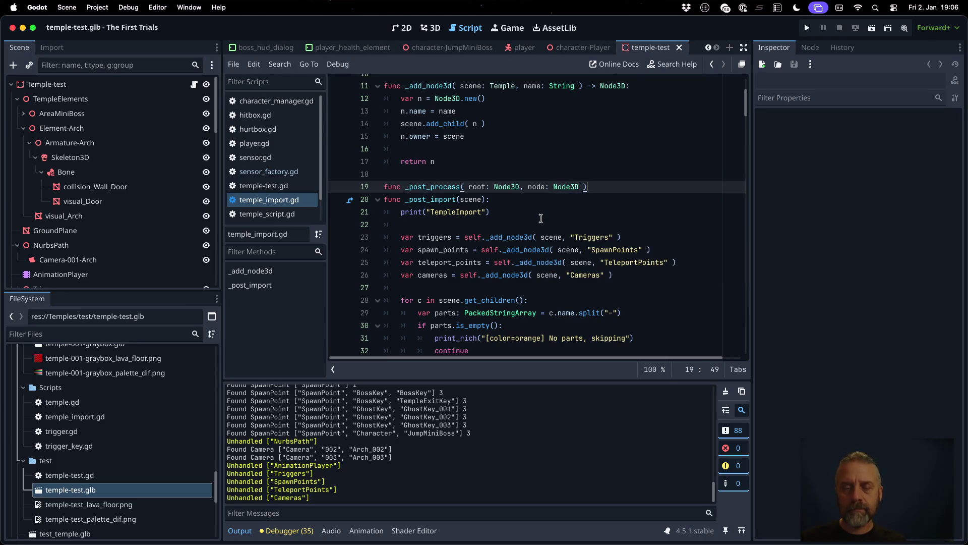
text( -> void)
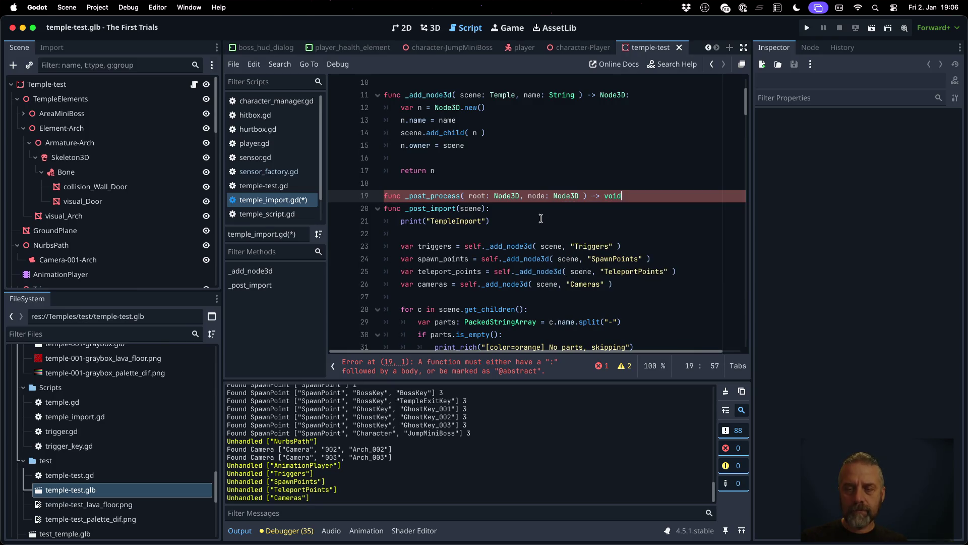
text(::)
- Give _post_process a pass body, save temple_import.gd, and view the glb character importer script
key(Return)
text(pa)
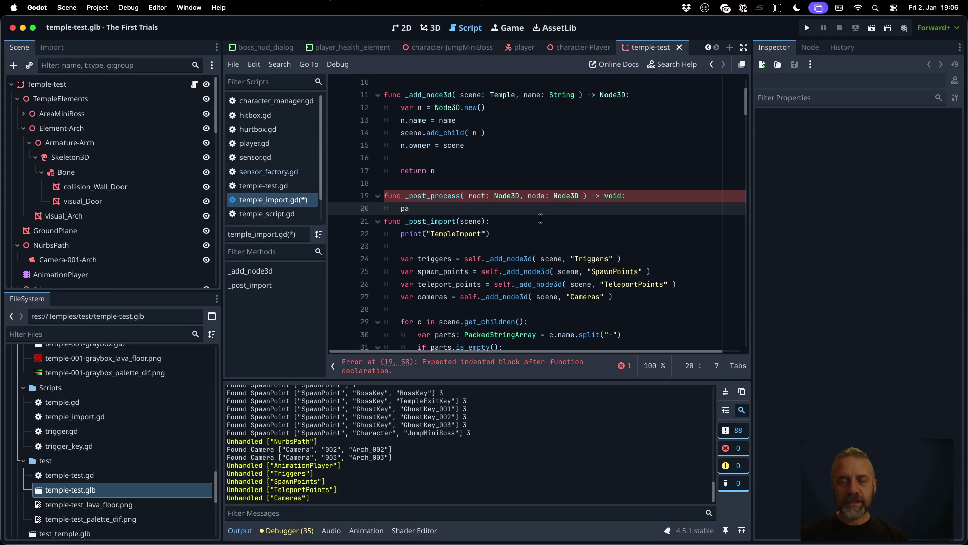
text(ss)
key(Return)
key(cmd+s)
key(Return)
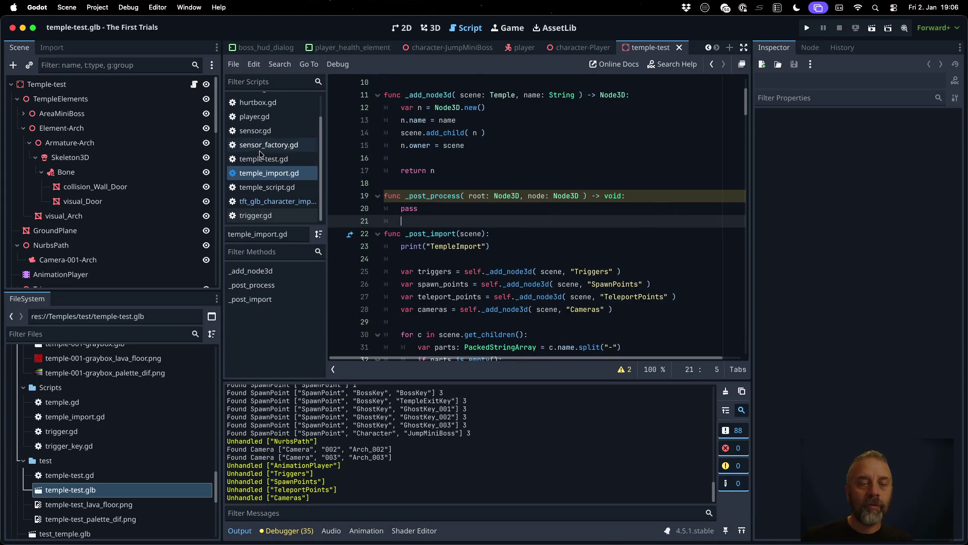
click(273, 202)
scroll(476, 214, up, 5)
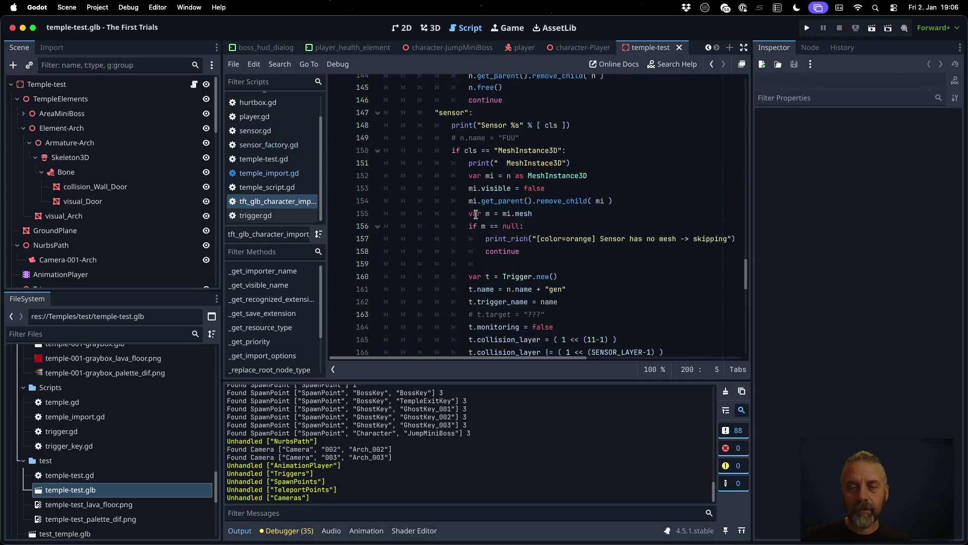
scroll(475, 214, up, 6)
scroll(476, 214, up, 4)
scroll(465, 268, down, 2)
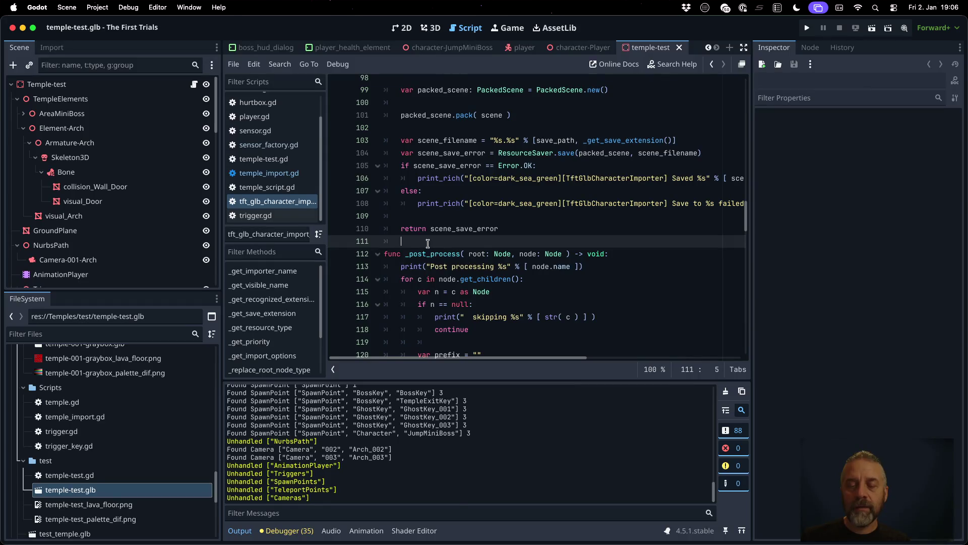
double_click(434, 249)
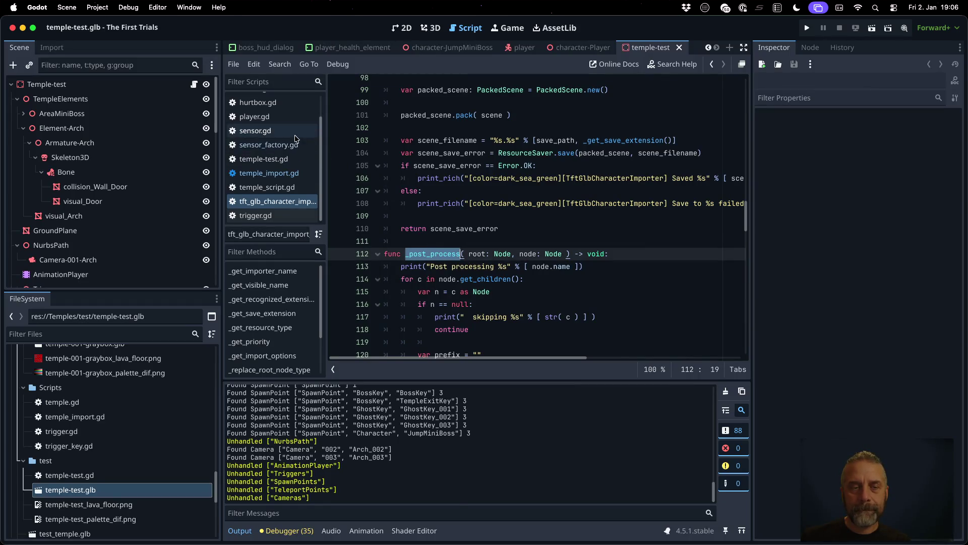
click(297, 174)
click(492, 203)
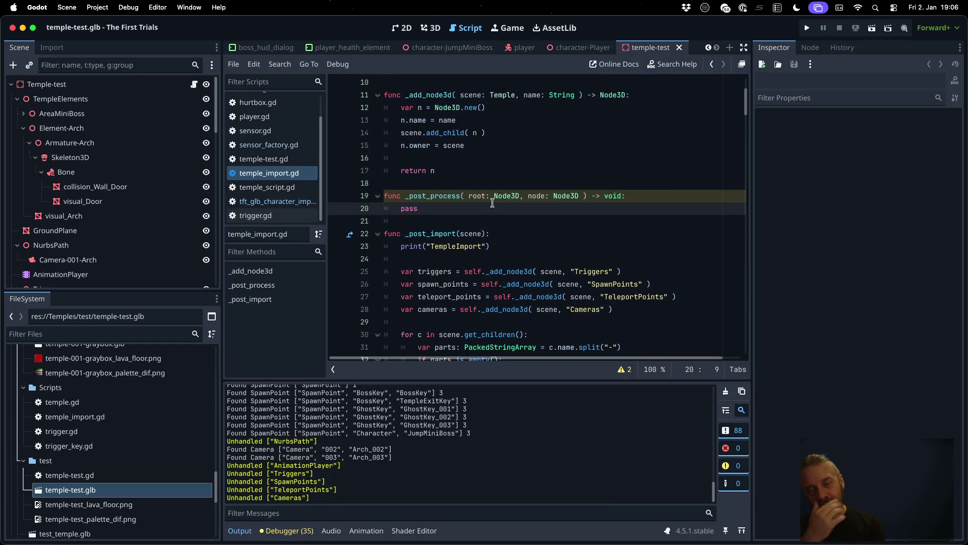
- Copy the four var declarations from _post_import and paste them, un-indented, below the layer constants
scroll(493, 203, down, 1)
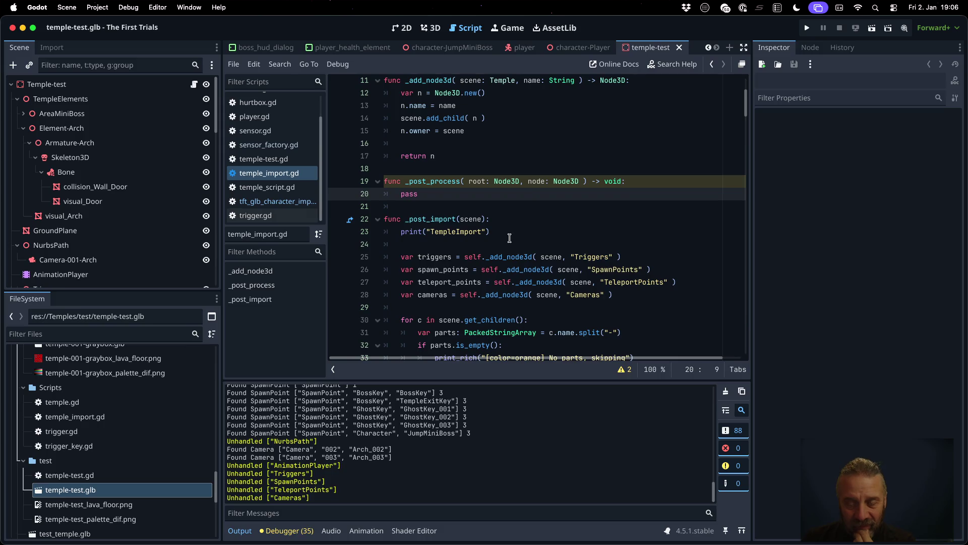
mouse_move(519, 272)
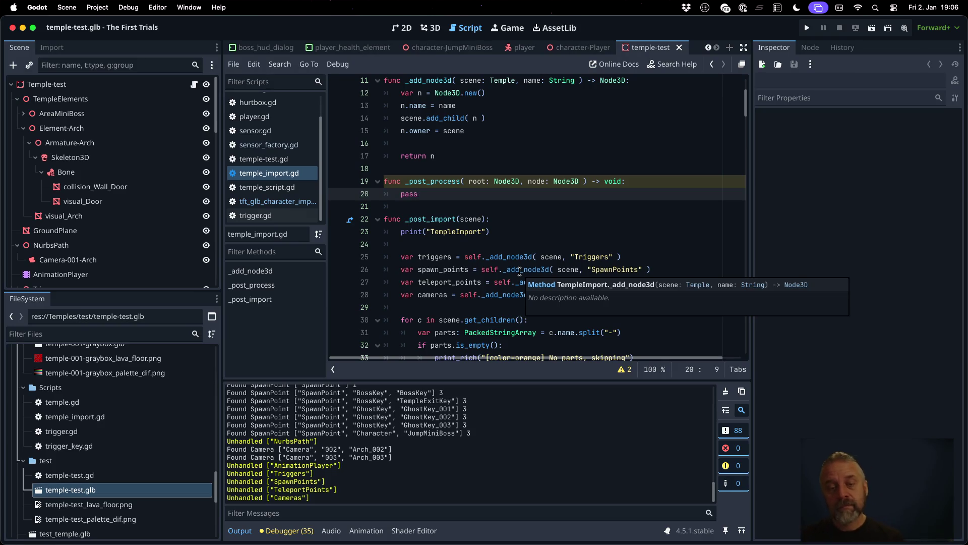
click(499, 246)
key(Down)
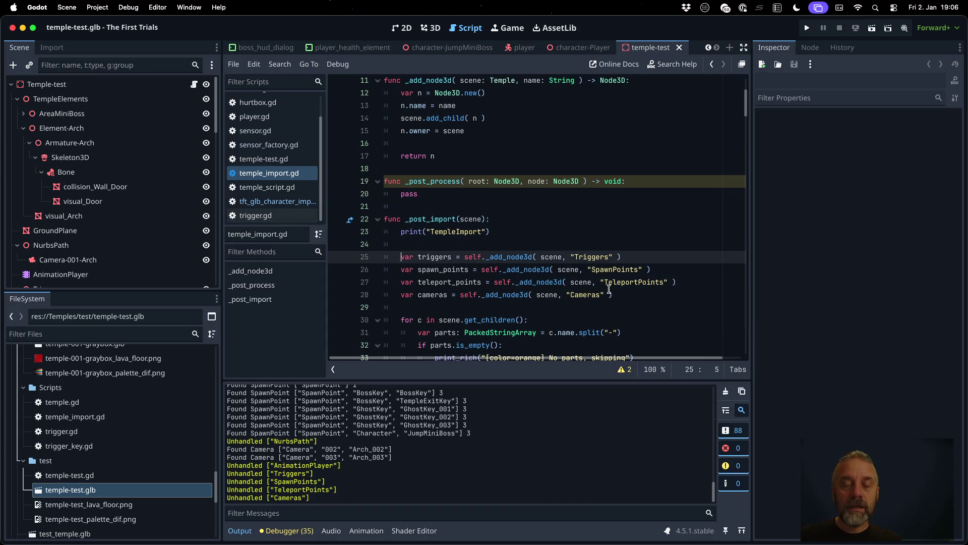
key(shift+Down)
key(shift+Down)
key(shift+Down)
key(ctrl+c)
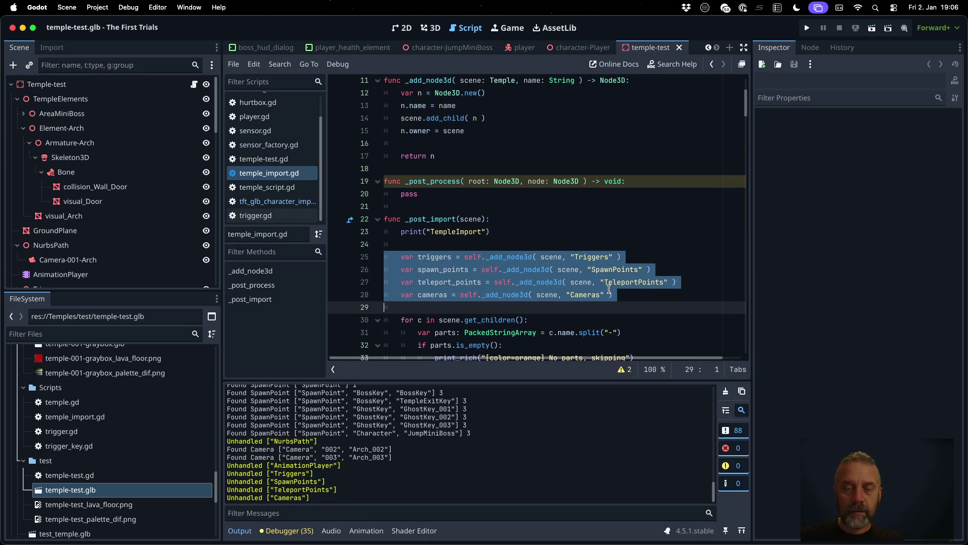
scroll(537, 254, up, 4)
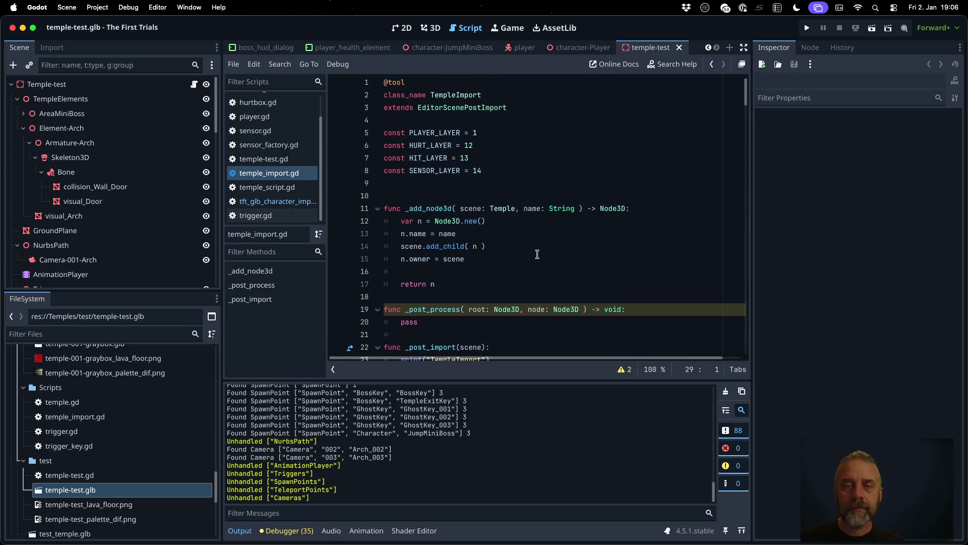
click(411, 187)
key(Return)
key(ctrl+v)
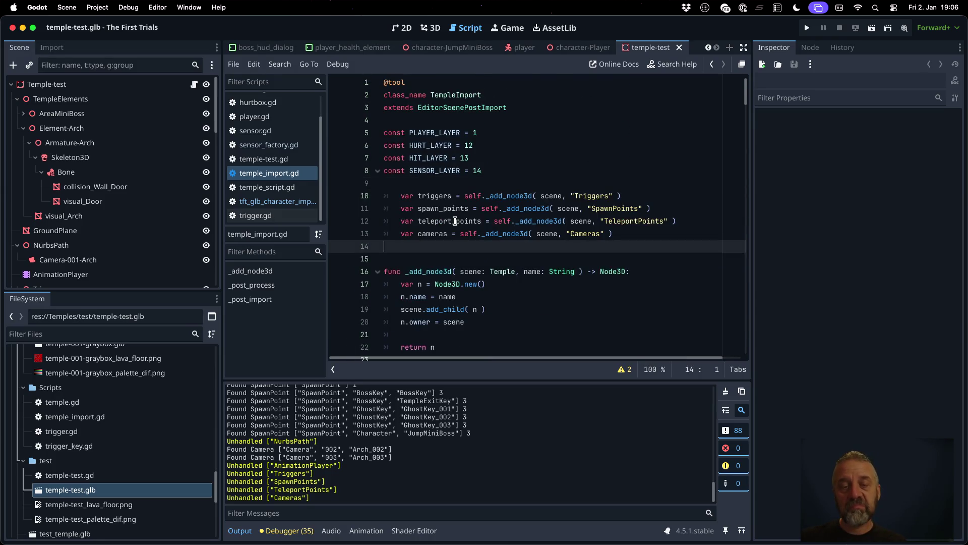
key(shift+Up)
key(shift+Up)
key(shift+Up)
key(shift+Up)
key(shift+Tab)
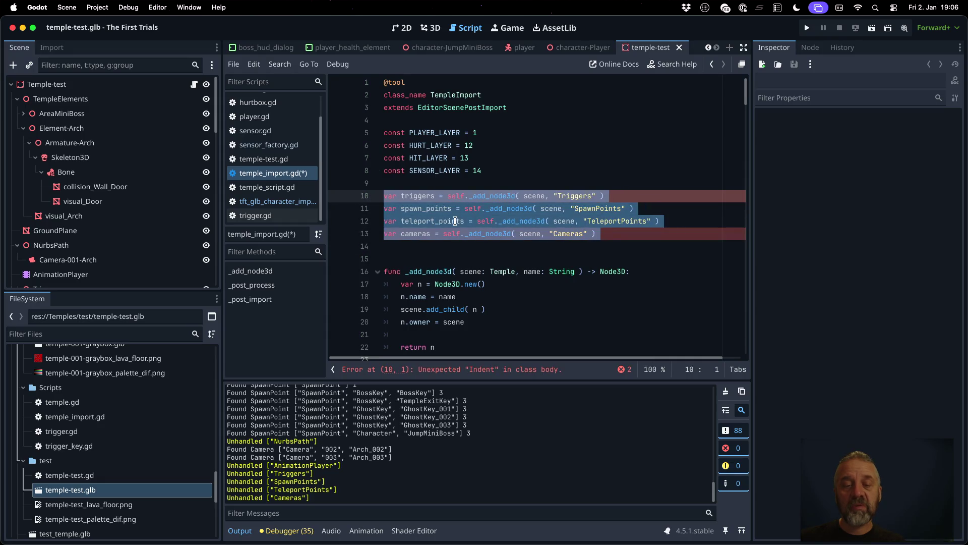
key(Up)
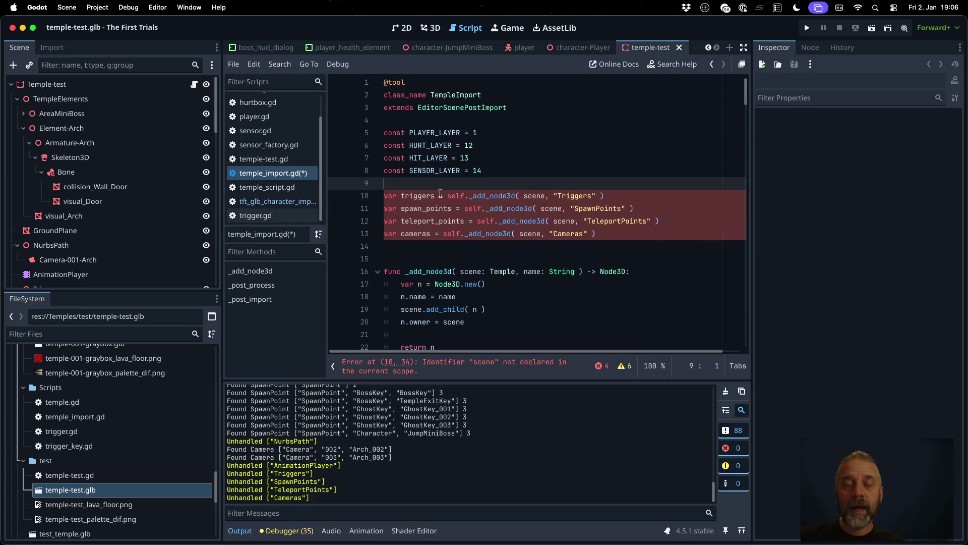
- Declare triggers as ': Node3D = null'
click(436, 195)
text(: Node)
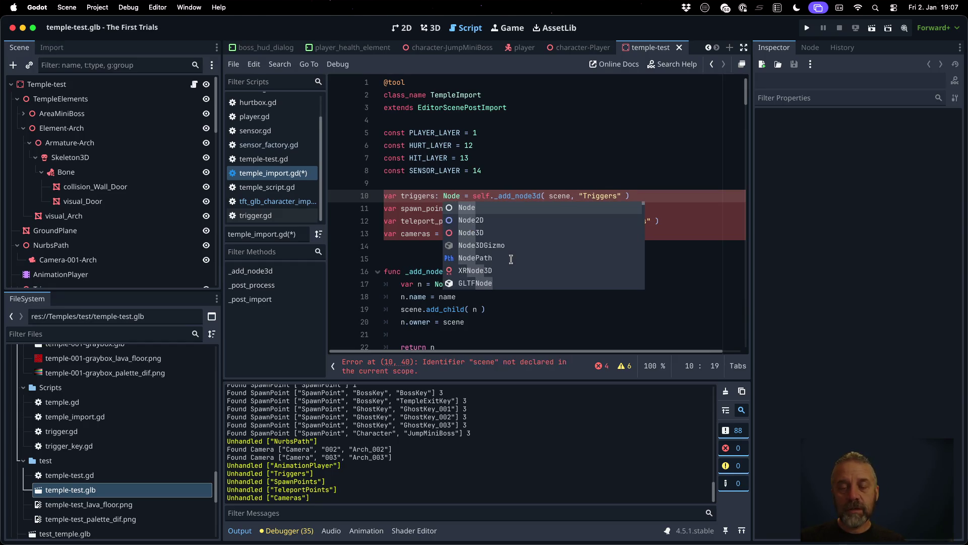
key(Return)
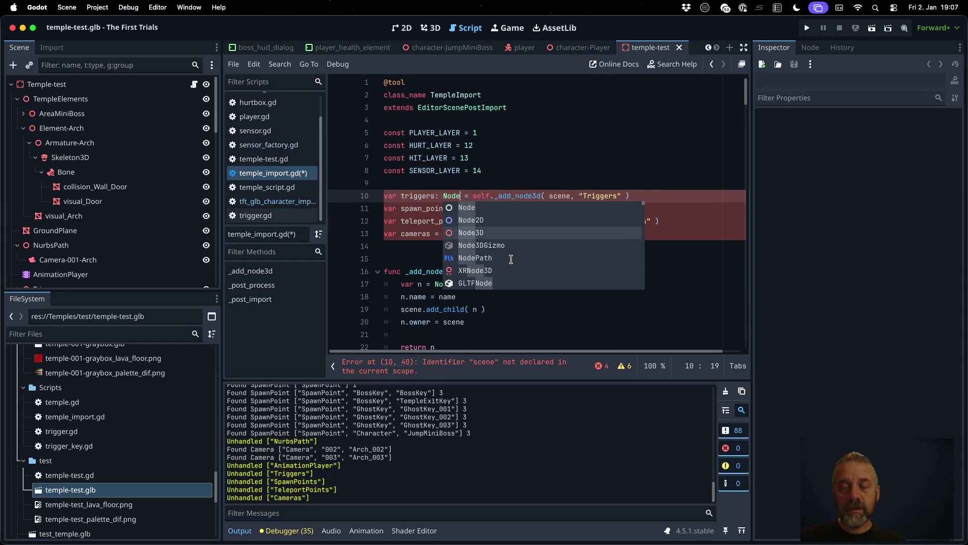
key(shift+End)
text(null)
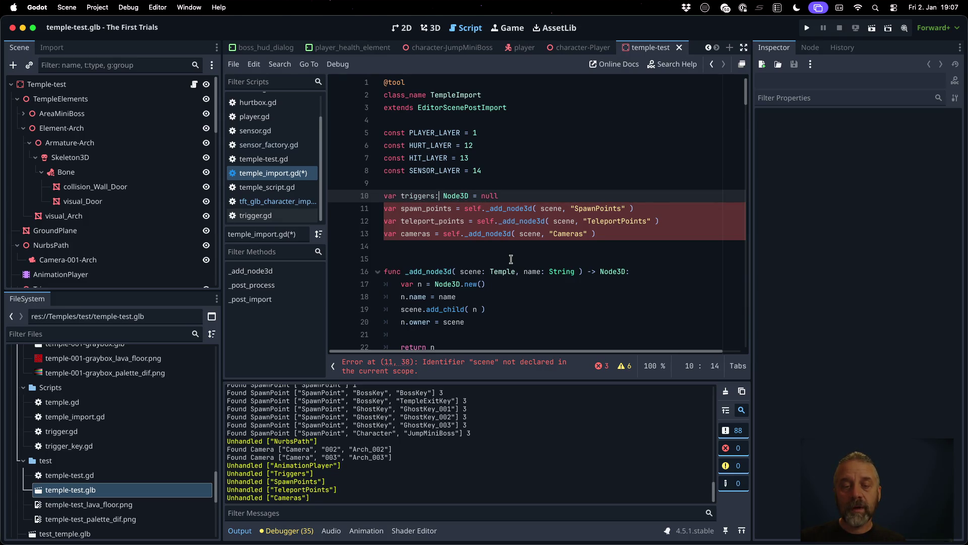
- Make spawn_points, teleport_points and cameras Node3D set to null too, and save
key(Down)
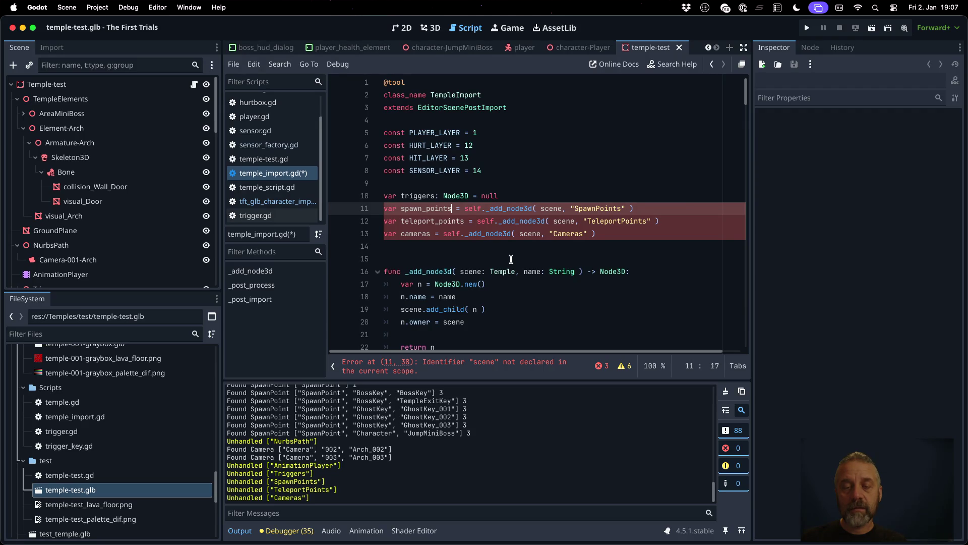
key(shift+End)
key(ctrl+v)
key(Down)
key(shift+End)
text(: Node3D = null)
key(Down)
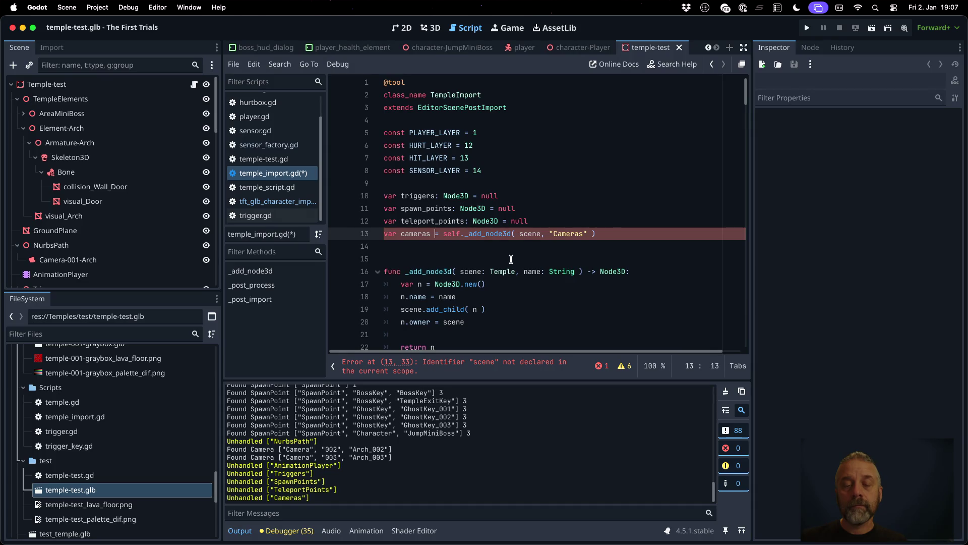
key(shift+End)
text(: Node3D = null)
key(ctrl+s)
key(Return)
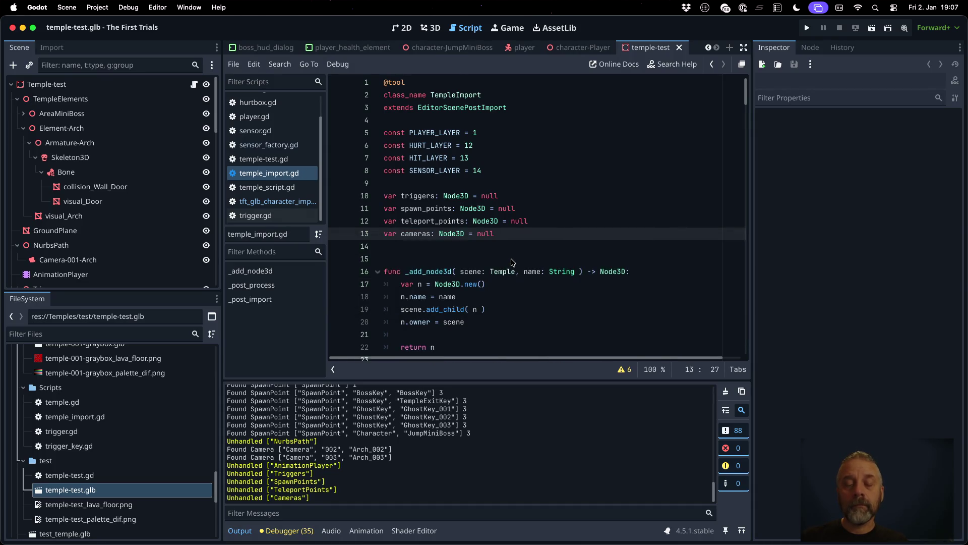
scroll(512, 262, down, 1)
scroll(512, 262, down, 5)
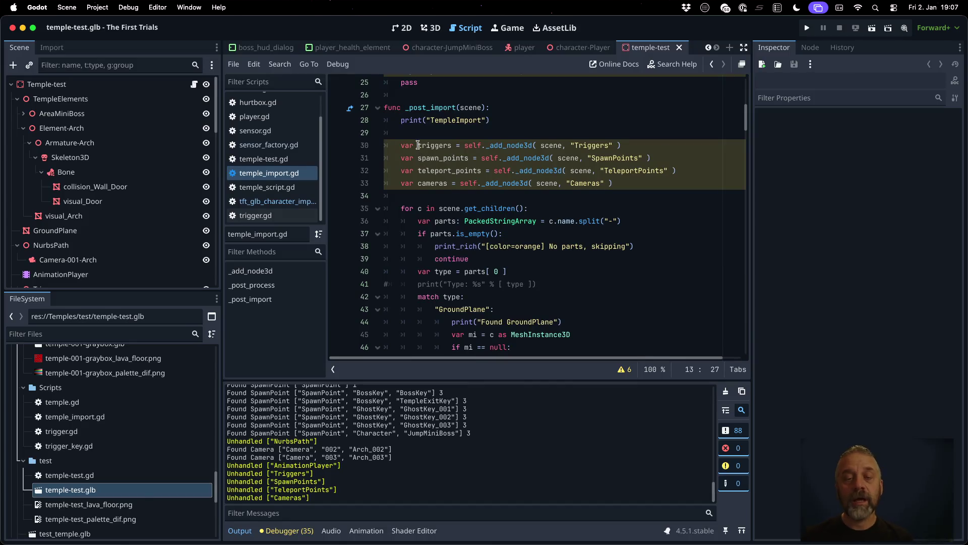
- Replace 'var' with 'self.' on the triggers, spawn_points, teleport_points and cameras lines, then save
click(418, 145)
key(shift+Home)
text(self.)
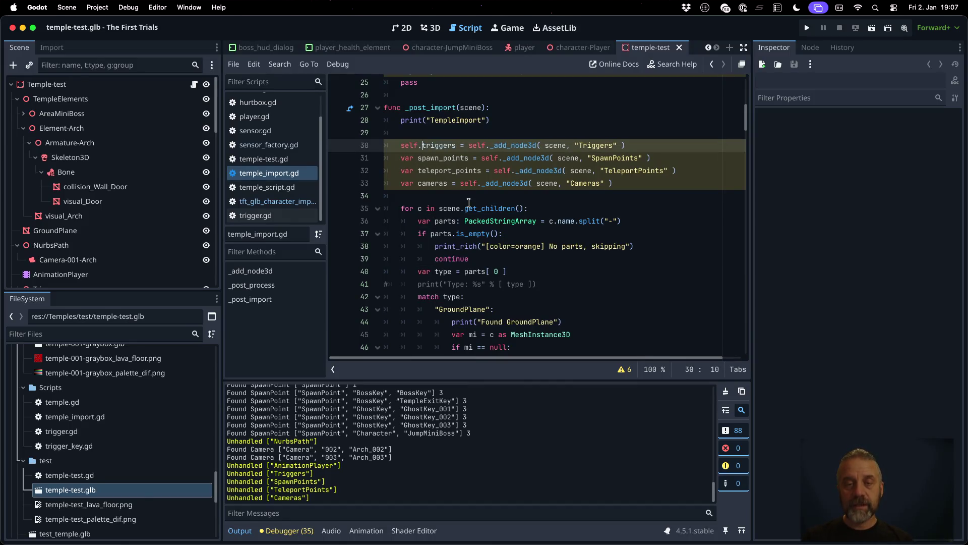
key(Down)
key(Home)
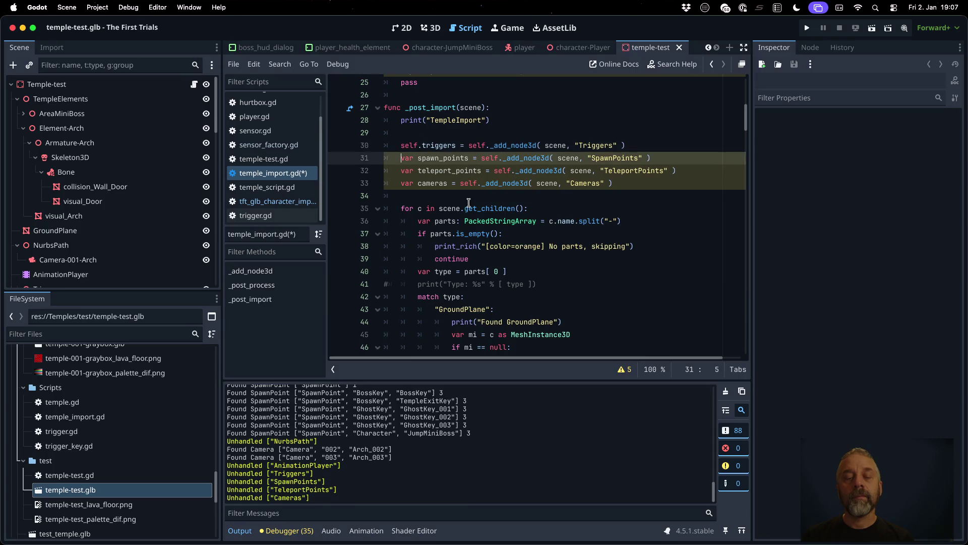
key(shift+Home)
text(self.)
key(Down)
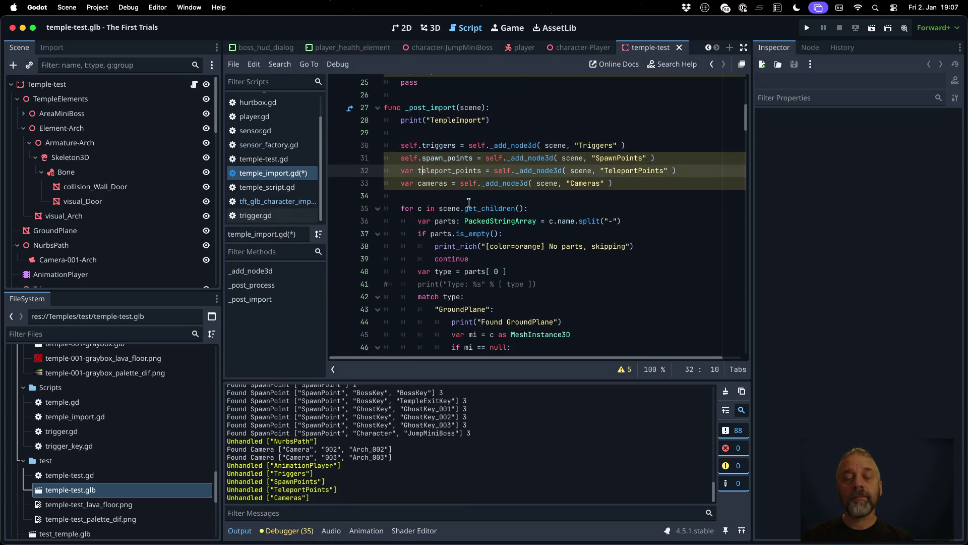
key(shift+Home)
text(self.)
key(Down)
key(shift+Home)
text(self.)
key(ctrl+s)
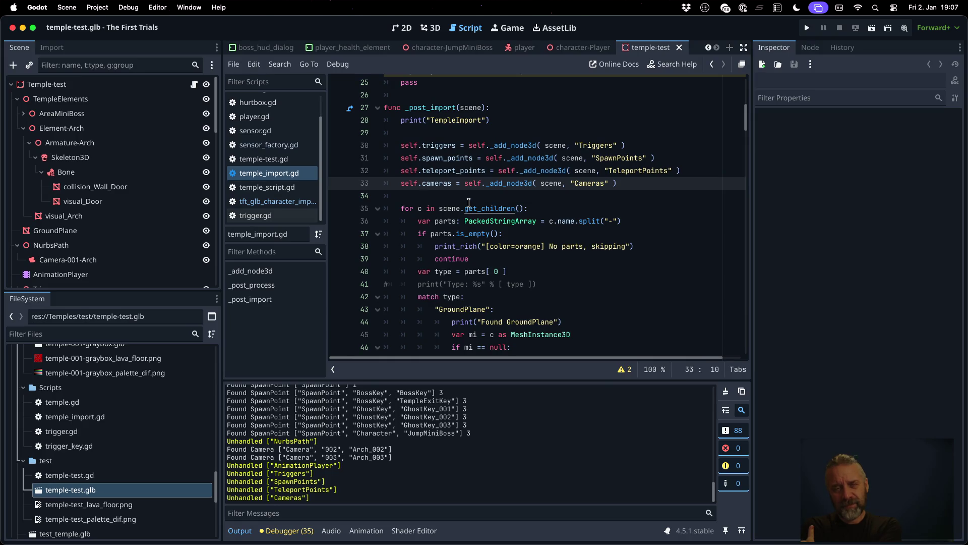
- Insert self._post_process( scene, scene ) on a new line above the child loop
super+click(521, 145)
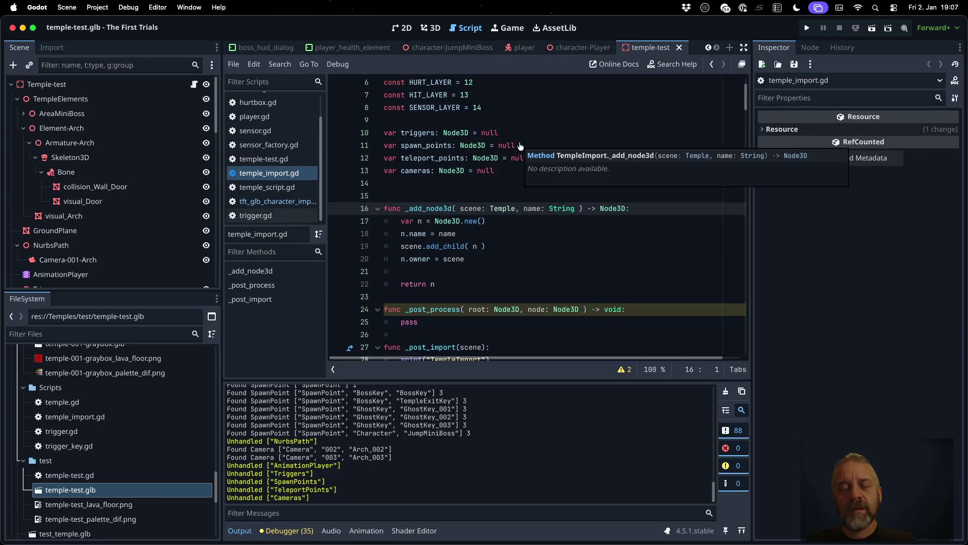
key(alt+Left)
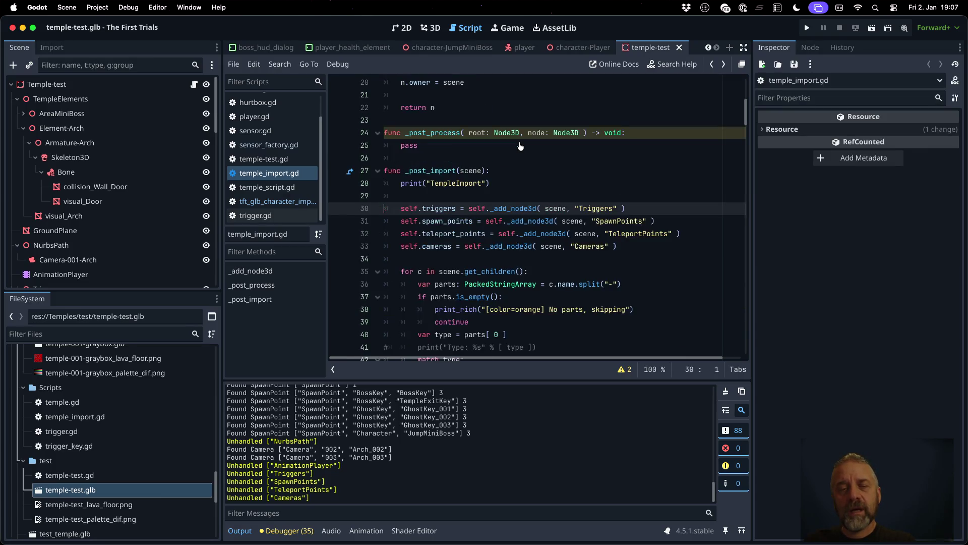
scroll(521, 146, down, 3)
click(519, 182)
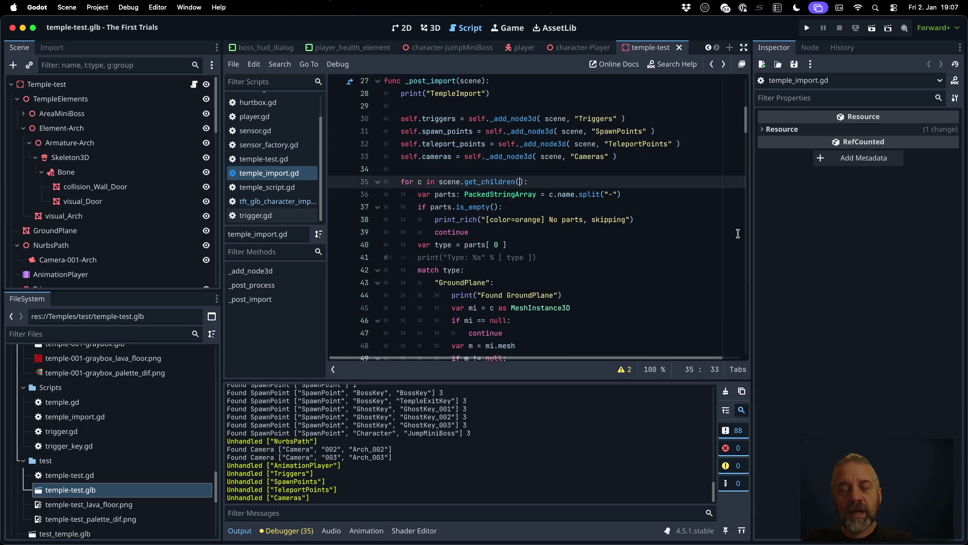
scroll(737, 234, up, 2)
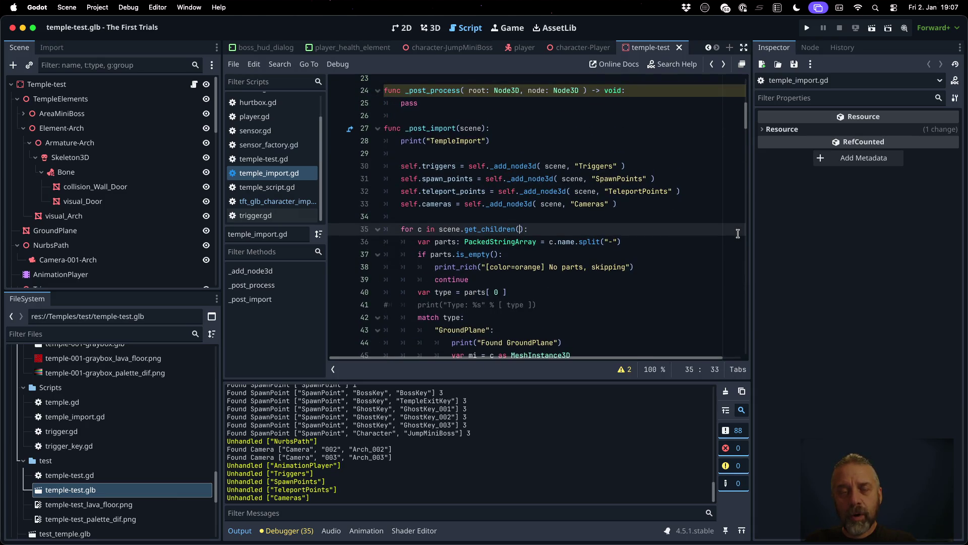
key(ctrl+shift+Return)
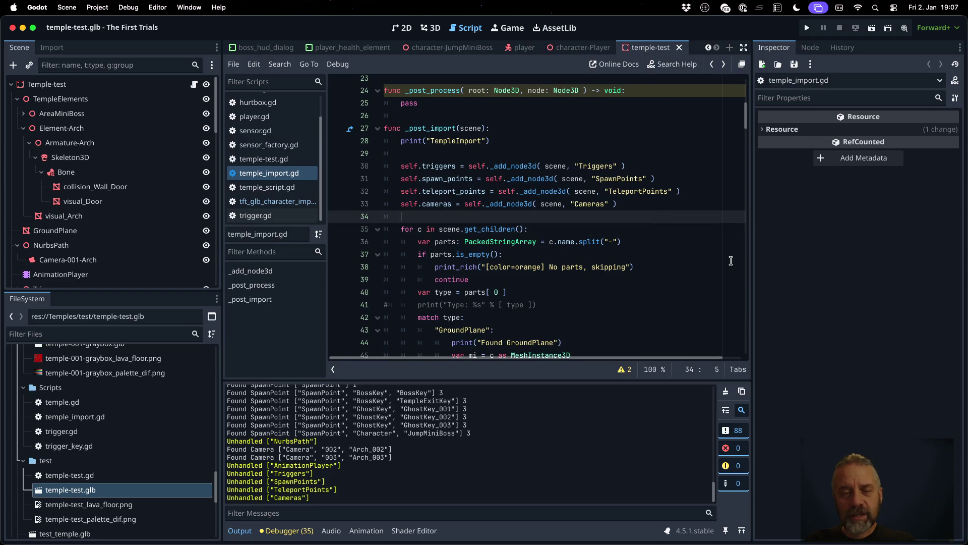
text(self._po)
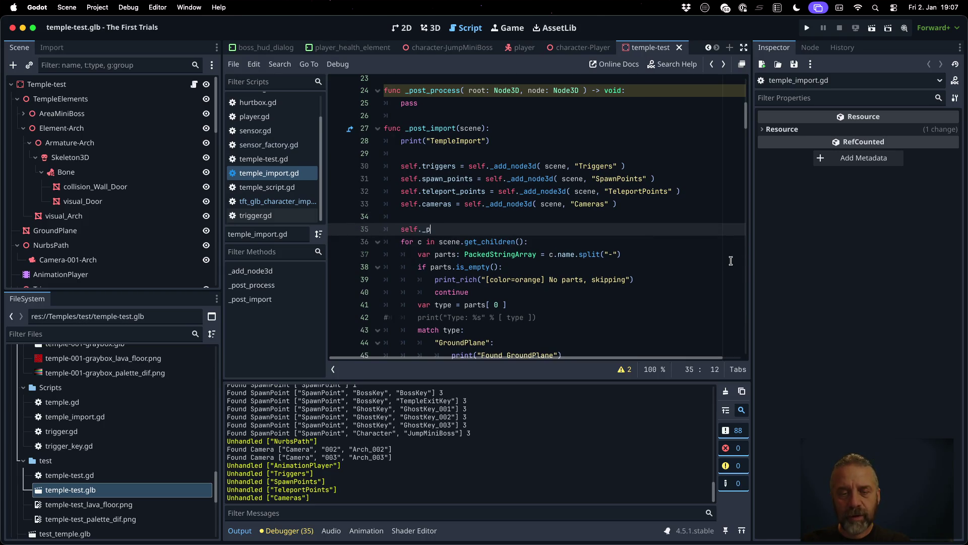
key(Down)
key(Return)
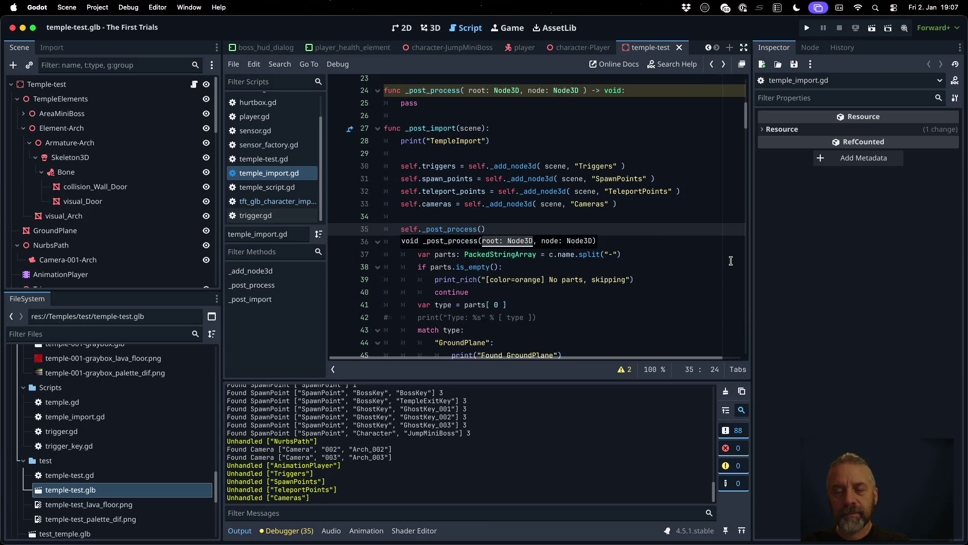
key(Escape)
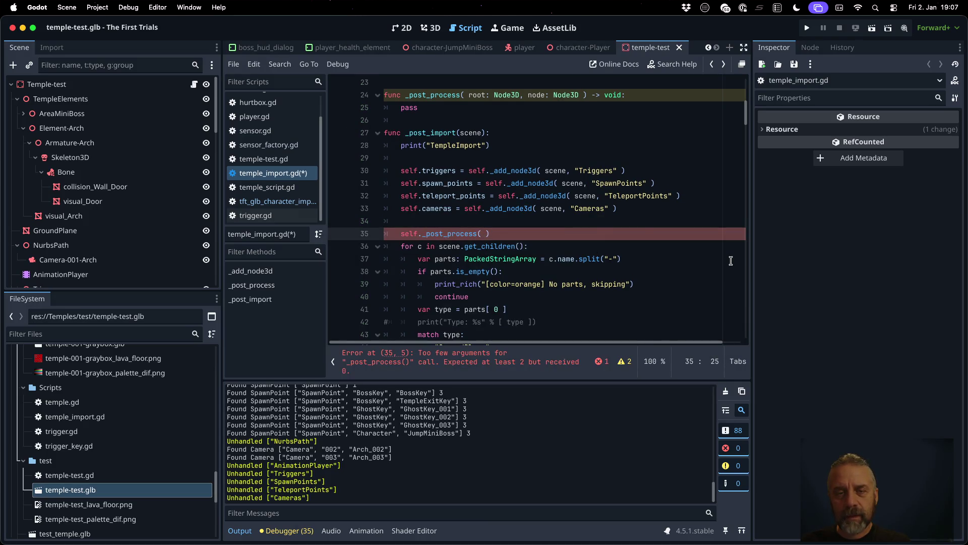
text(scene,)
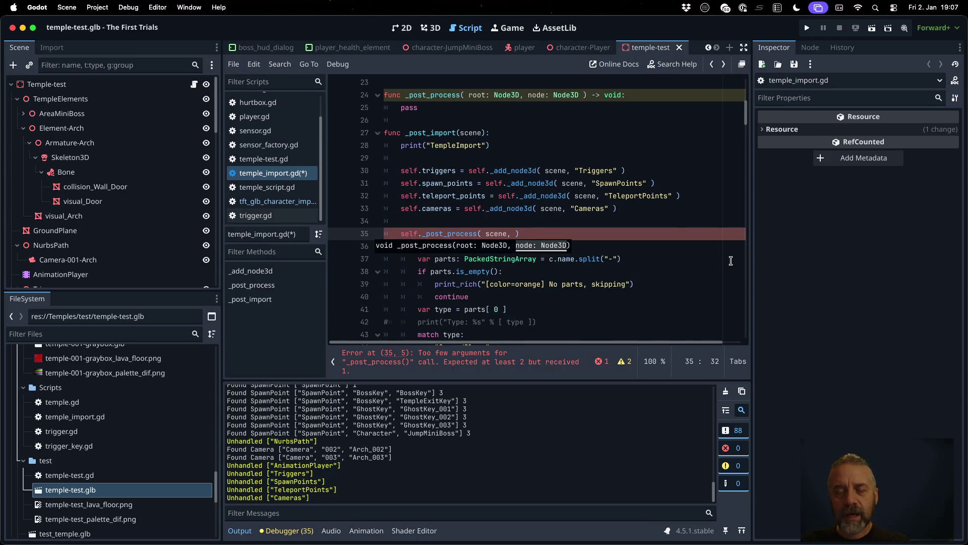
text( scene)
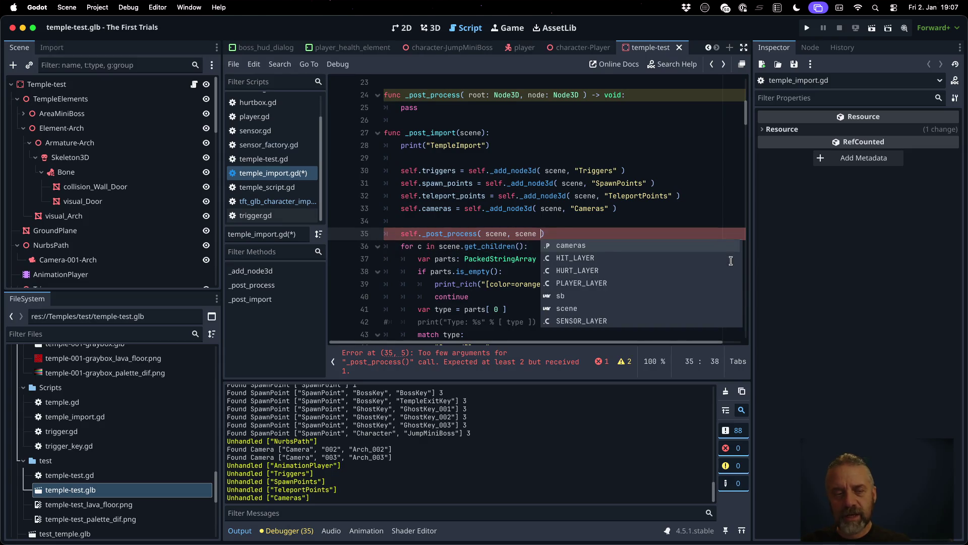
- Select the example _post_process call in the character importer, then return to temple_import.gd
super+click(434, 233)
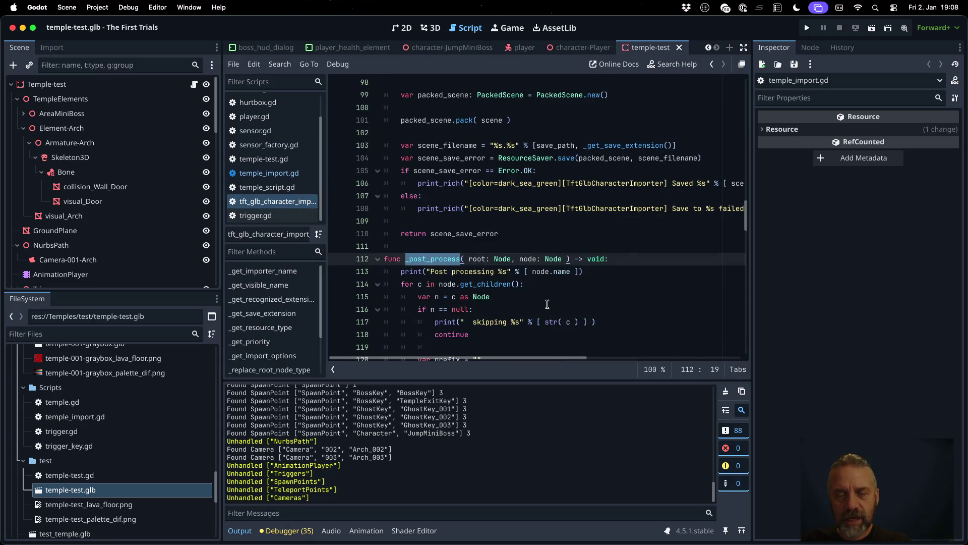
scroll(528, 192, up, 3)
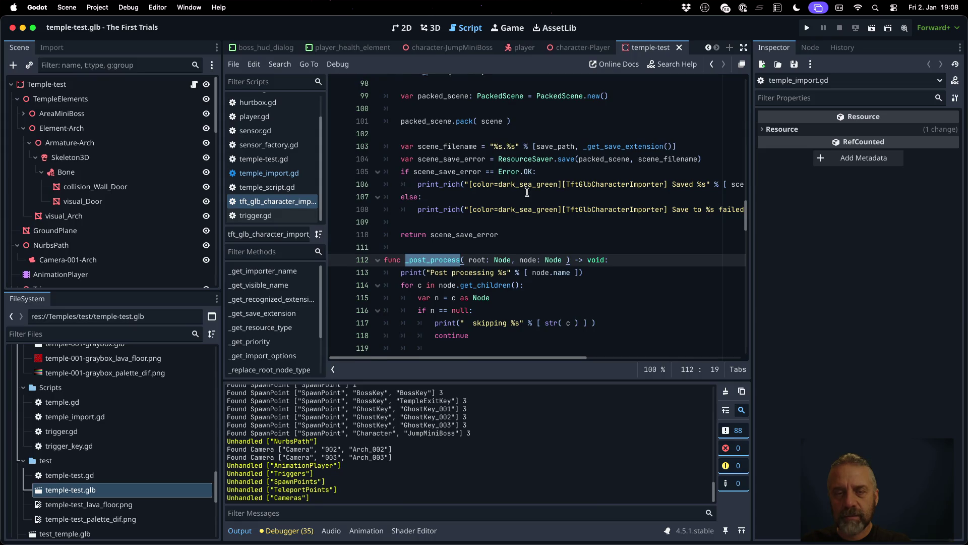
click(502, 152)
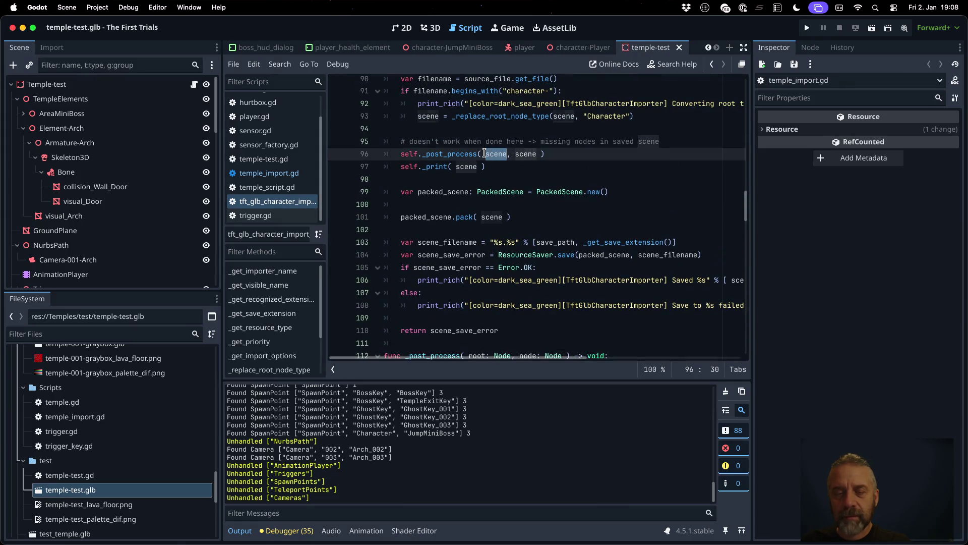
key(Home)
key(Home)
key(shift+Down)
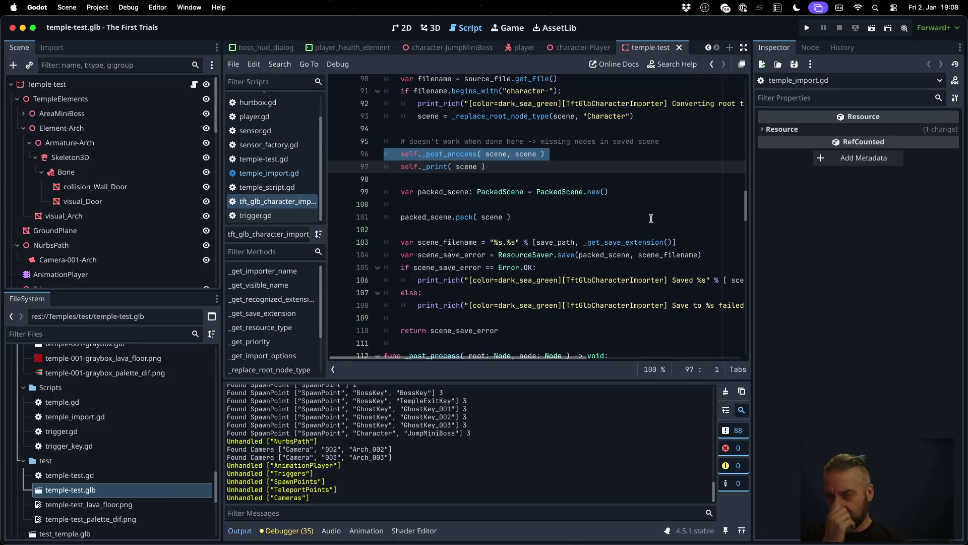
click(304, 173)
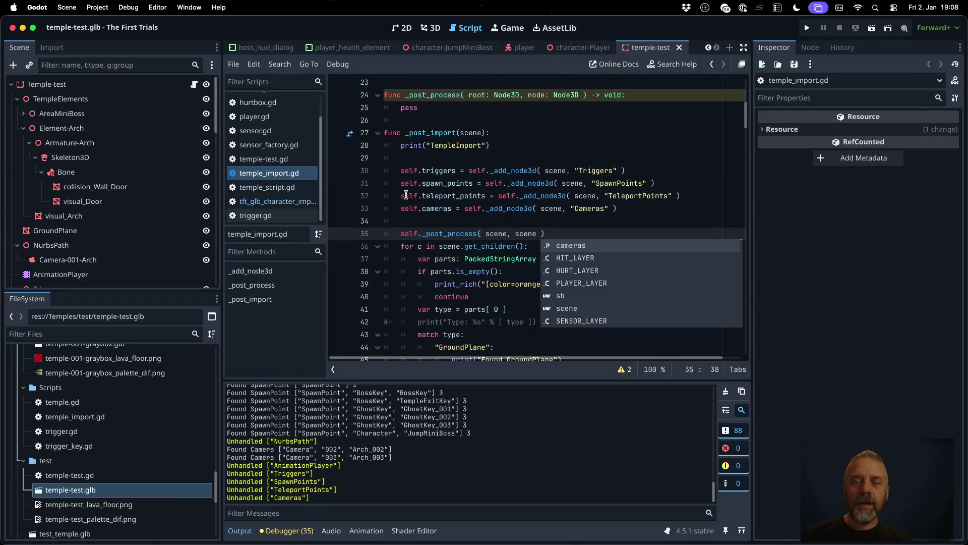
key(Down)
key(Down)
key(Down)
key(Down)
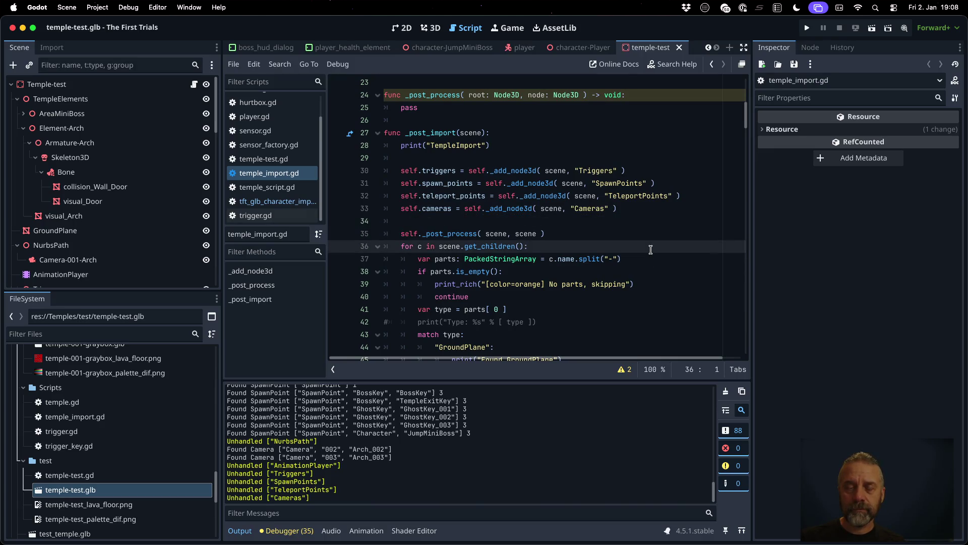
- Cut everything from line 36 to the end of the file, removing the old child loop
key(shift+Down)
key(shift+Down)
key(shift+Down)
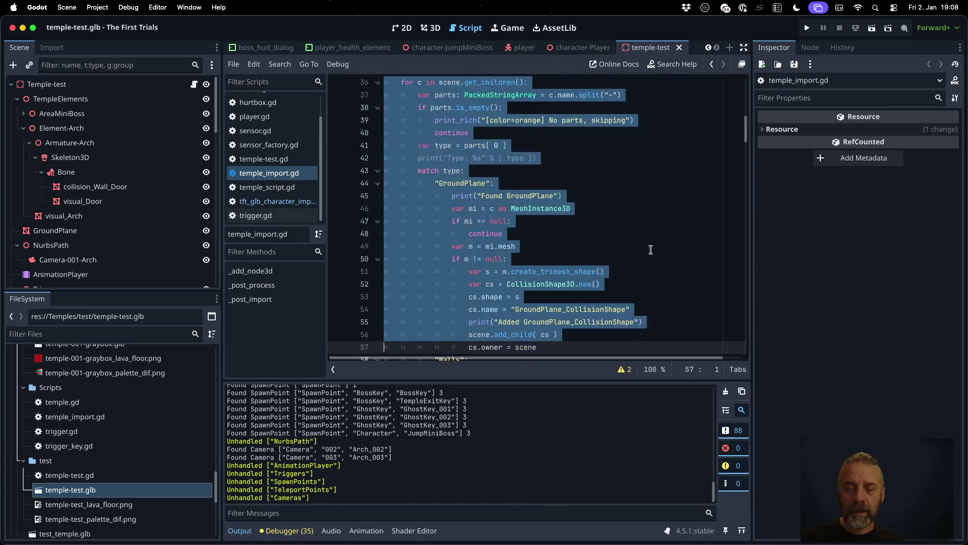
key(shift+Down)
key(shift+Down)
key(shift+Down)
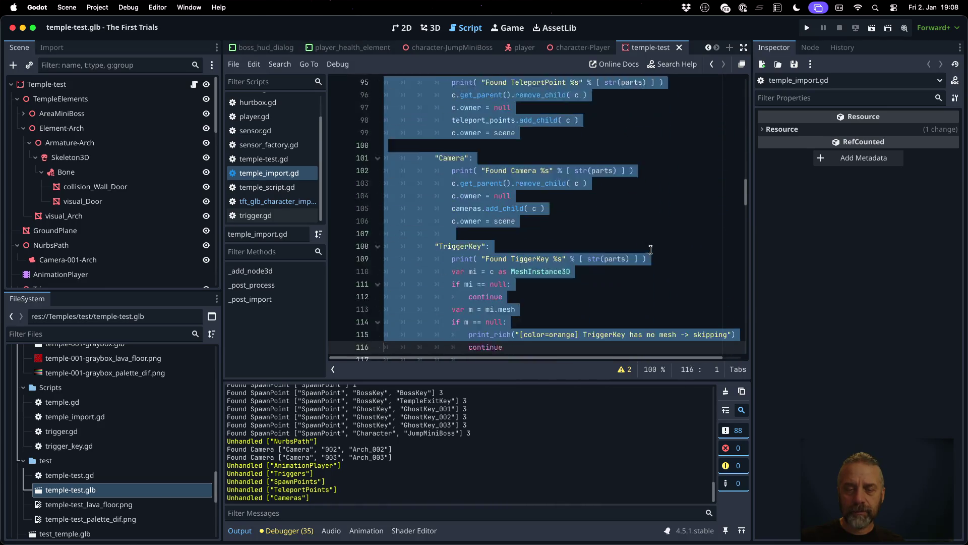
key(shift+Down)
key(shift+Down)
key(shift+Down)
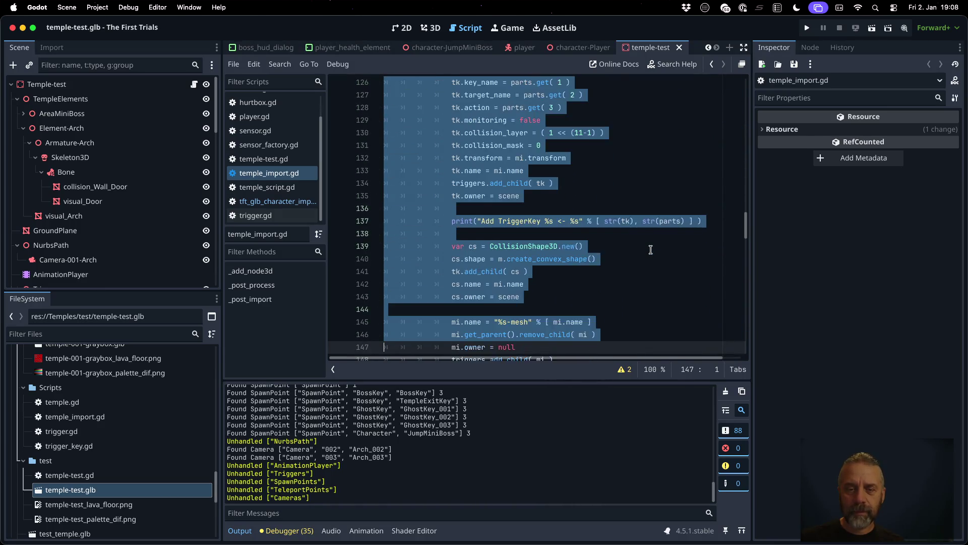
key(shift+Down)
key(shift+Down)
key(shift+Down)
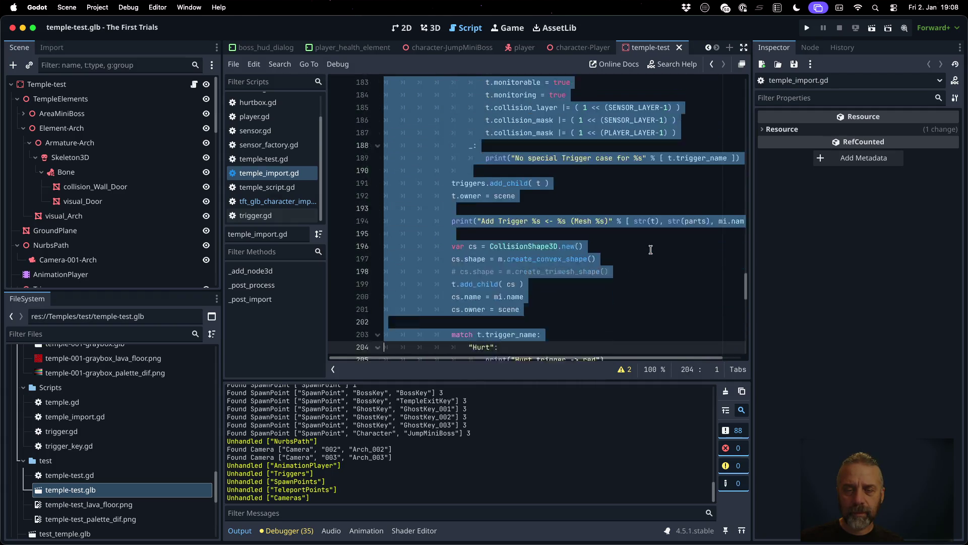
key(shift+Down)
key(shift+Down)
key(shift+Down)
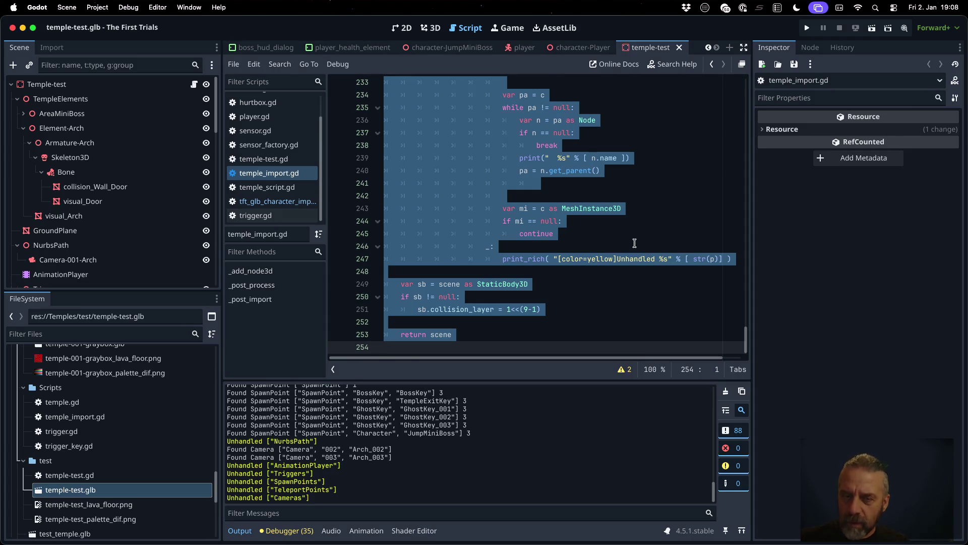
key(ctrl+x)
scroll(583, 260, up, 10)
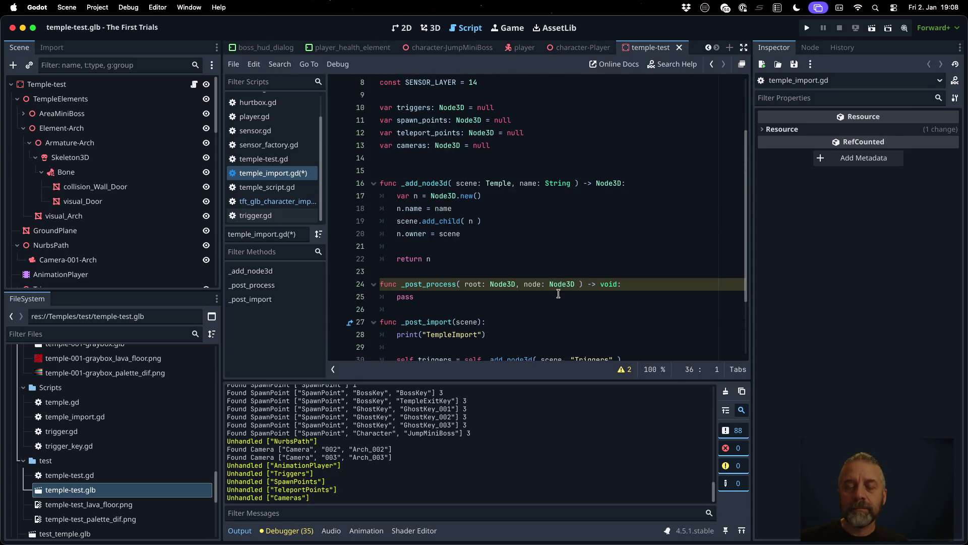
- Store the _post_process call result in new_scene, return it, and save
scroll(558, 293, down, 5)
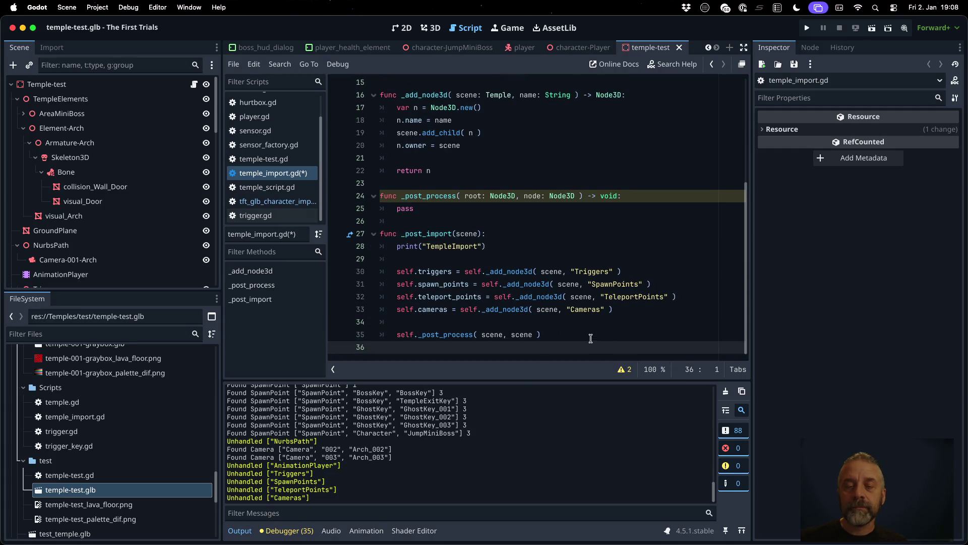
click(590, 339)
text(var scene =)
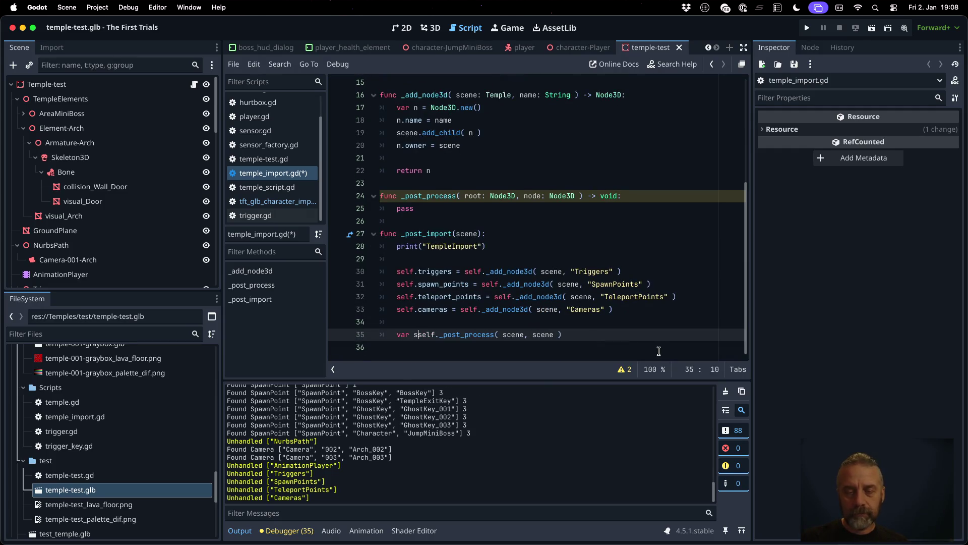
key(End)
key(Return)
key(Return)
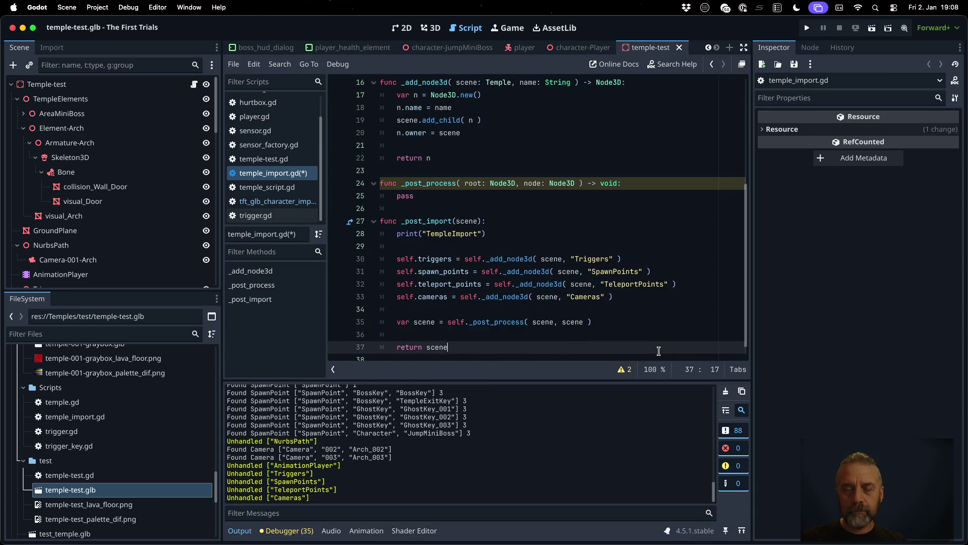
key(Up)
key(Up)
key(Up)
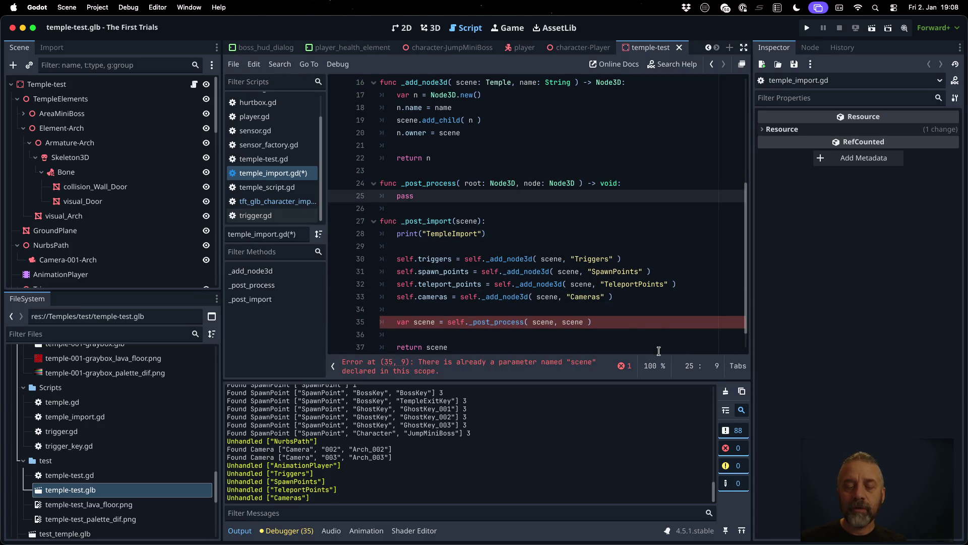
key(Down)
key(Down)
key(Down)
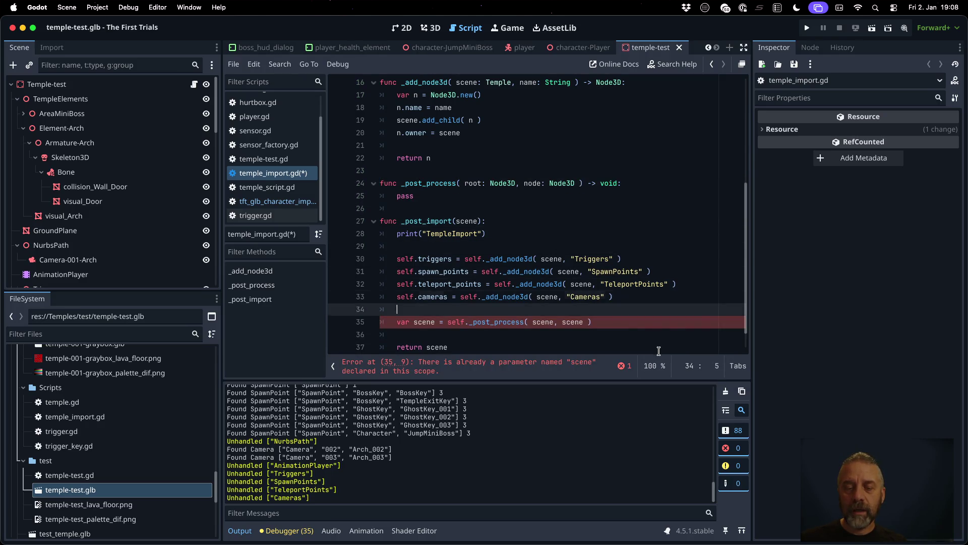
text(new_)
key(Down)
key(Down)
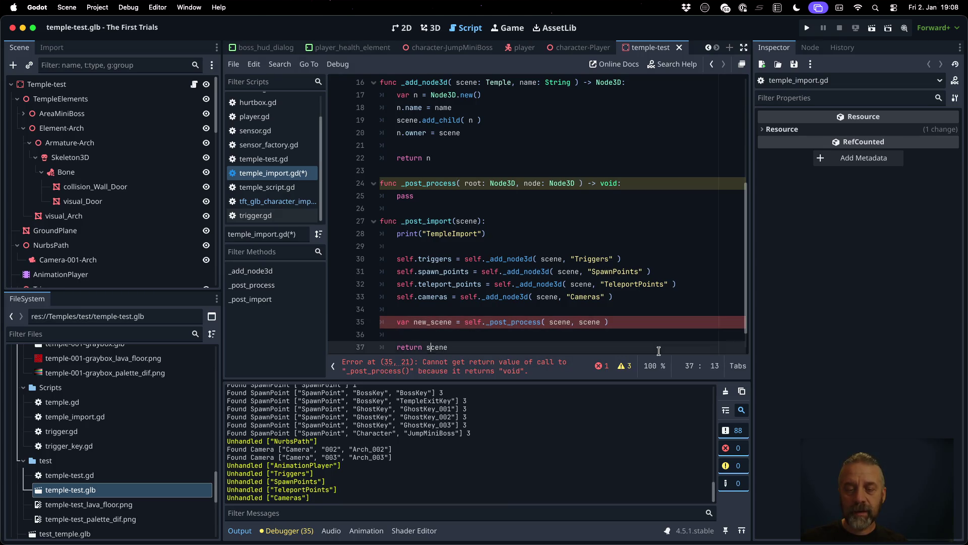
key(ctrl+s)
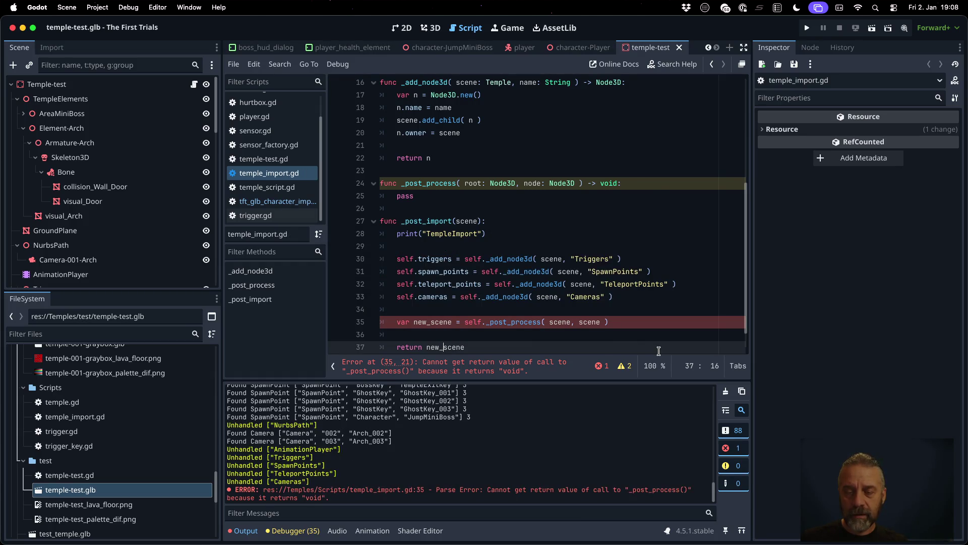
- Change _post_process's return type from void to Node3D and save
key(Up)
key(Up)
key(Up)
key(End)
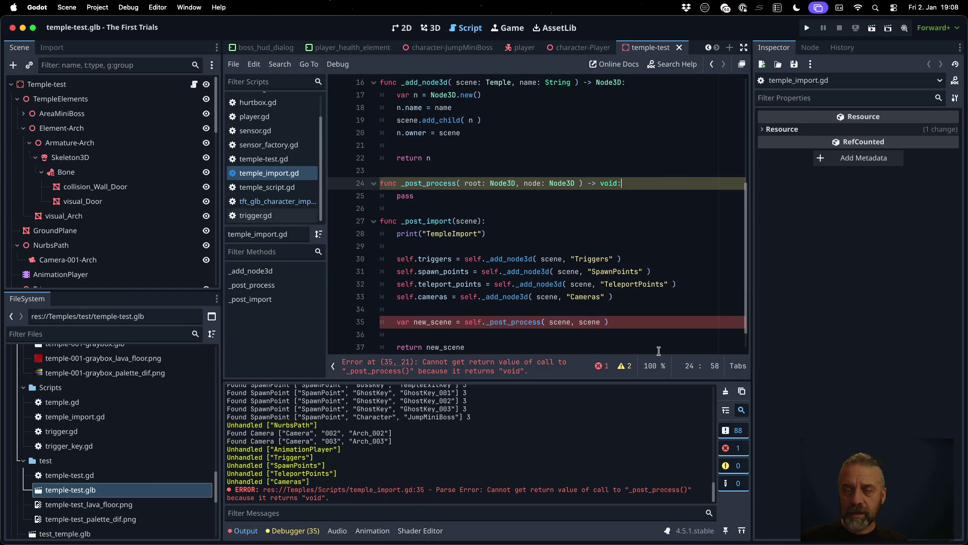
text(Node3D)
key(ctrl+s)
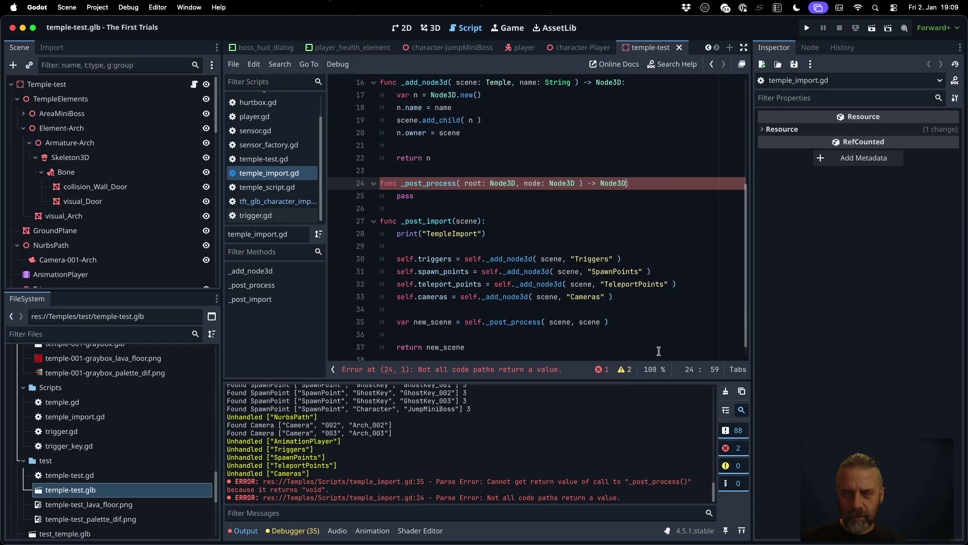
- Replace pass with return null, save, and paste the node-processing loop into _post_process
key(End)
key(Return)
key(Return)
text(return null)
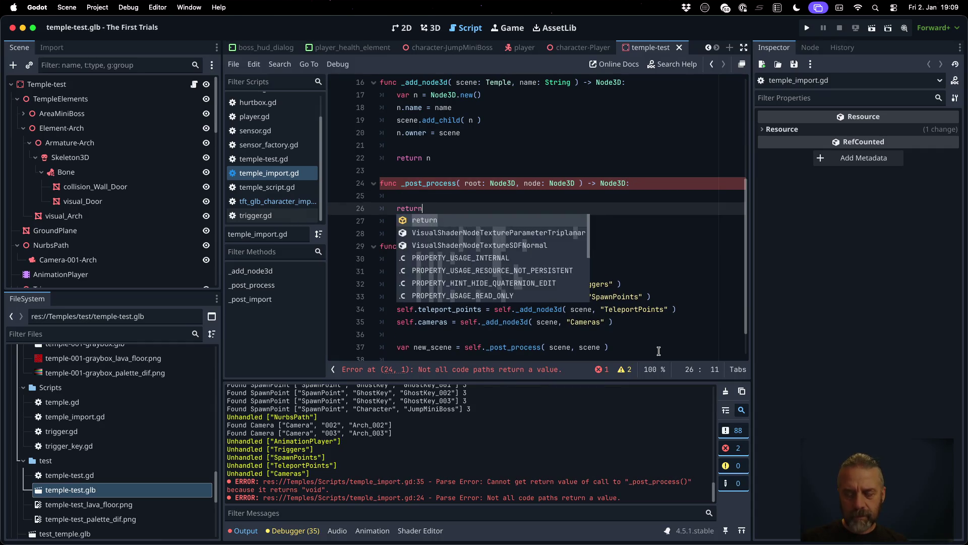
key(Down)
key(Home)
key(shift+End)
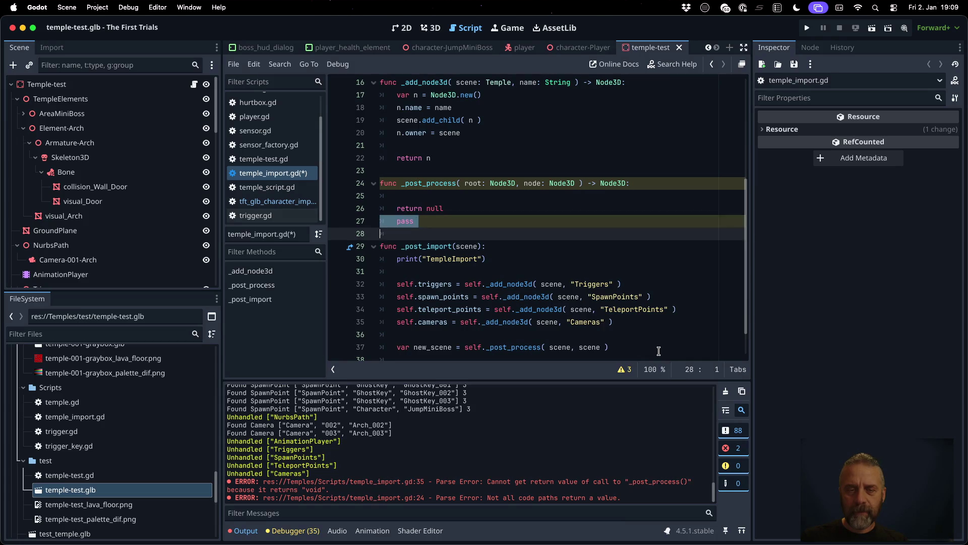
key(BackSpace)
key(BackSpace)
key(Delete)
key(super+s)
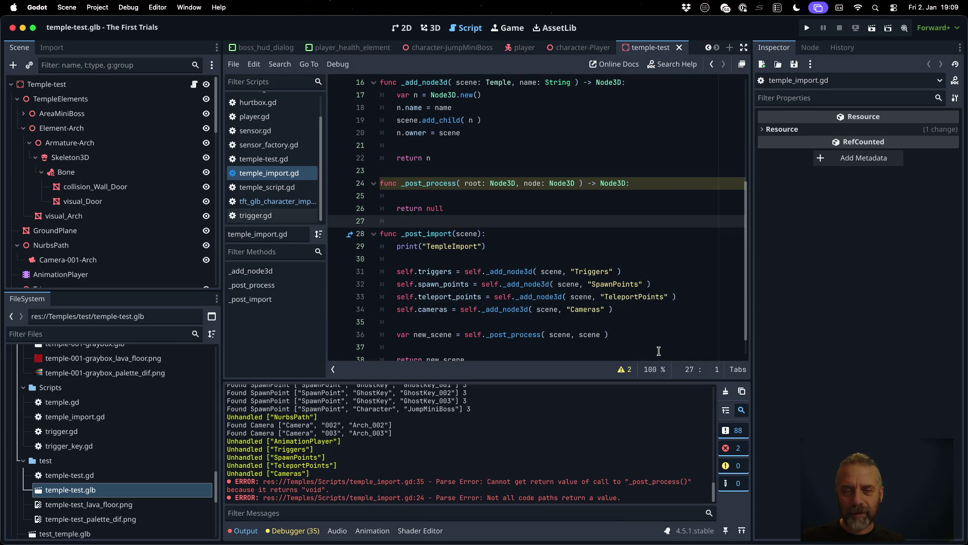
key(Up)
key(Up)
key(super+v)
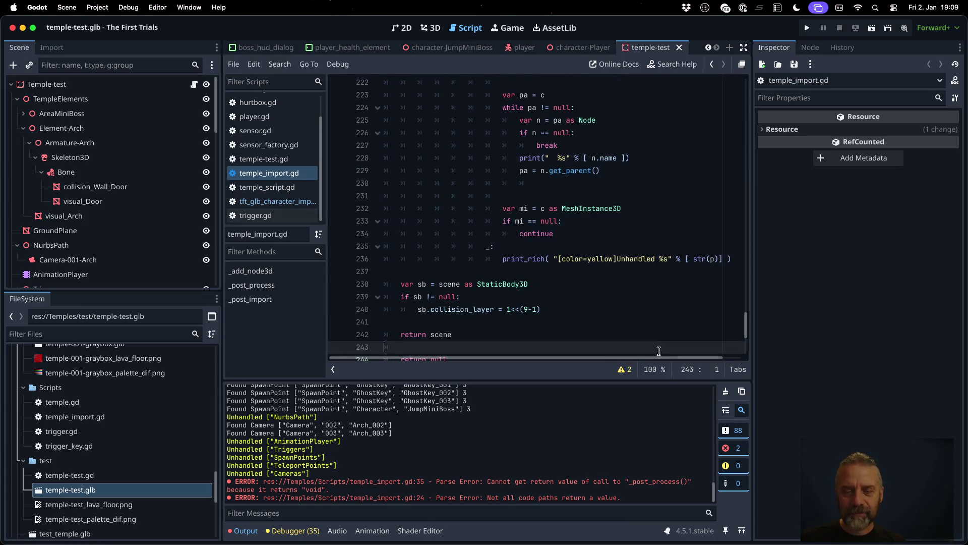
- Delete the leftover return null line, save, and scroll back to the top of _post_process
key(super+shift+k)
key(super+shift+k)
scroll(659, 351, down, 1)
key(super+s)
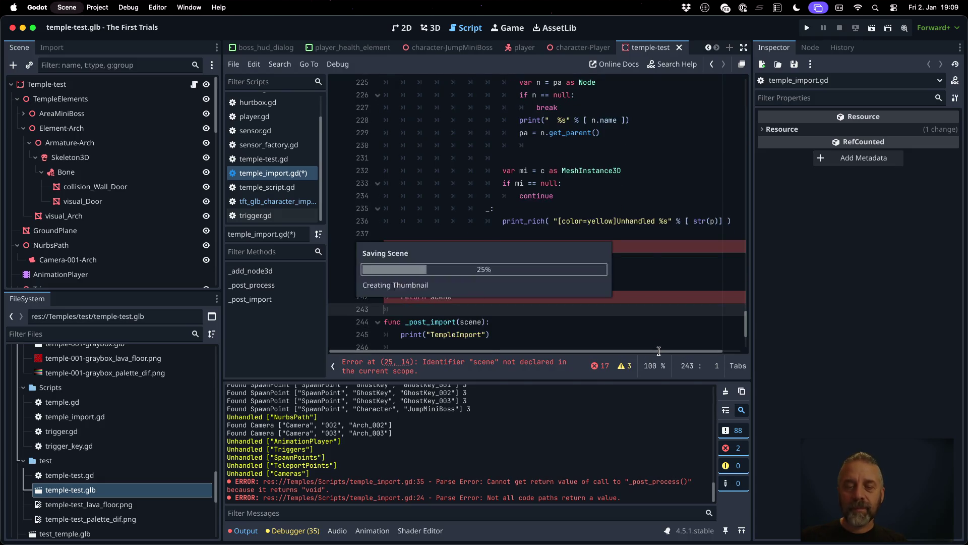
key(Return)
click(563, 285)
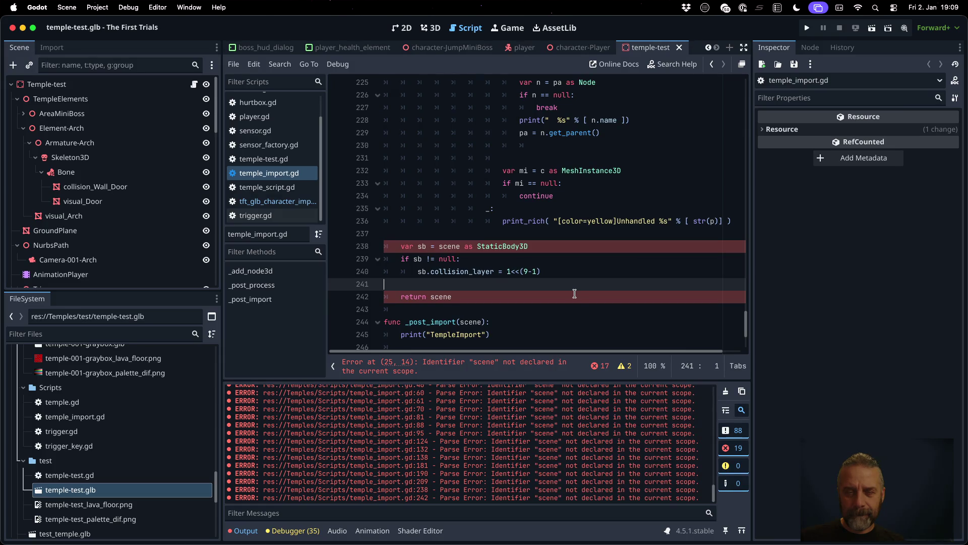
scroll(574, 293, up, 11)
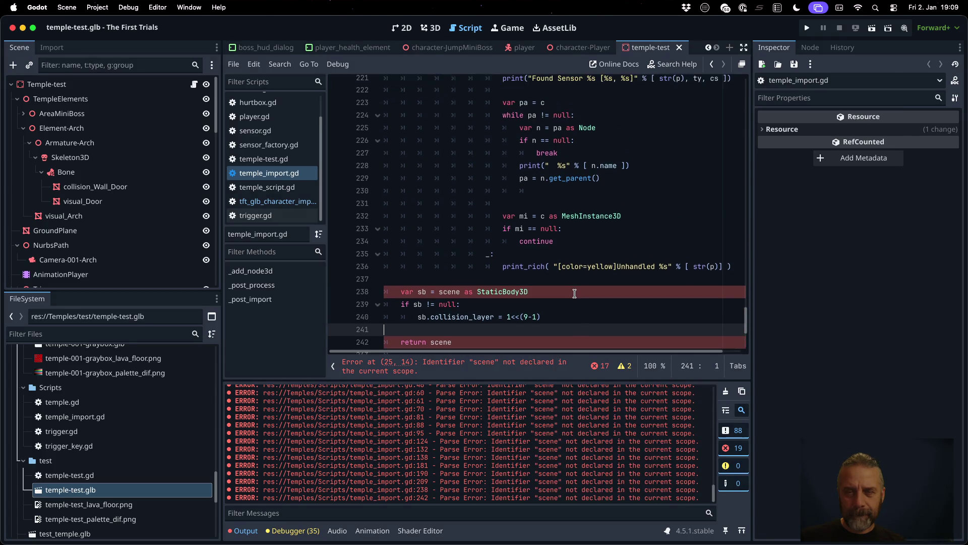
scroll(574, 293, up, 20)
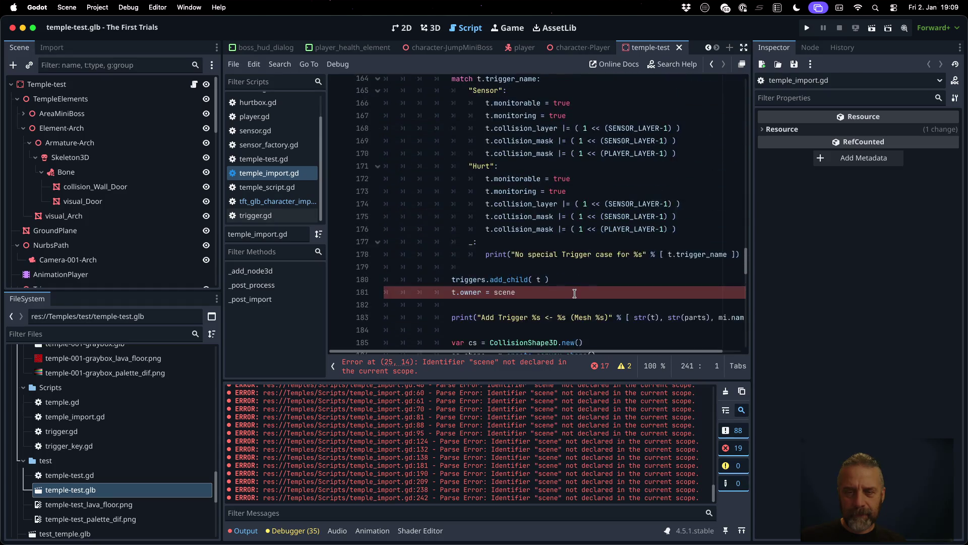
scroll(575, 294, up, 20)
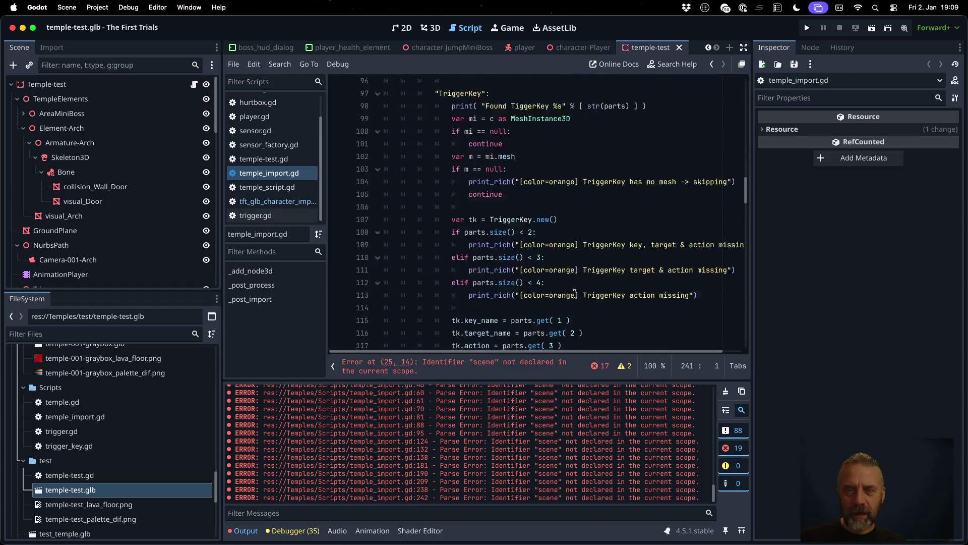
scroll(575, 294, up, 9)
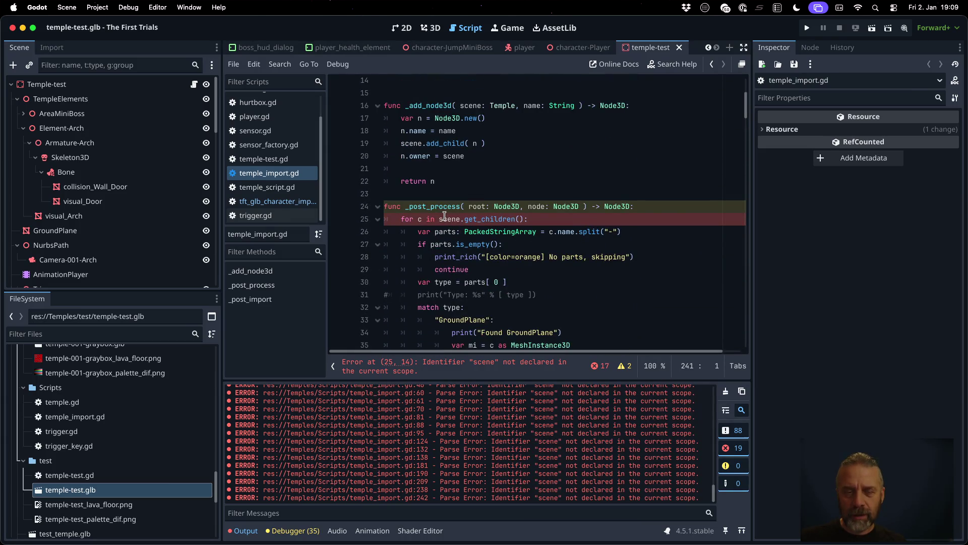
- Change scene to node in the children loop on line 25
double_click(445, 218)
text(node)
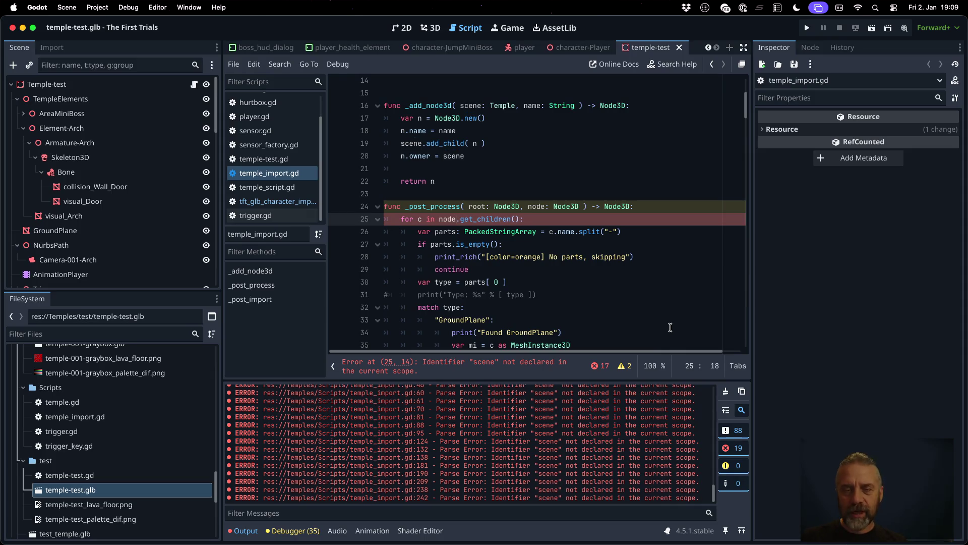
key(Down)
key(Down)
key(Down)
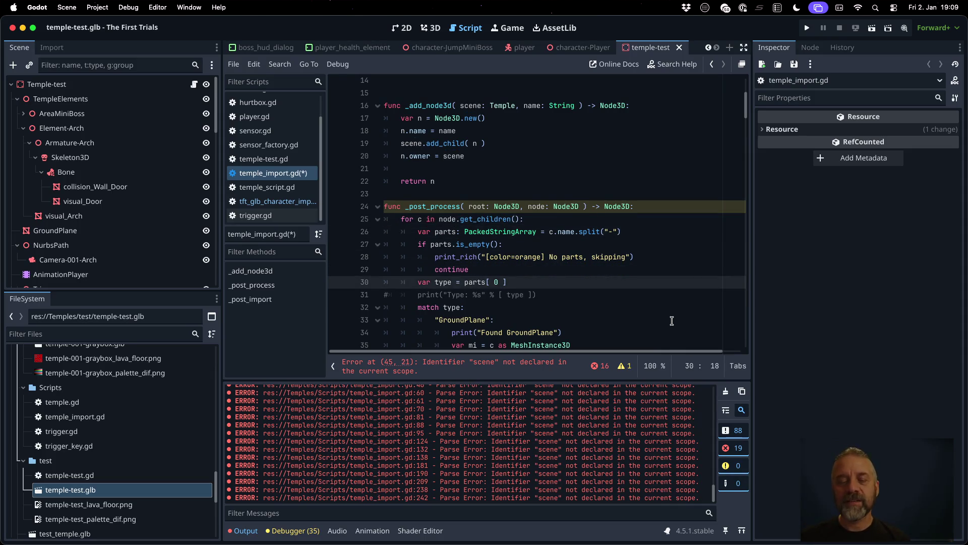
scroll(672, 321, down, 7)
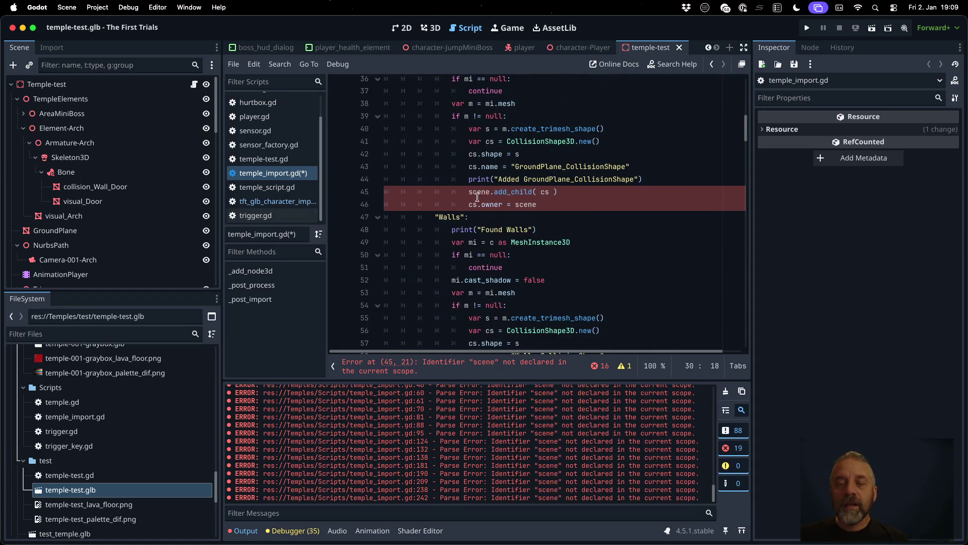
- Use node in the GroundPlane add_child call and root for its owner
double_click(477, 197)
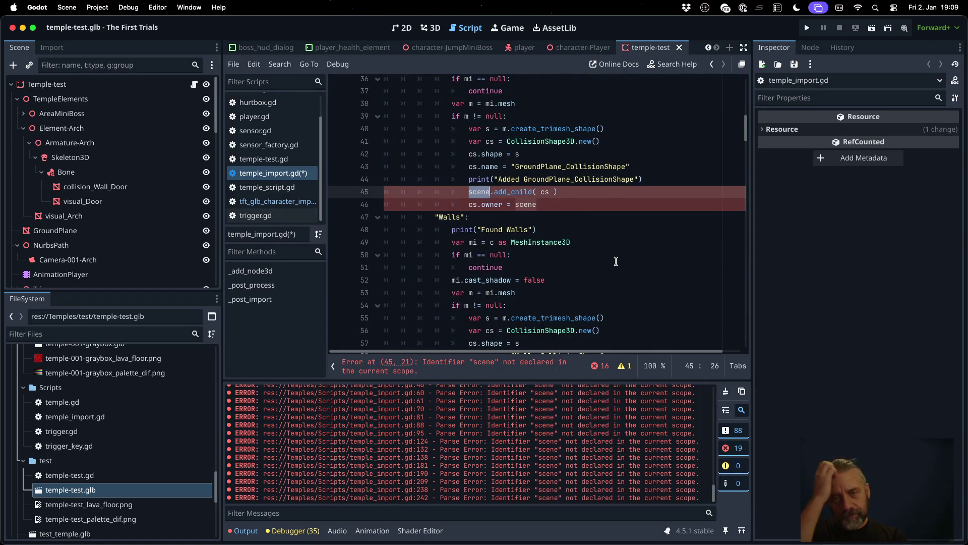
text(node)
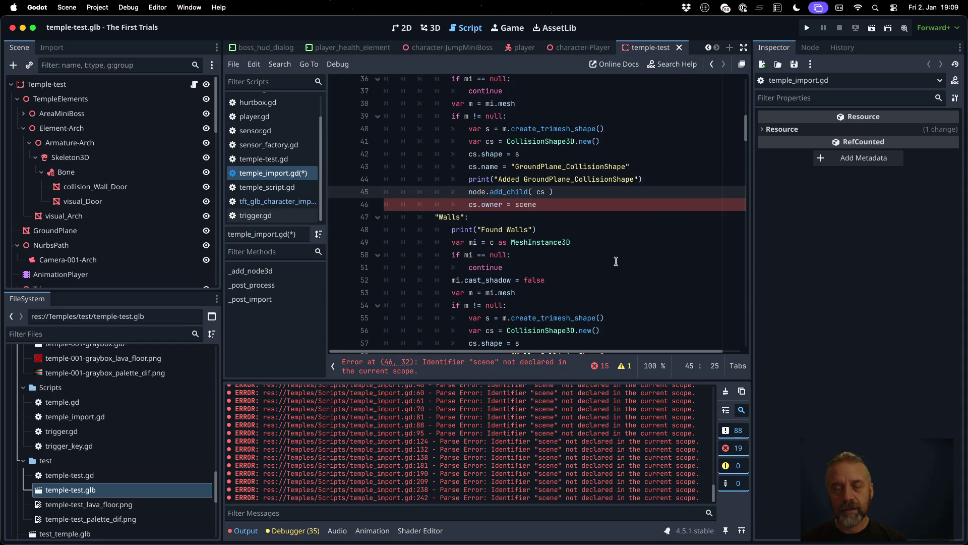
key(Down)
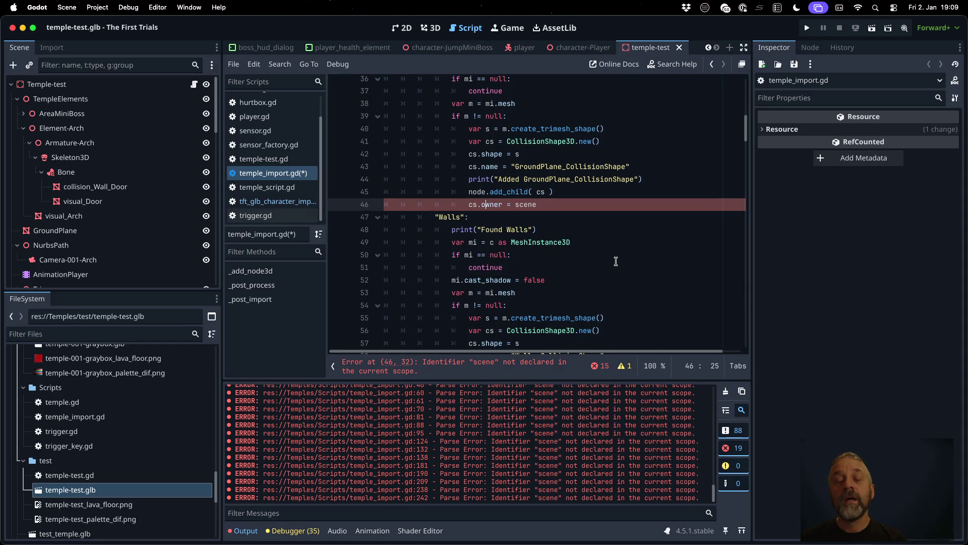
key(shift+Left)
key(shift+Left)
text(root)
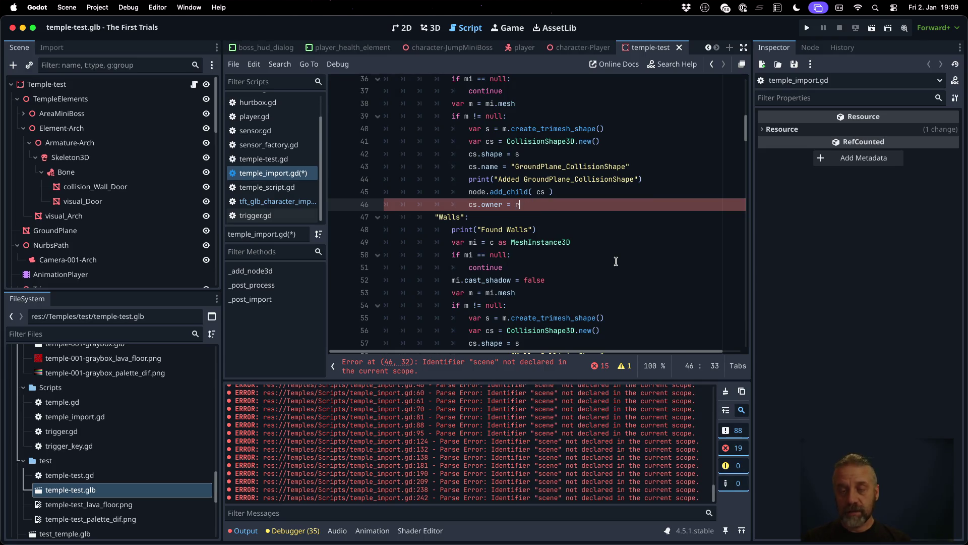
key(Down)
key(Down)
key(Down)
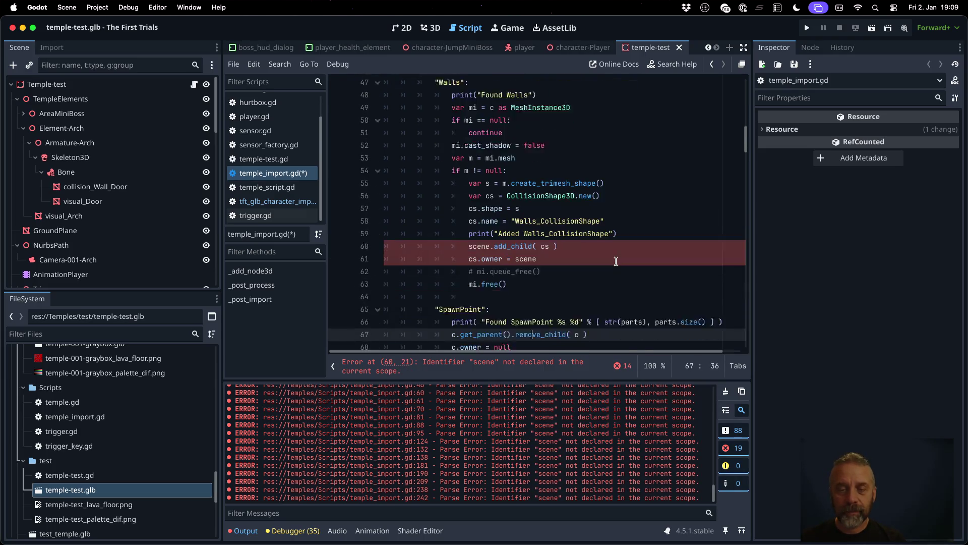
- Use node in the Walls add_child call and root for its owner
key(alt+Right)
key(alt+shift+Left)
text(node)
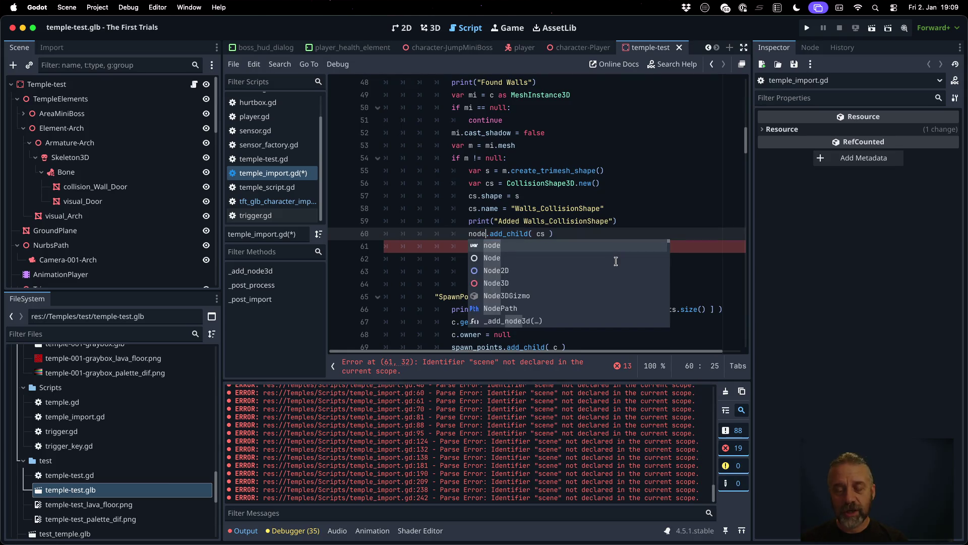
key(Escape)
key(Down)
key(alt+shift+Left)
text(root)
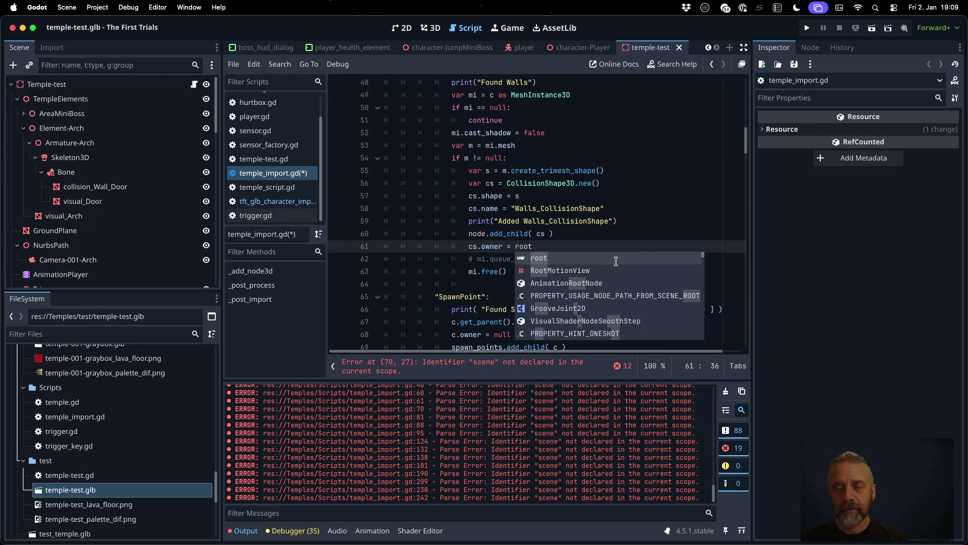
key(Escape)
- Set the SpawnPoint and player teleport point owners to root and save
key(Down)
key(Down)
key(Down)
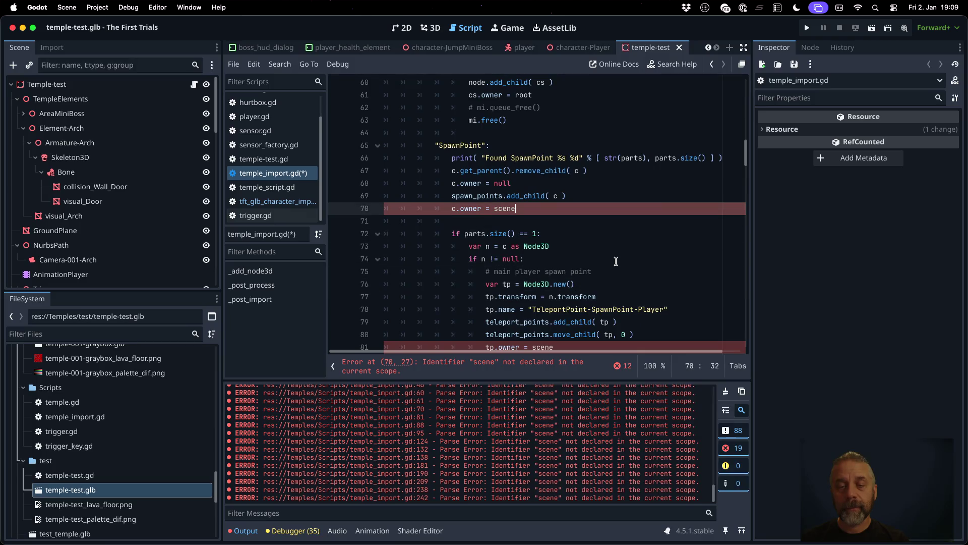
key(alt+shift+Left)
text(root)
key(Escape)
key(Down)
key(Down)
key(Down)
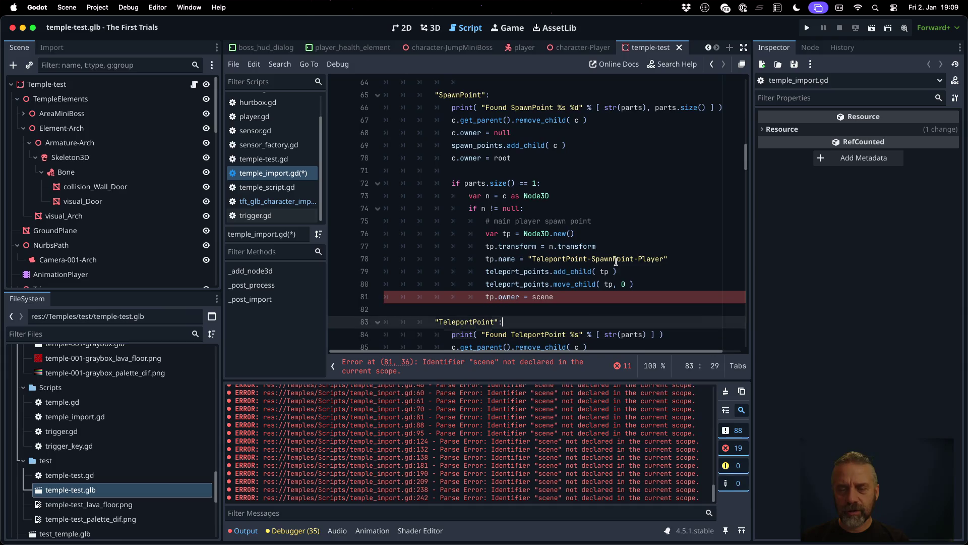
text(root)
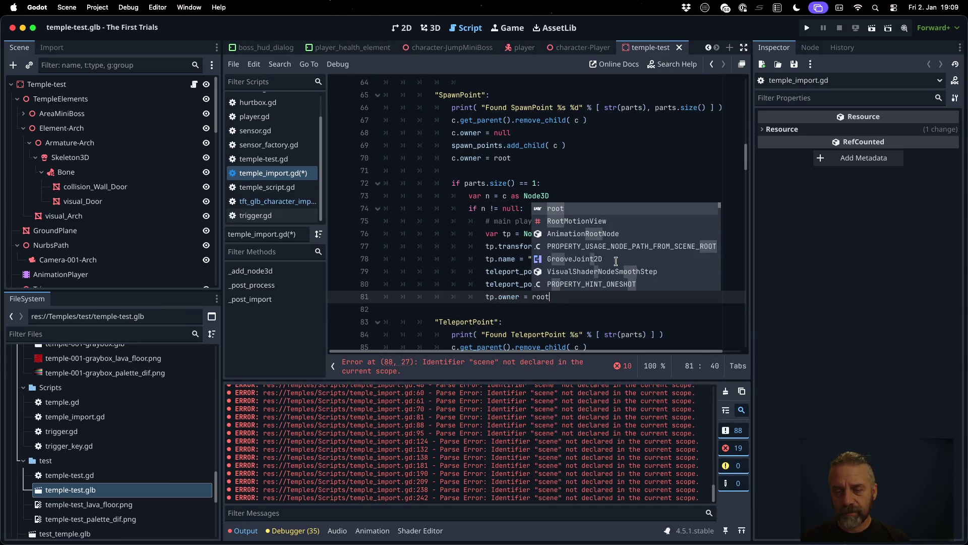
key(super+s)
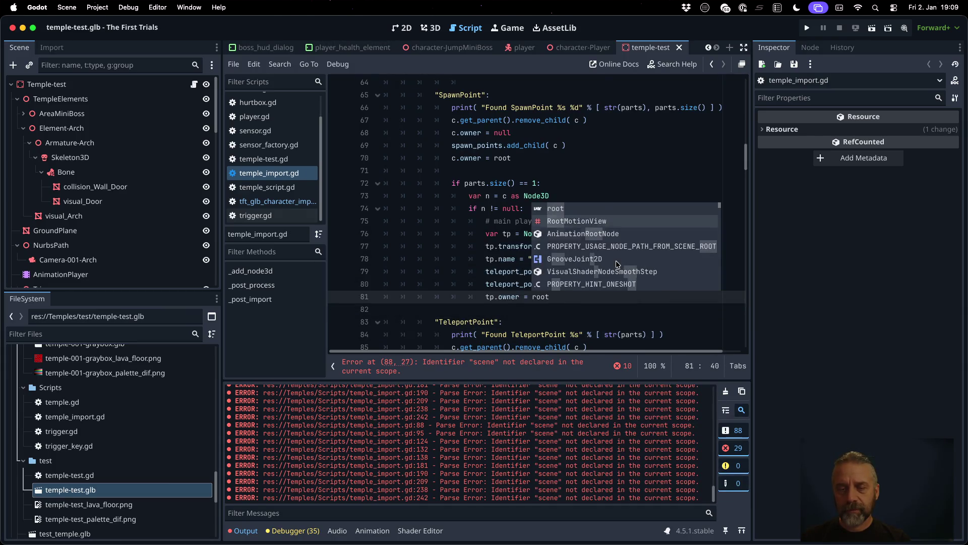
key(Escape)
- Set the TeleportPoint owner and the scene reference on line 95 to root
key(Down)
key(Down)
key(Down)
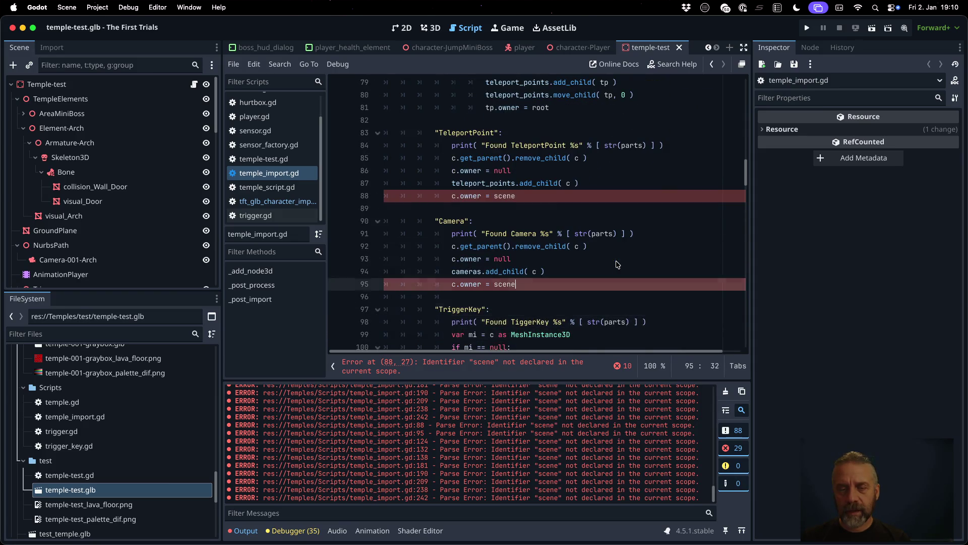
key(shift+Left)
key(shift+Left)
text(root)
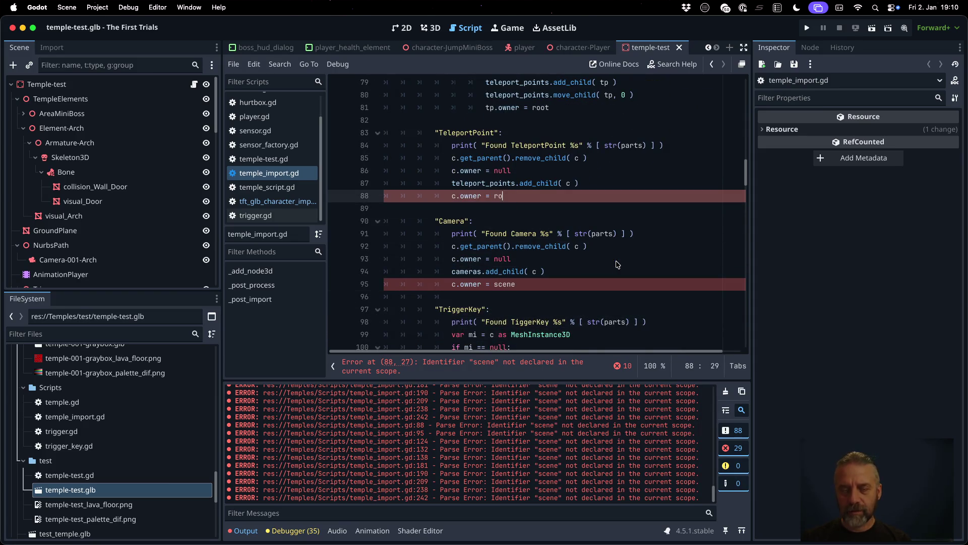
key(Escape)
key(Down)
key(Down)
key(Down)
key(Down)
key(Up)
key(Up)
key(End)
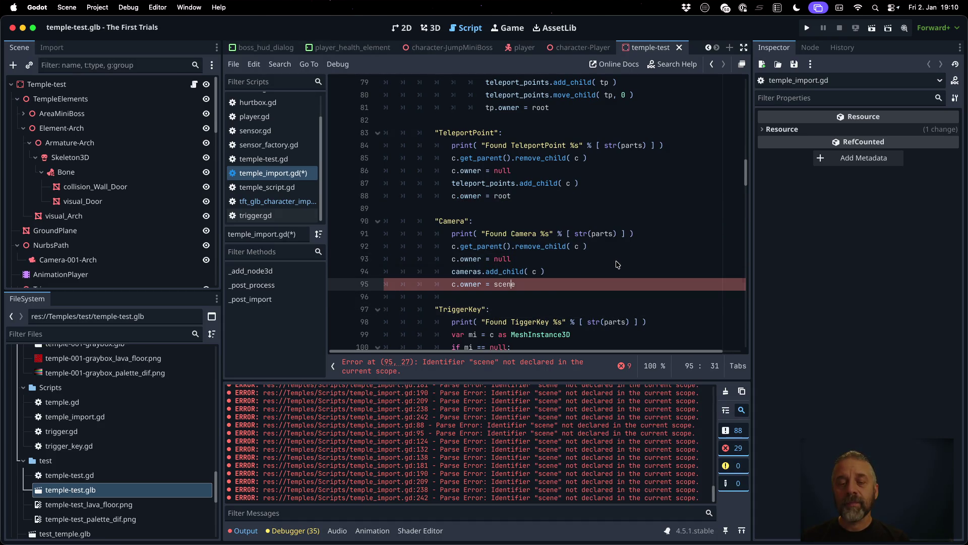
key(shift+Left)
key(shift+Left)
text(roo)
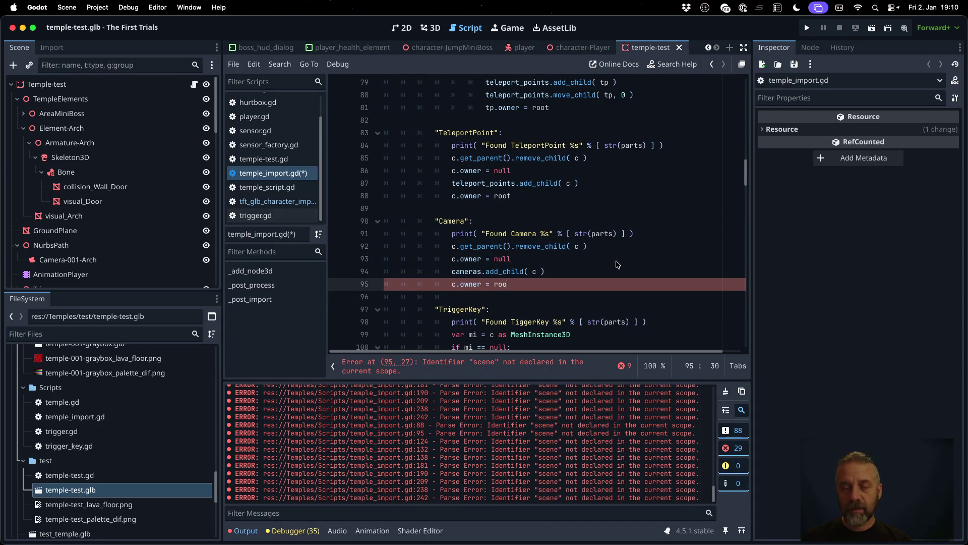
- Replace scene with root on lines 124 and 132 and save
key(Down)
key(Down)
key(Down)
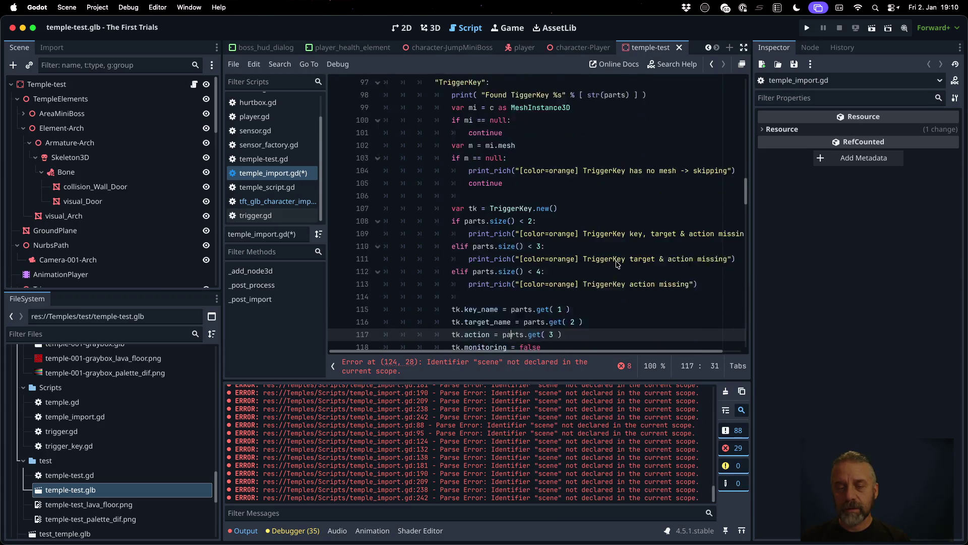
key(Down)
key(Down)
key(Down)
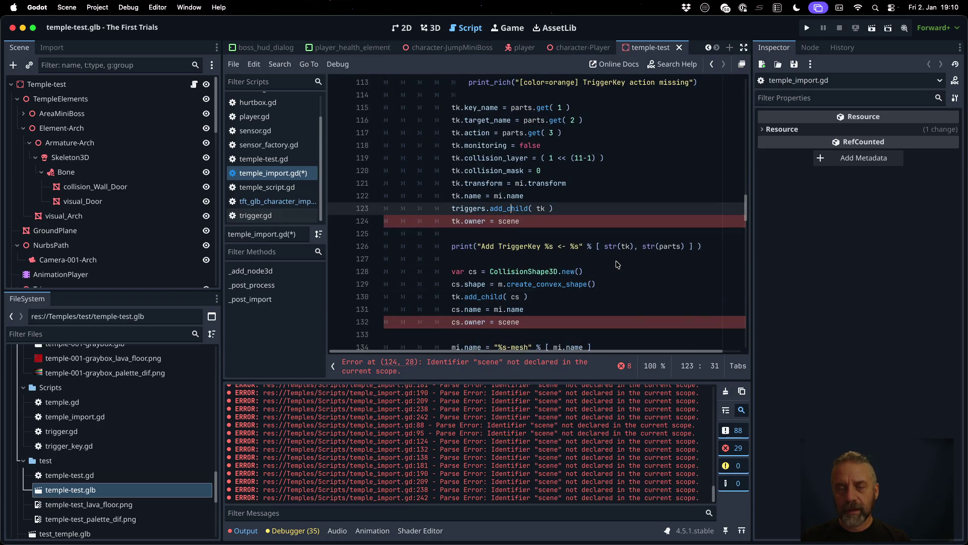
key(shift+Left)
key(shift+Left)
key(shift+Left)
text(root)
key(Delete)
key(Down)
key(Down)
key(Down)
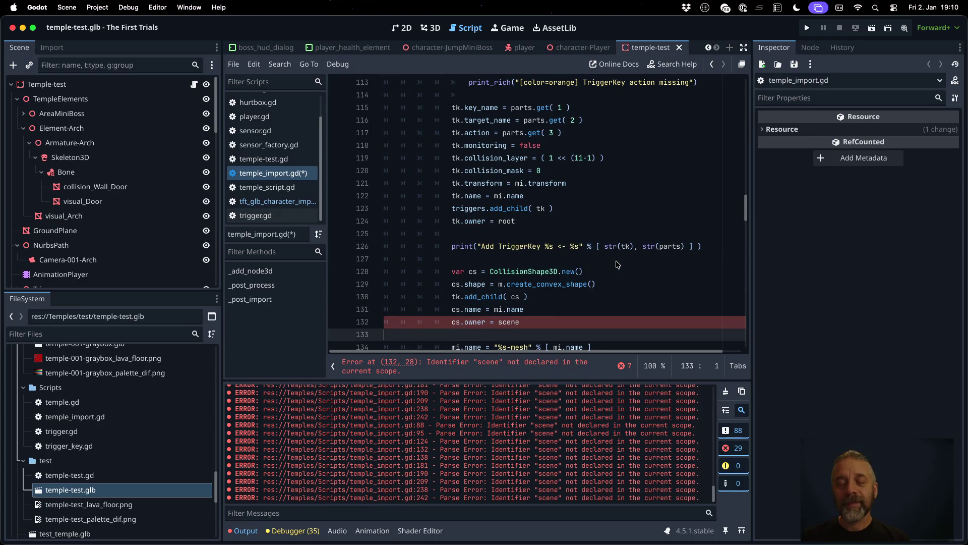
key(shift+Left)
key(shift+Left)
text(root)
key(super+s)
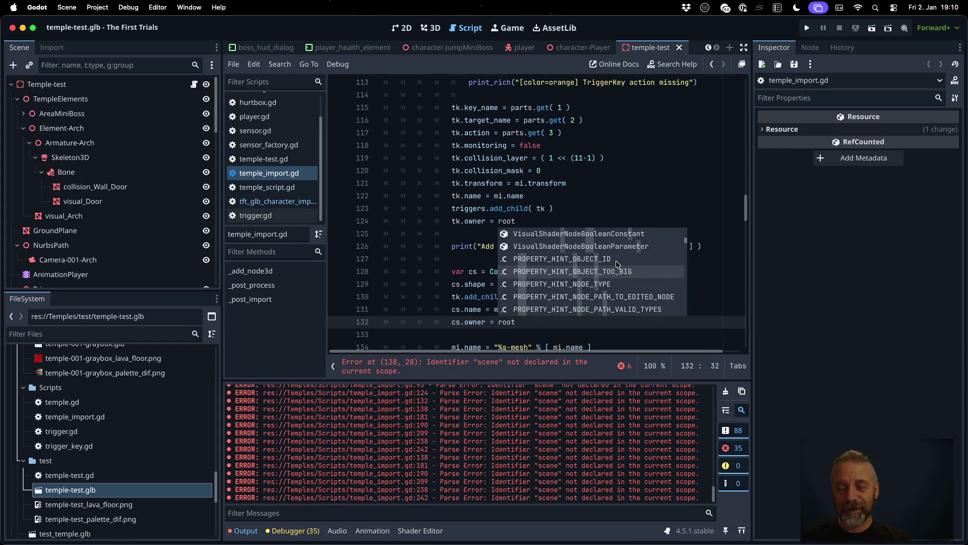
- Change the scene reference on line 138 to root and save
key(Escape)
key(Down)
key(Down)
key(Down)
key(Up)
key(Up)
key(Up)
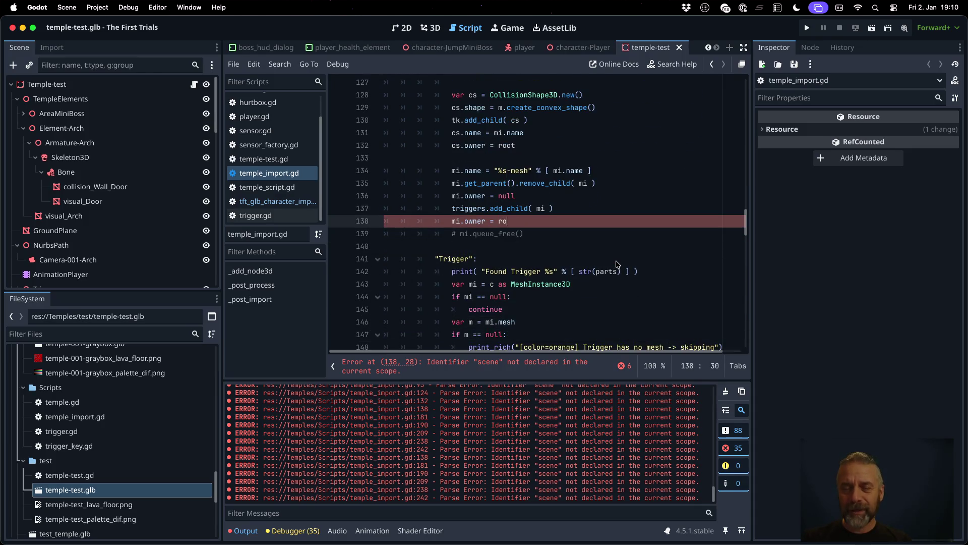
text(ot)
key(super+s)
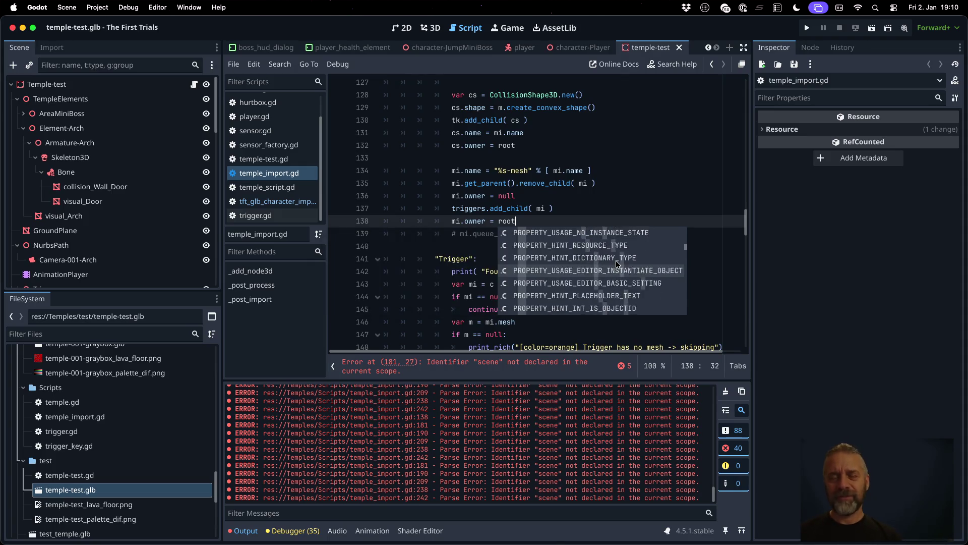
- Switch lines 181 and 190 from scene to root and save
key(Escape)
key(Down)
key(Down)
key(Down)
key(Down)
key(Down)
key(Down)
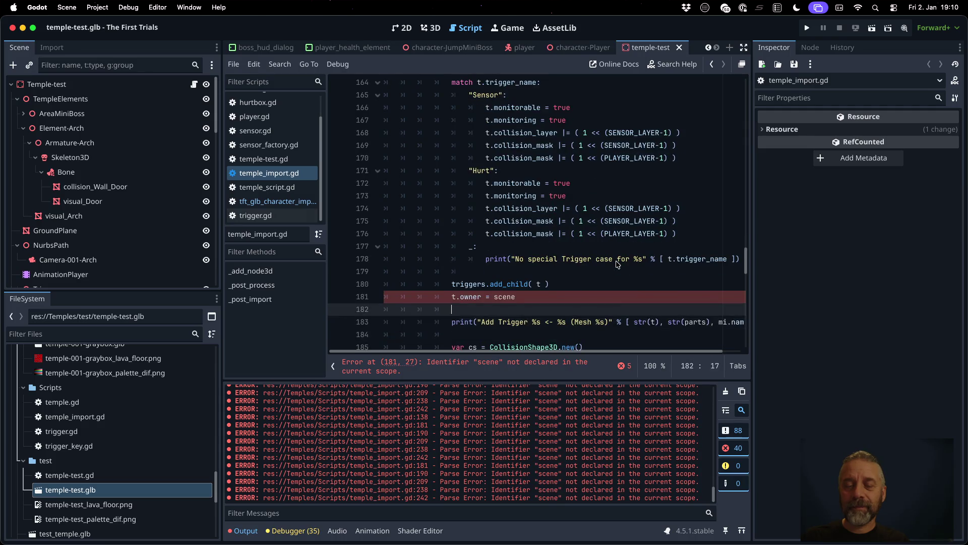
key(Up)
key(End)
key(BackSpace)
key(BackSpace)
key(BackSpace)
text(root)
key(Down)
key(Down)
key(Down)
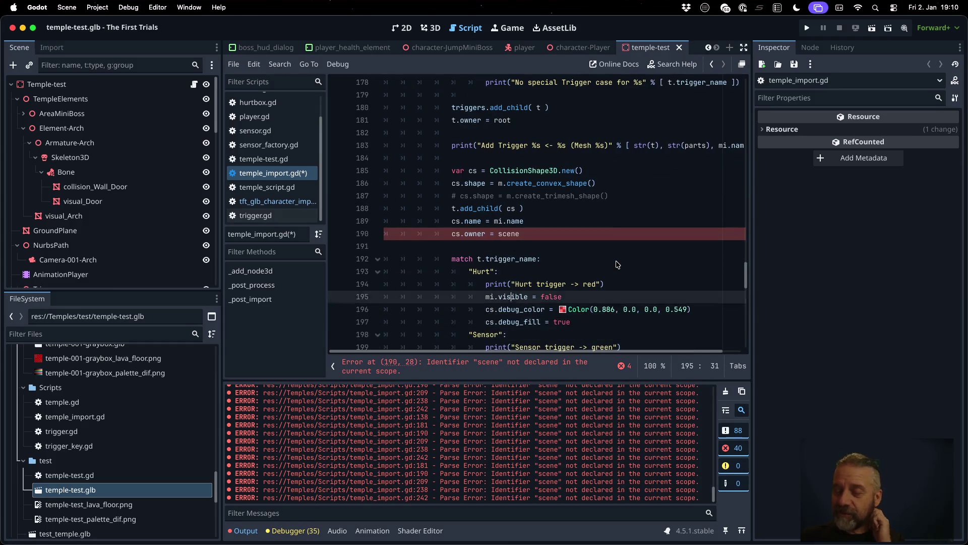
key(Up)
key(Up)
key(Up)
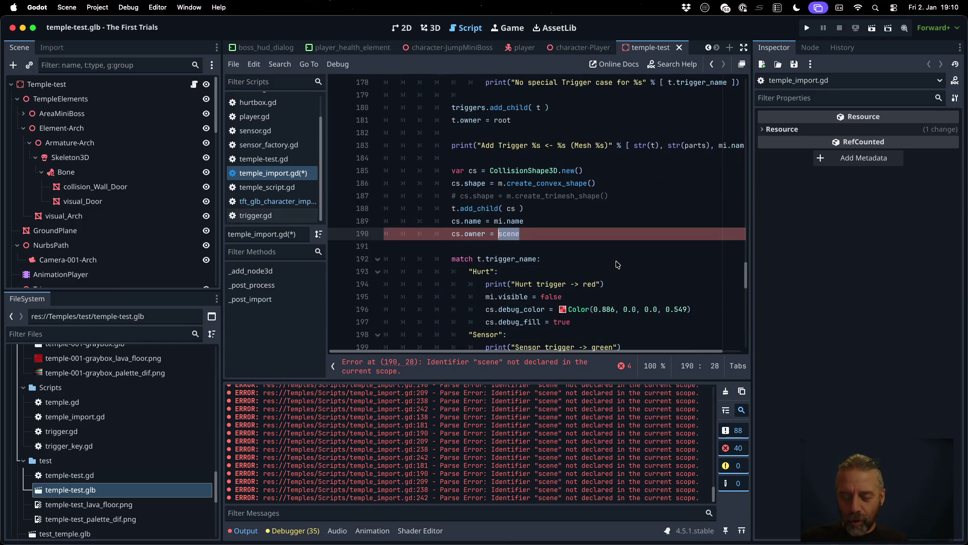
text(t)
key(ctrl+s)
key(Return)
- Change the scene reference on line 209 to root and save
key(Down)
key(Down)
key(Down)
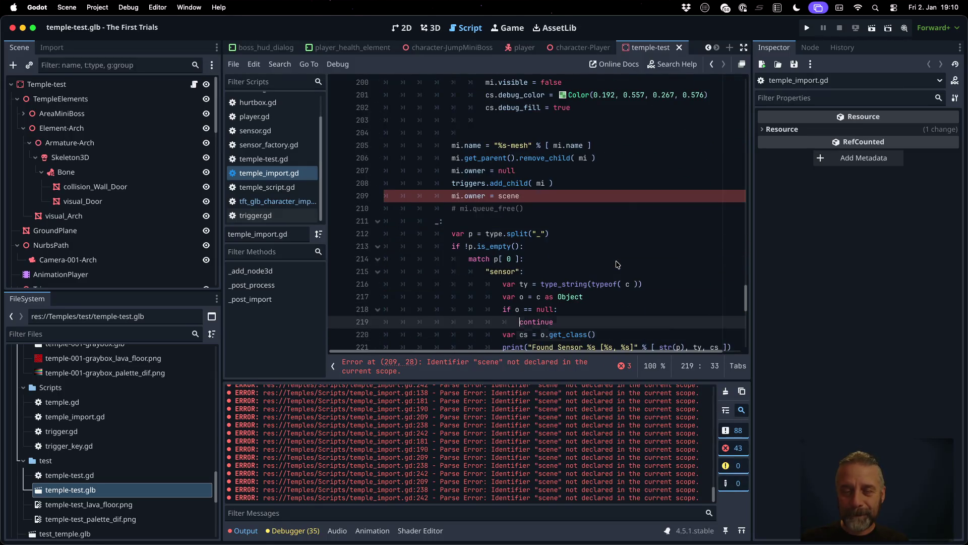
key(Up)
key(Up)
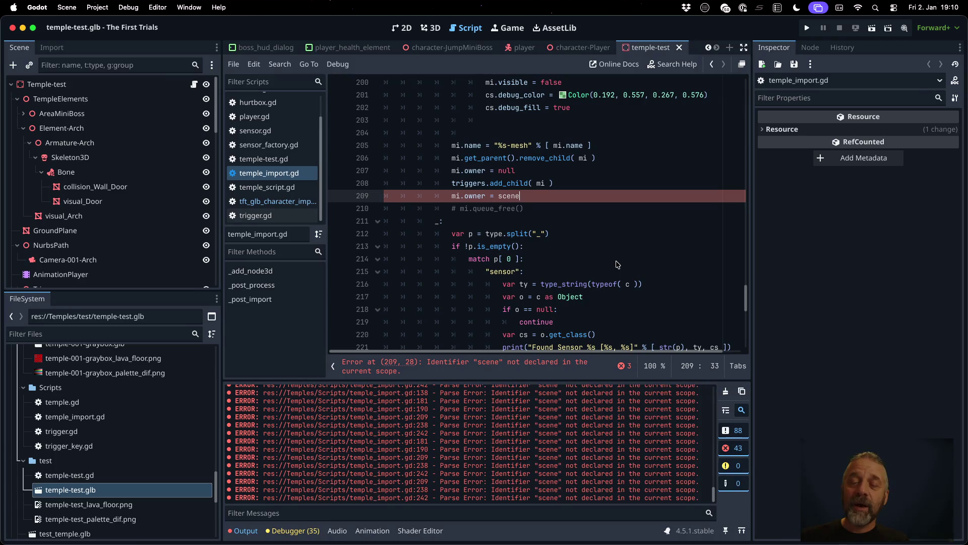
key(shift+Left)
key(shift+Left)
text(root)
key(ctrl+s)
key(Return)
key(Down)
key(Down)
key(Down)
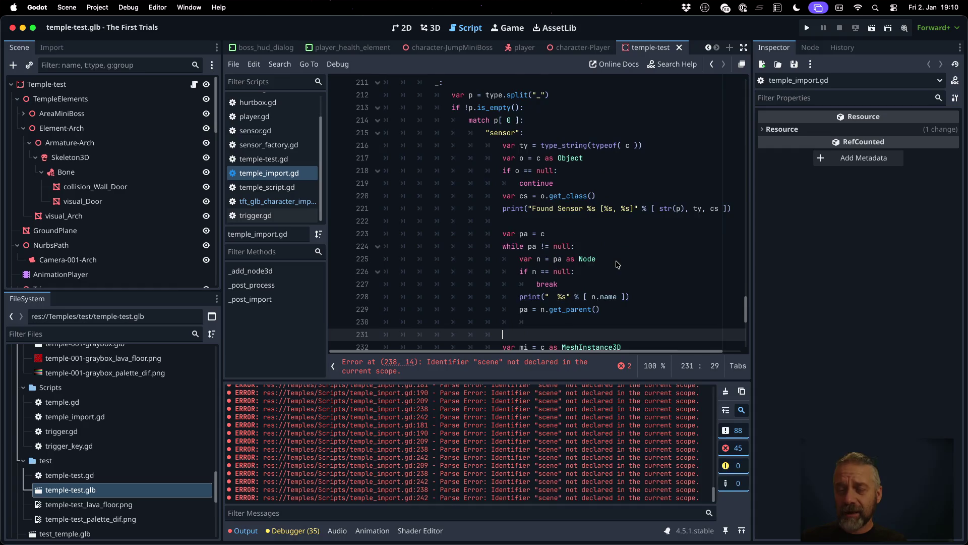
key(Down)
key(Down)
key(Down)
key(Up)
key(Up)
key(Up)
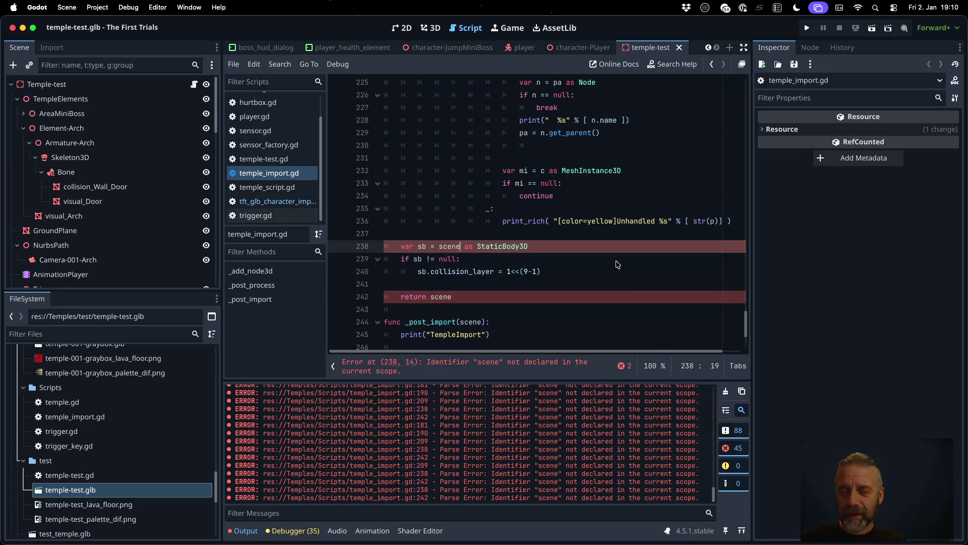
- Replace scene with node in the StaticBody3D cast on line 238 and save
key(shift+Left)
key(shift+Left)
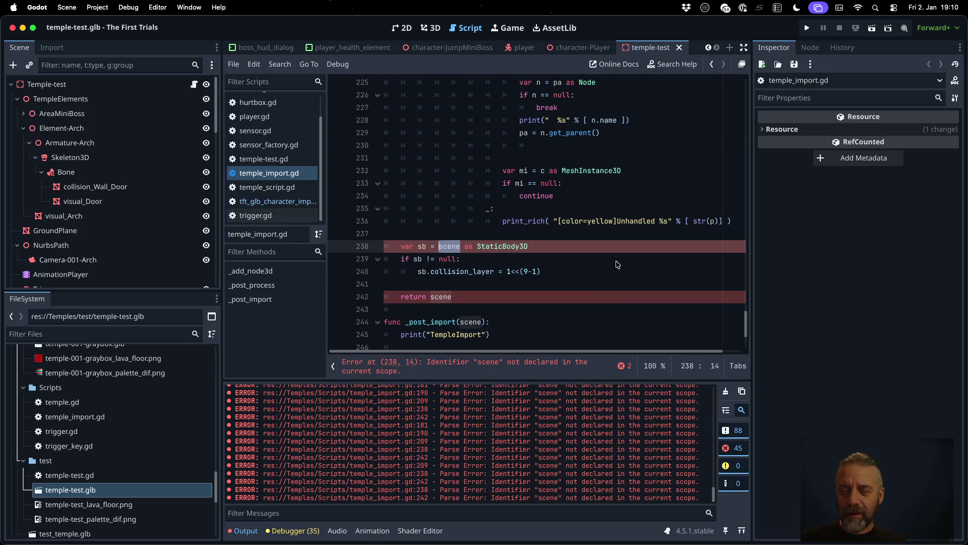
text(node)
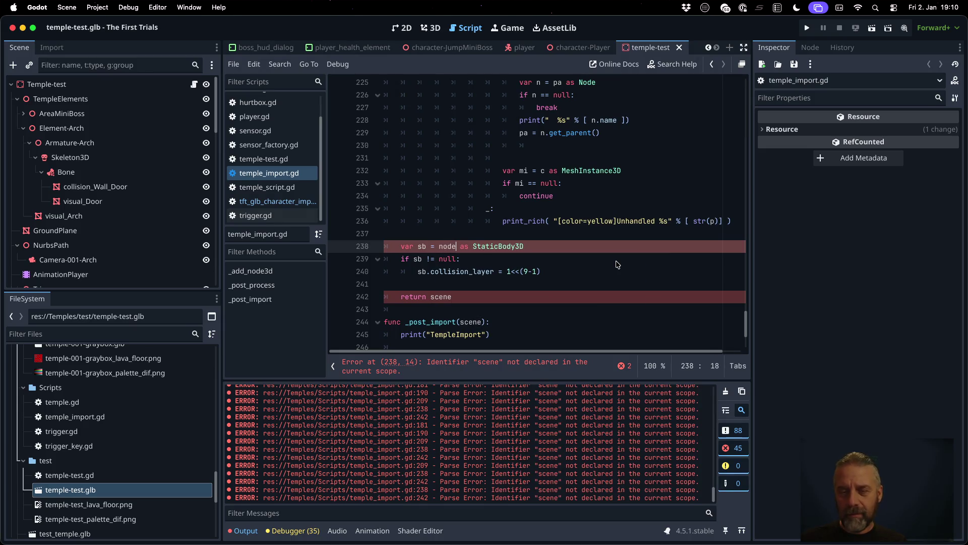
key(Down)
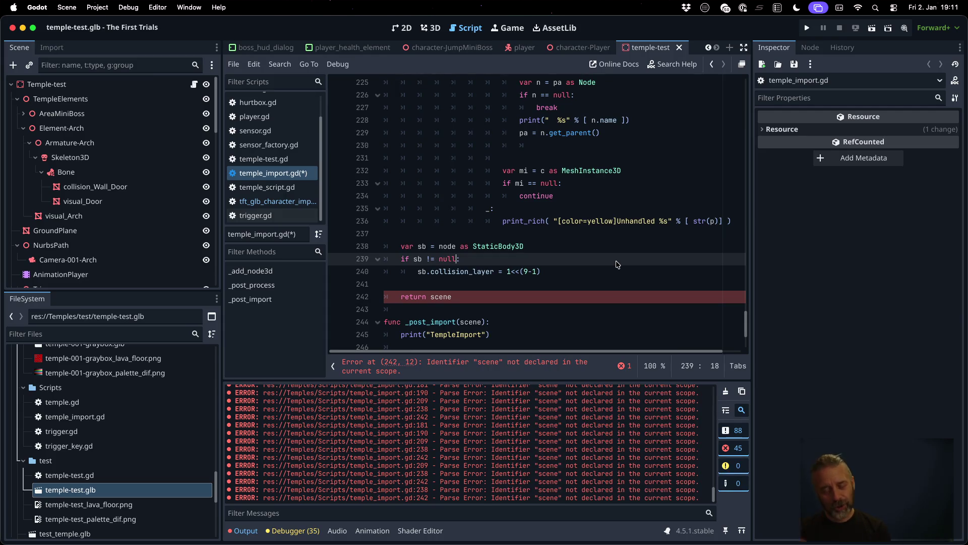
key(ctrl+s)
key(Return)
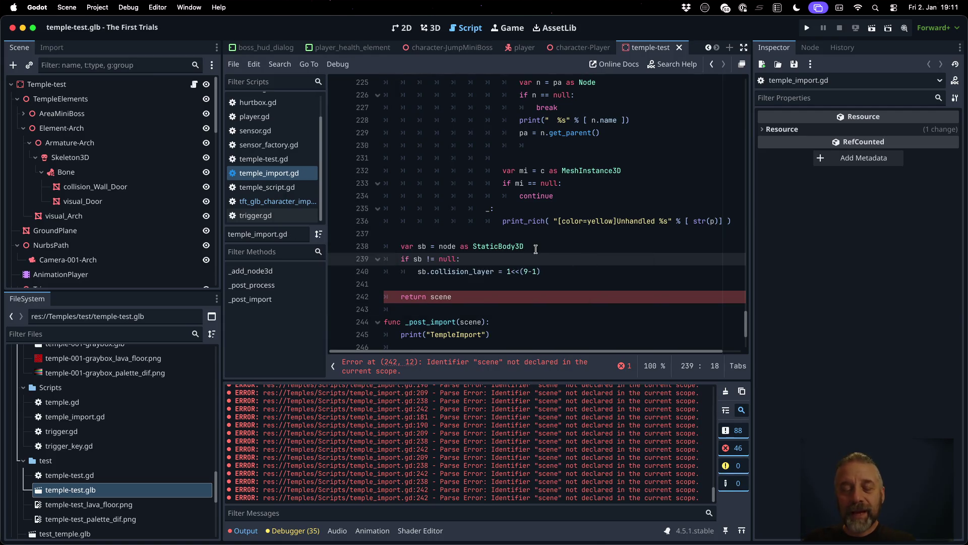
- Look up the _post_process call on line 252
scroll(536, 249, down, 3)
scroll(488, 277, down, 3)
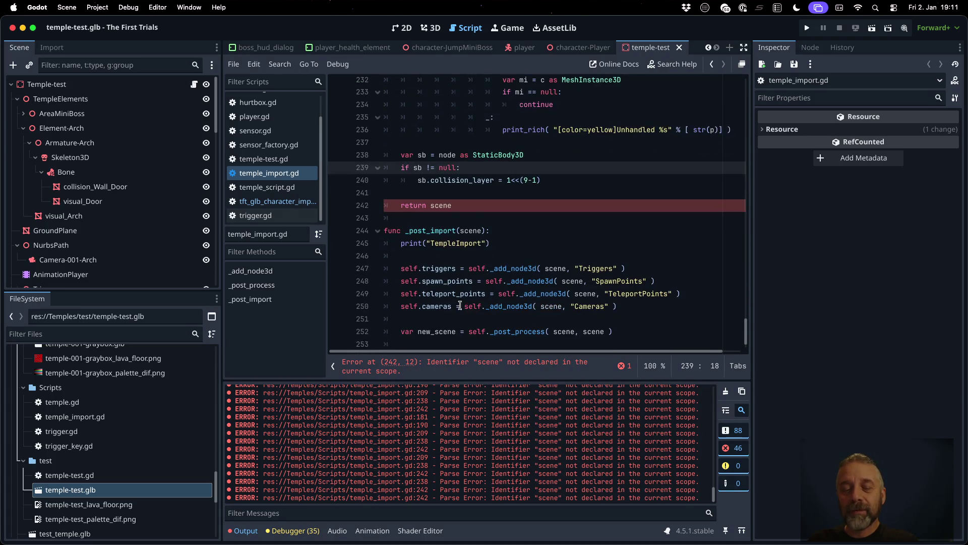
click(401, 333)
double_click(520, 332)
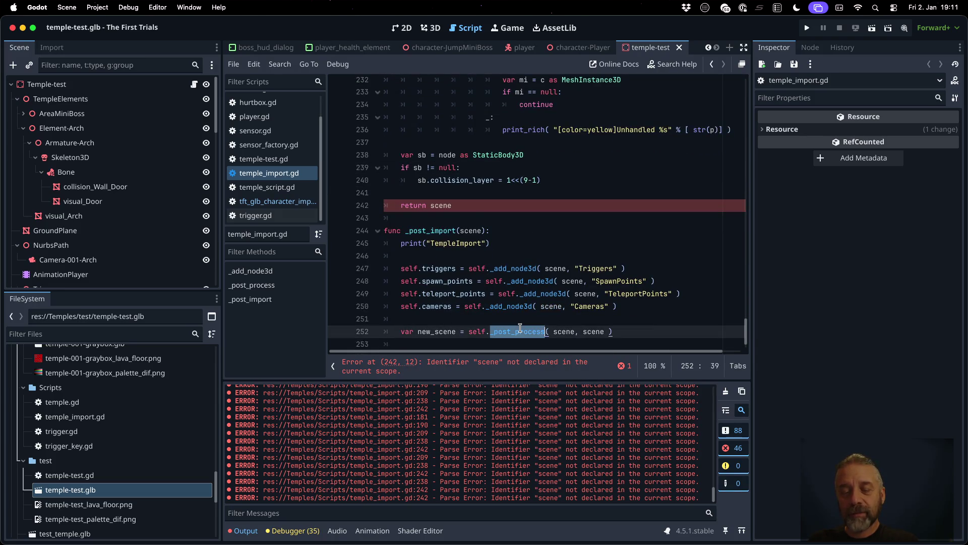
super+click(520, 331)
key(Return)
- Clear the Output log, make line 242 return node, and save
click(726, 391)
click(510, 361)
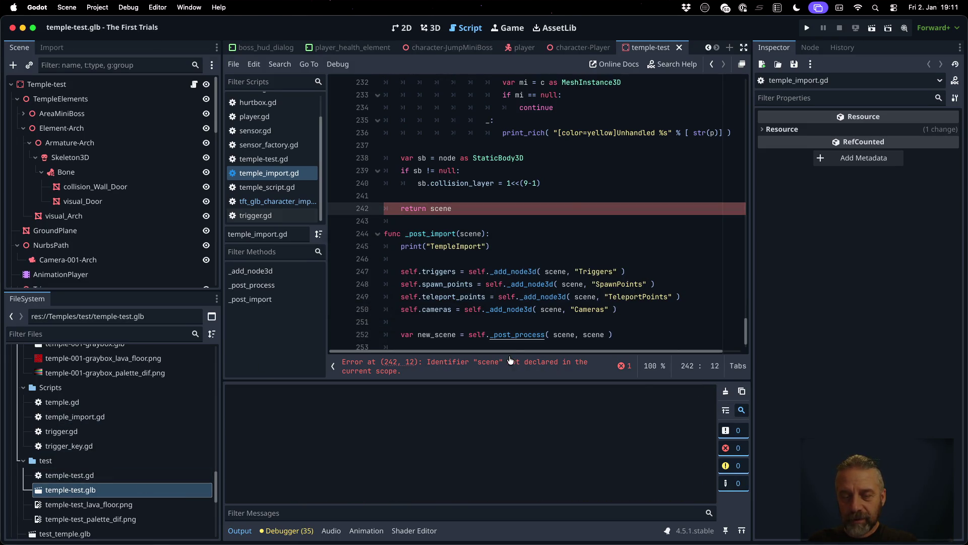
double_click(439, 209)
scroll(571, 266, up, 1)
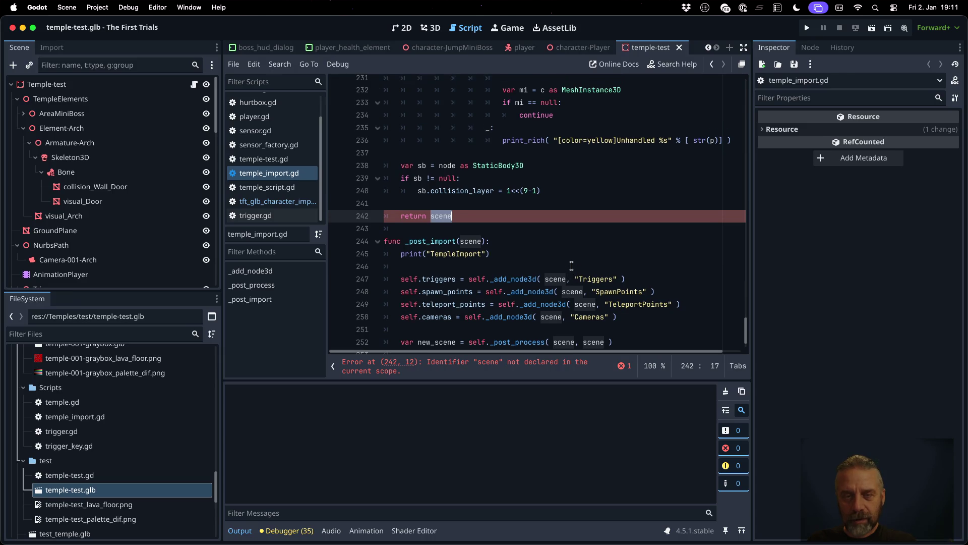
text(nod)
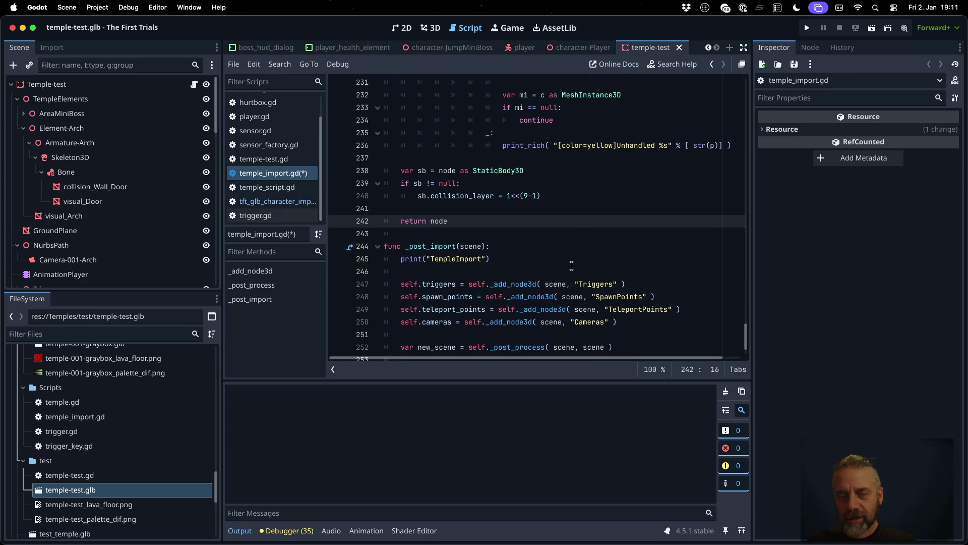
key(super+s)
key(Return)
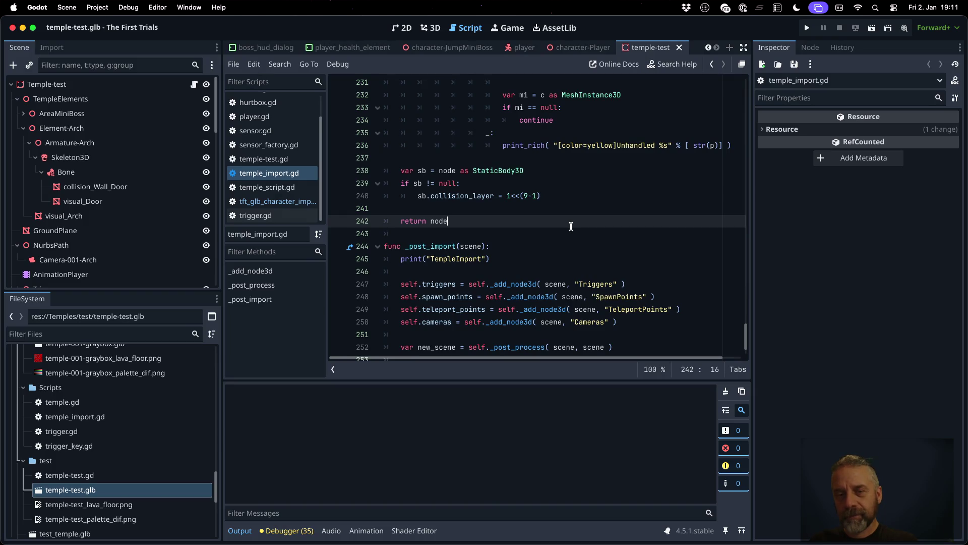
- Reimport temple-test.glb with the fixed import script
right_click(128, 489)
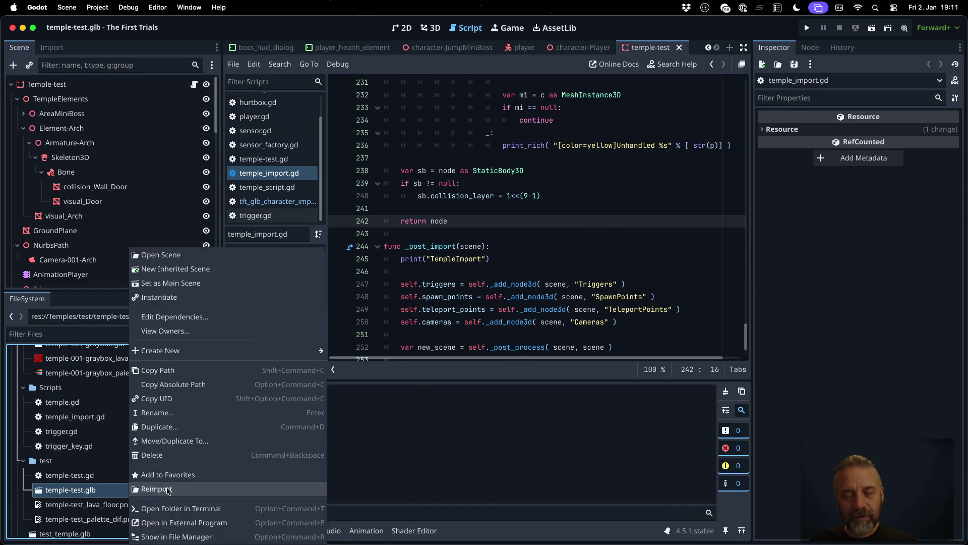
click(166, 489)
scroll(408, 458, up, 10)
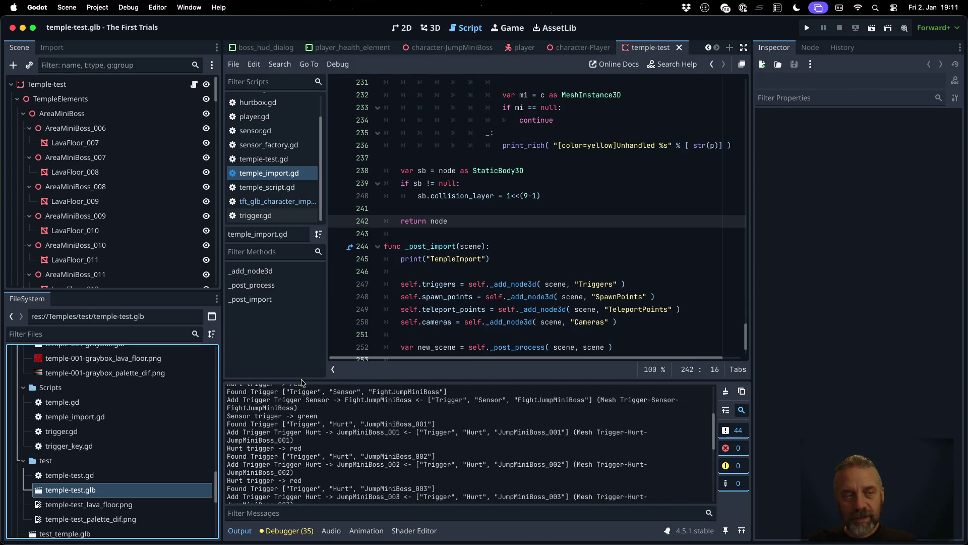
- Expand TempleElements, collapse AreaMiniBoss, and run the project
click(17, 98)
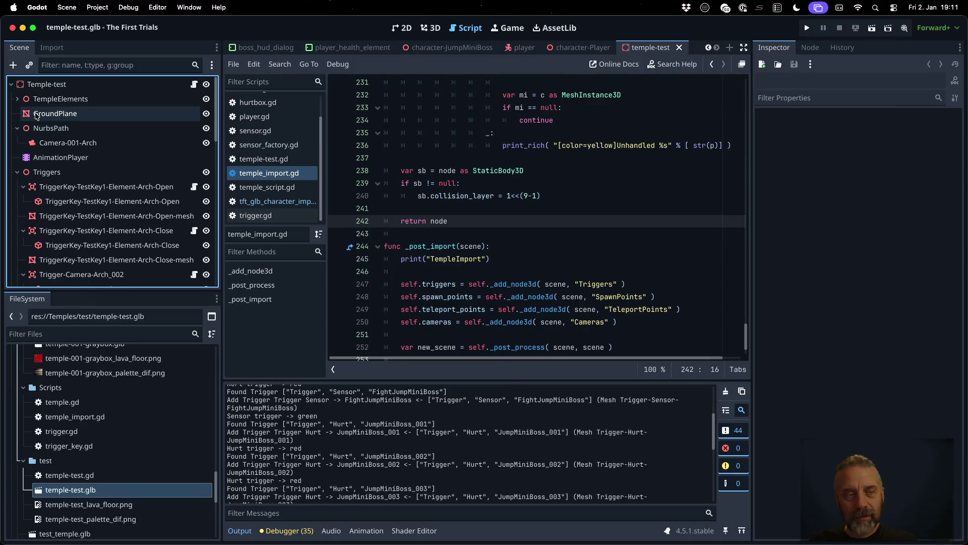
scroll(53, 164, down, 15)
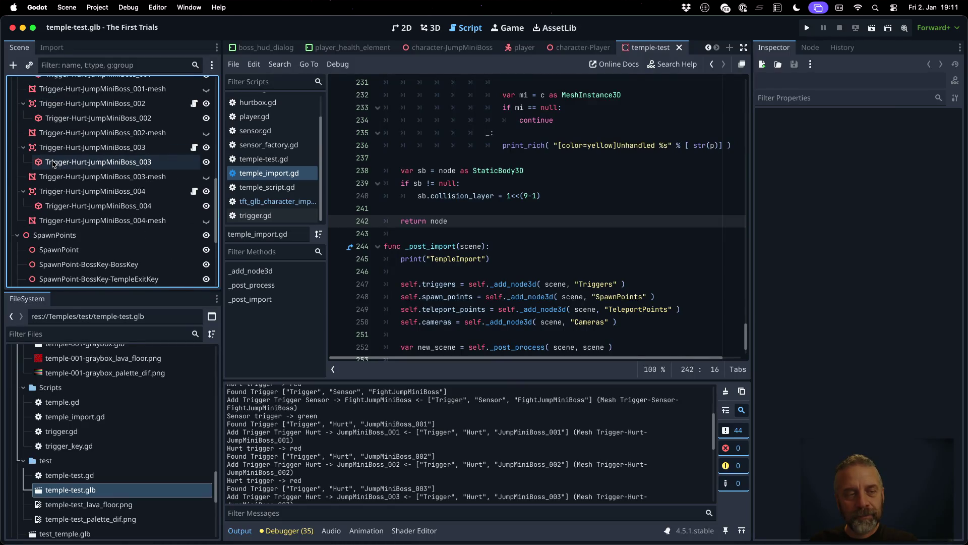
scroll(54, 164, down, 5)
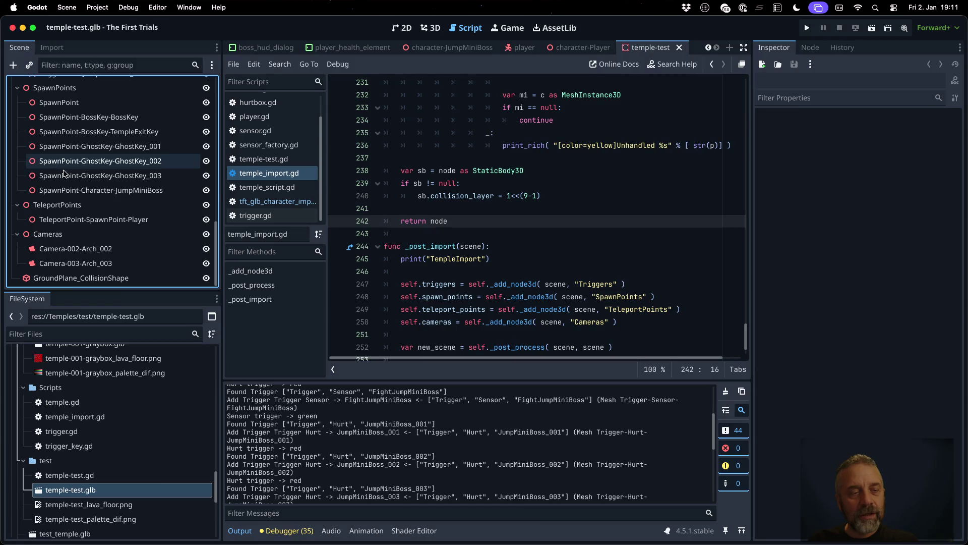
scroll(108, 186, up, 20)
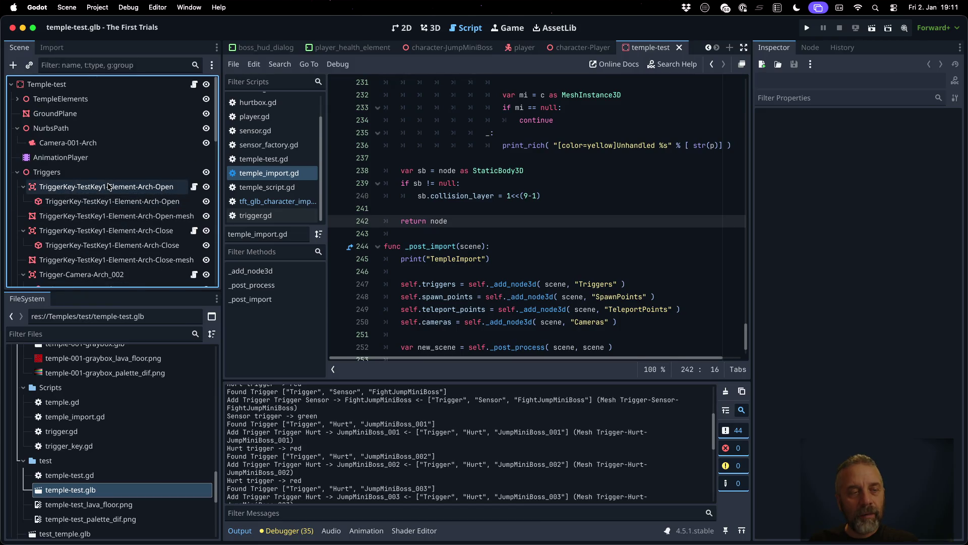
click(17, 100)
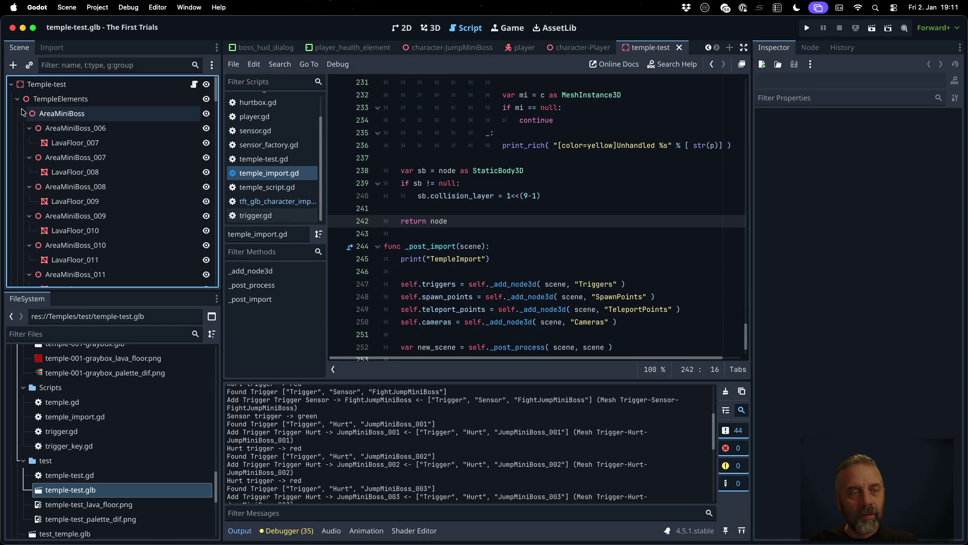
click(23, 114)
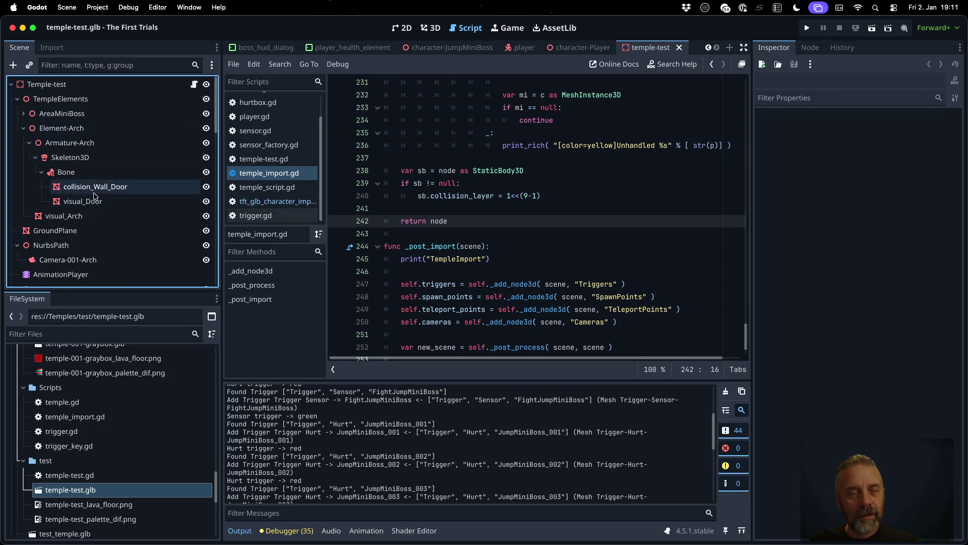
click(807, 27)
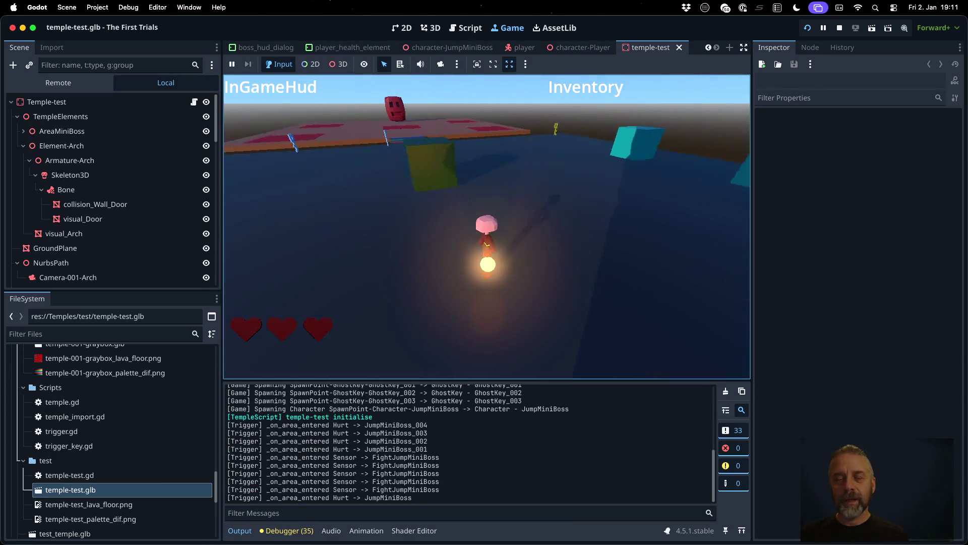
- Jump onto the coloured stairs, walk onto the boss platform, then stop the game
key(space)
key(space)
key(space)
key(space)
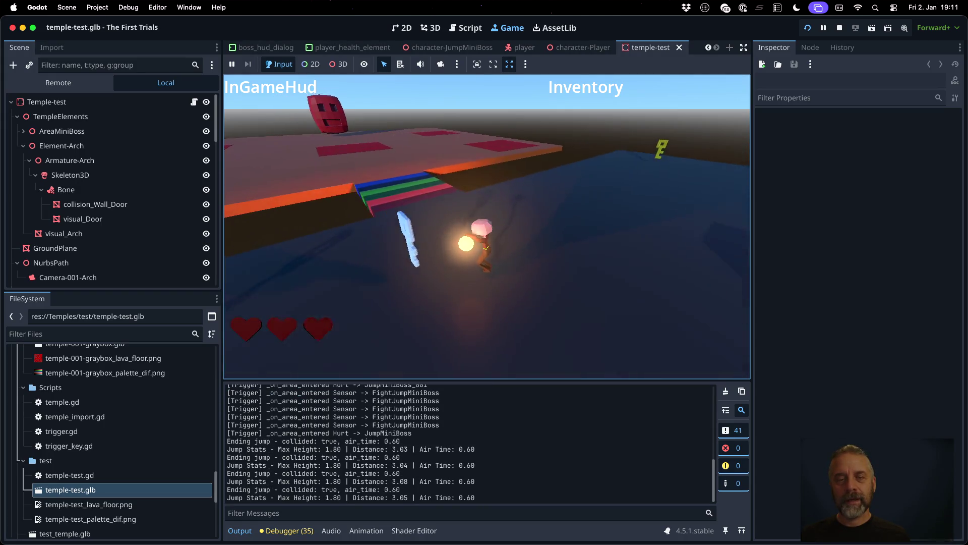
key(space)
key(w)
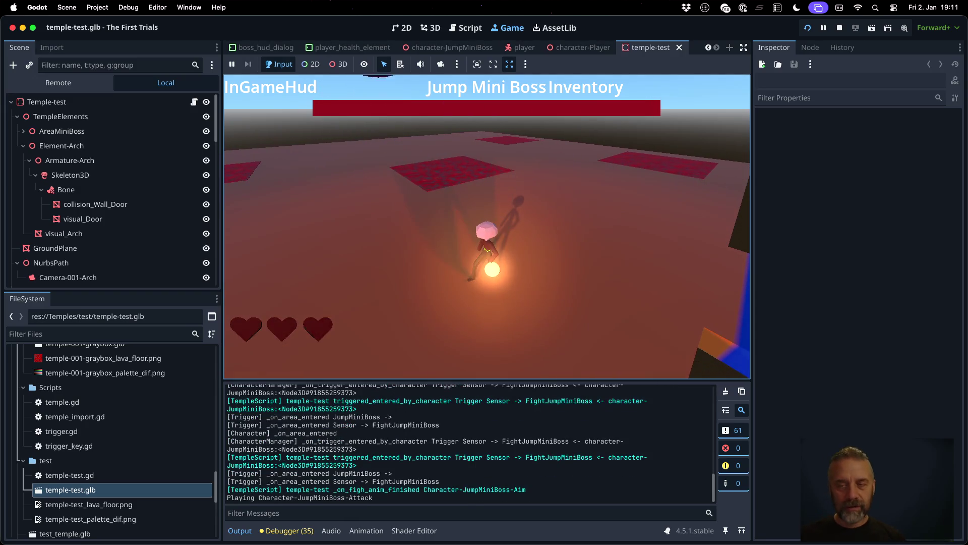
click(840, 29)
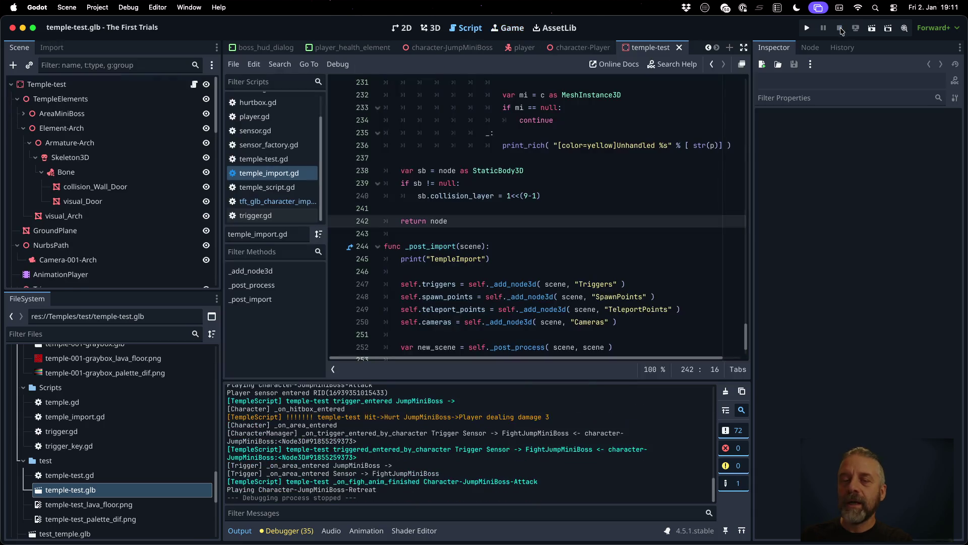
click(554, 236)
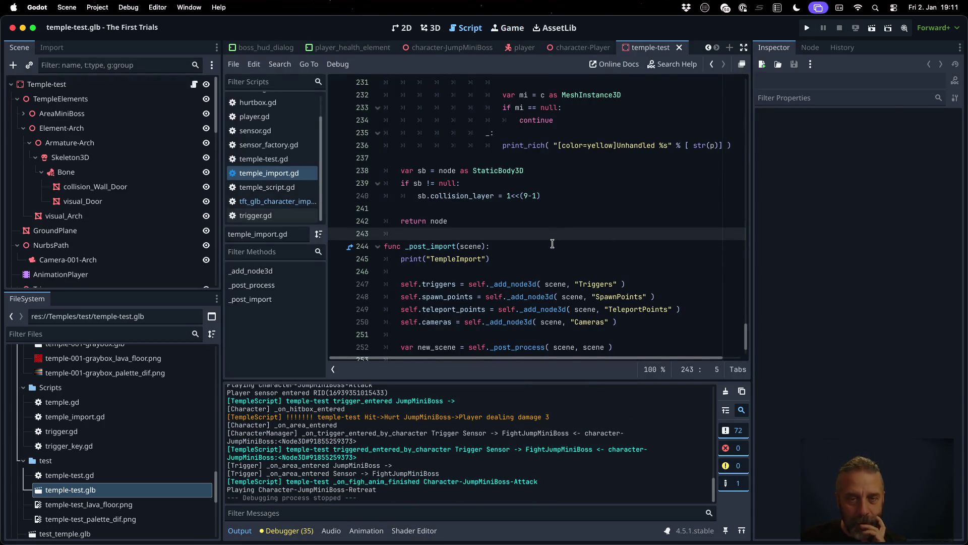
scroll(552, 243, up, 1)
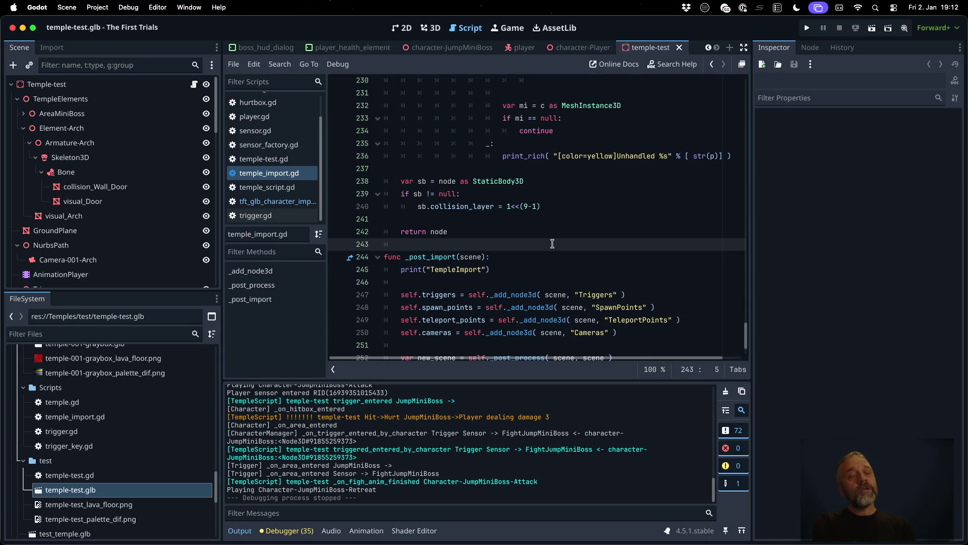
scroll(552, 244, up, 20)
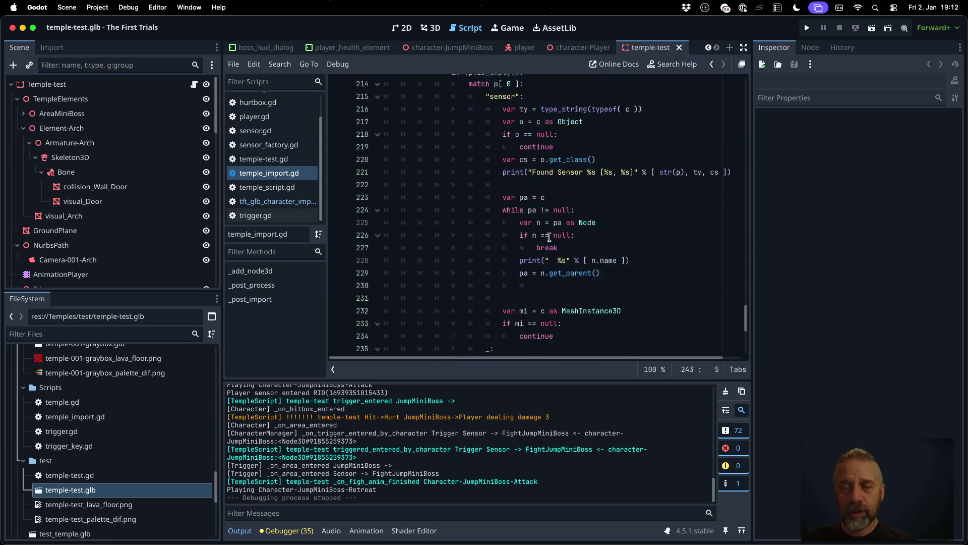
scroll(550, 237, up, 15)
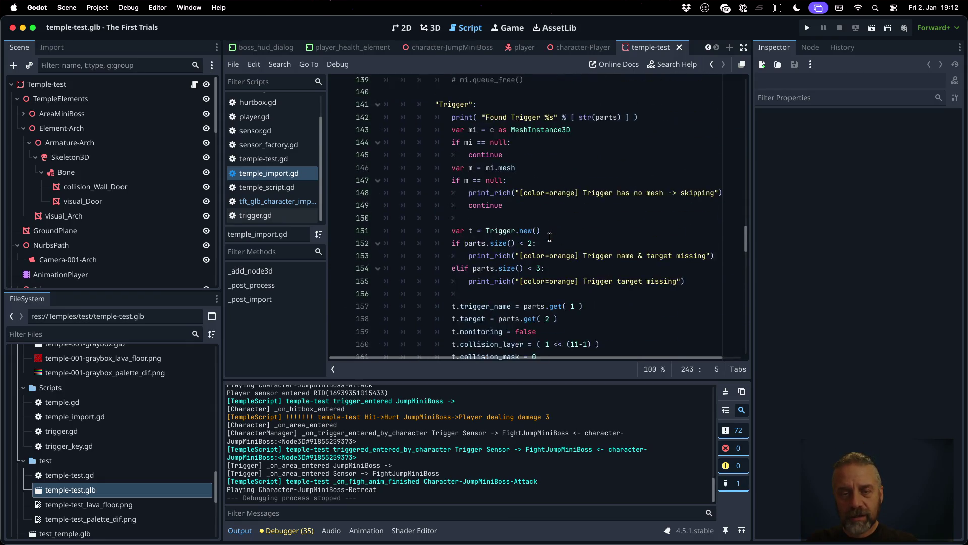
scroll(550, 237, up, 10)
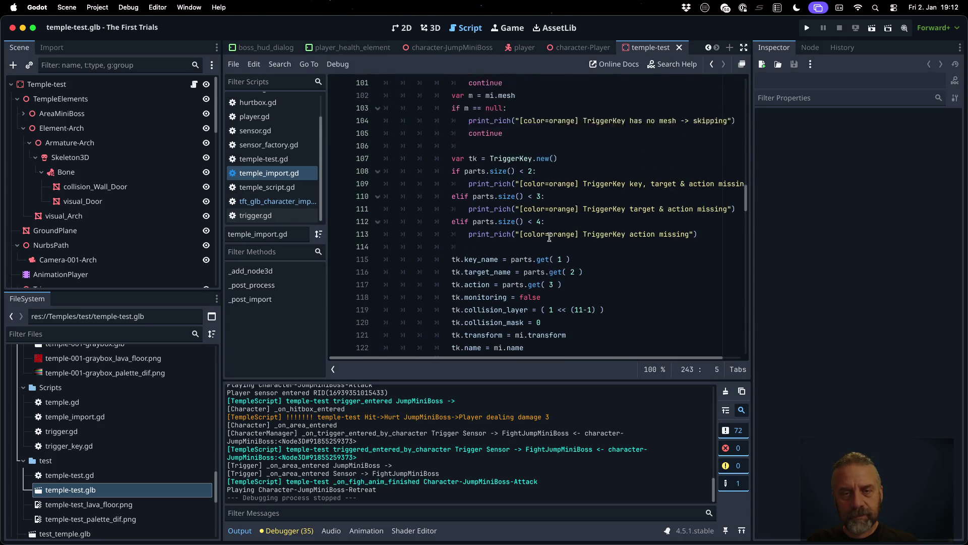
scroll(549, 237, up, 13)
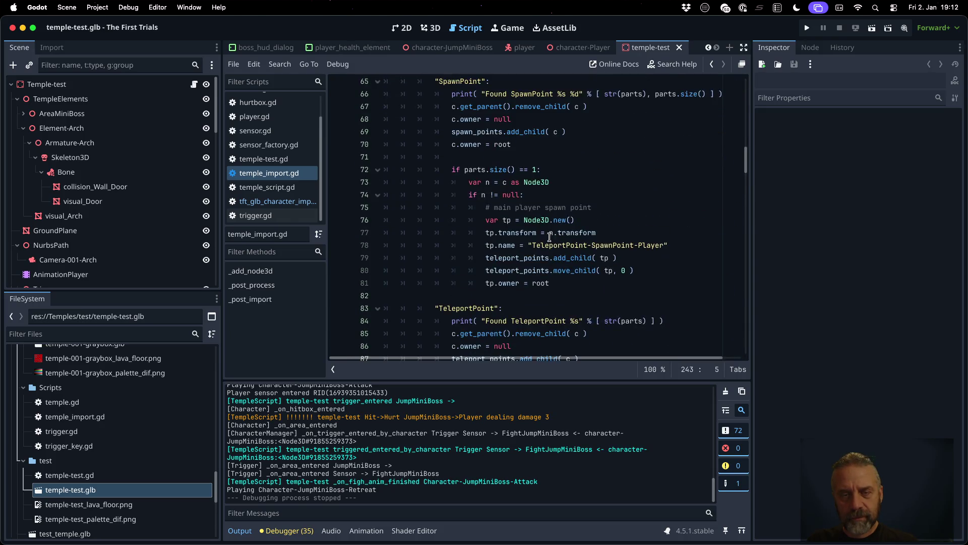
scroll(549, 237, up, 5)
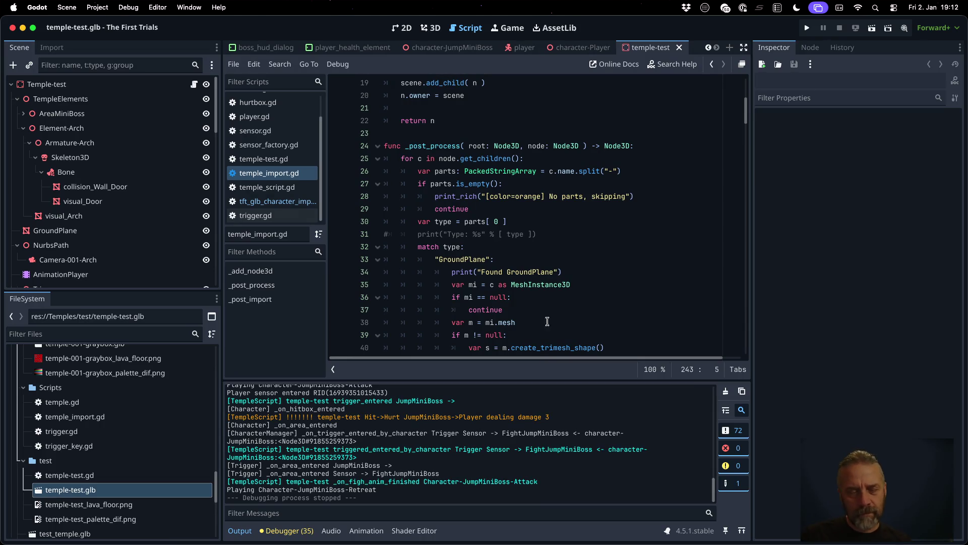
right_click(124, 491)
- Reimport temple-test.glb and review the TempleImport trigger, spawn and camera messages in Output
click(168, 487)
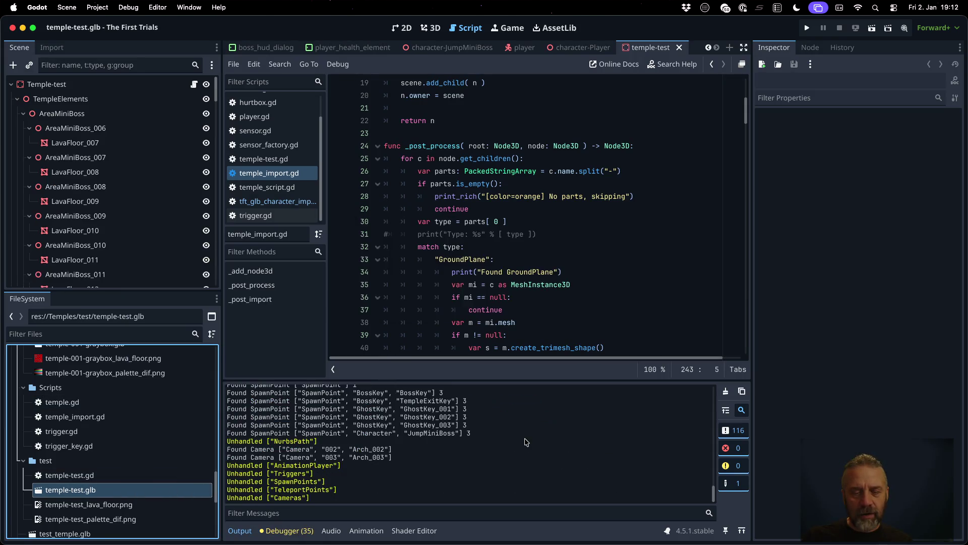
scroll(505, 449, up, 10)
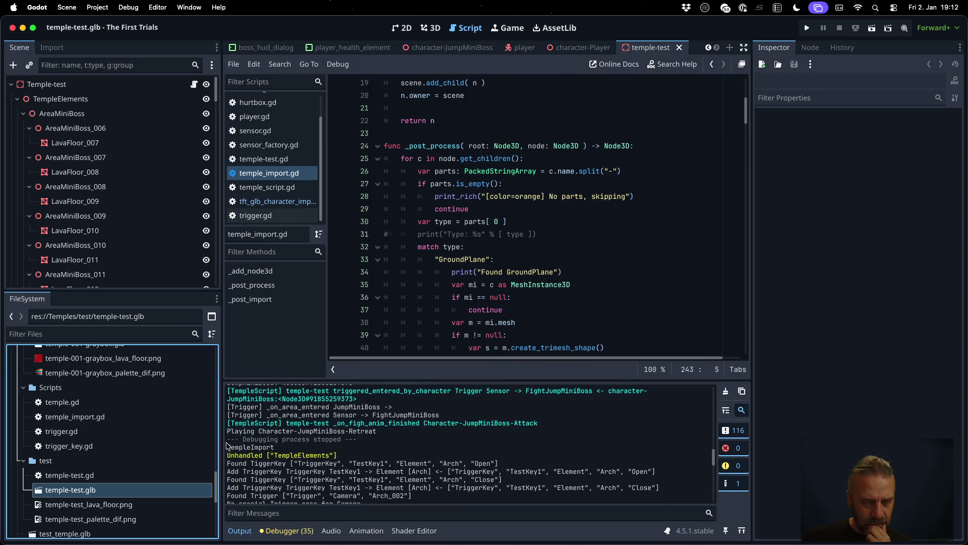
click(230, 448)
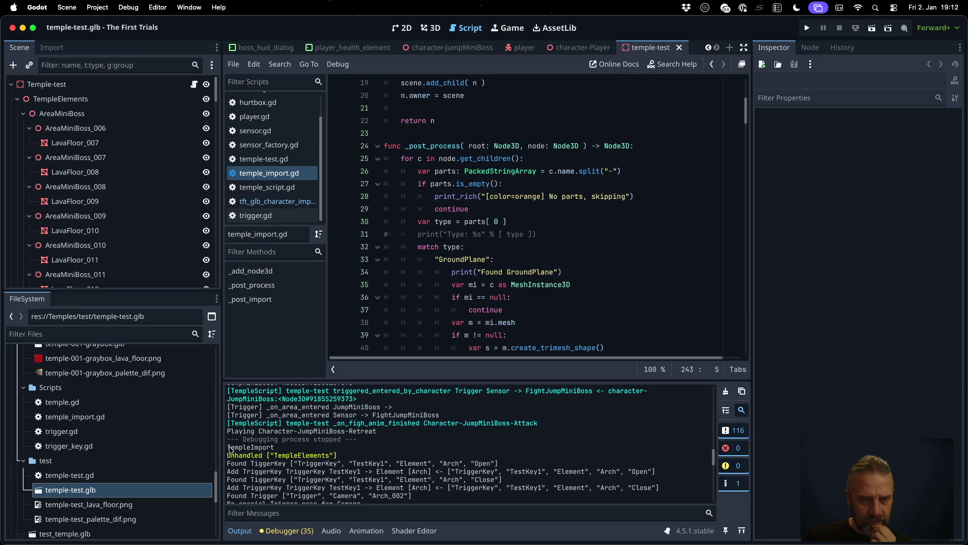
drag(230, 448, 313, 455)
scroll(312, 455, down, 5)
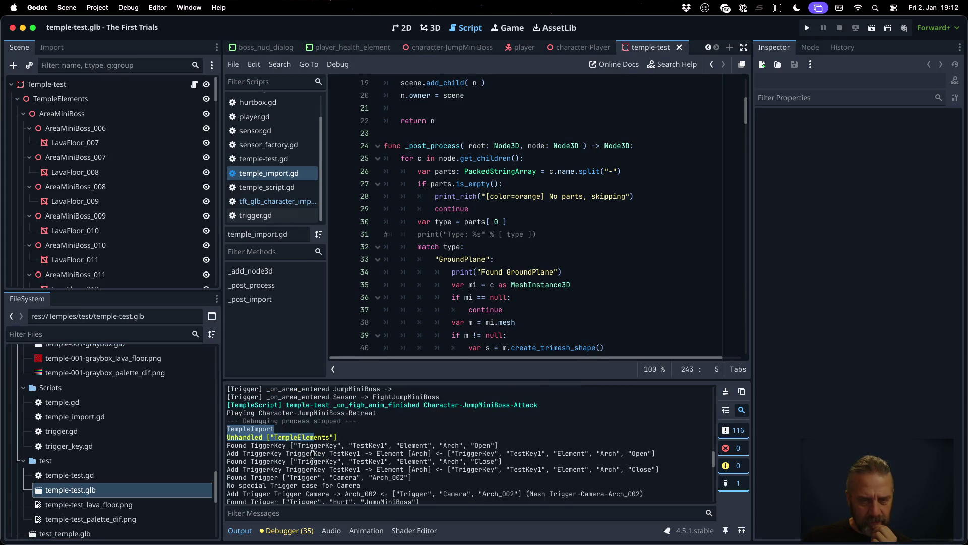
scroll(313, 455, down, 4)
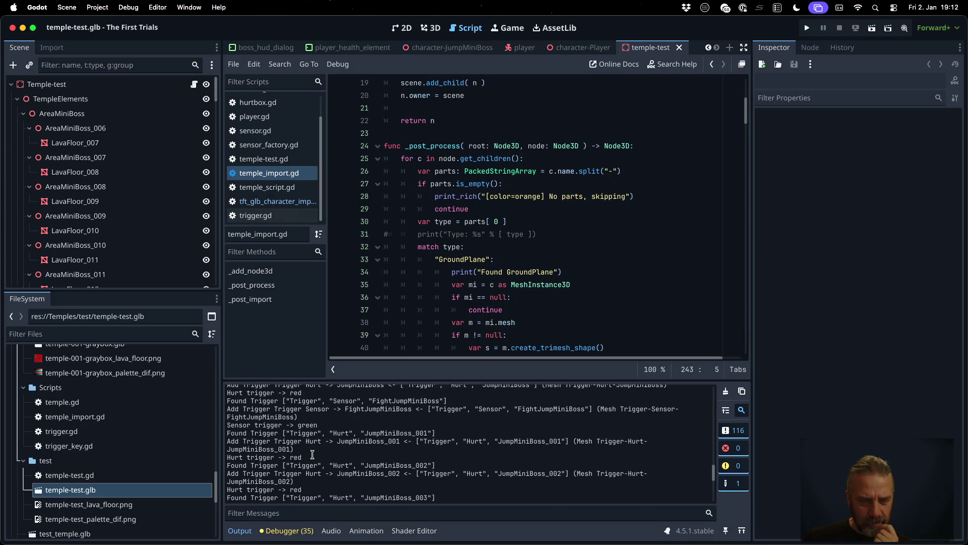
scroll(313, 455, up, 4)
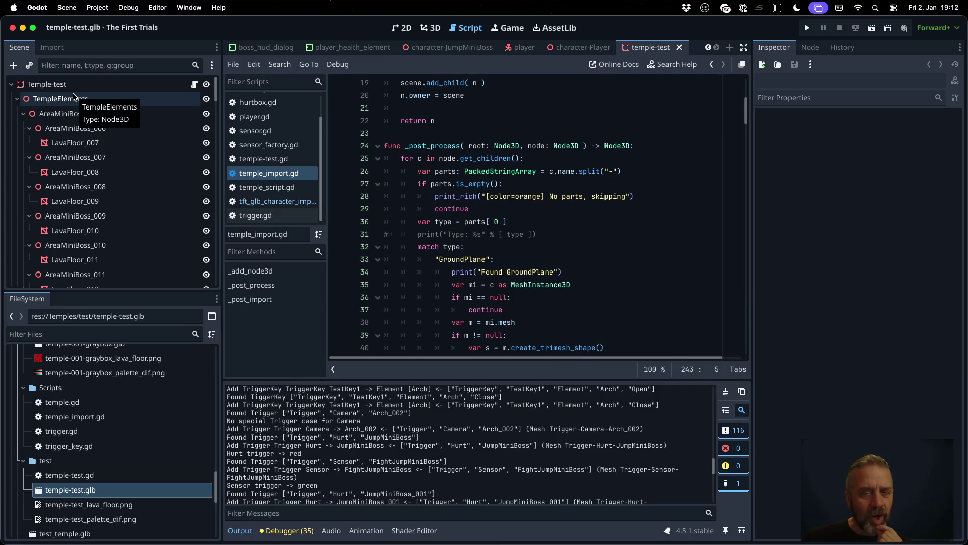
- Fold the TempleElements branch in the Scene dock after peeking at its children
click(17, 99)
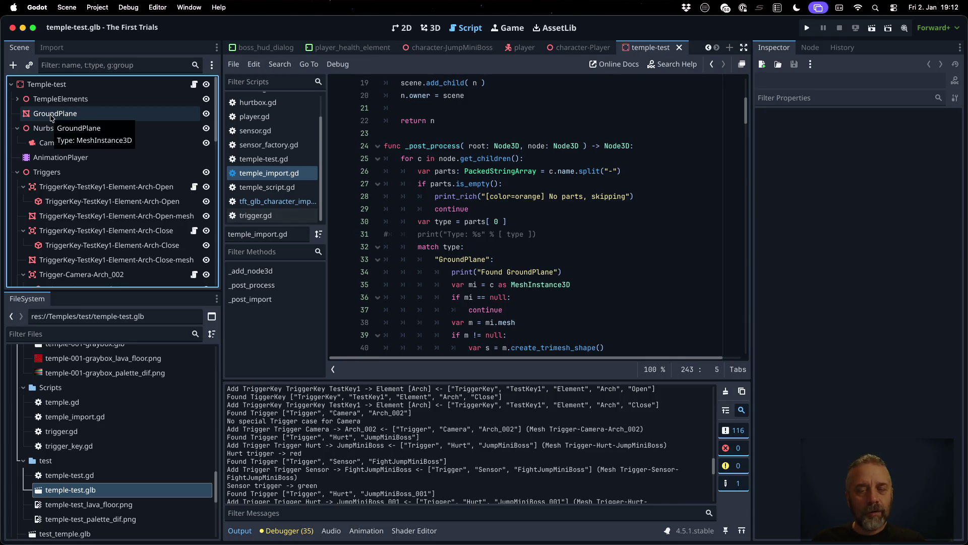
click(17, 100)
click(17, 100)
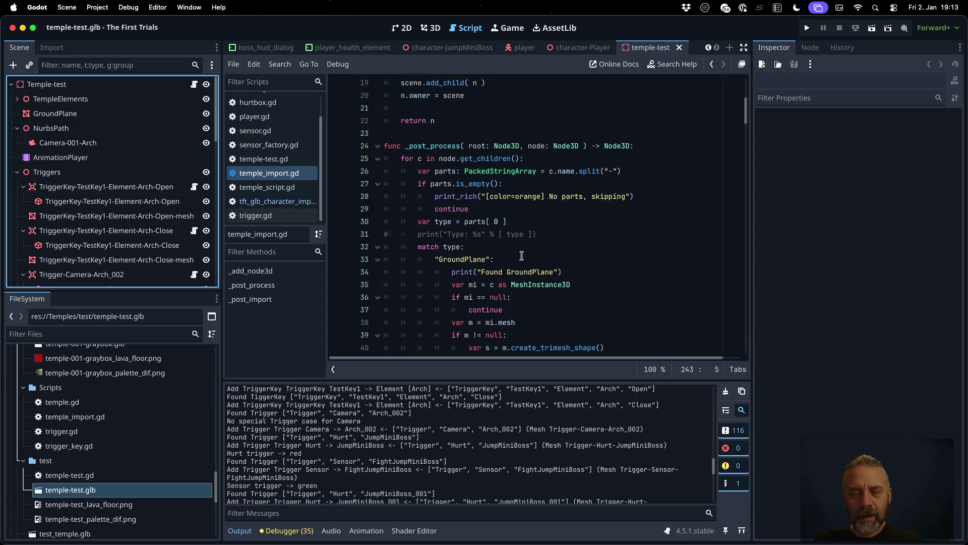
scroll(522, 256, down, 15)
scroll(538, 266, down, 8)
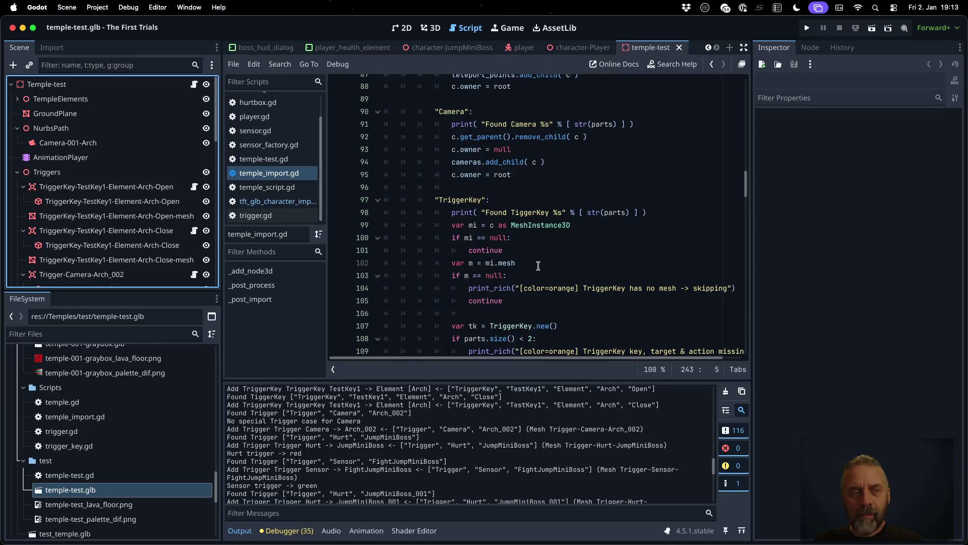
- Select the TriggerKey label on line 97, inspect the Triggers node, and return to the script top
double_click(474, 200)
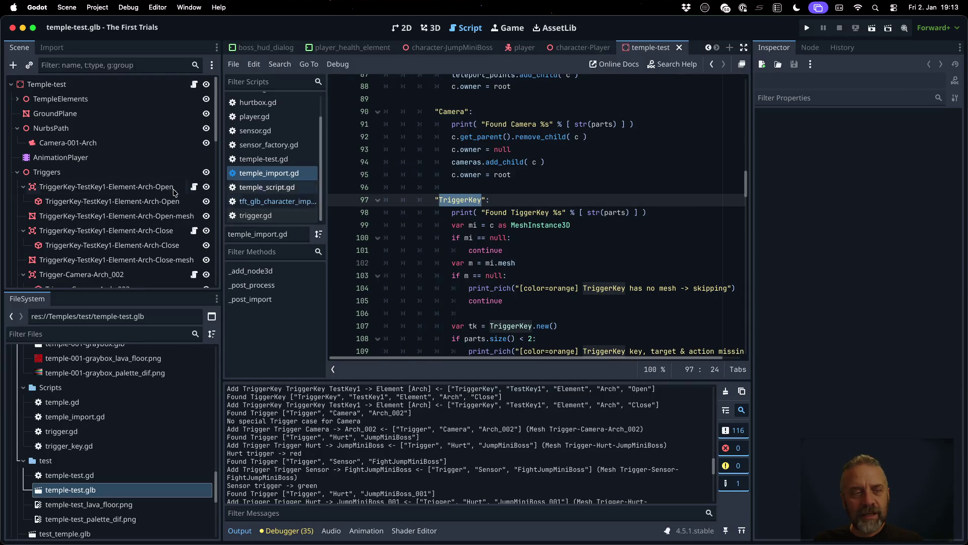
click(56, 173)
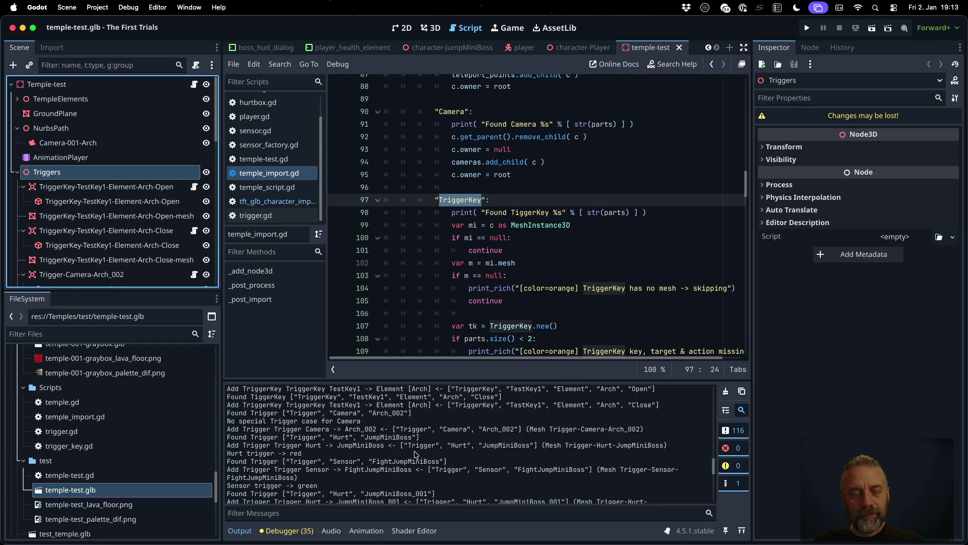
scroll(415, 453, up, 2)
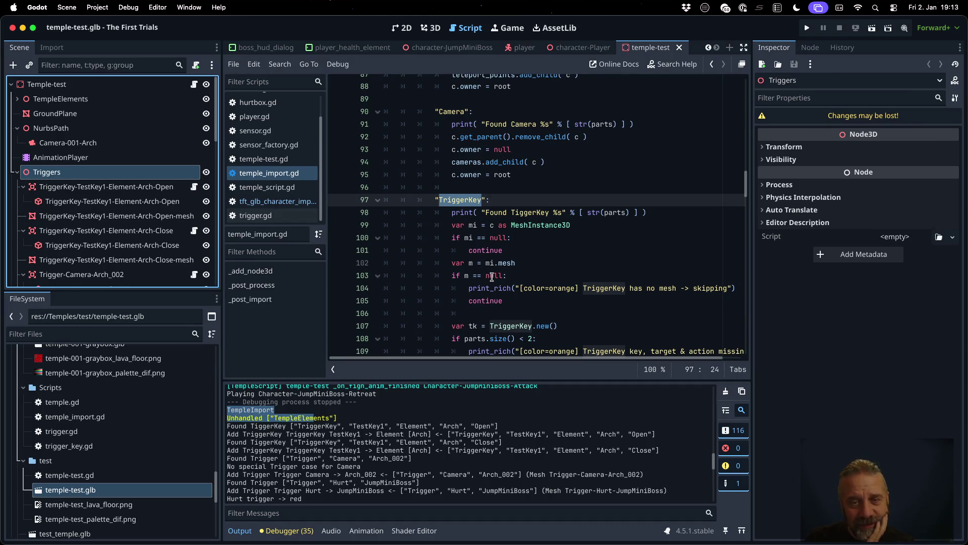
scroll(492, 276, up, 15)
scroll(492, 277, up, 5)
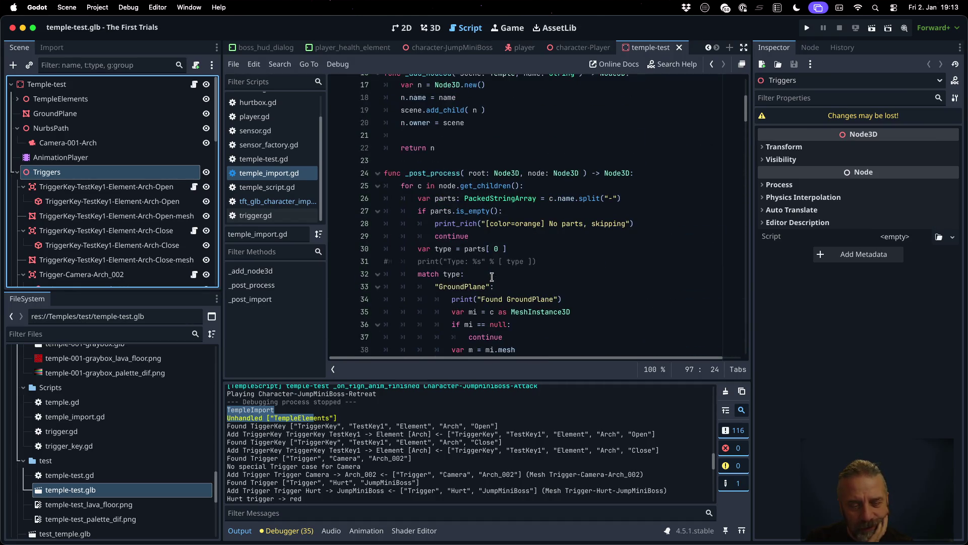
scroll(492, 277, up, 5)
scroll(492, 276, down, 3)
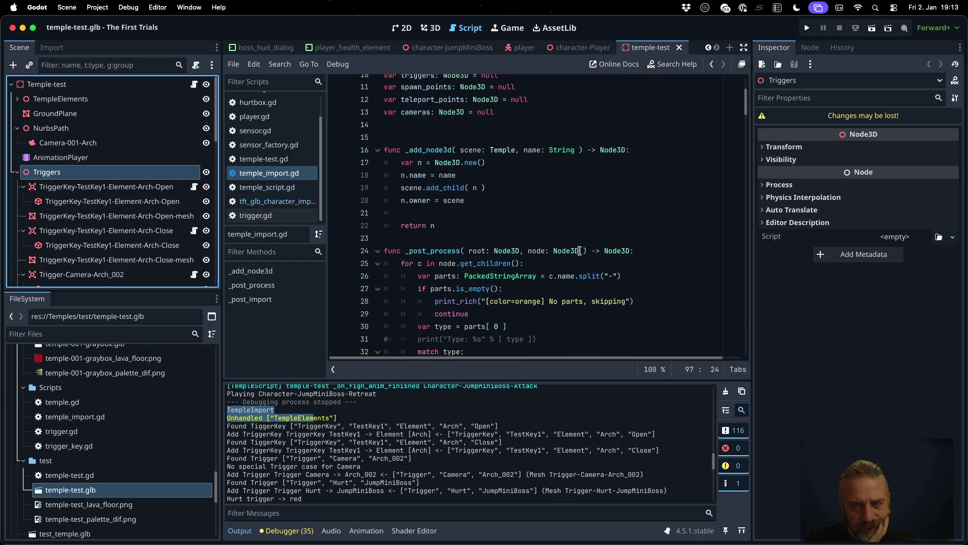
click(579, 250)
text(, indent)
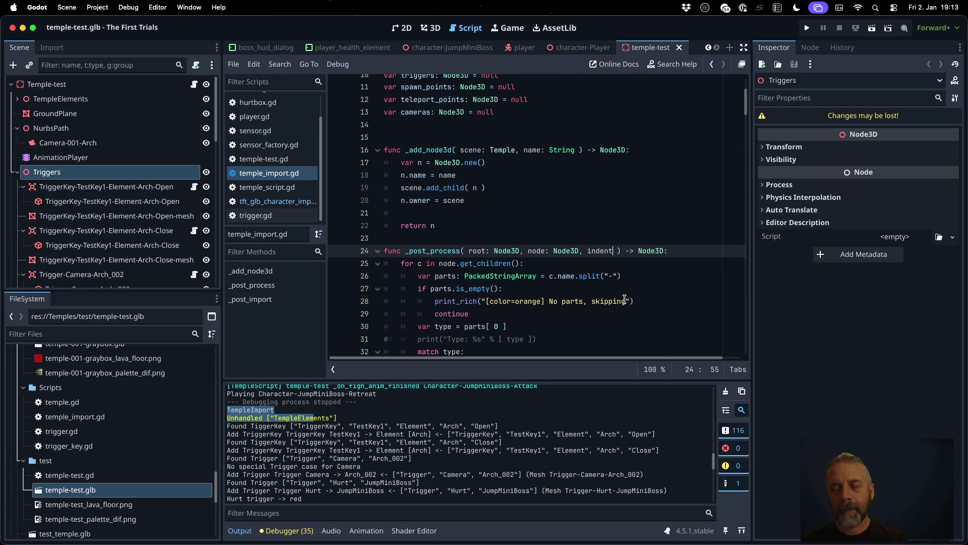
text(: )
text(String = ")
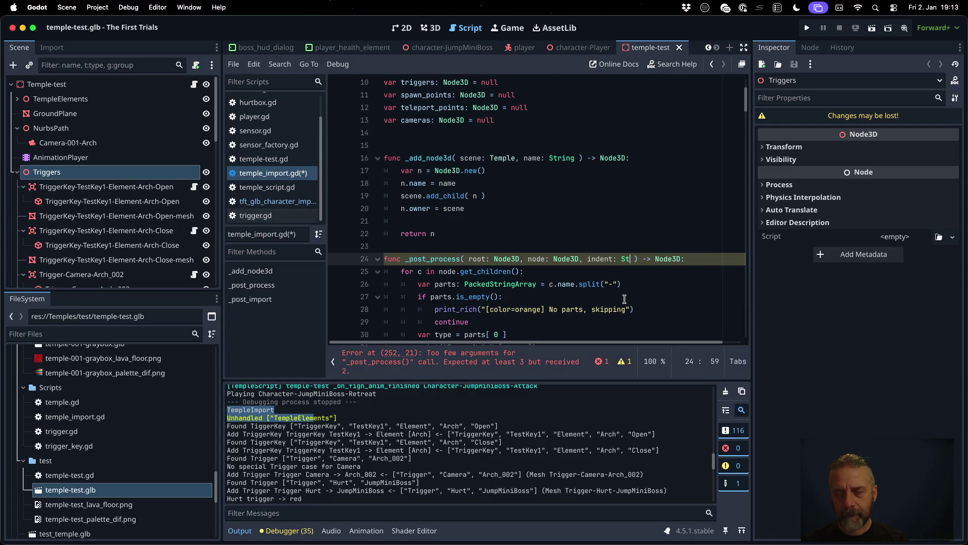
key(Escape)
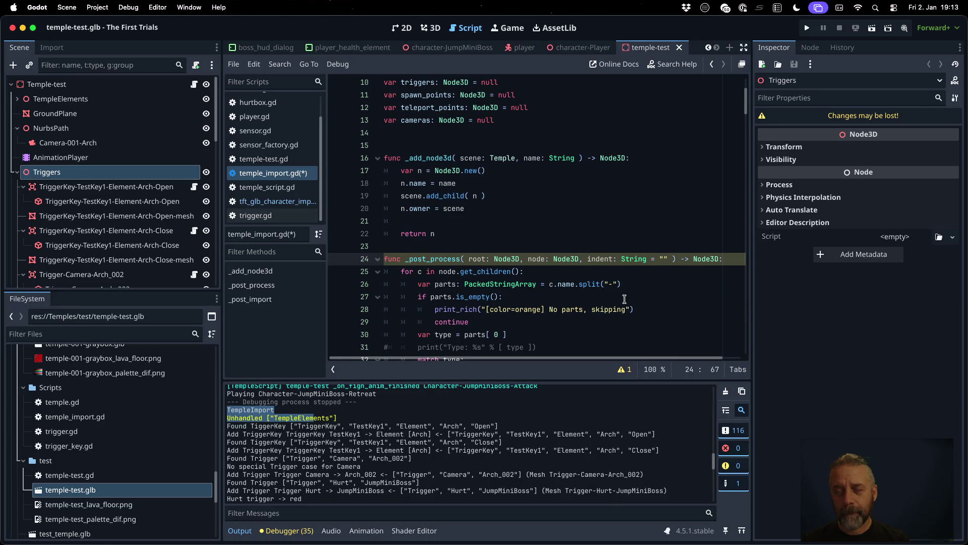
key(super+s)
key(Return)
scroll(624, 299, down, 10)
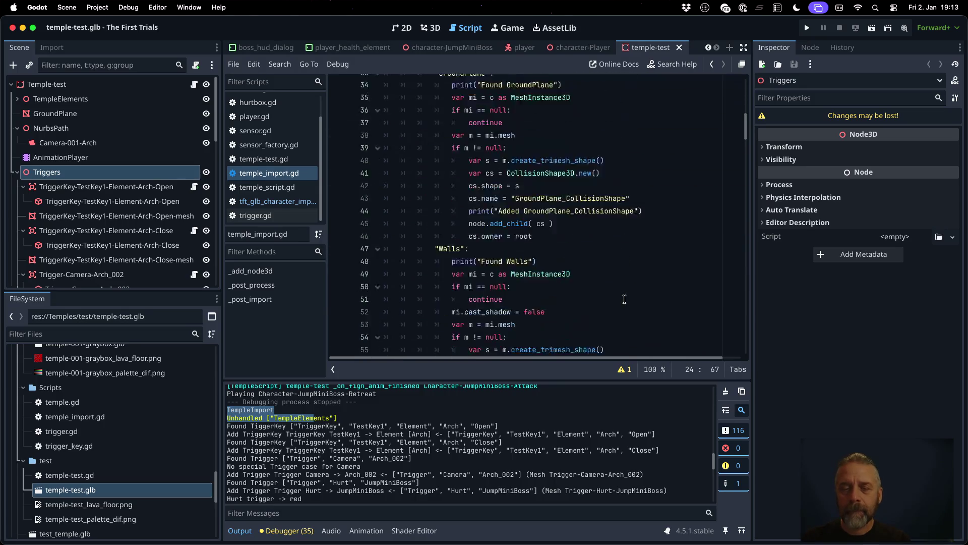
scroll(624, 299, down, 5)
scroll(625, 299, up, 15)
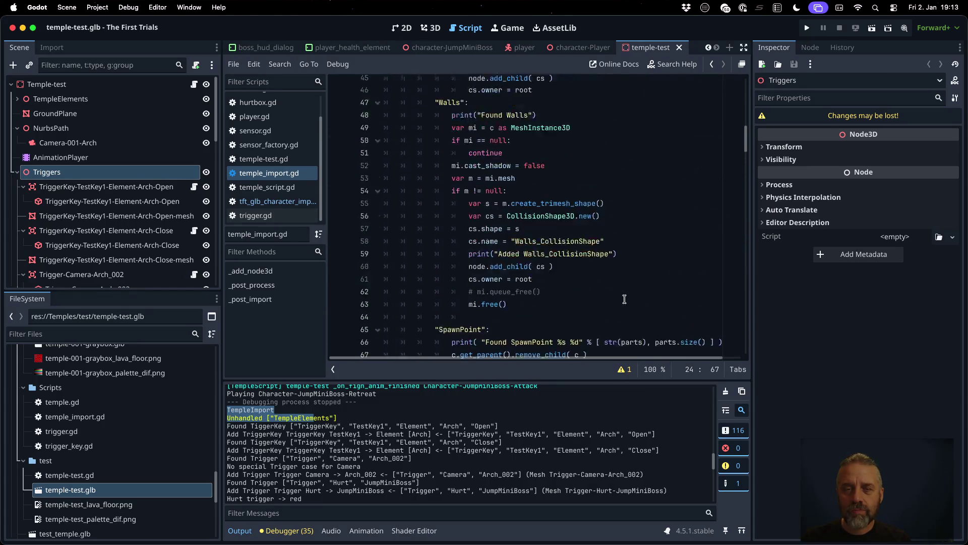
click(582, 239)
click(584, 202)
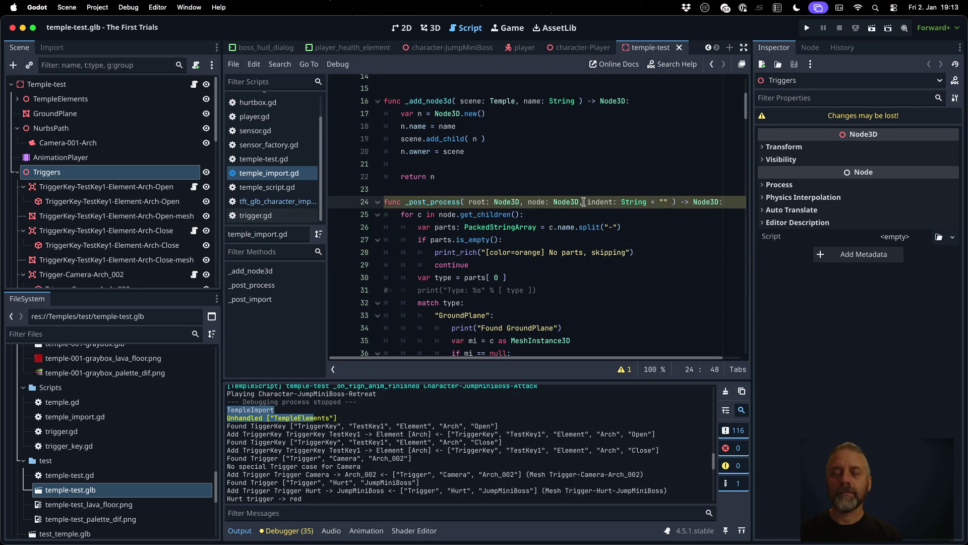
- Start _post_process with print("%sPost Processing: %s" % [ indent on a new line 25
key(Return)
text(print)
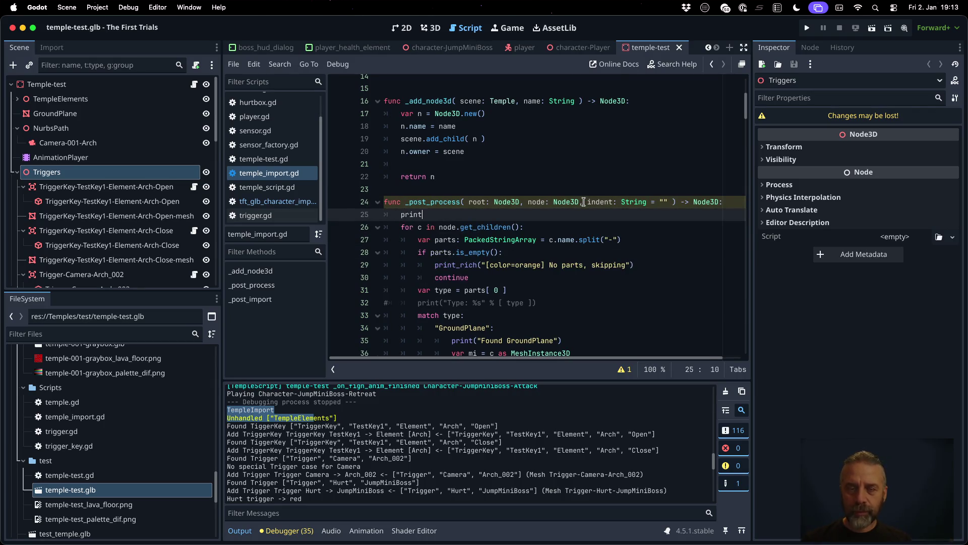
key(Return)
text(")
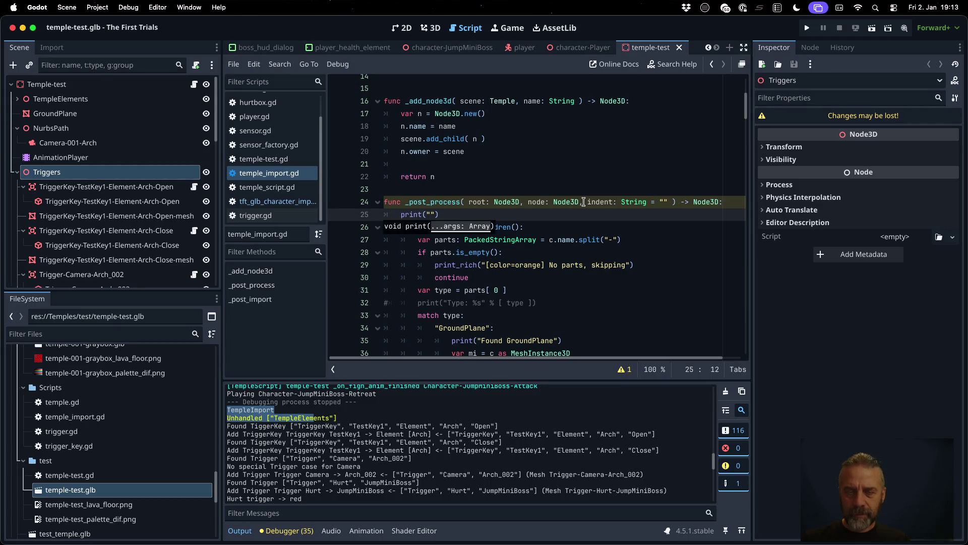
text(Post Proc)
text(essing: %s)
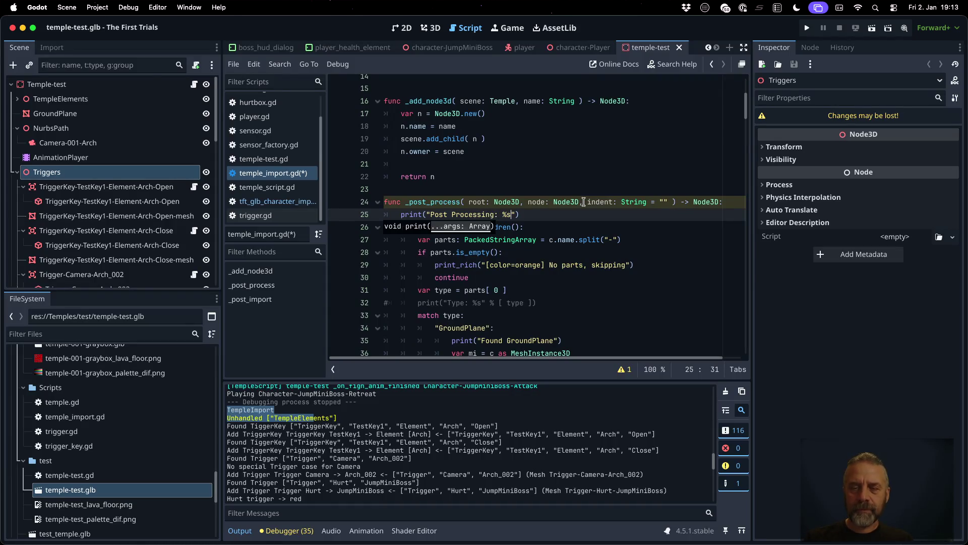
key(Left)
text(5s)
key(End)
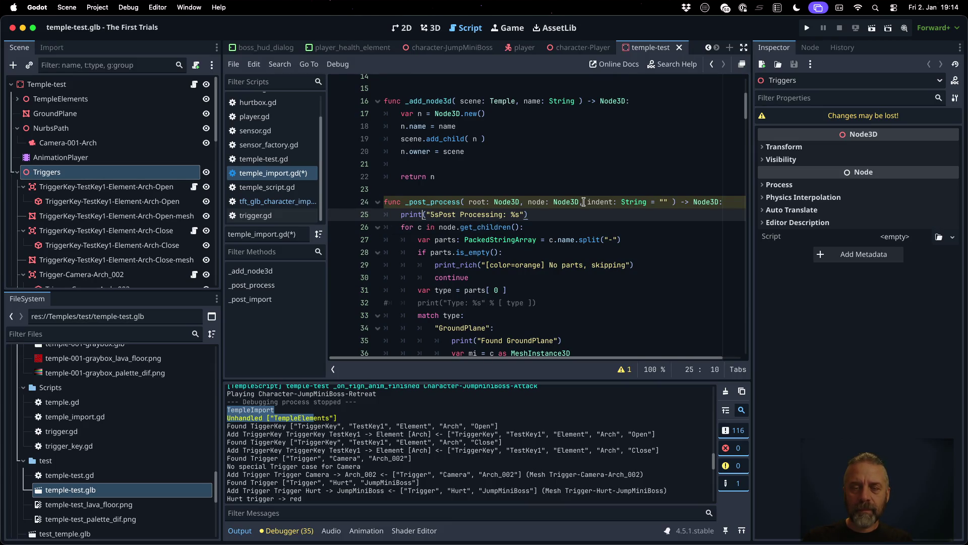
key(BackSpace)
text(%)
key(End)
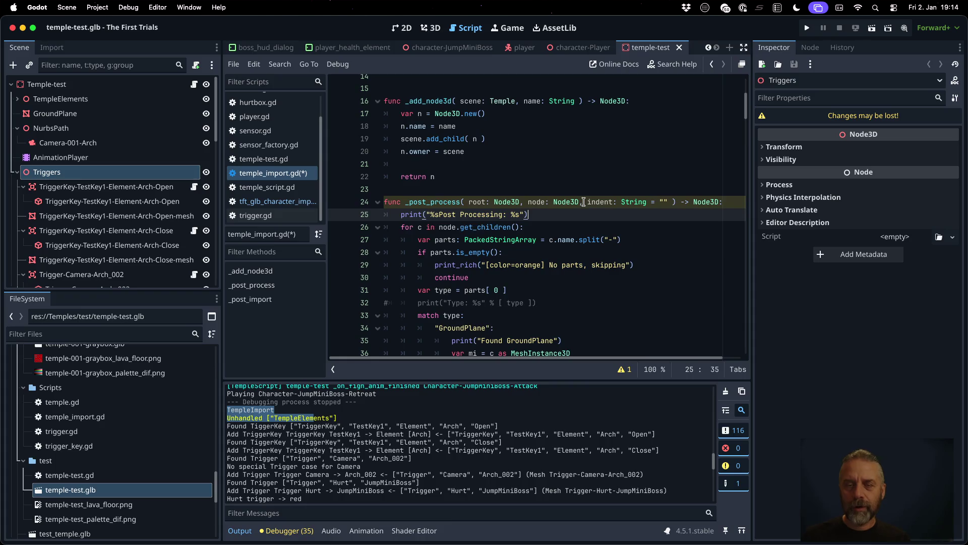
text(% [ )
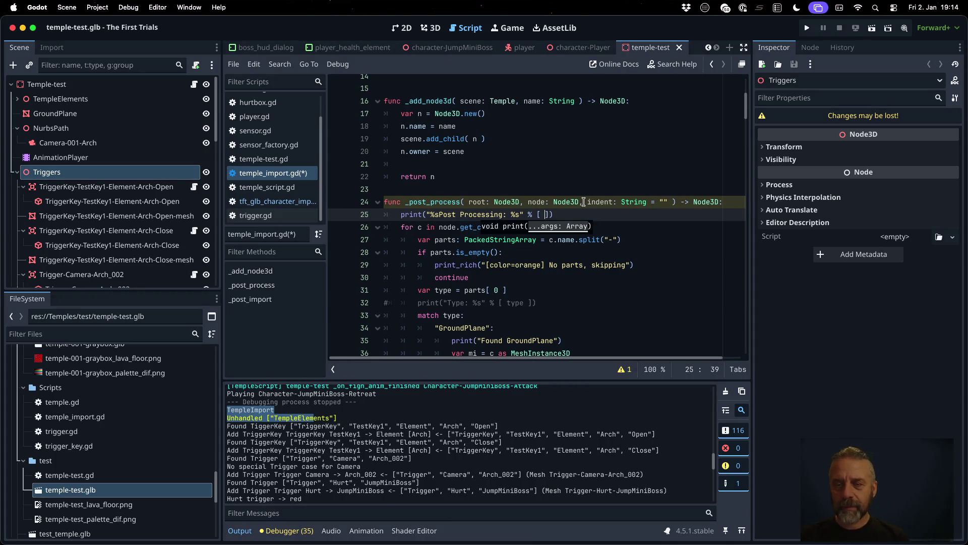
text(in)
key(Return)
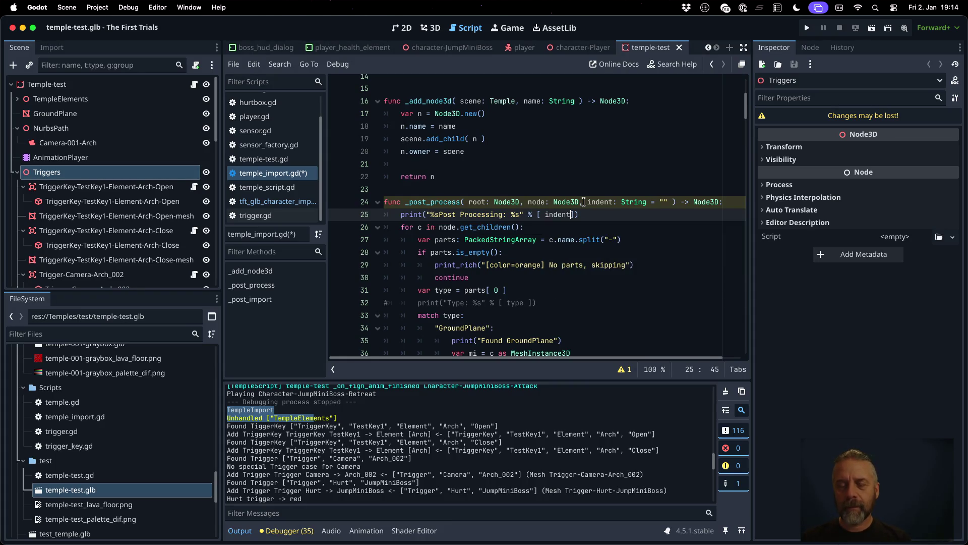
- Add node.name and type_string( node ) with a [%s] slot, then look up type_string's documentation
text(, node.name)
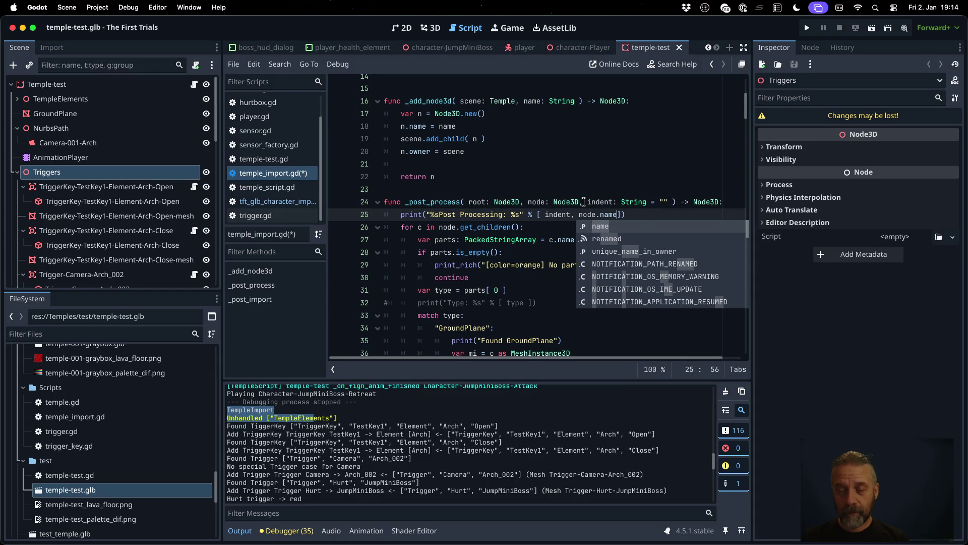
text(, n)
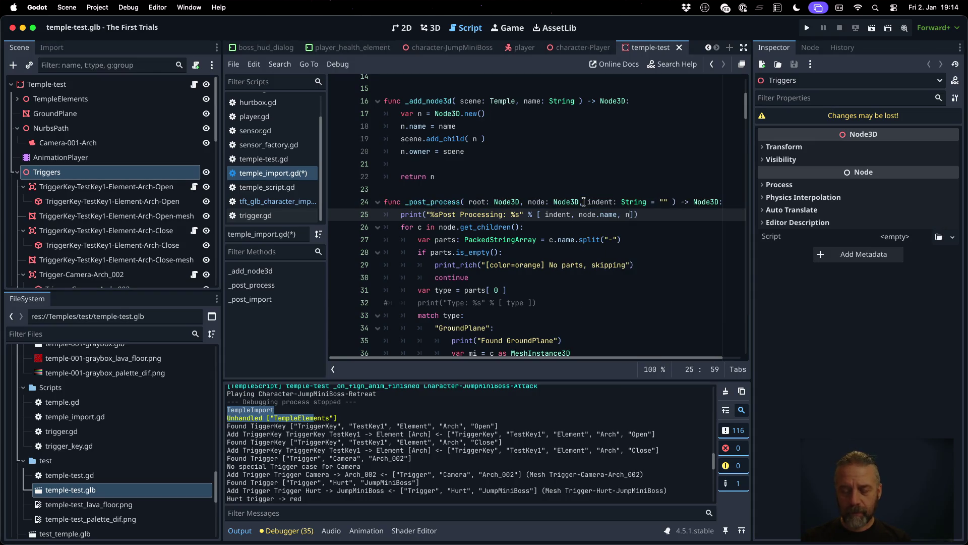
text(ode.type)
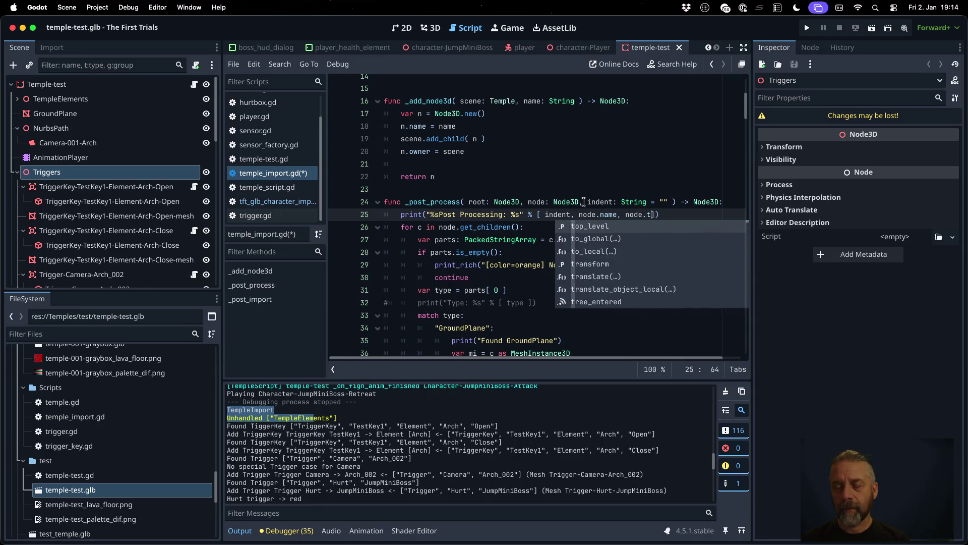
key(BackSpace)
key(BackSpace)
key(BackSpace)
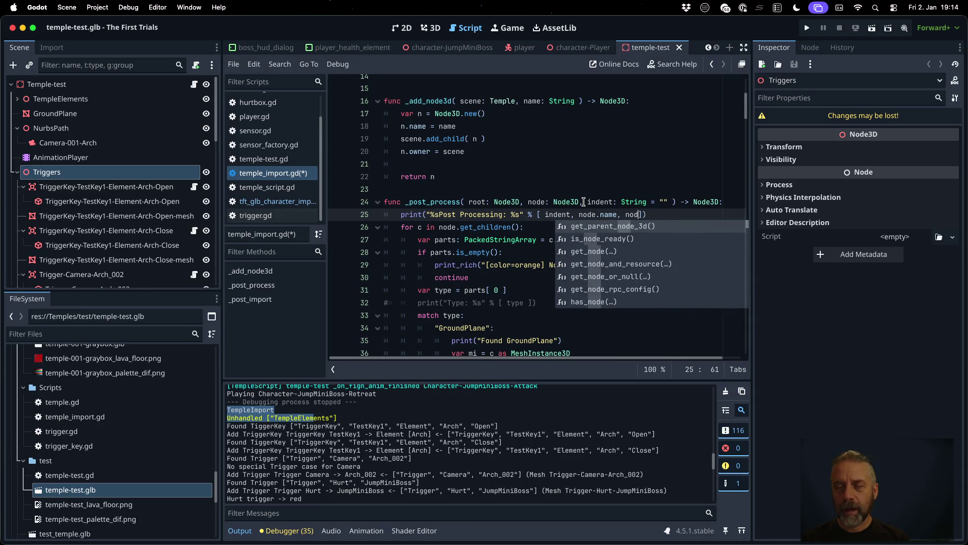
text(type_na)
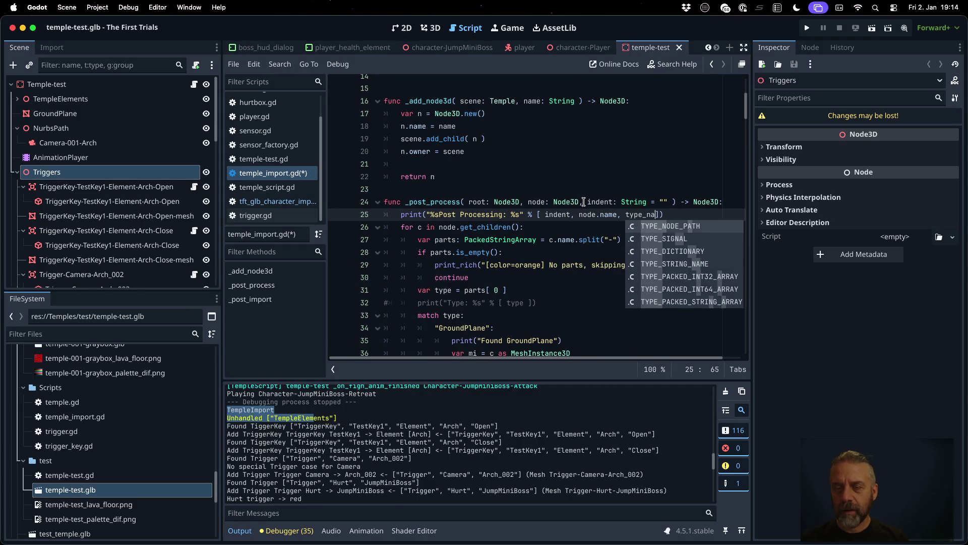
text(me)
key(BackSpace)
key(BackSpace)
key(BackSpace)
text(str)
key(Return)
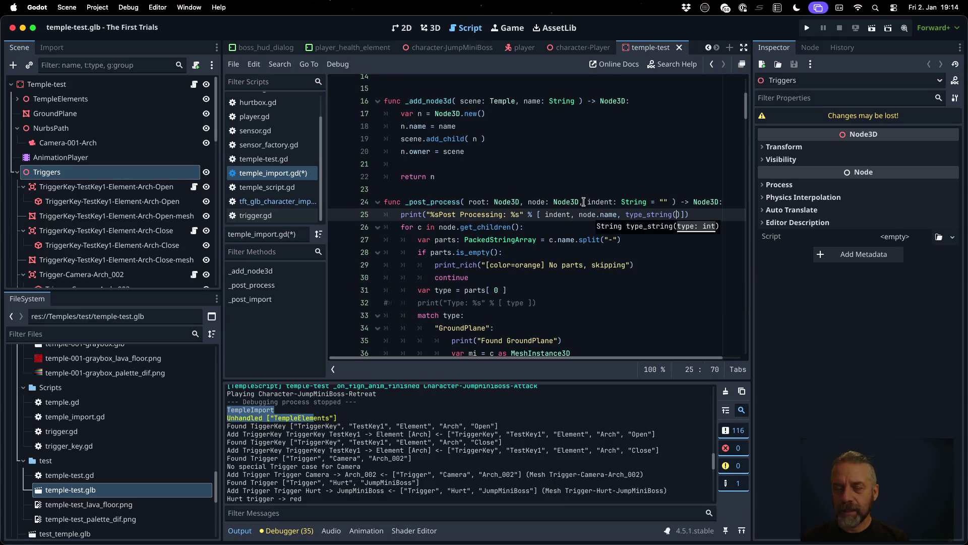
text(node)
key(Left)
key(Left)
key(Left)
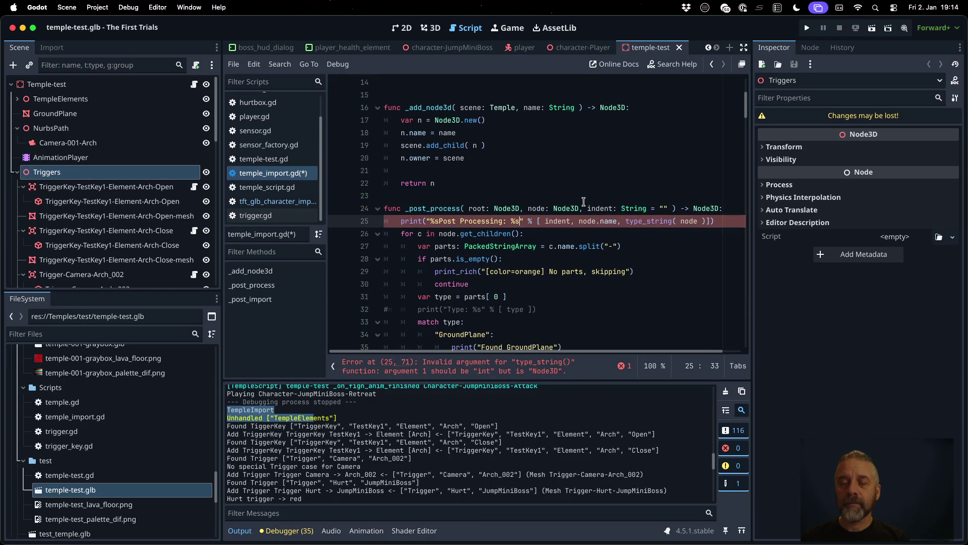
text([%s)
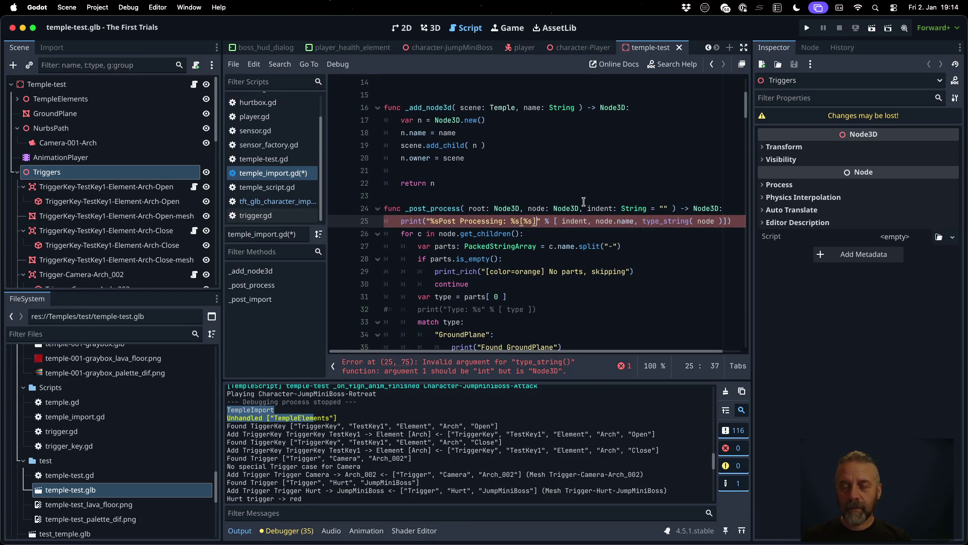
key(End)
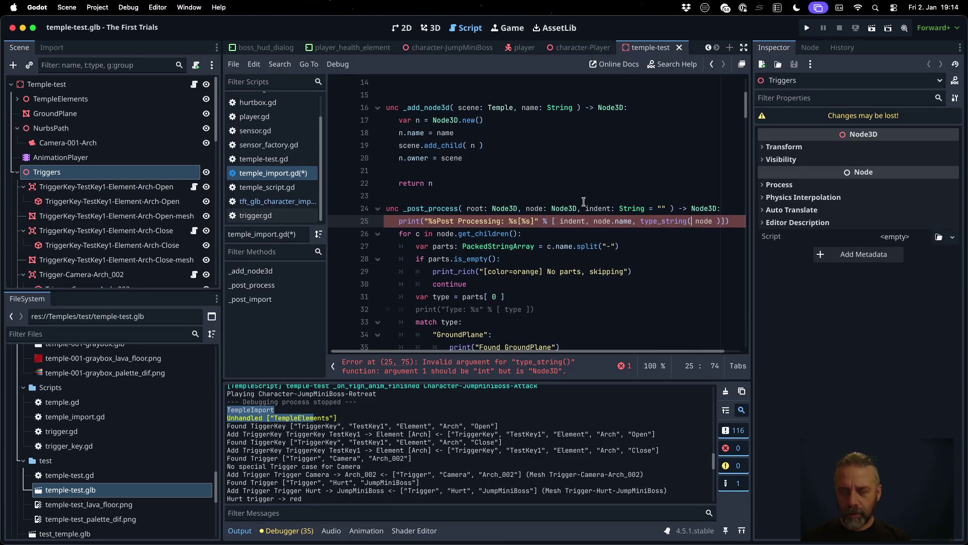
text(type()
key(Right)
key(Right)
text())
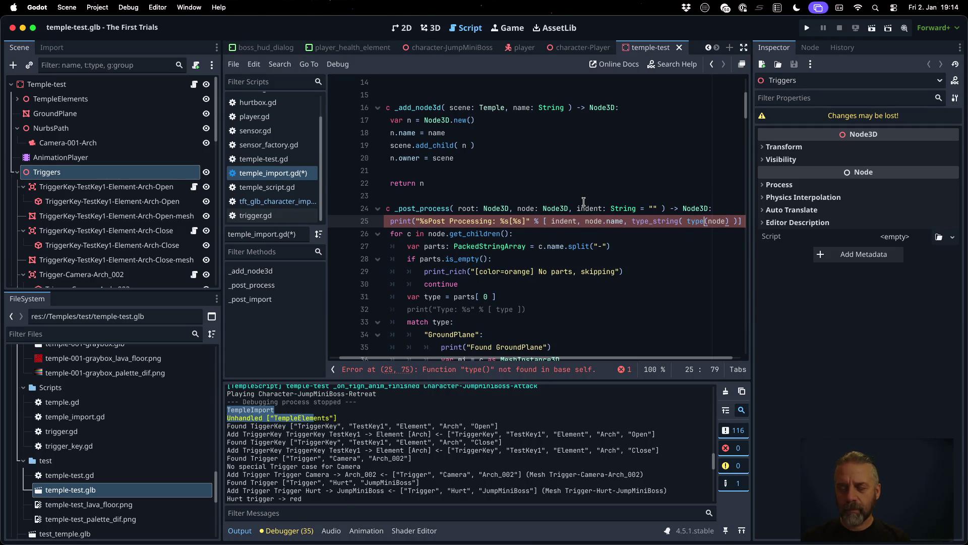
text(_)
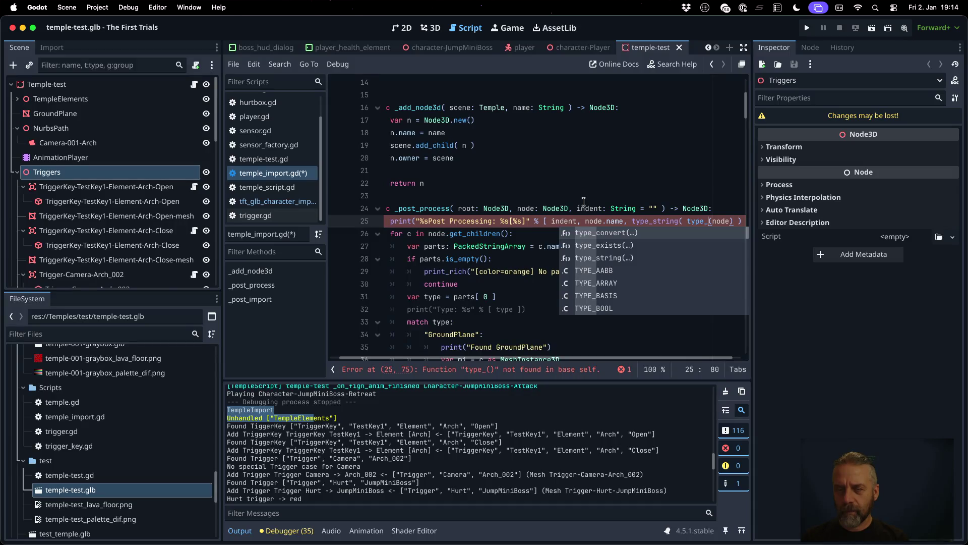
key(Down)
key(Down)
key(Down)
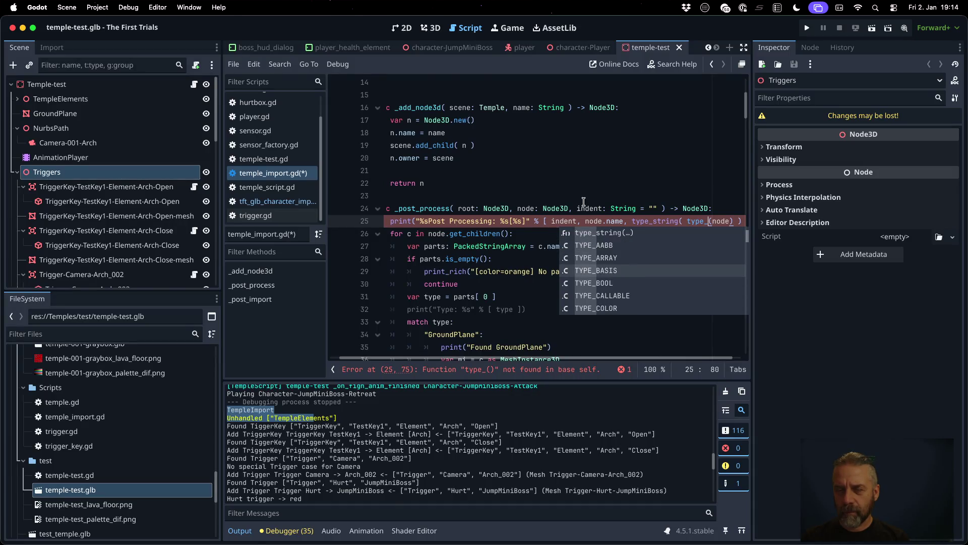
key(Escape)
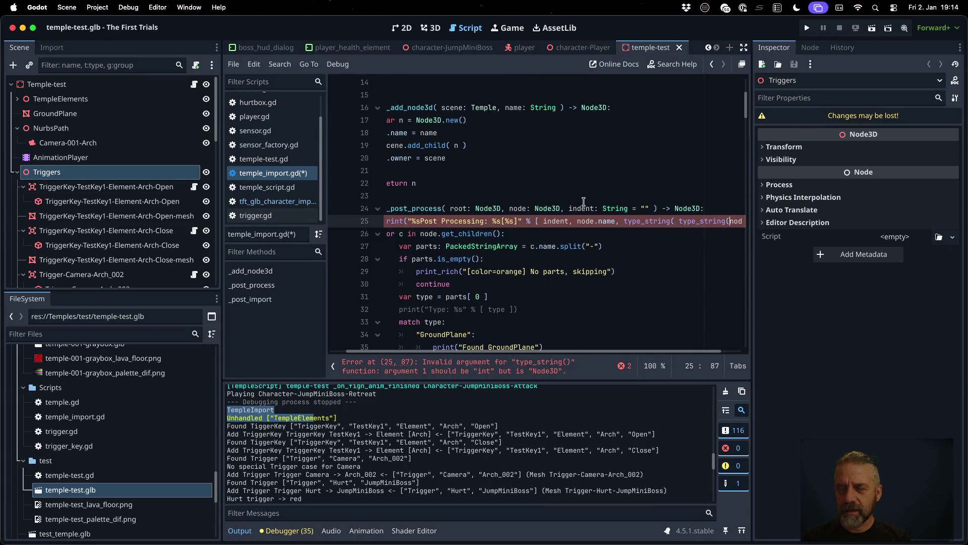
super+click(654, 222)
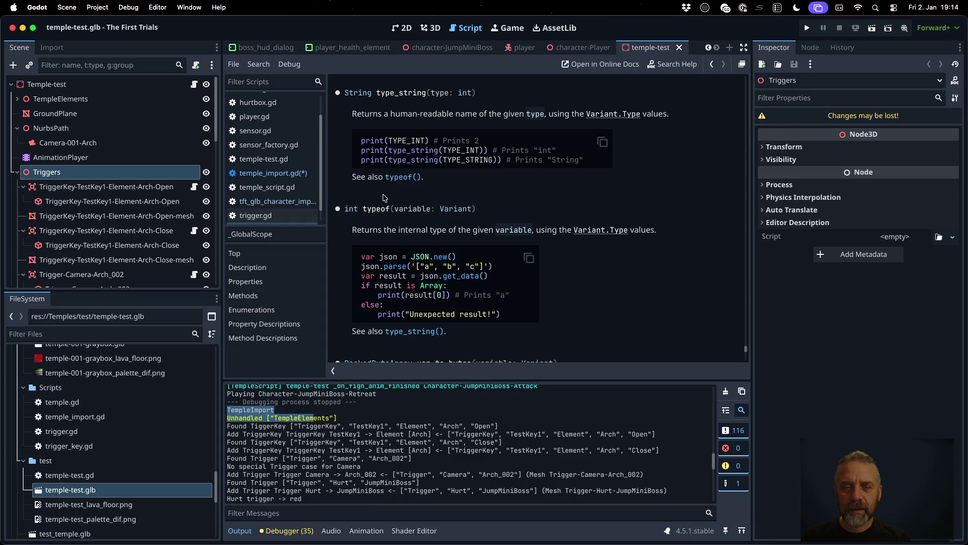
- Change the print argument to type_string( typeof( node ) ) with padded spacing and save temple_import.gd
key(alt+Left)
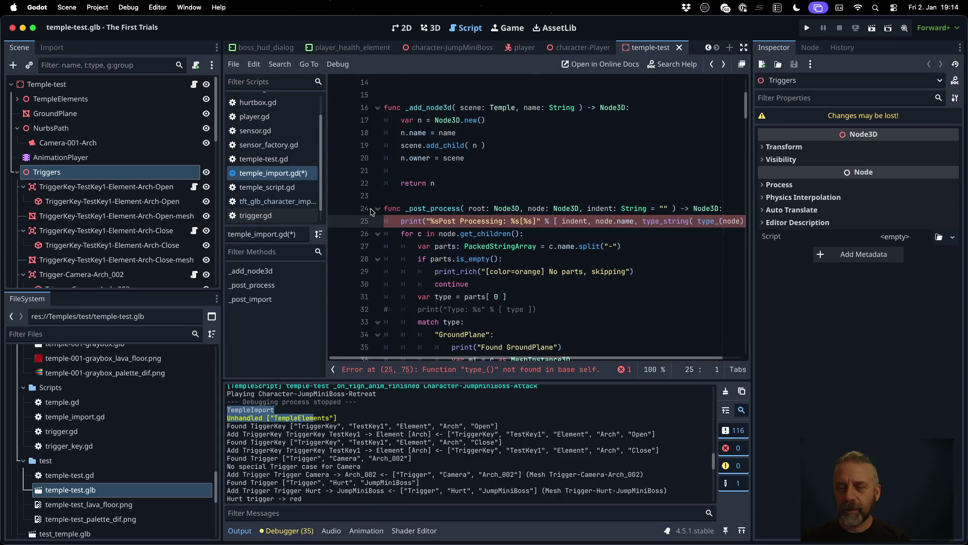
double_click(710, 221)
text(typeof)
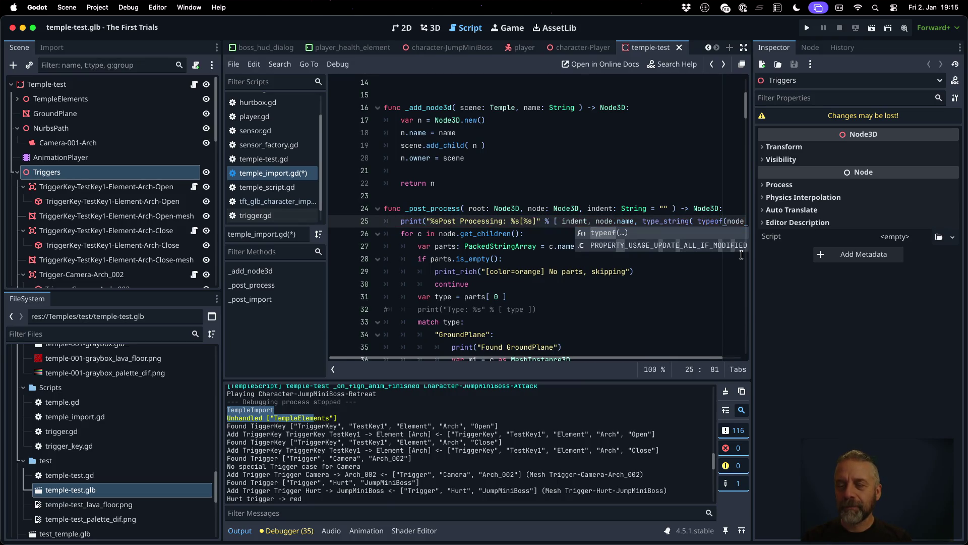
key(Right)
key(Right)
key(Right)
key(Left)
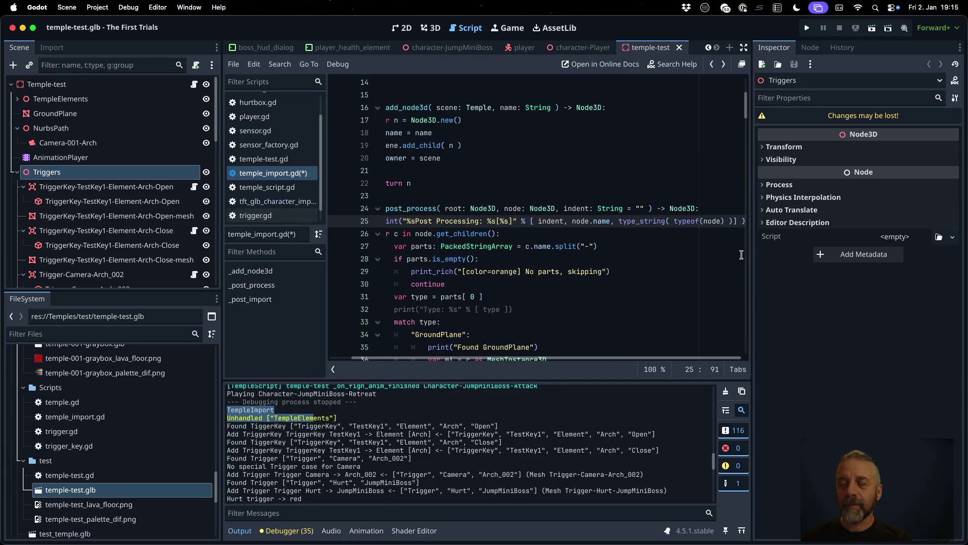
key(Left)
key(Left)
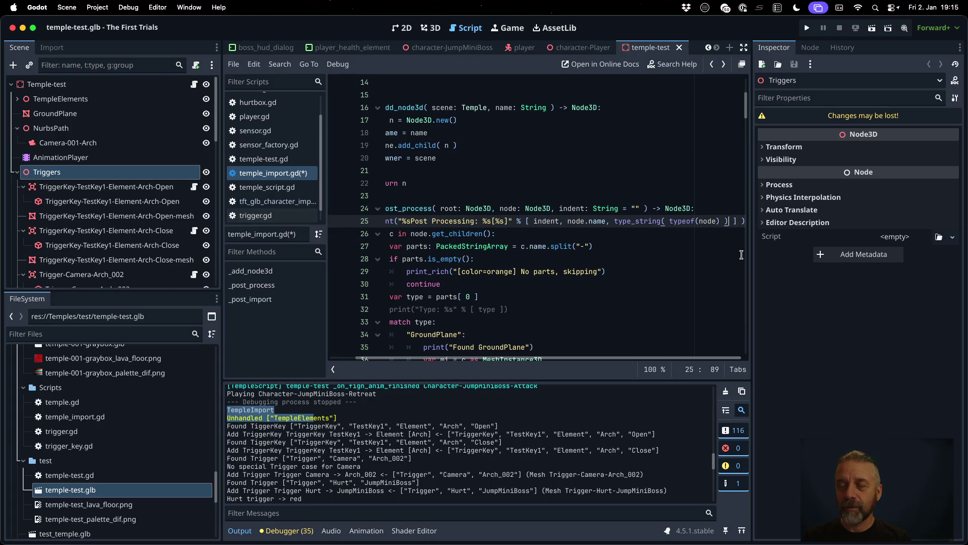
key(Left)
key(Left)
key(Left)
key(super+s)
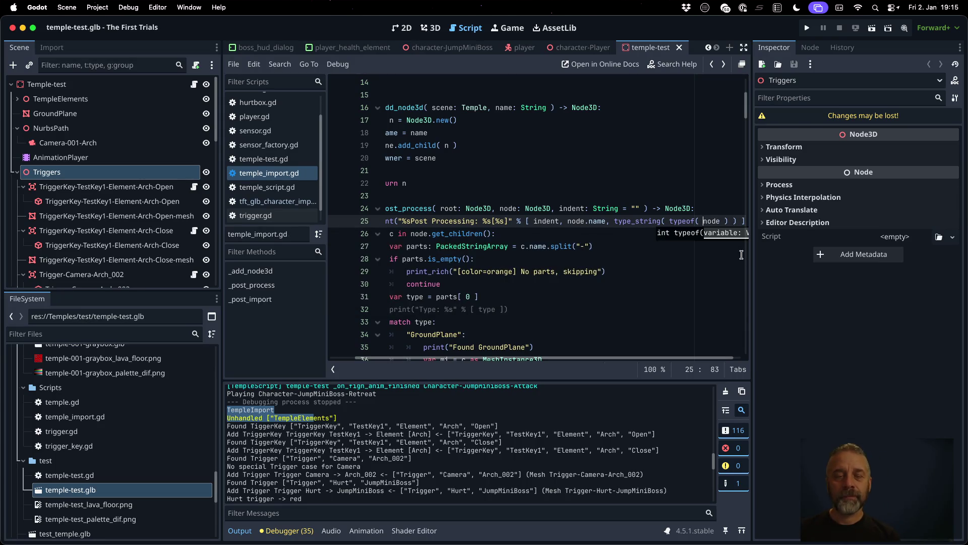
click(400, 221)
key(super+s)
click(484, 280)
right_click(74, 494)
click(118, 492)
scroll(400, 461, down, 5)
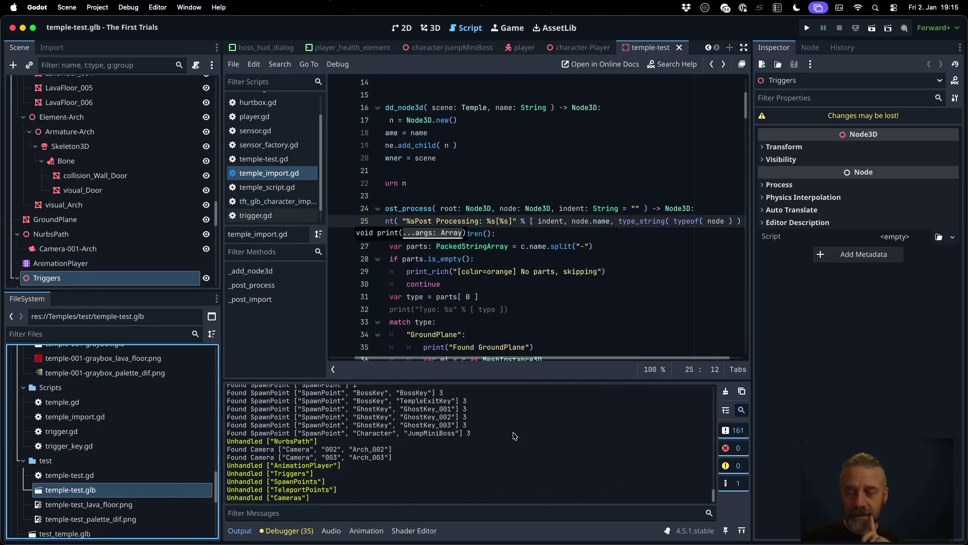
scroll(419, 460, up, 4)
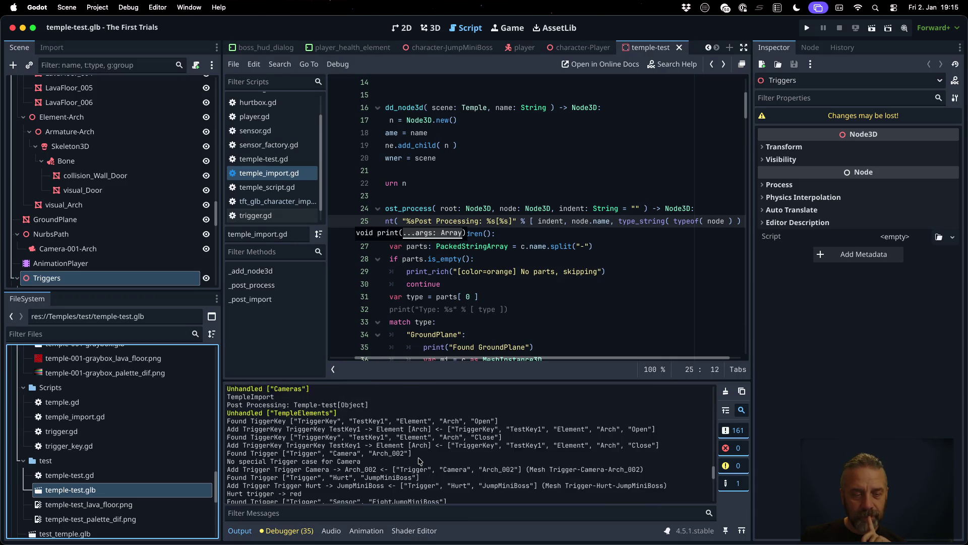
scroll(419, 461, up, 1)
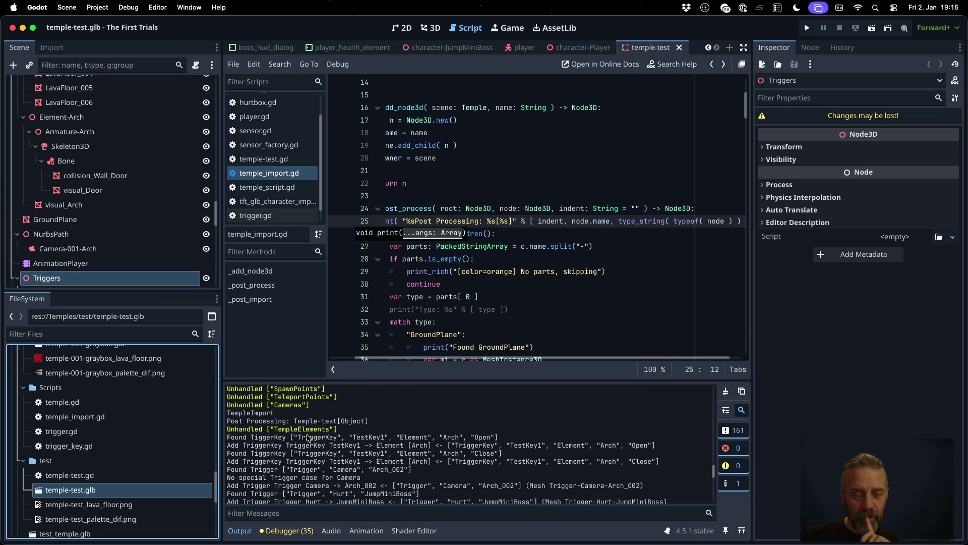
drag(294, 422, 368, 421)
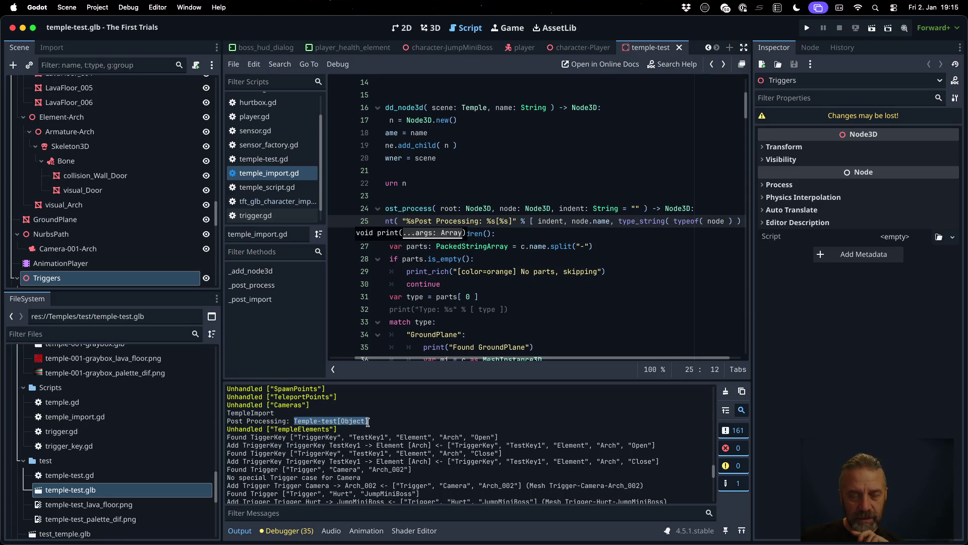
scroll(368, 422, down, 2)
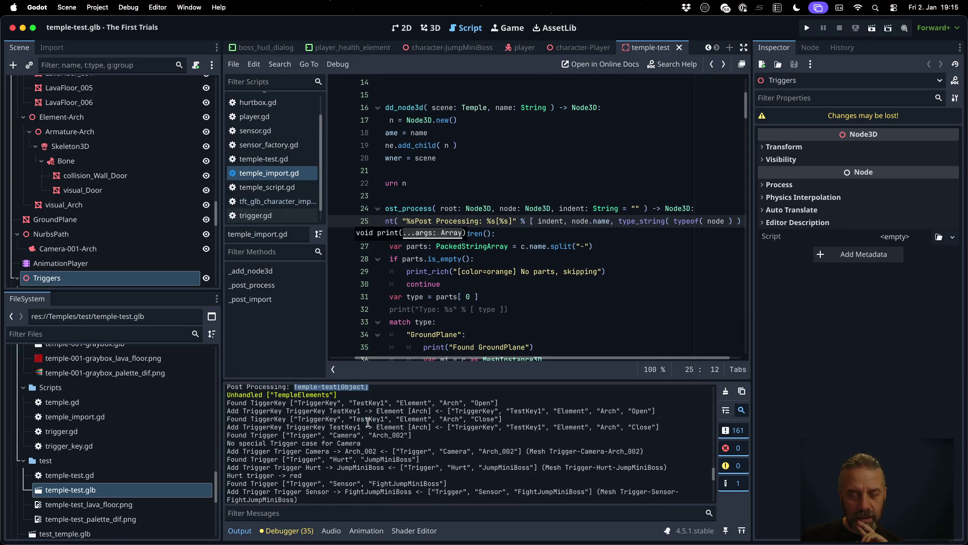
scroll(368, 422, down, 5)
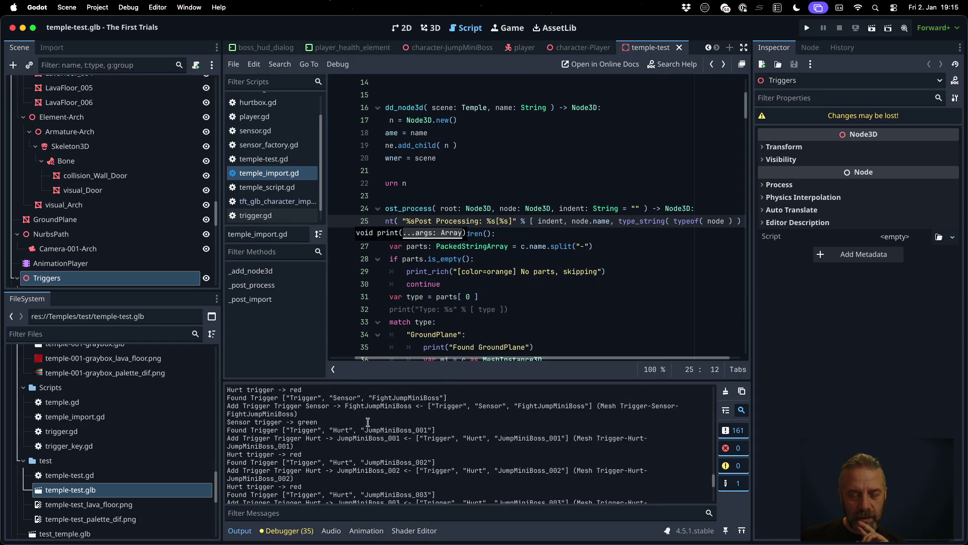
scroll(369, 421, down, 2)
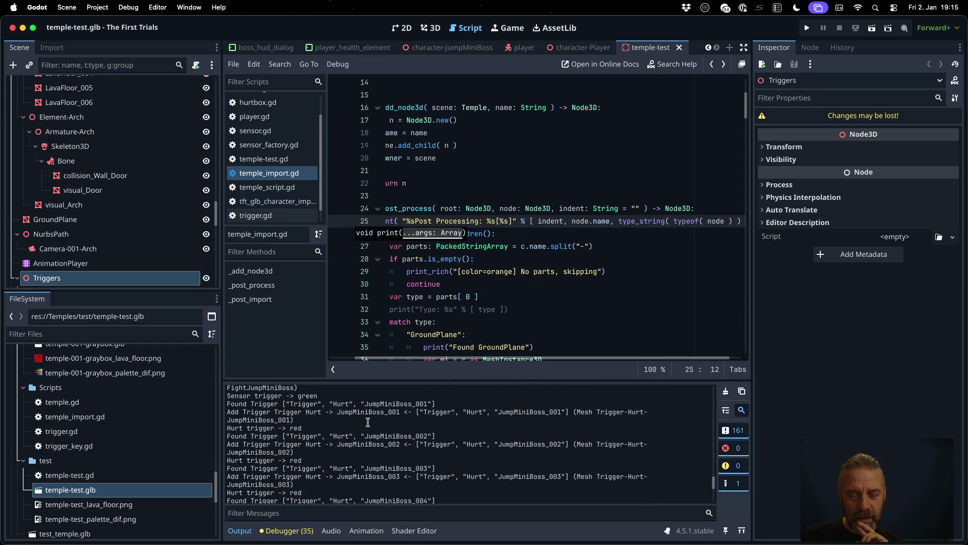
scroll(368, 421, down, 1)
click(534, 220)
scroll(529, 248, down, 7)
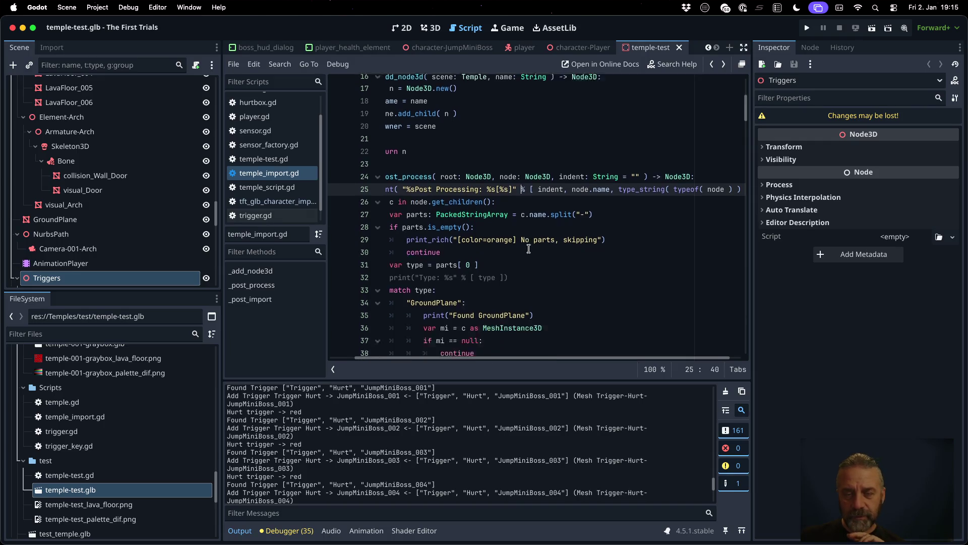
- Comment out the Hurt and Sensor trigger print lines, save, and dismiss the glb format alert
scroll(529, 248, down, 9)
scroll(528, 249, down, 7)
scroll(529, 249, down, 7)
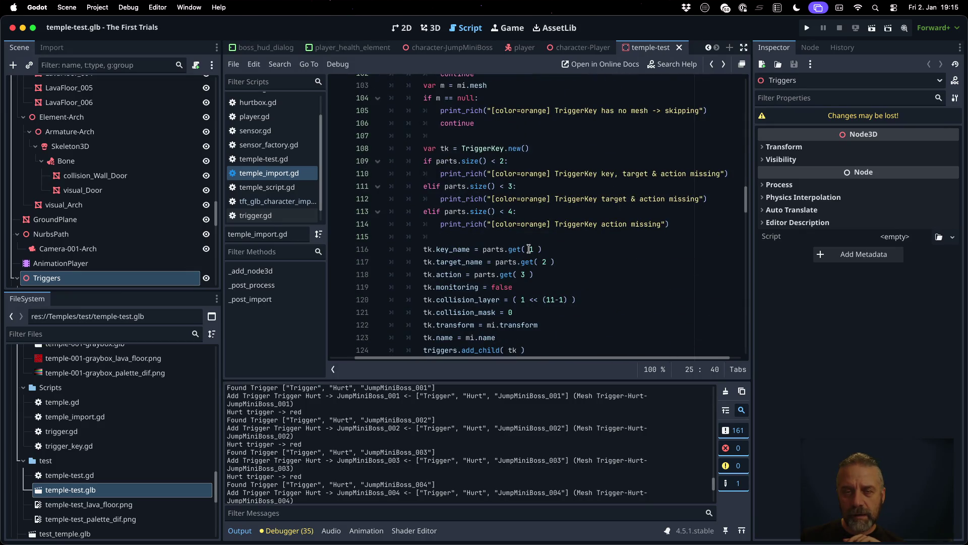
scroll(528, 249, down, 10)
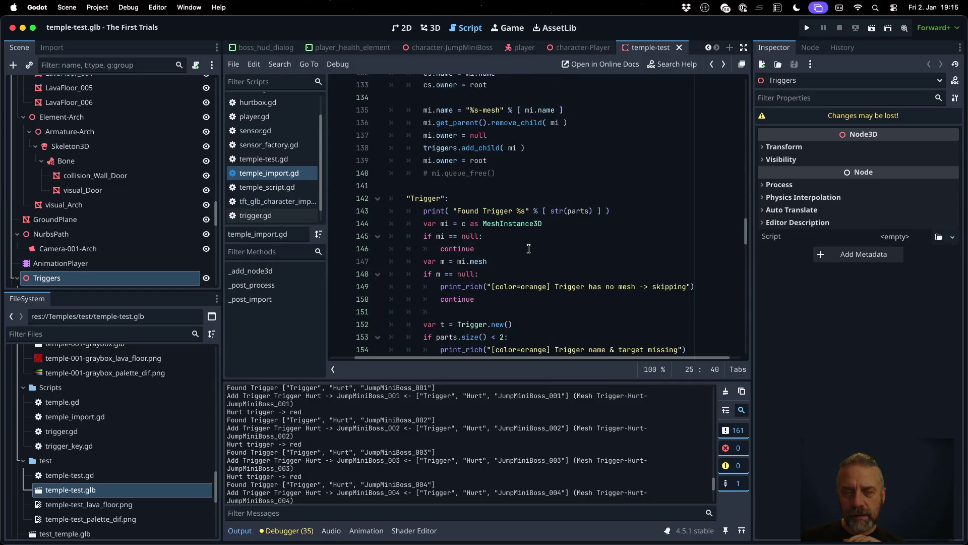
scroll(529, 249, down, 2)
scroll(528, 249, down, 8)
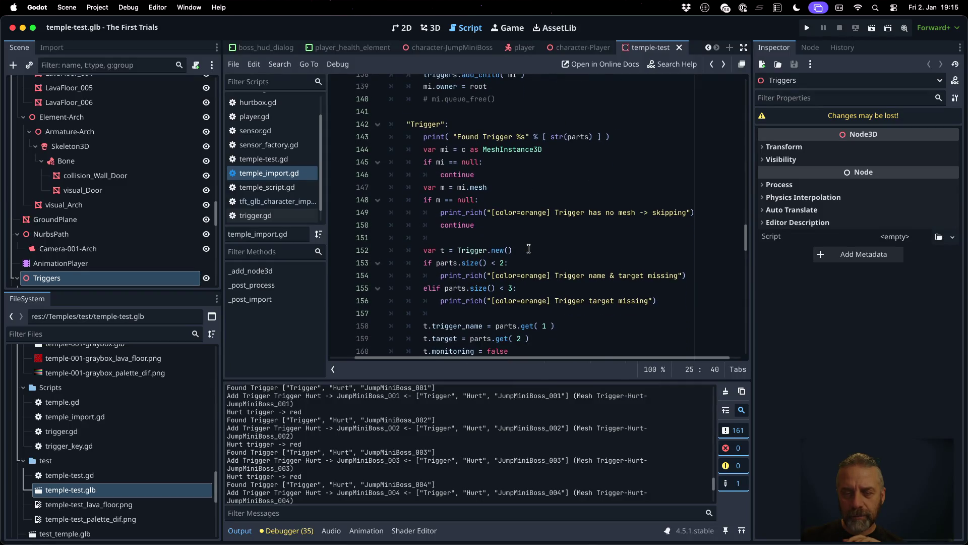
scroll(528, 249, down, 5)
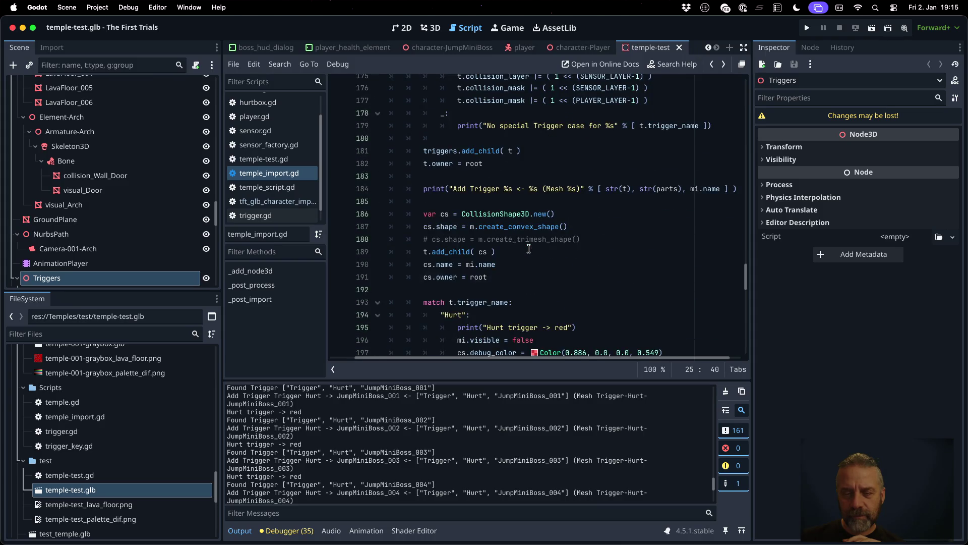
scroll(528, 249, down, 2)
click(565, 273)
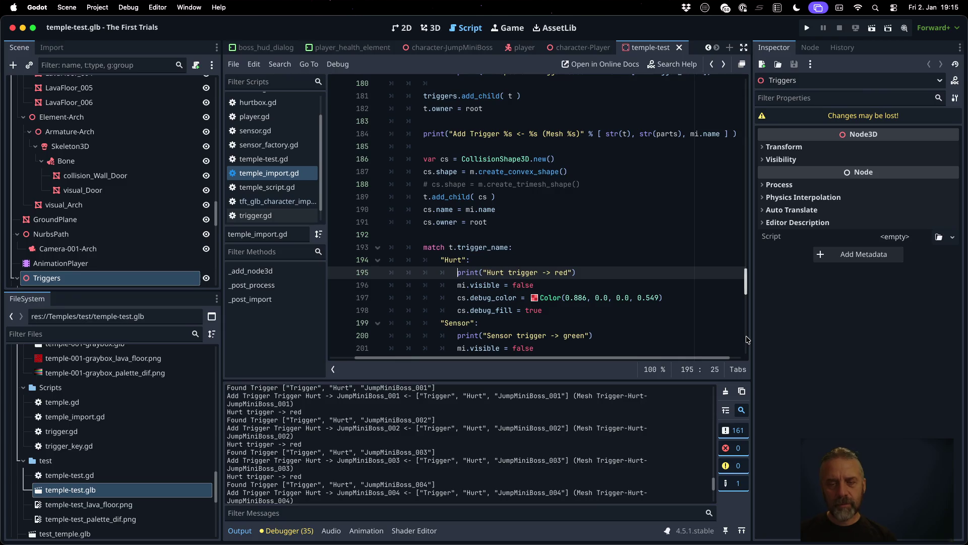
text(#)
key(super+k)
key(Down)
key(Down)
key(Down)
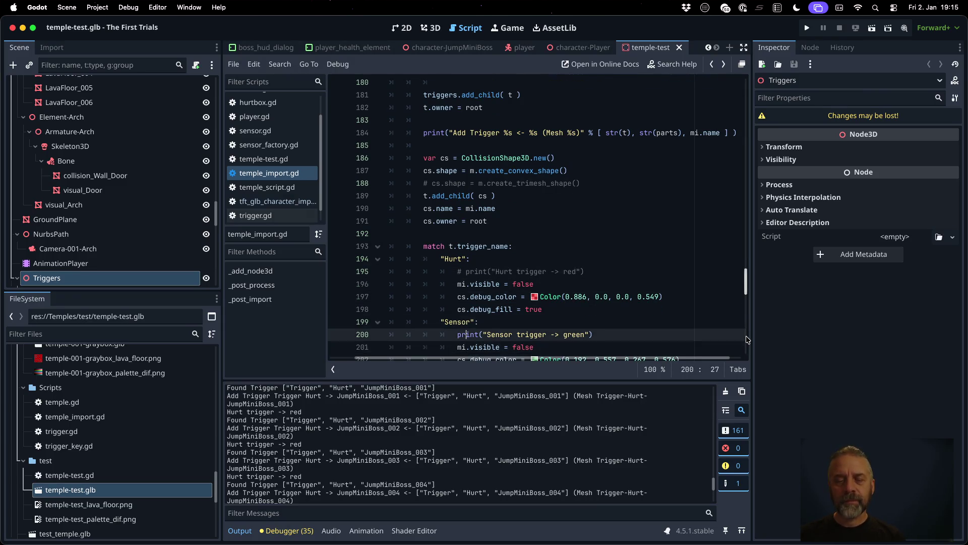
key(super+k)
key(super+s)
key(Return)
- Clear the Output log
scroll(574, 212, down, 3)
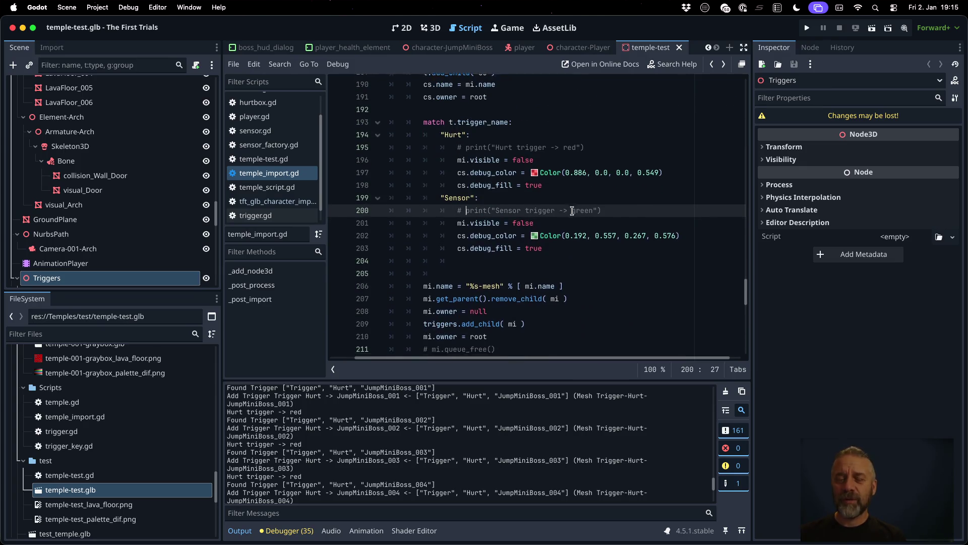
scroll(572, 211, down, 8)
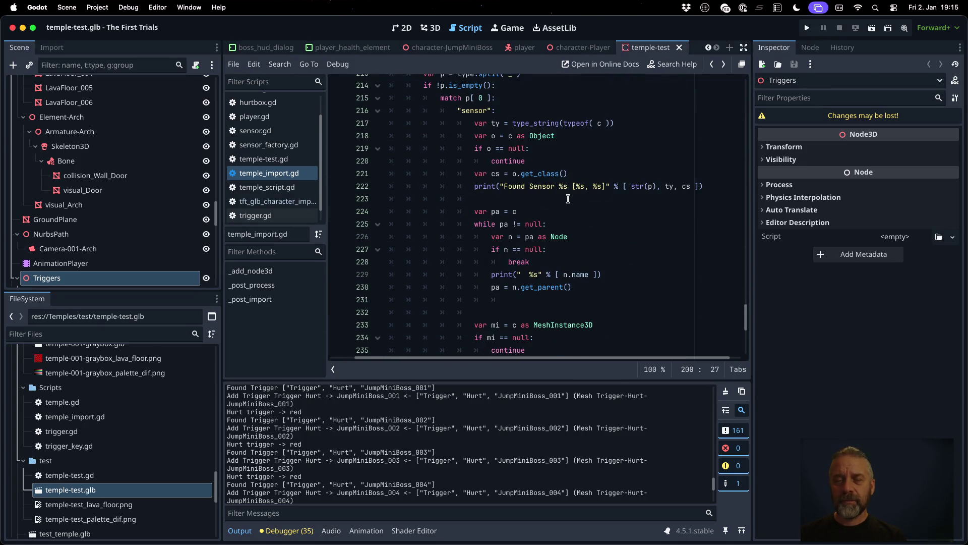
scroll(568, 198, down, 2)
scroll(568, 198, down, 1)
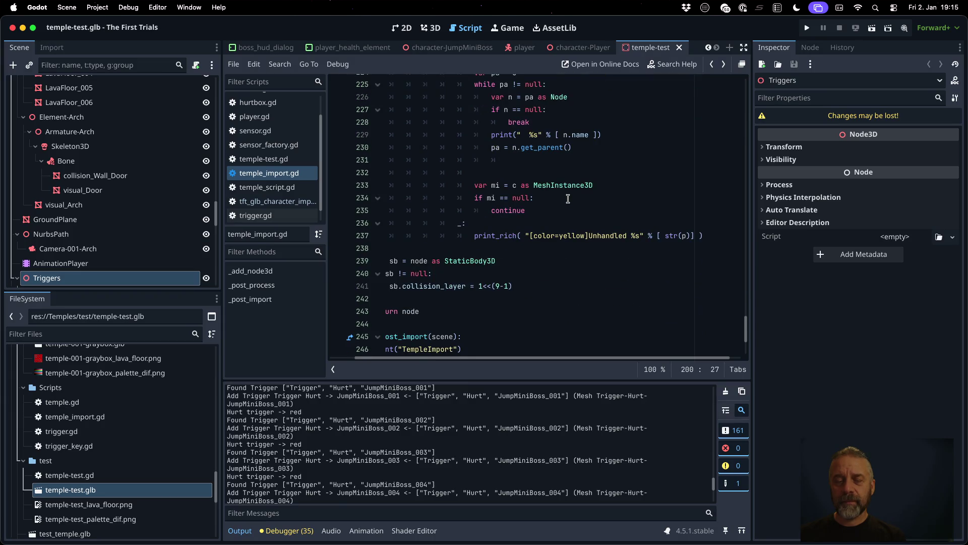
click(725, 391)
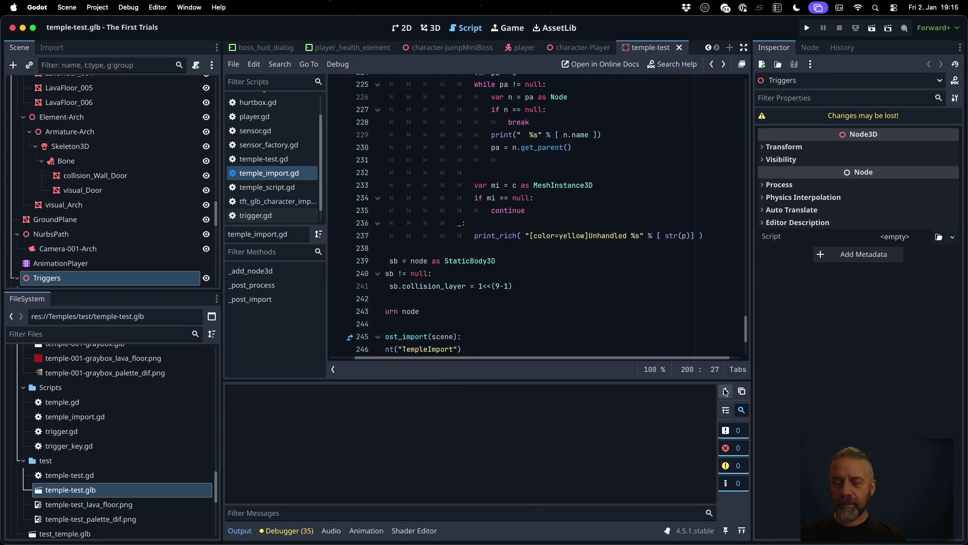
- Reimport temple-test.glb, review the fresh post-processing log, then bring the iTerm2 terminal forward
right_click(76, 497)
click(131, 493)
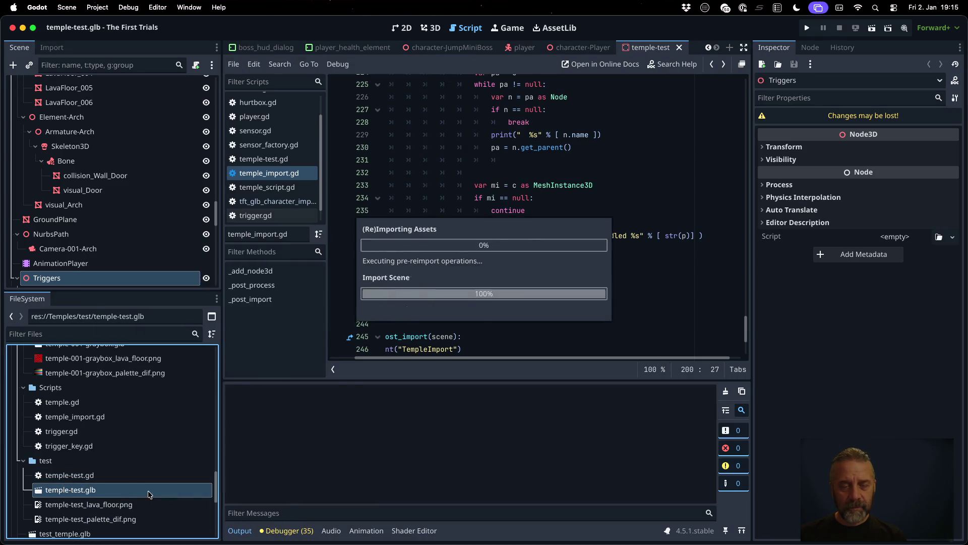
scroll(343, 442, up, 10)
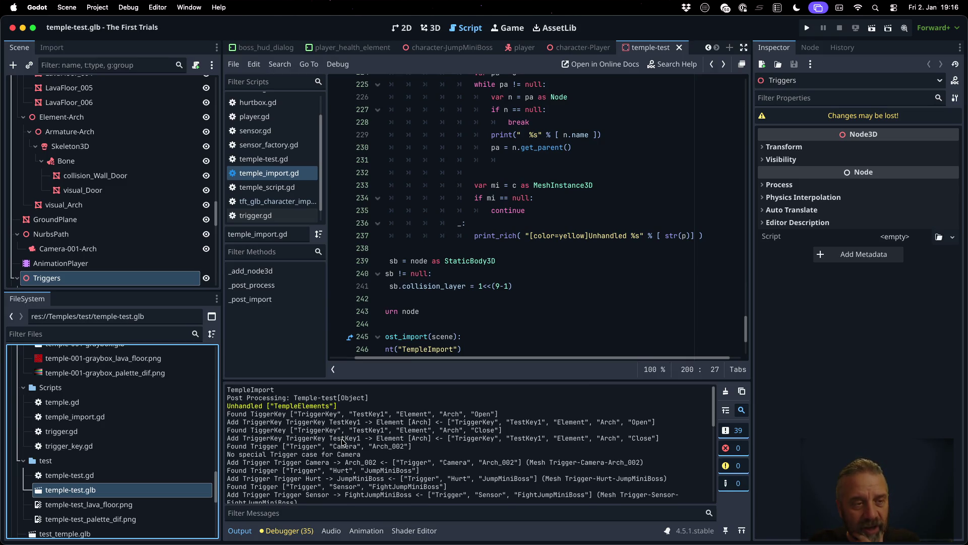
scroll(116, 211, up, 1)
scroll(116, 211, up, 10)
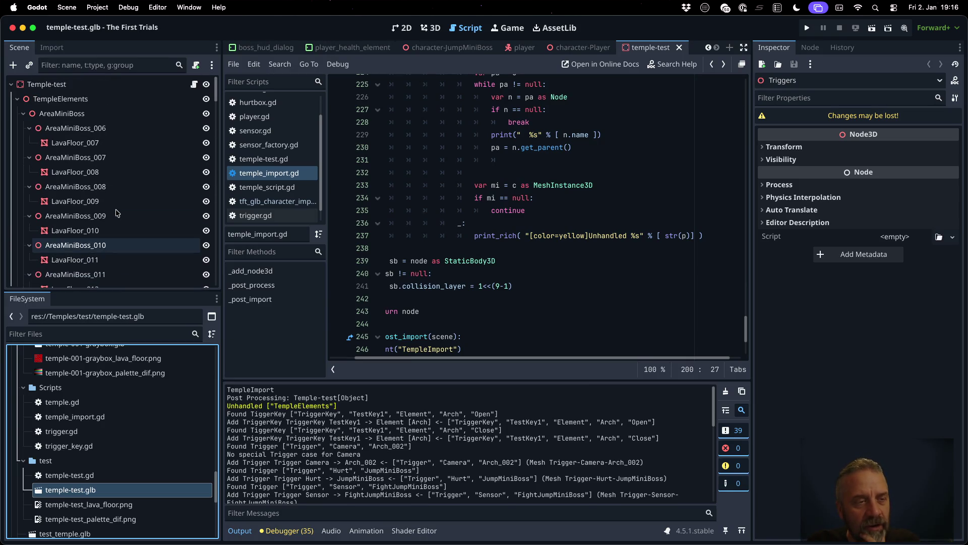
scroll(116, 212, down, 15)
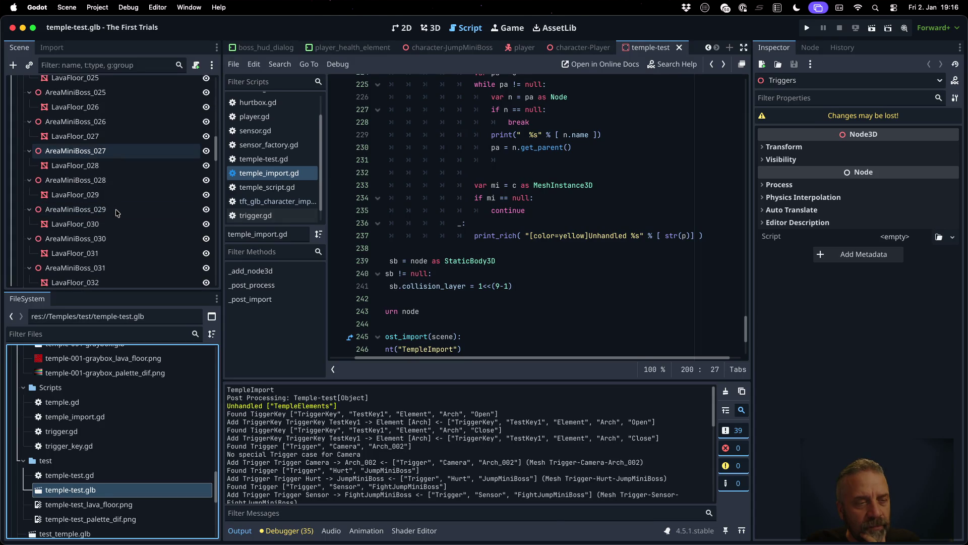
scroll(116, 212, down, 4)
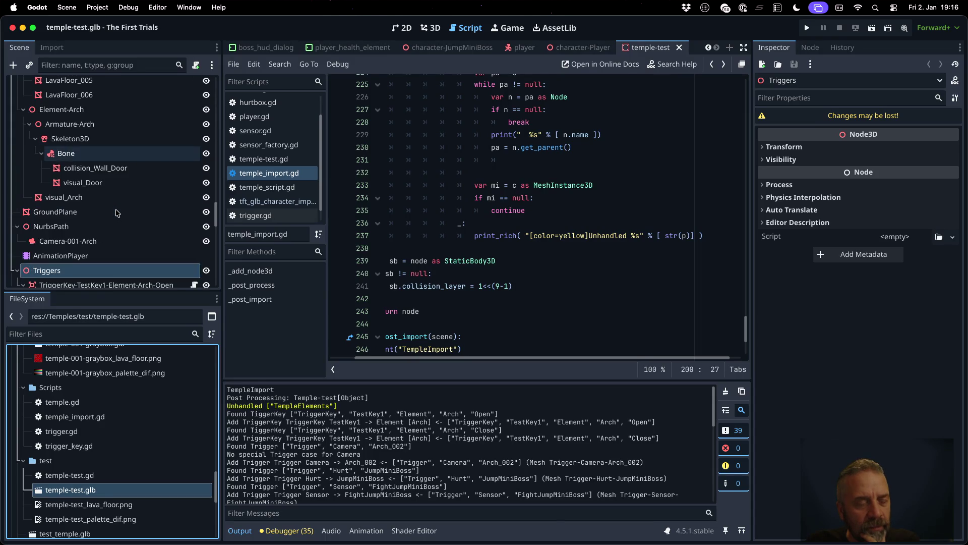
scroll(116, 213, down, 2)
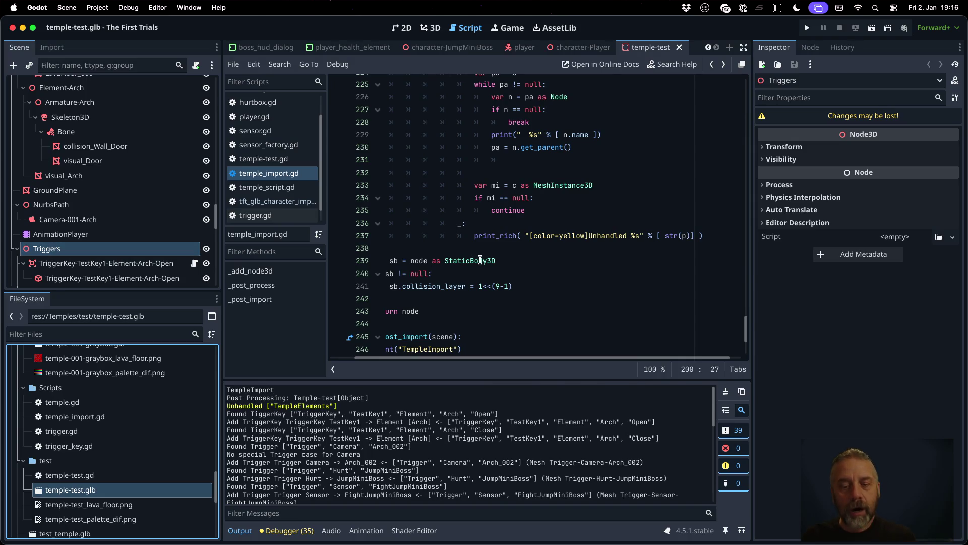
key(super+Tab)
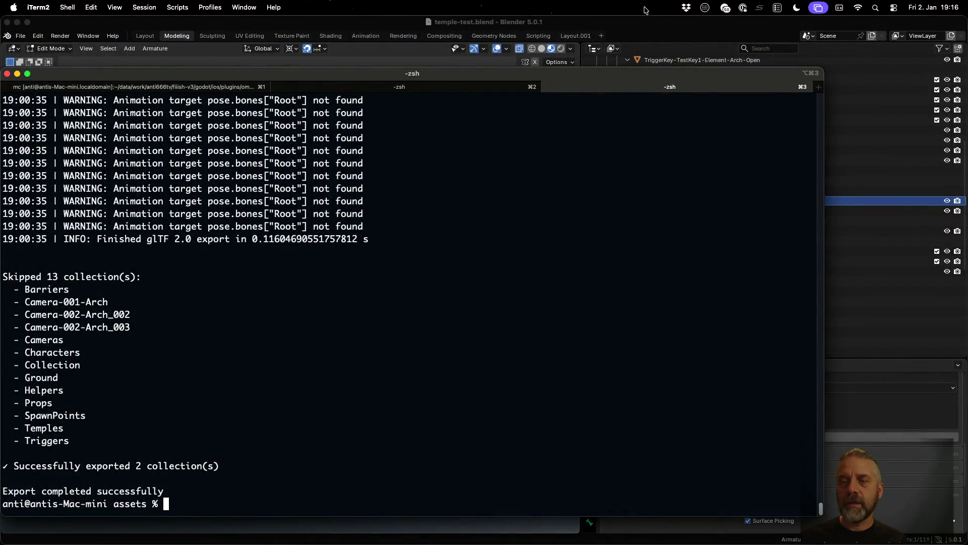
- Bring Blender with temple-test.blend in front of the iTerm2 terminal
click(650, 30)
scroll(663, 143, up, 6)
scroll(663, 142, up, 5)
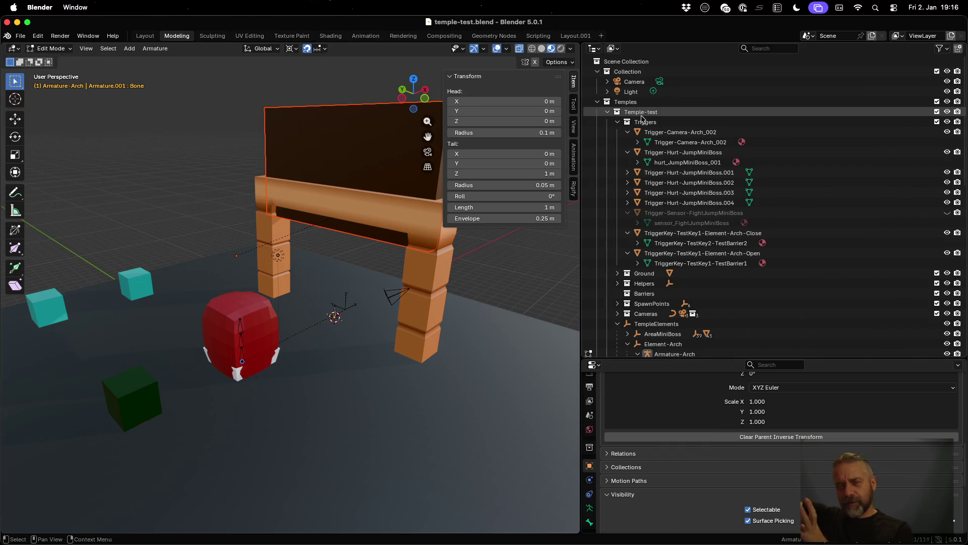
- Check the Armature-Arch children in Blender's outliner, then return to the Godot editor
scroll(653, 182, down, 4)
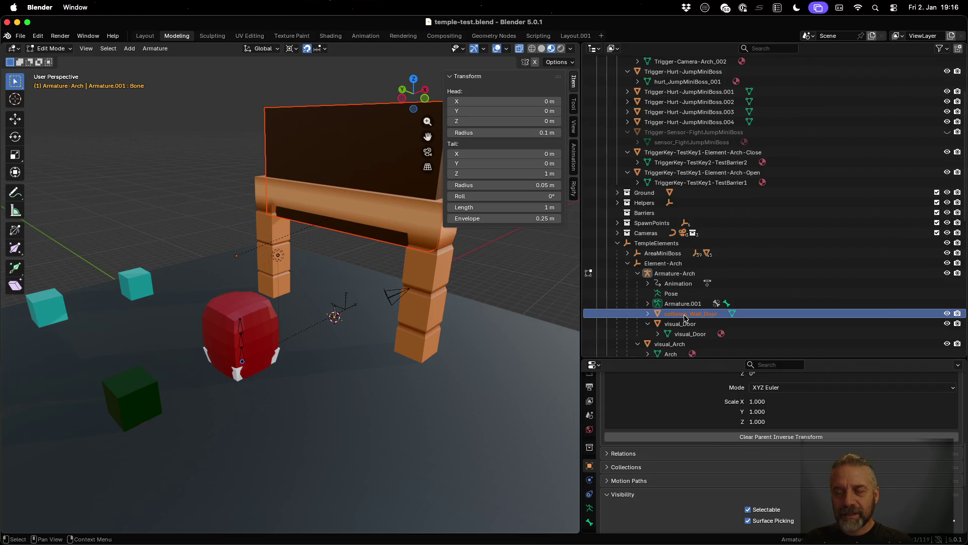
key(super+Tab)
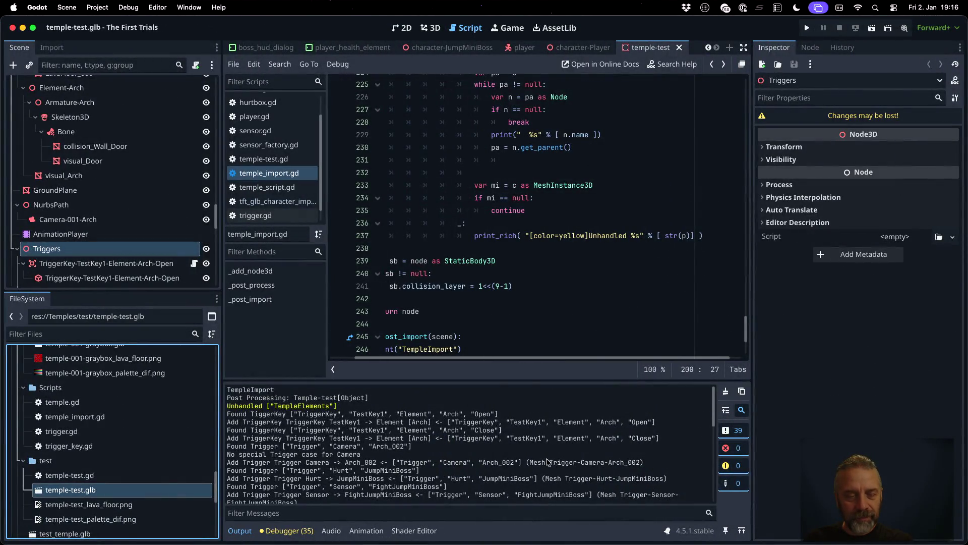
- Insert a self._post_process() call on a new line after line 241, at the function's end
click(512, 235)
scroll(546, 267, up, 2)
scroll(546, 267, up, 1)
scroll(545, 267, down, 5)
scroll(543, 256, up, 3)
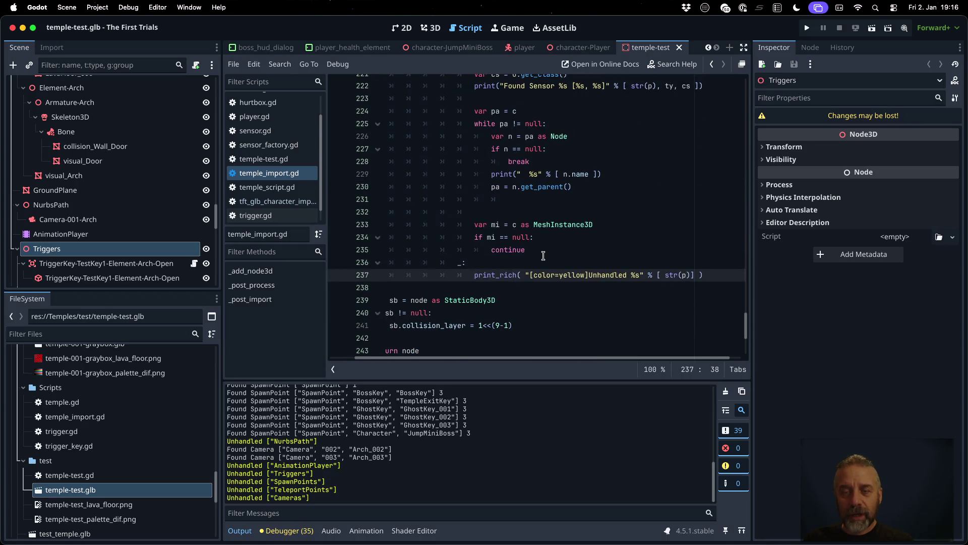
click(543, 255)
key(Home)
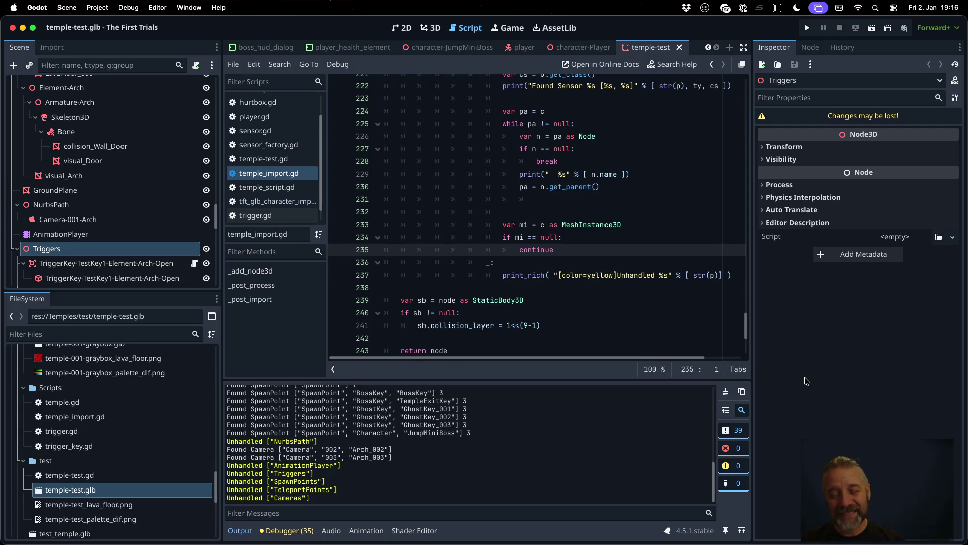
key(Down)
key(Down)
key(Down)
key(End)
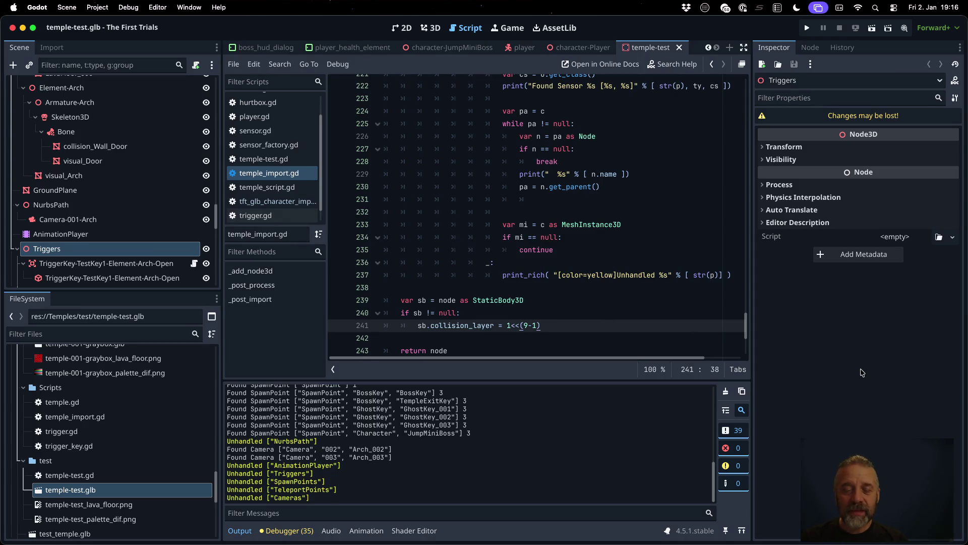
key(Return)
key(Return)
key(Return)
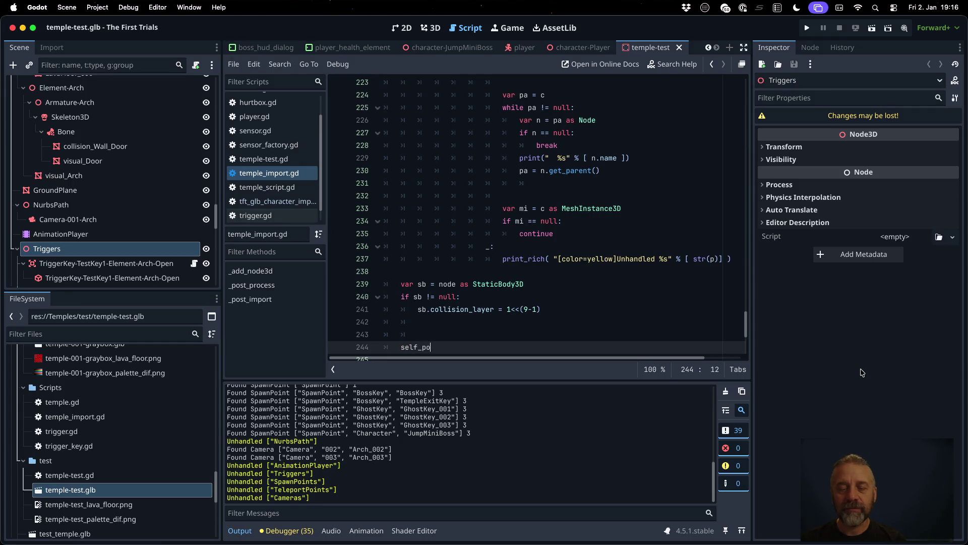
text(_)
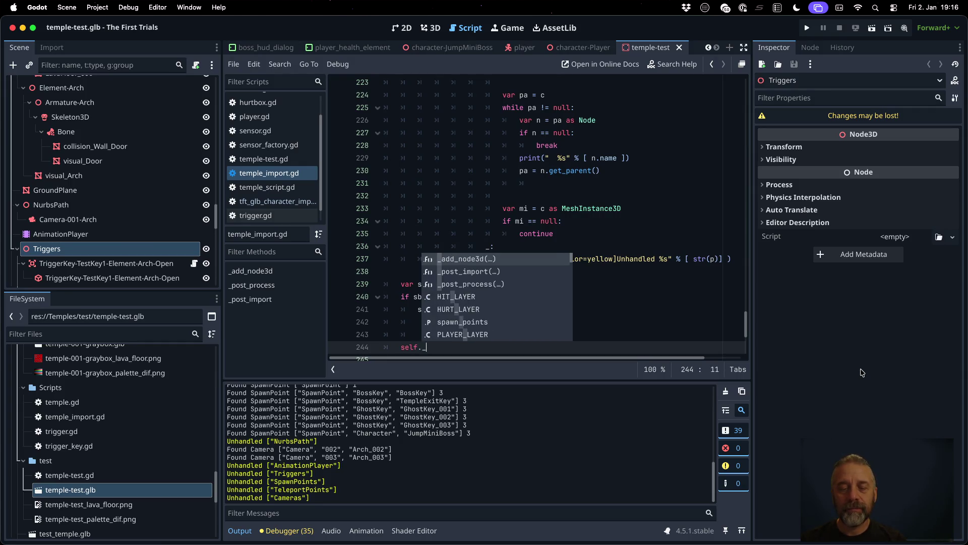
text(po)
key(Return)
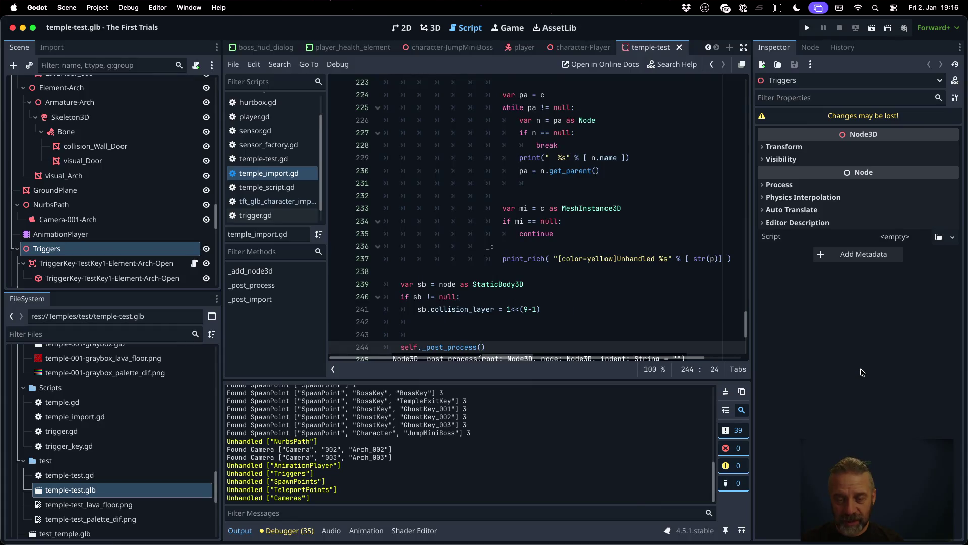
key(Escape)
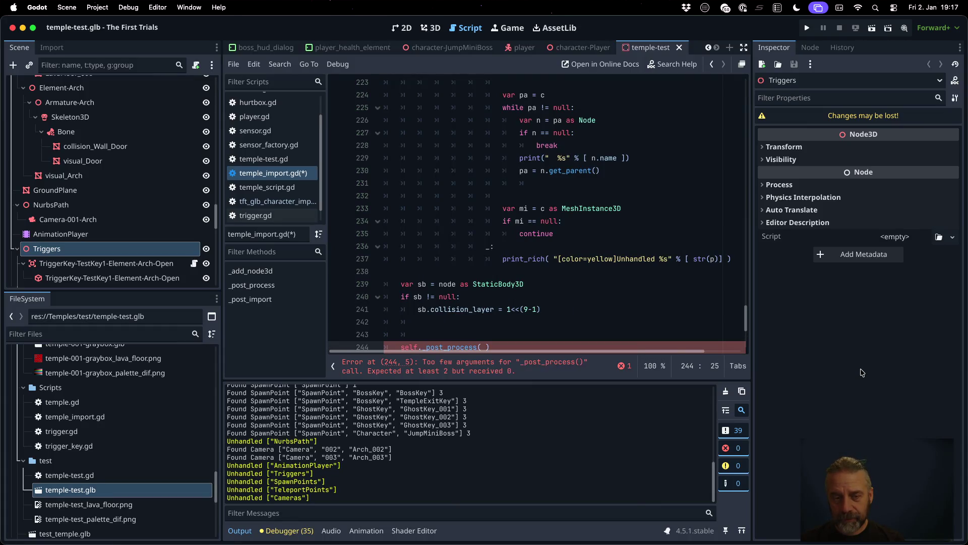
scroll(494, 251, up, 20)
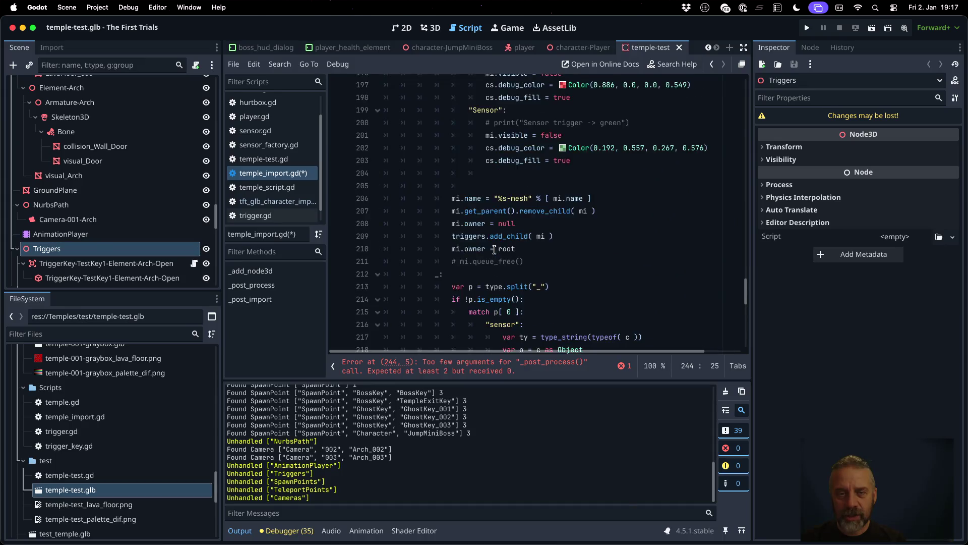
- Move from the child loop on line 26 down to the trailing self._post_process line
scroll(494, 251, up, 20)
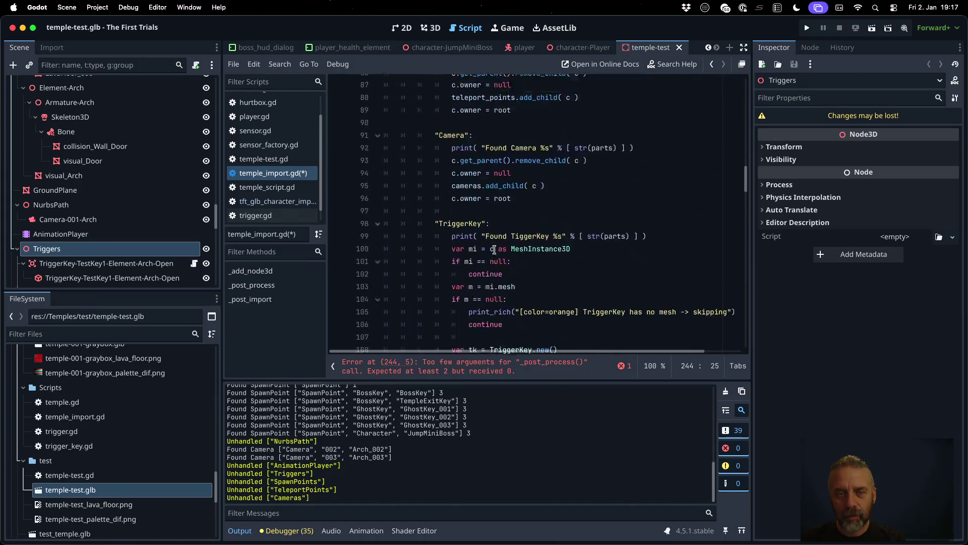
scroll(450, 218, up, 9)
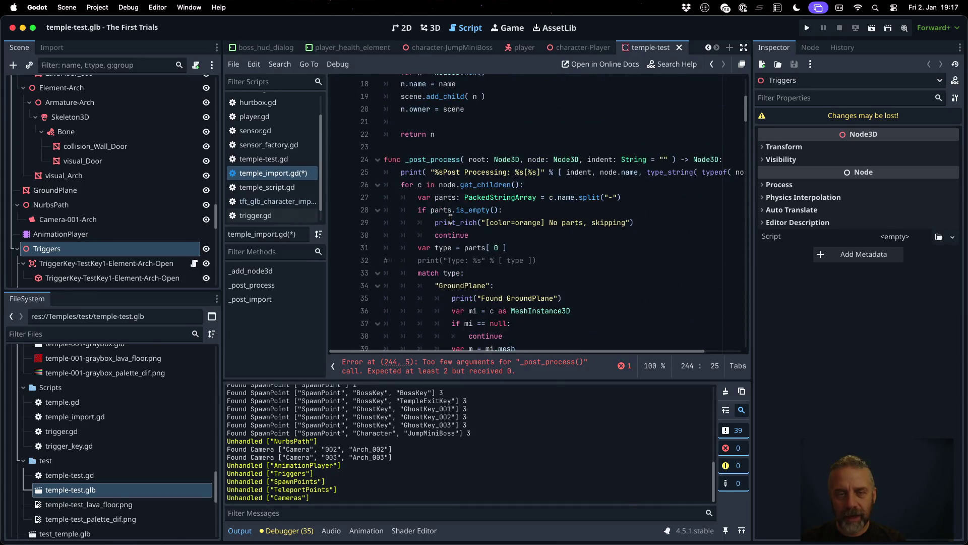
click(396, 186)
key(Down)
key(Down)
key(Down)
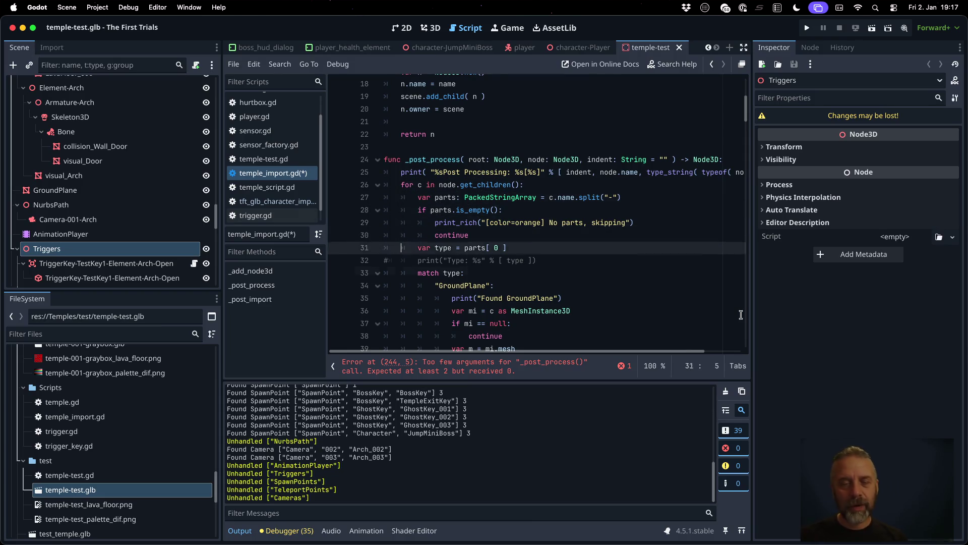
key(Down)
key(Down)
key(Down)
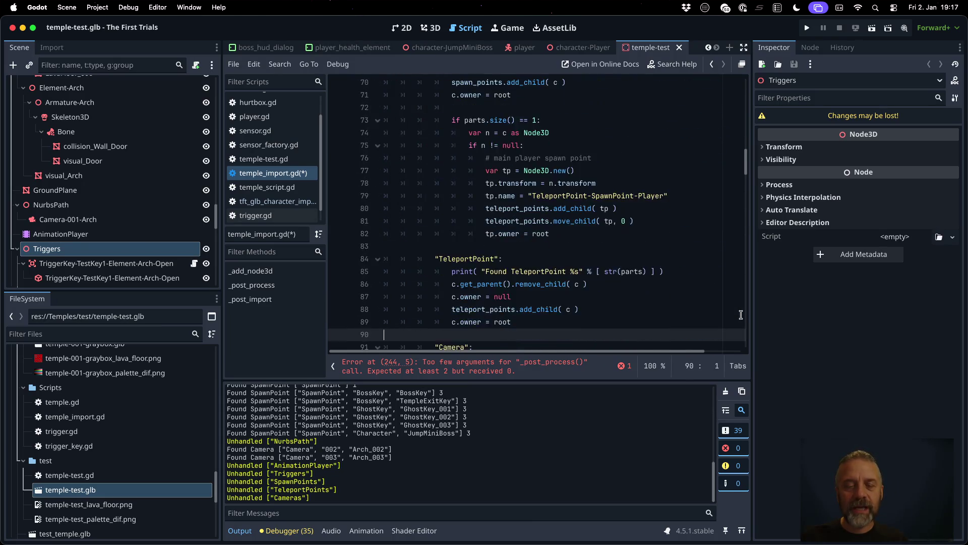
key(Down)
key(Down)
key(Down)
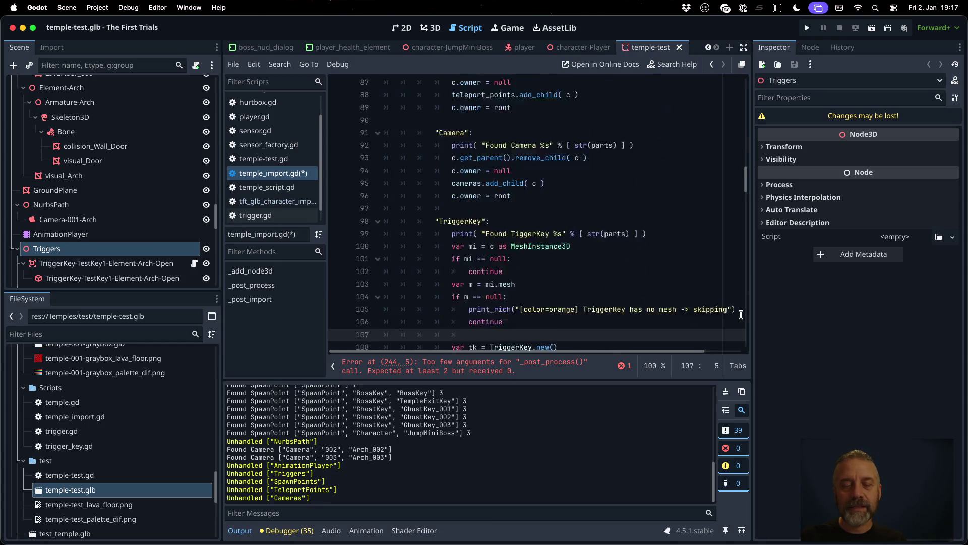
key(Down)
key(Down)
key(Down)
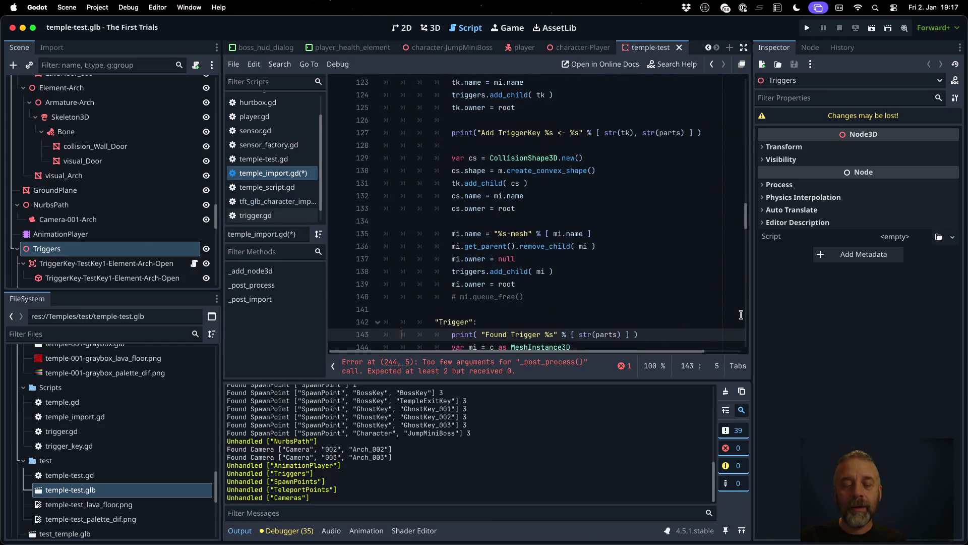
key(Down)
key(Down)
key(Down)
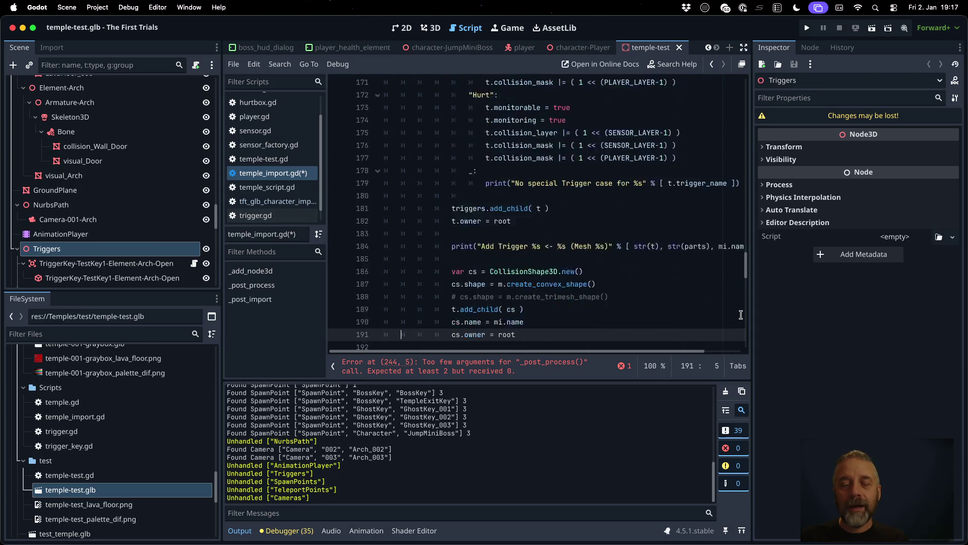
key(Down)
key(Down)
key(Down)
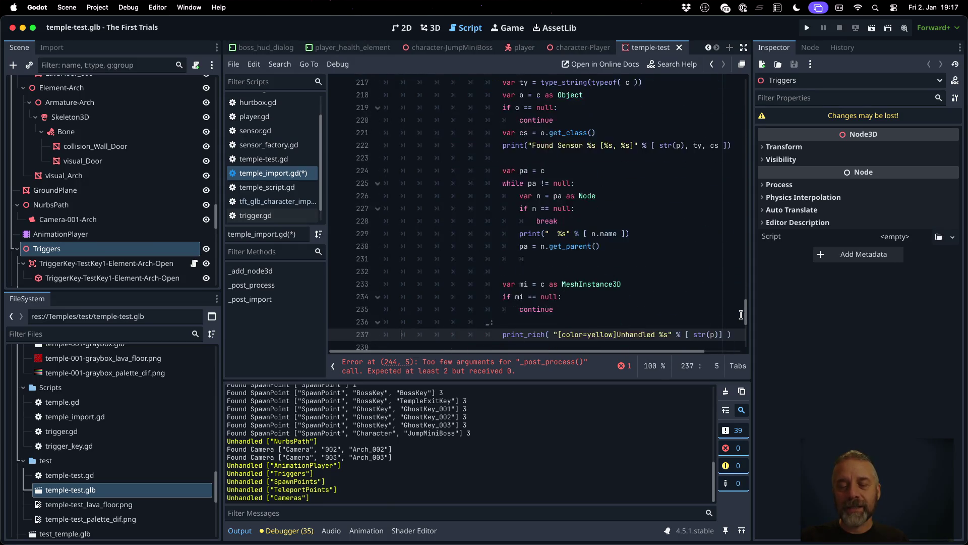
key(Up)
key(Up)
key(Up)
key(Down)
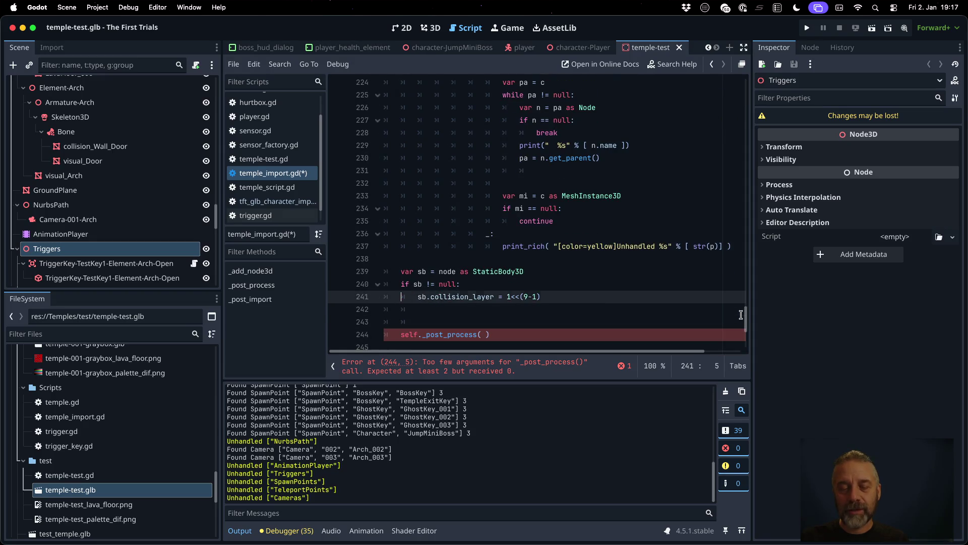
key(Down)
key(Down)
key(Down)
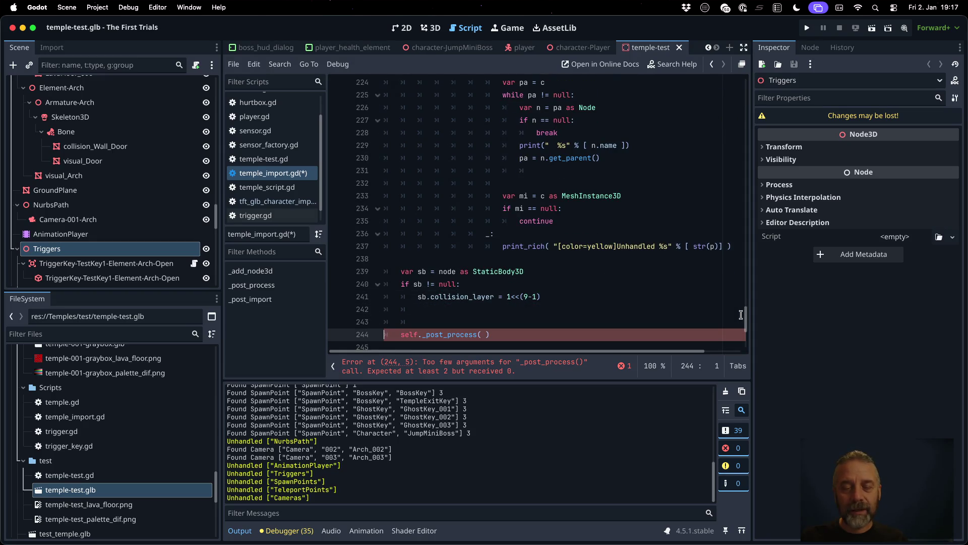
- Move the self._post_process call up into the child loop, indent it, and start its arguments
key(ctrl+x)
key(Up)
key(Up)
key(Up)
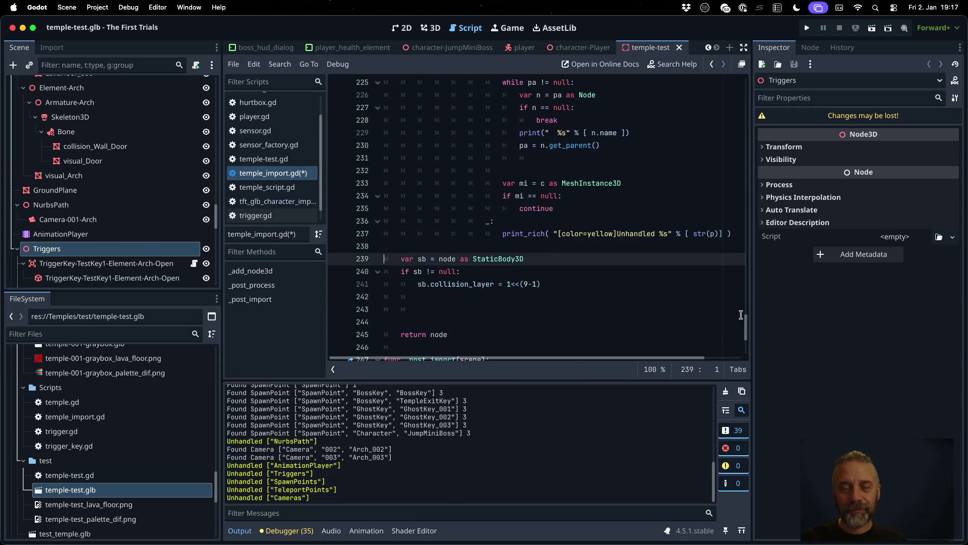
key(ctrl+v)
key(Up)
key(Tab)
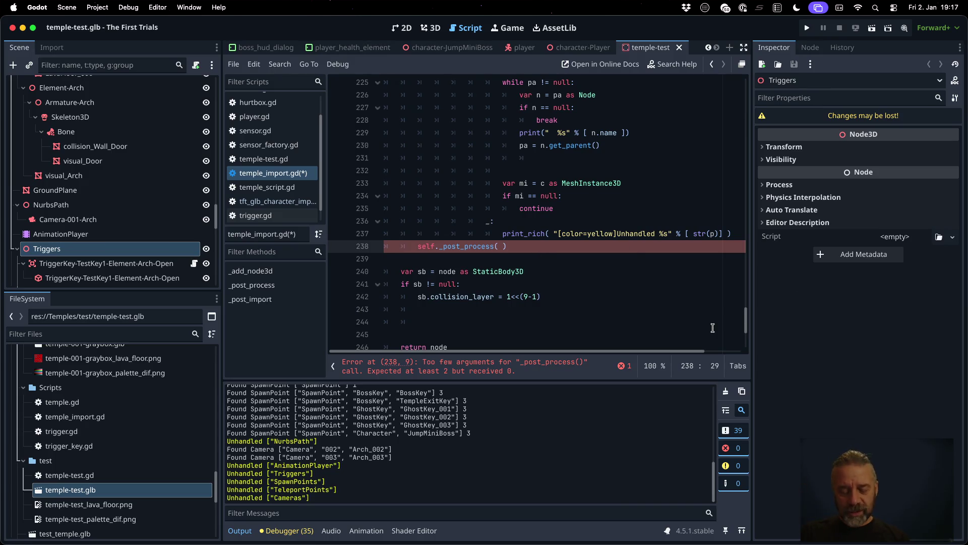
text(,)
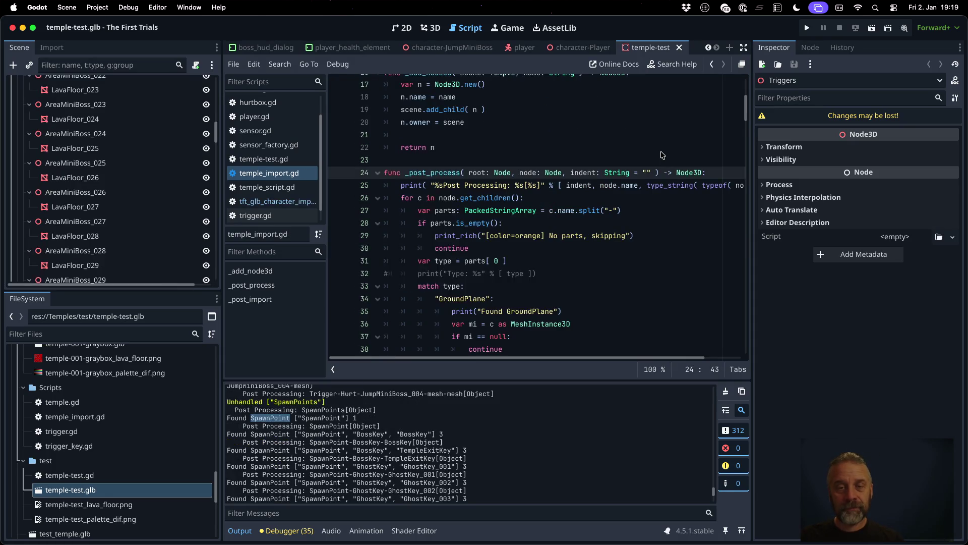
click(599, 210)
- Add continue after the player spawn point block in the SpawnPoint branch and save
scroll(535, 222, down, 7)
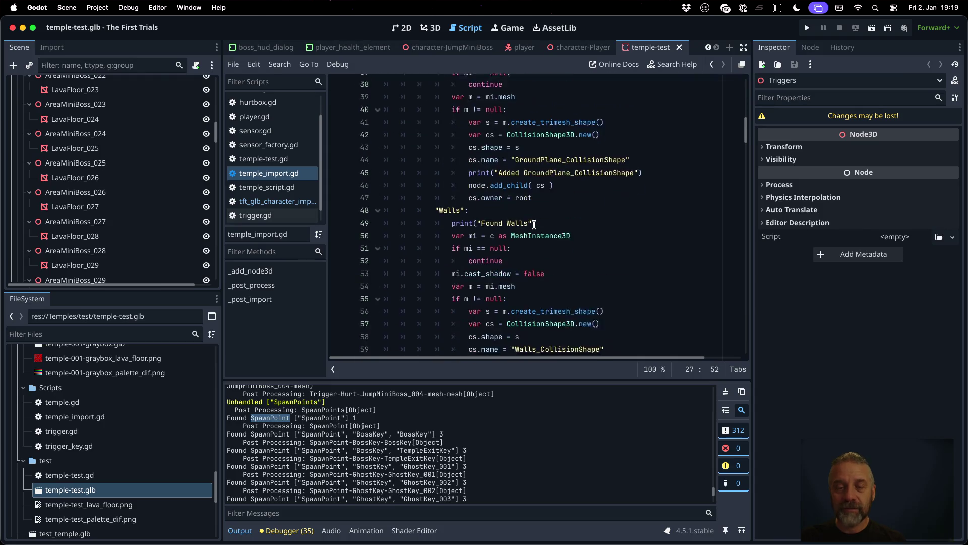
scroll(534, 224, down, 9)
click(502, 121)
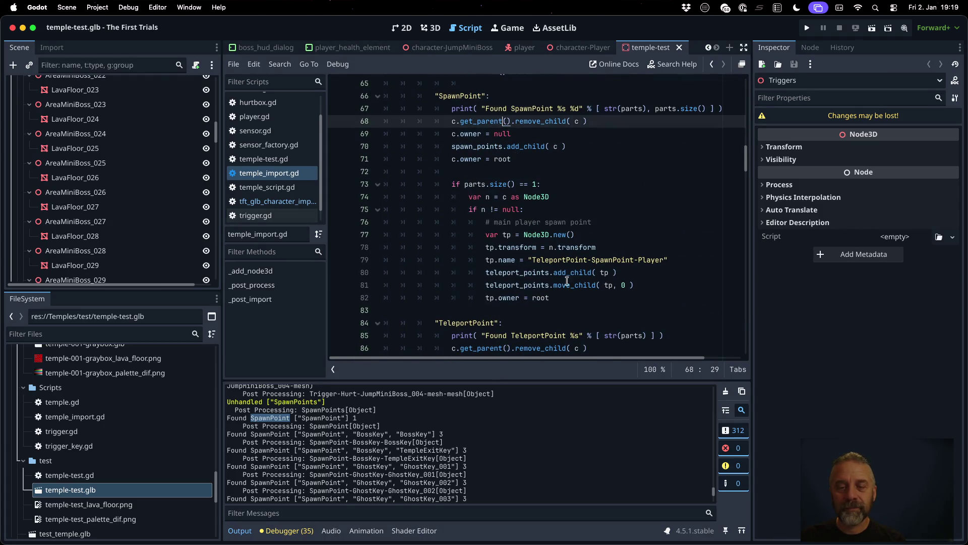
click(573, 301)
key(Return)
text(continue)
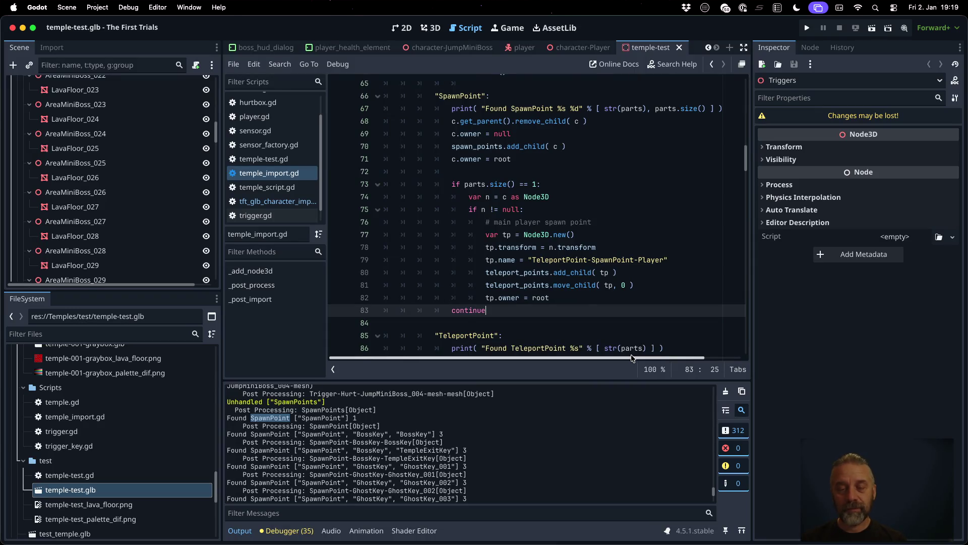
key(ctrl+s)
key(Return)
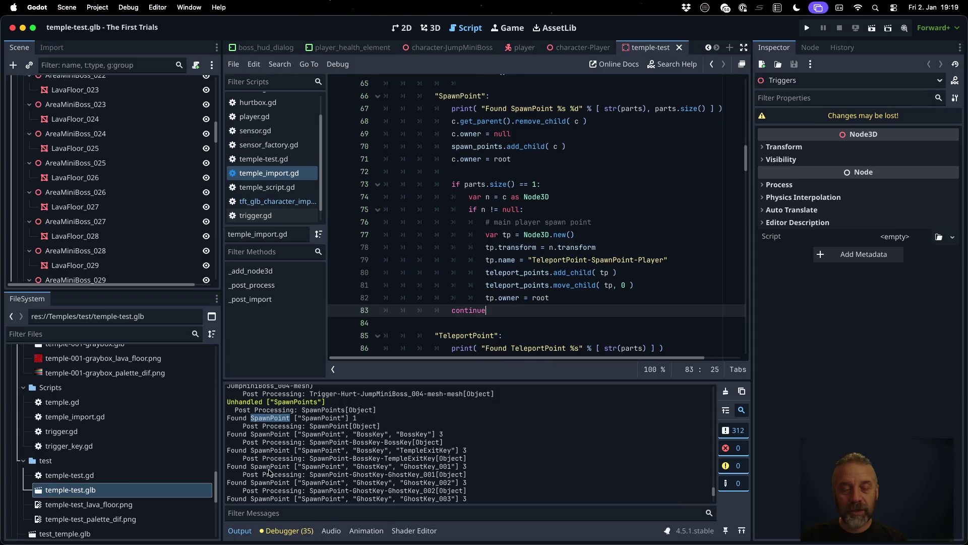
- Reimport temple-test.glb from the FileSystem panel
drag(254, 424, 385, 423)
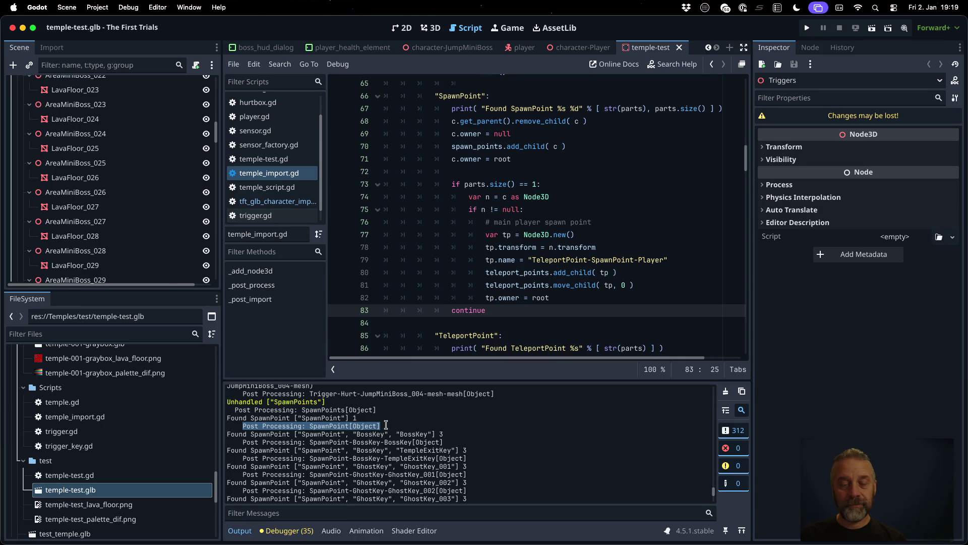
right_click(169, 490)
click(177, 490)
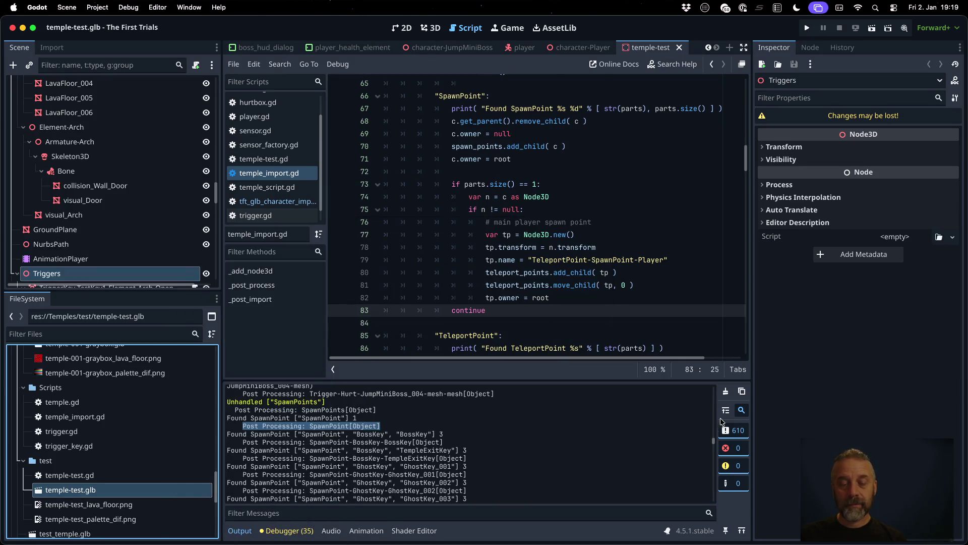
- Clear the Output log, reimport temple-test.glb, and review the TempleImport messages and Unhandled entries
click(726, 391)
right_click(164, 491)
click(199, 488)
scroll(379, 437, up, 15)
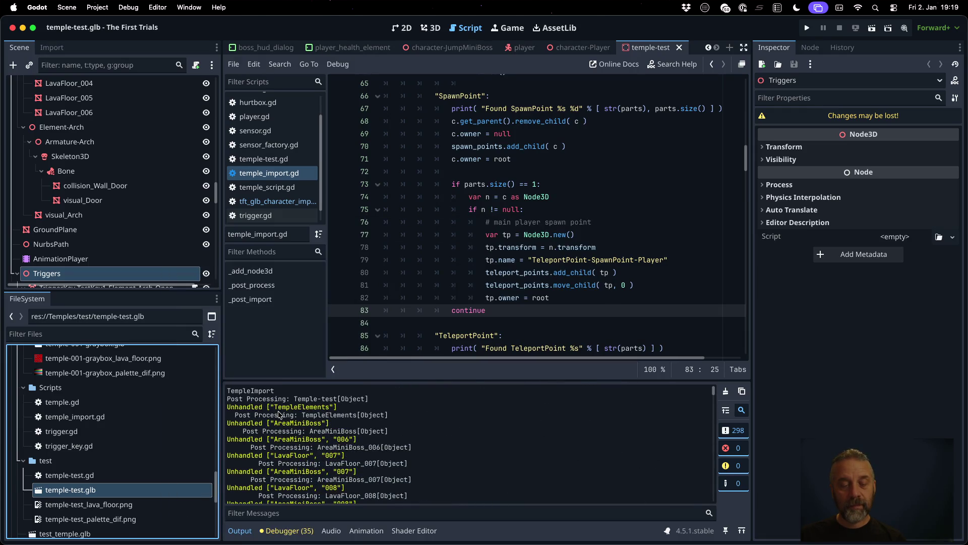
drag(275, 407, 329, 408)
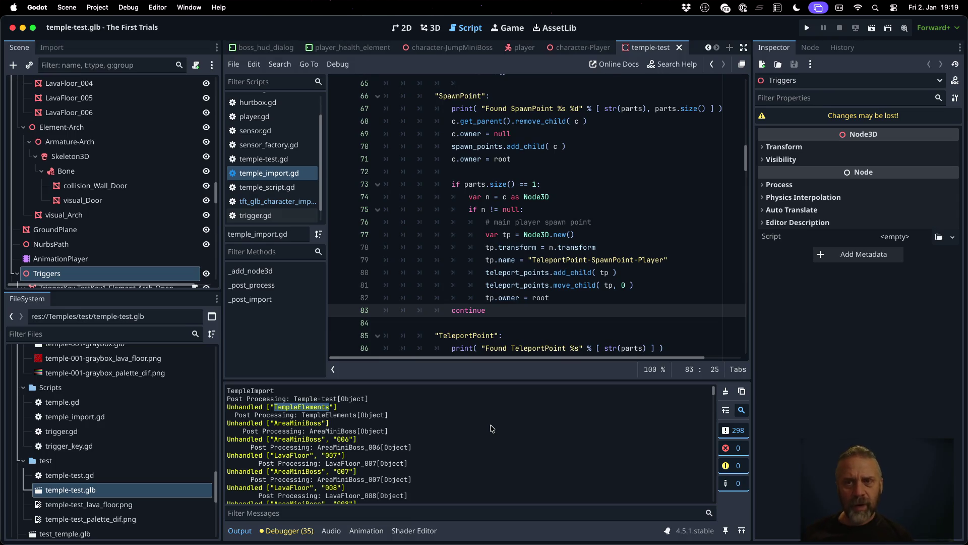
scroll(491, 428, down, 9)
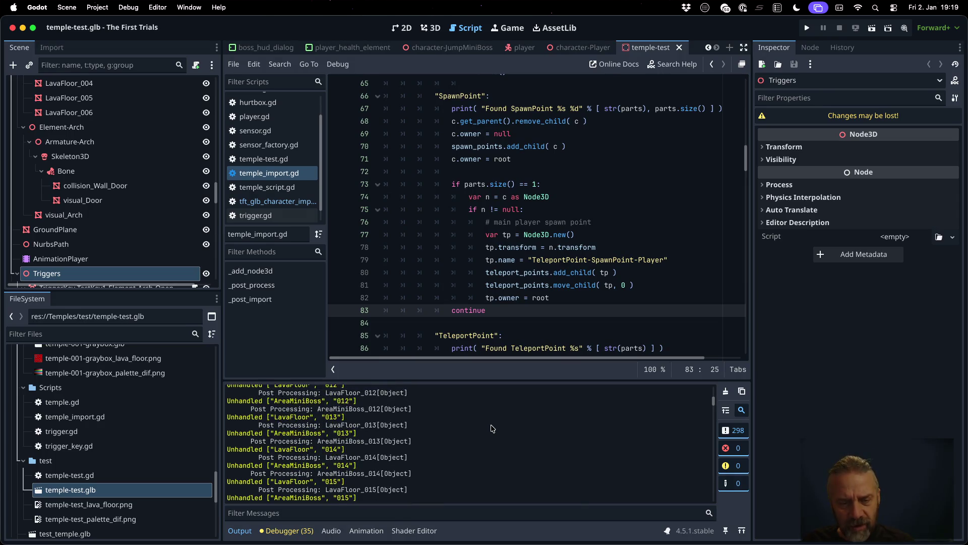
scroll(492, 428, down, 15)
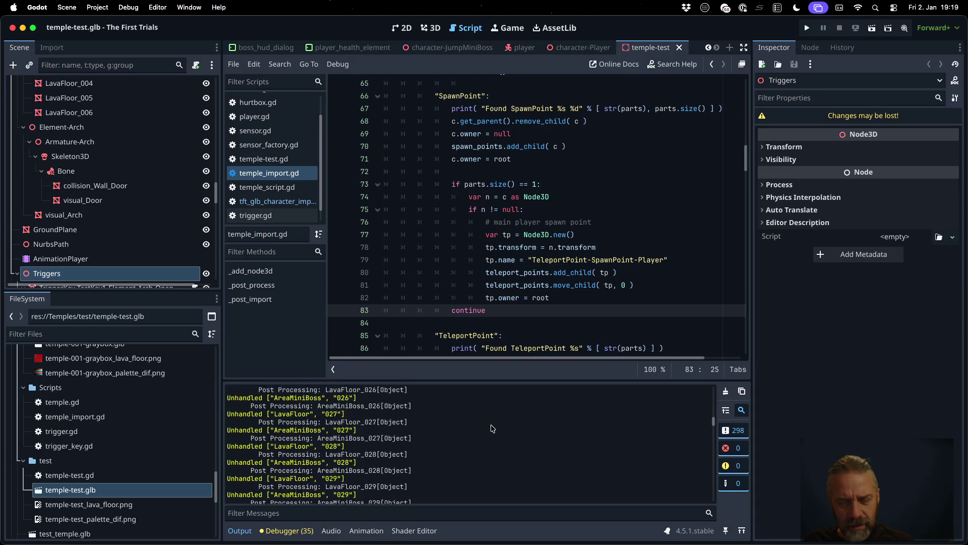
scroll(492, 428, down, 15)
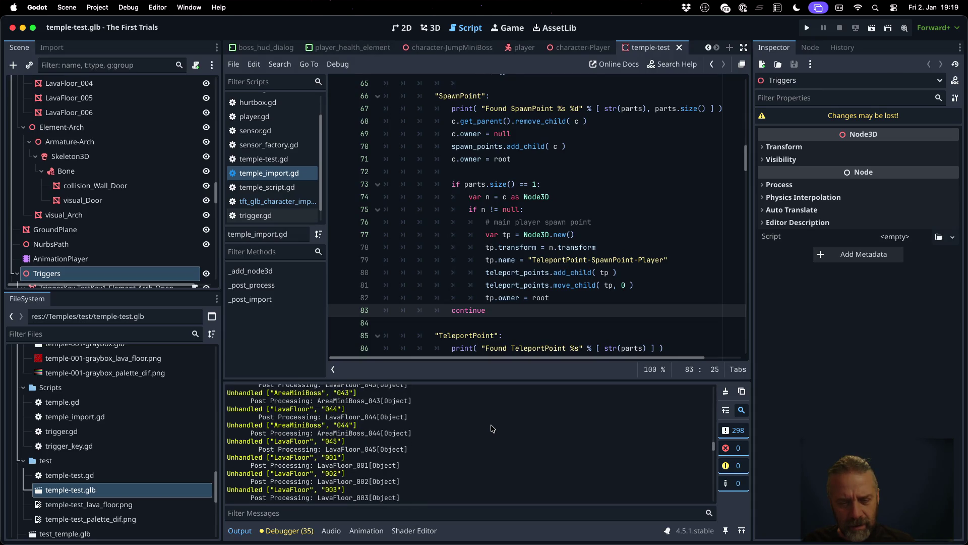
click(623, 172)
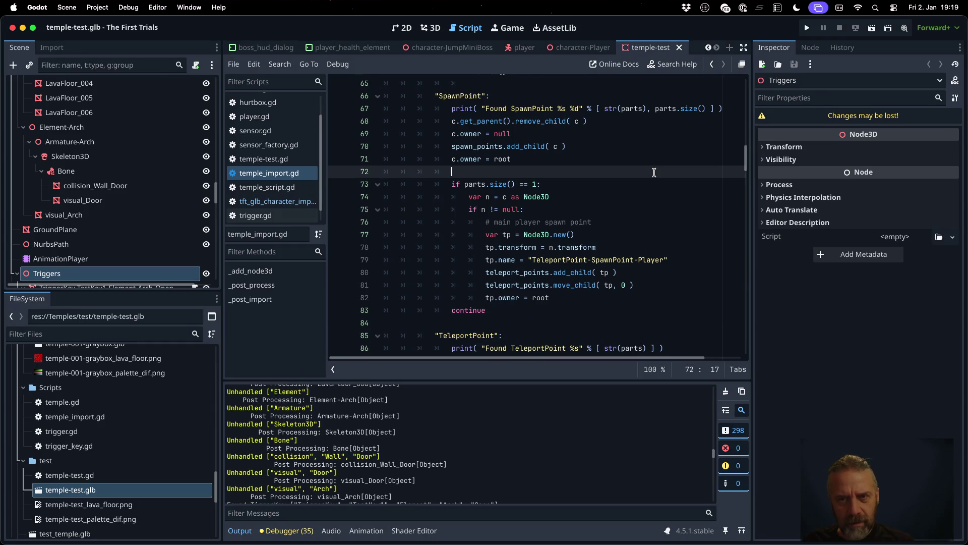
scroll(623, 229, up, 10)
scroll(623, 230, up, 5)
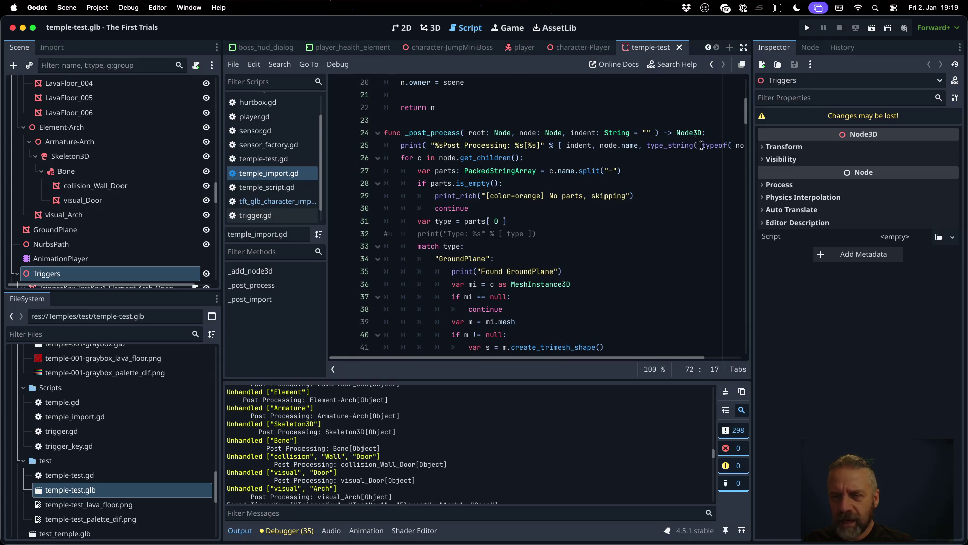
- Look up the typeof and get_class() docs in built-in help, then return to temple_import.gd
click(668, 145)
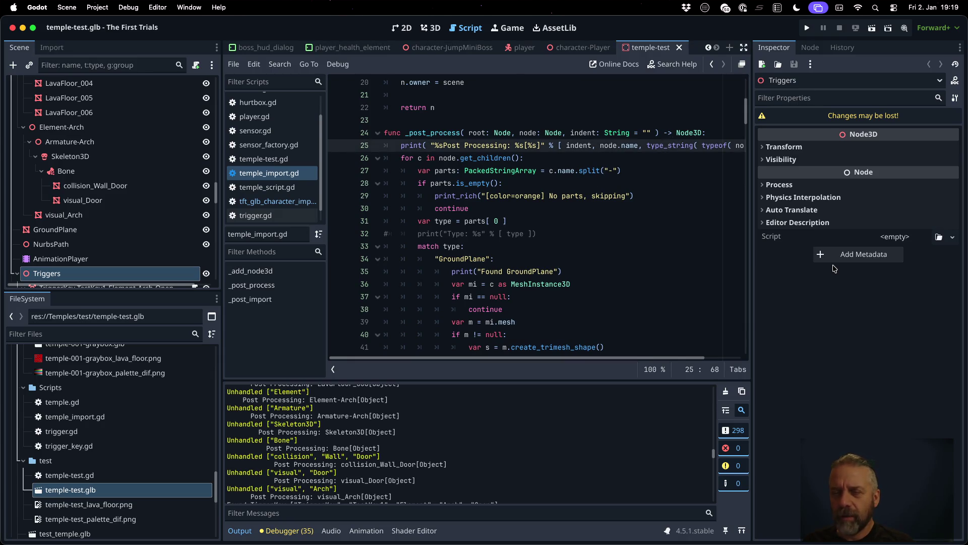
super+click(714, 146)
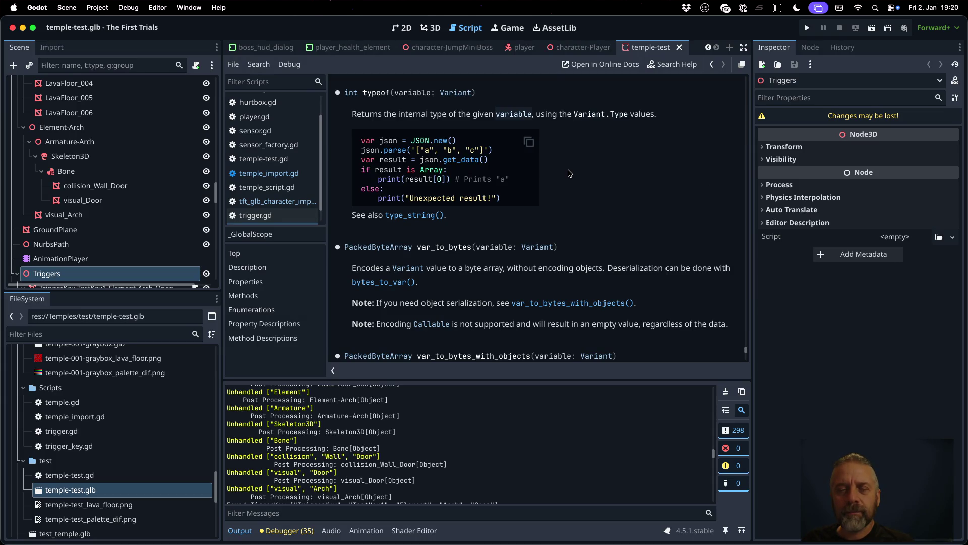
click(676, 68)
text(get_cla)
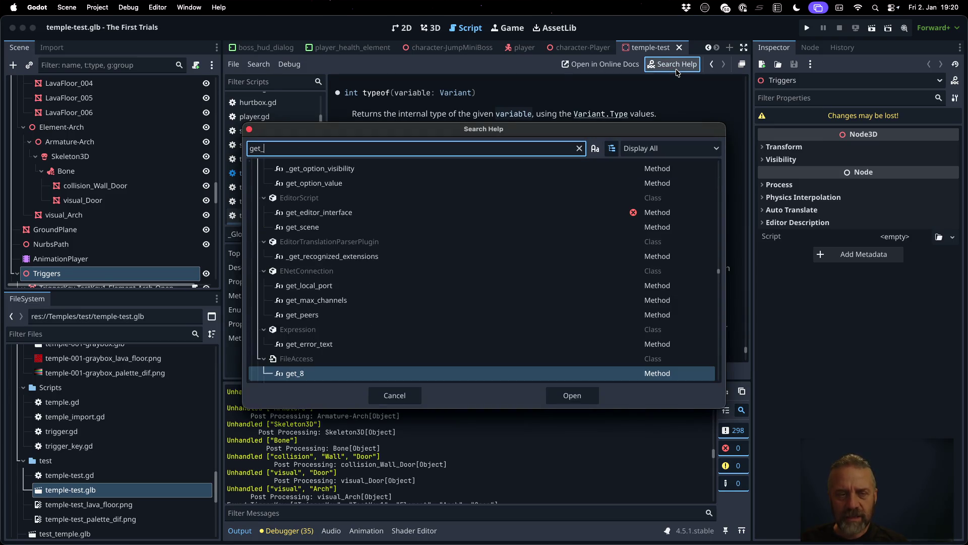
text(ss)
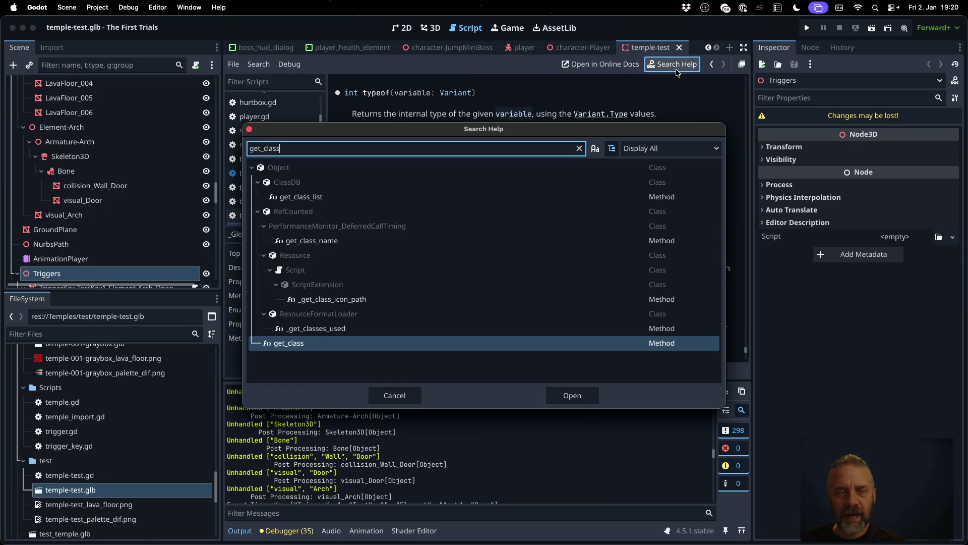
click(365, 345)
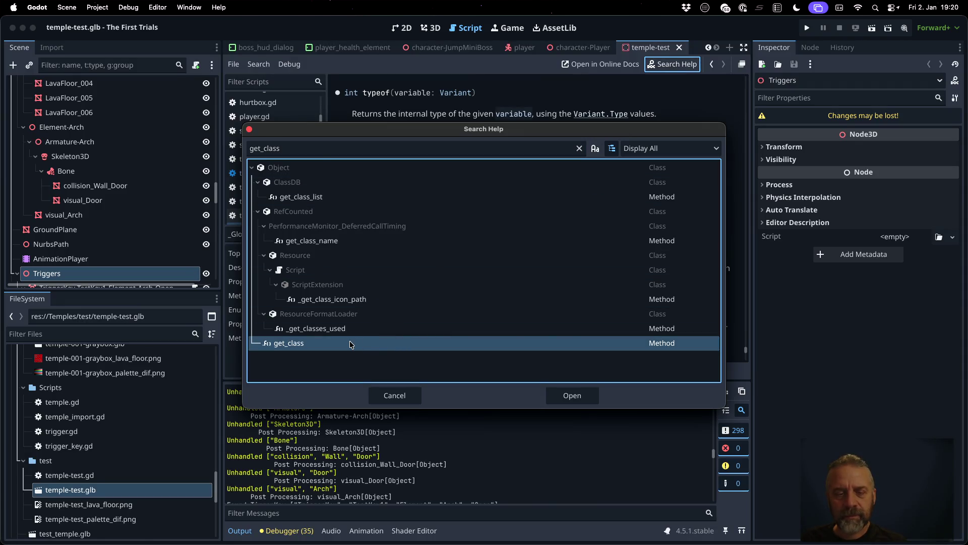
double_click(352, 345)
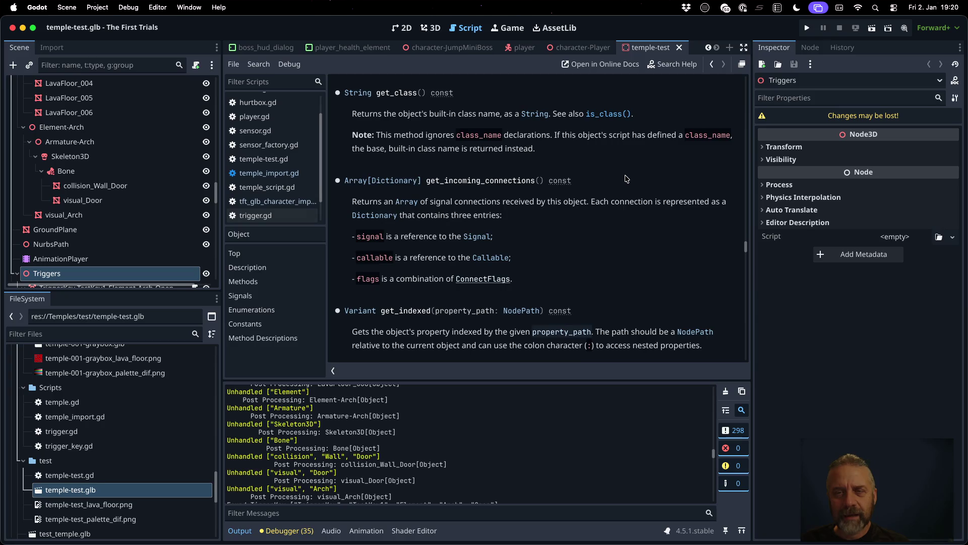
key(alt+Left)
key(alt+Left)
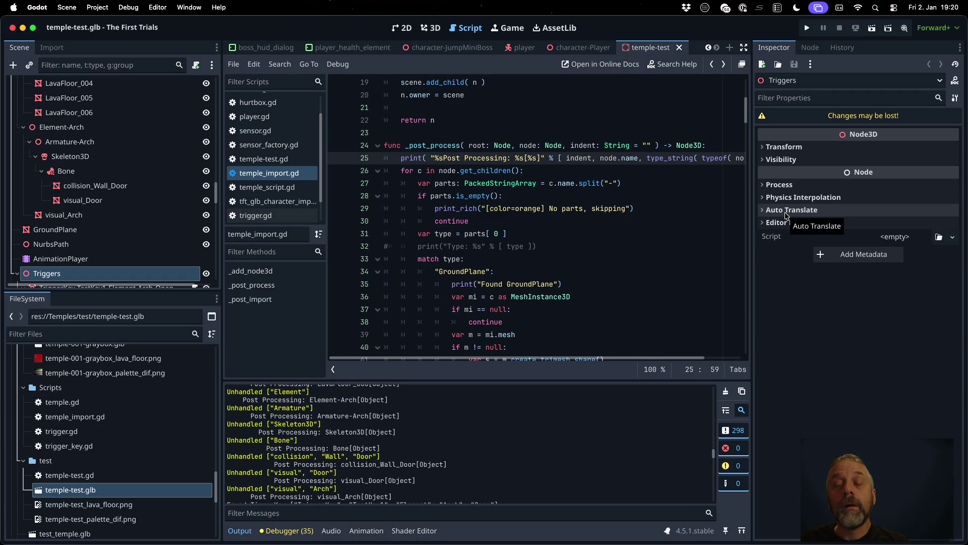
- Replace type_string(typeof(node)) with node.get_class() on line 25 and save the script
key(Right)
key(shift+End)
key(shift+Left)
key(shift+Left)
key(shift+Left)
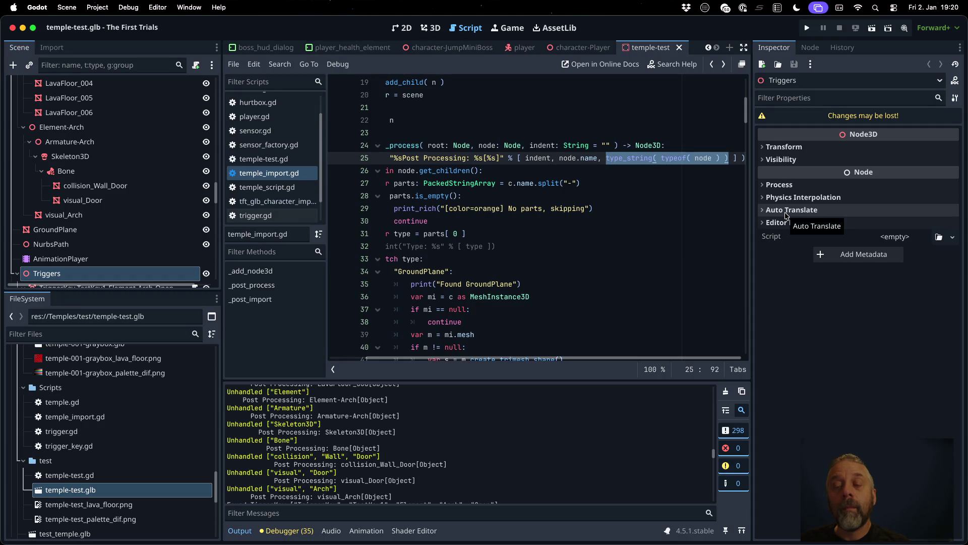
text(node.get_class)
key(Return)
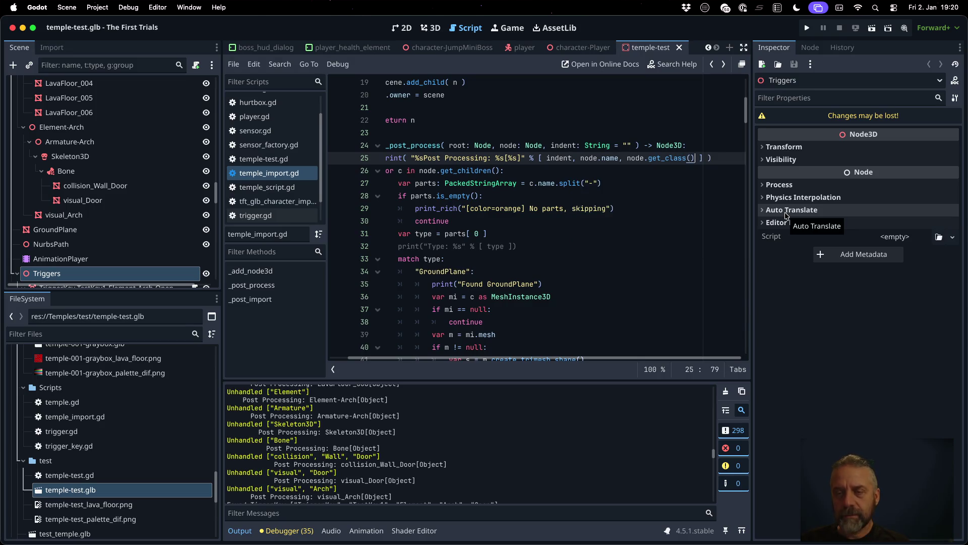
key(ctrl+s)
key(Return)
- Clear the Output log, reimport temple-test.glb, and find TempleElements in the log
click(726, 391)
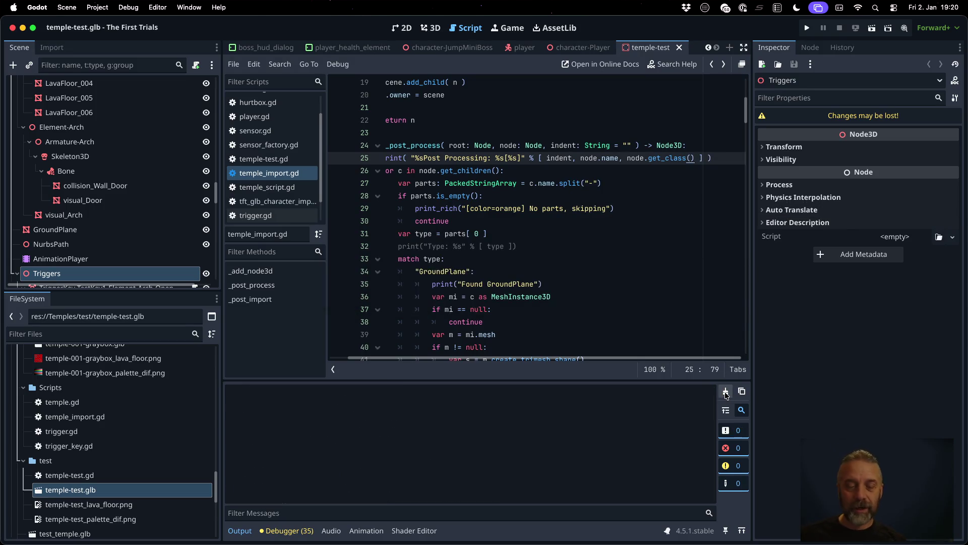
right_click(138, 489)
click(149, 490)
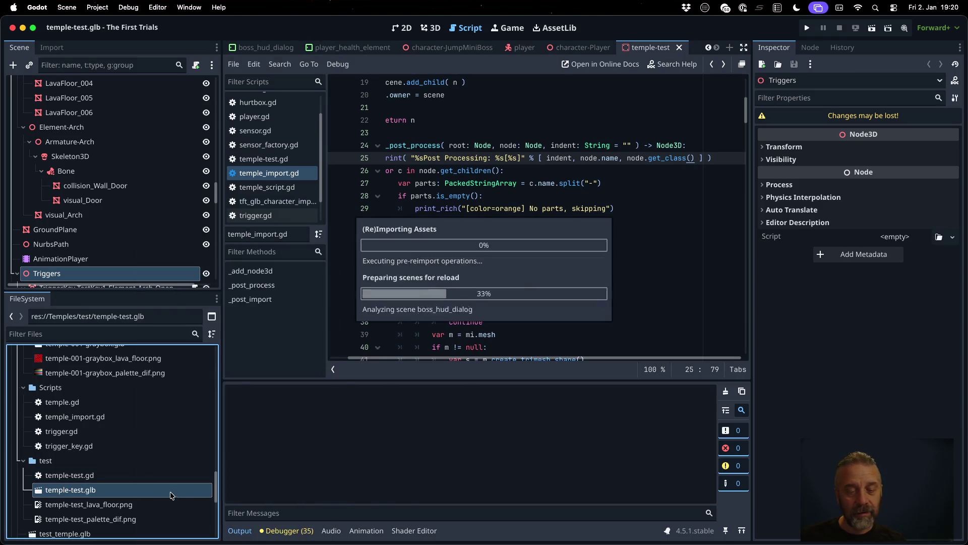
scroll(437, 454, up, 15)
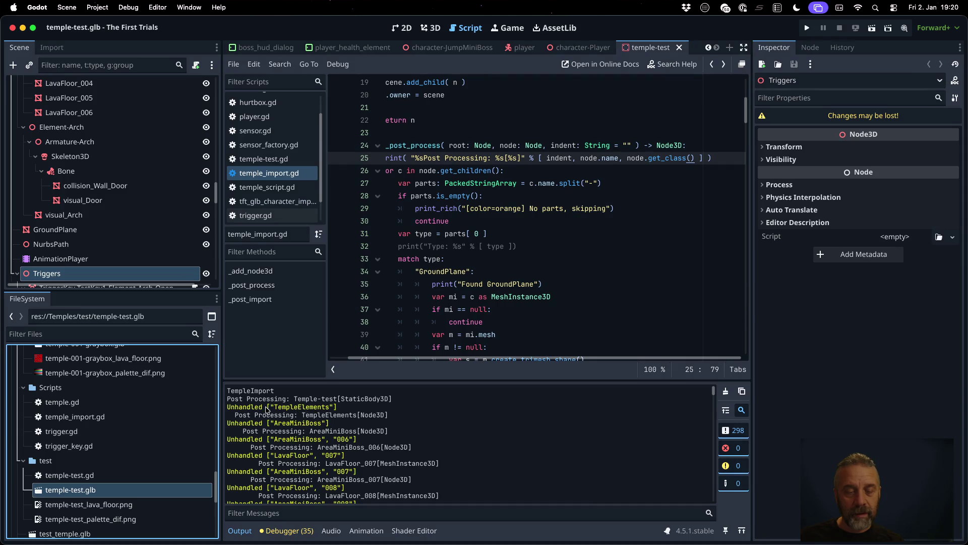
drag(274, 408, 328, 407)
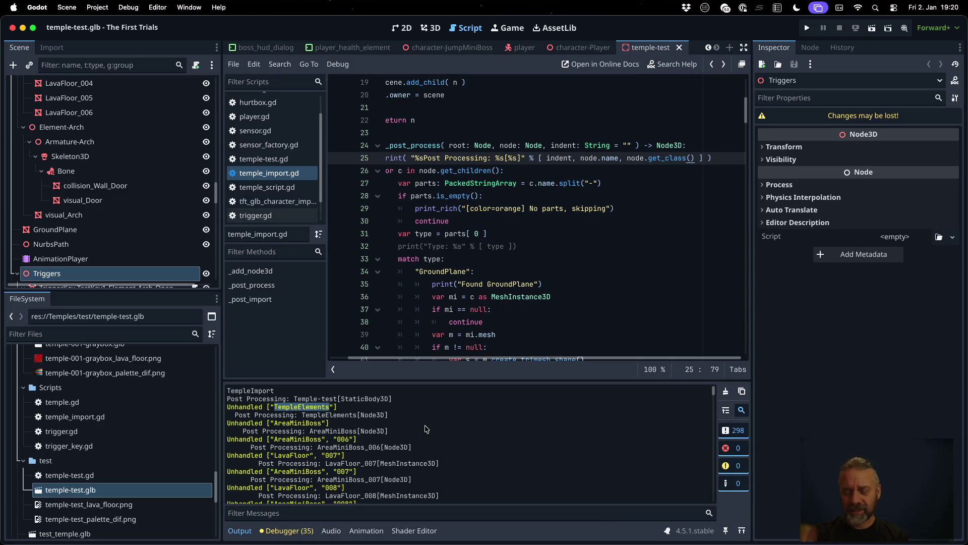
- Check the TempleElements collection in Blender, then return to the Godot script
key(super+Tab)
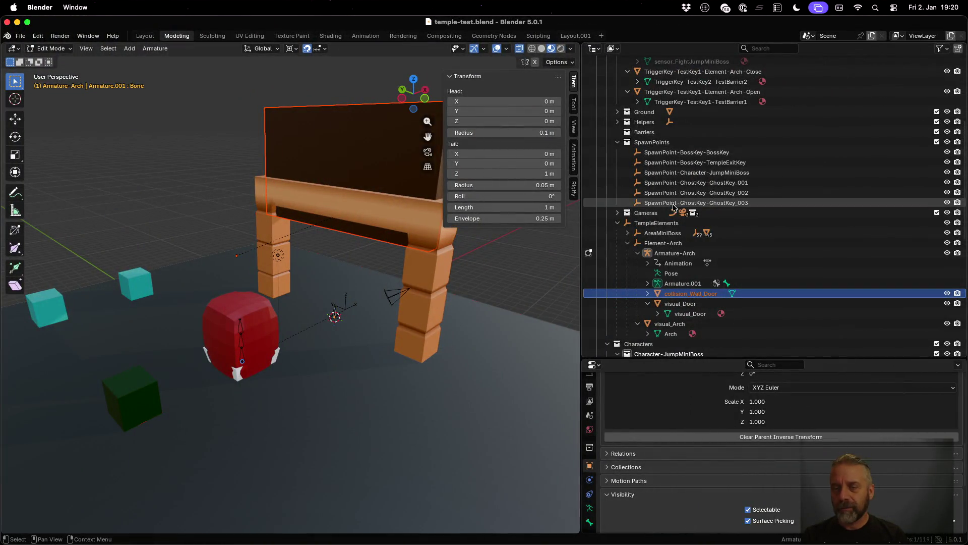
click(708, 223)
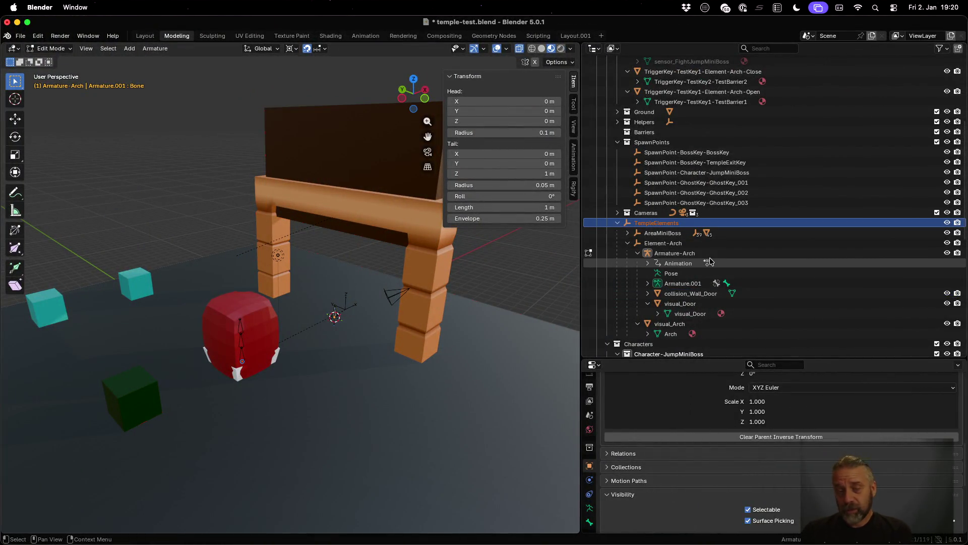
key(super+Tab)
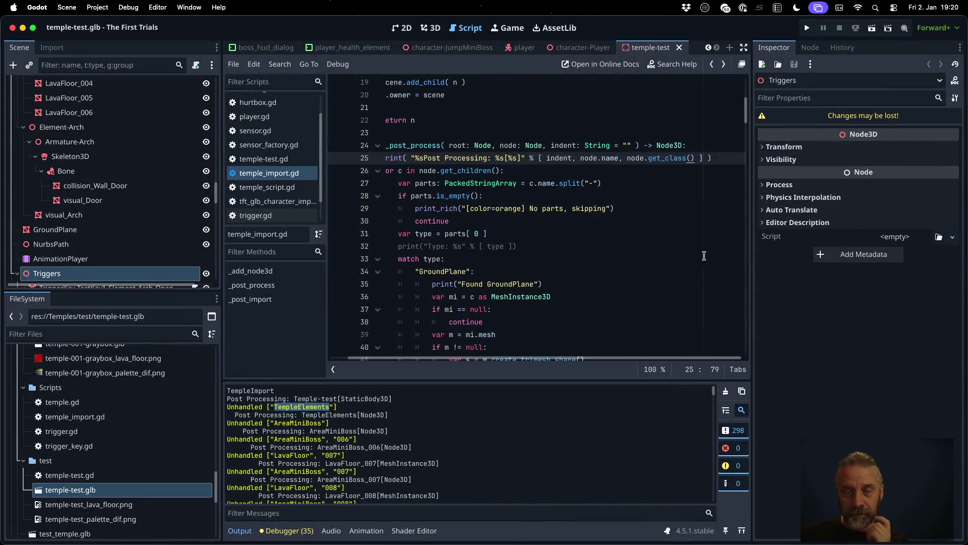
click(565, 234)
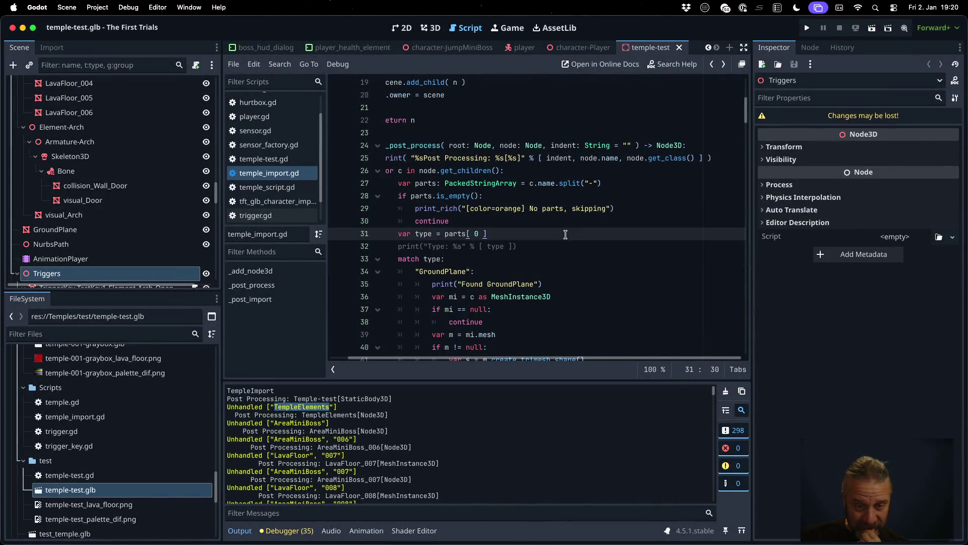
- Insert a blank line above the Unhandled print_rich in the fallback _: branch near line 238
scroll(565, 234, down, 13)
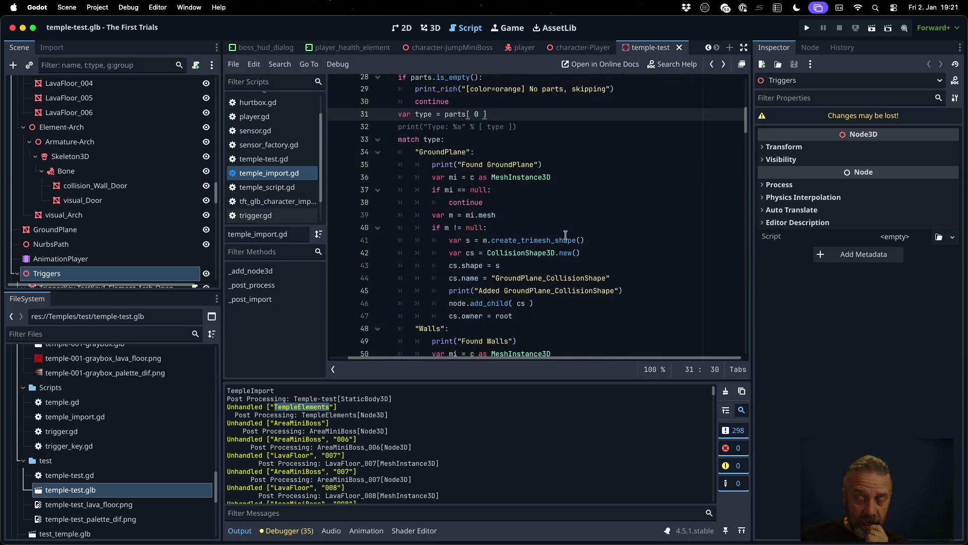
scroll(566, 234, down, 20)
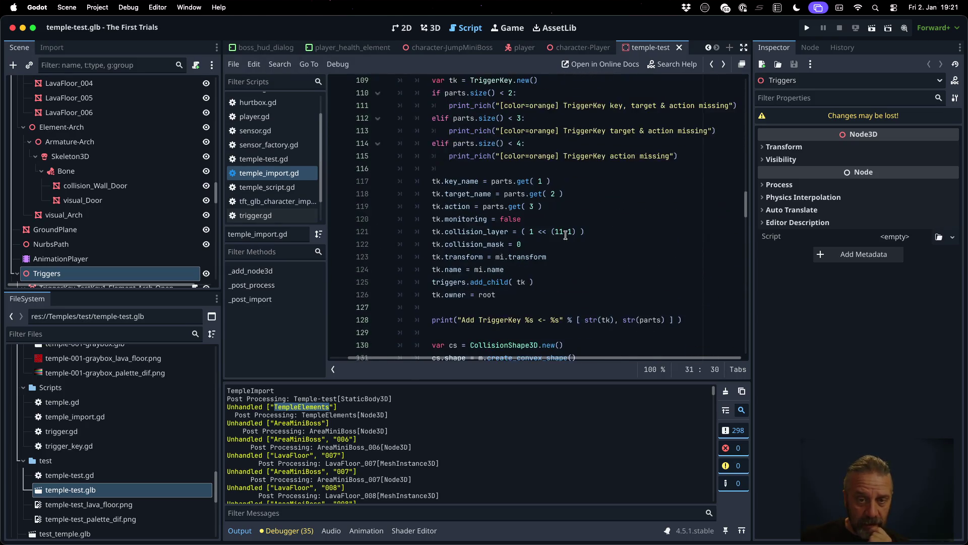
scroll(566, 235, down, 20)
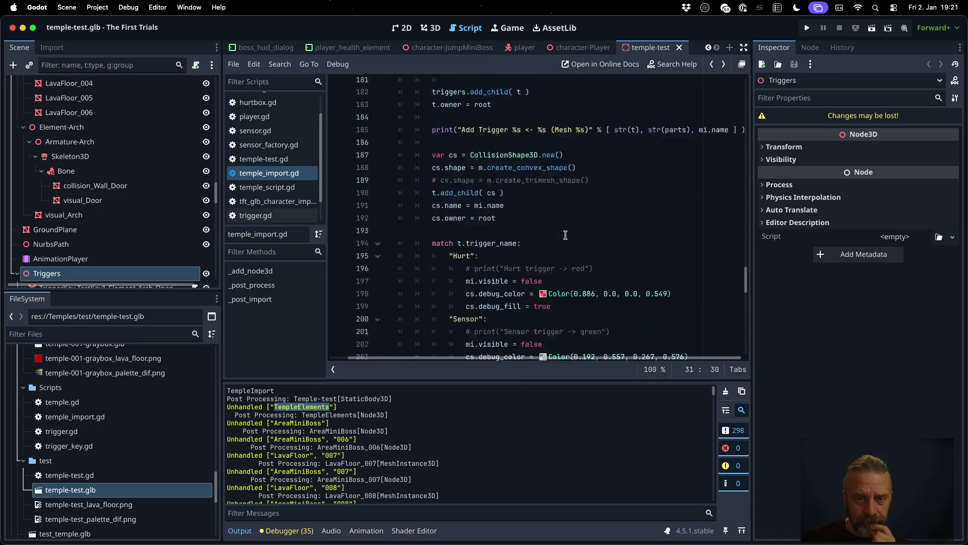
scroll(565, 234, down, 3)
scroll(566, 235, up, 10)
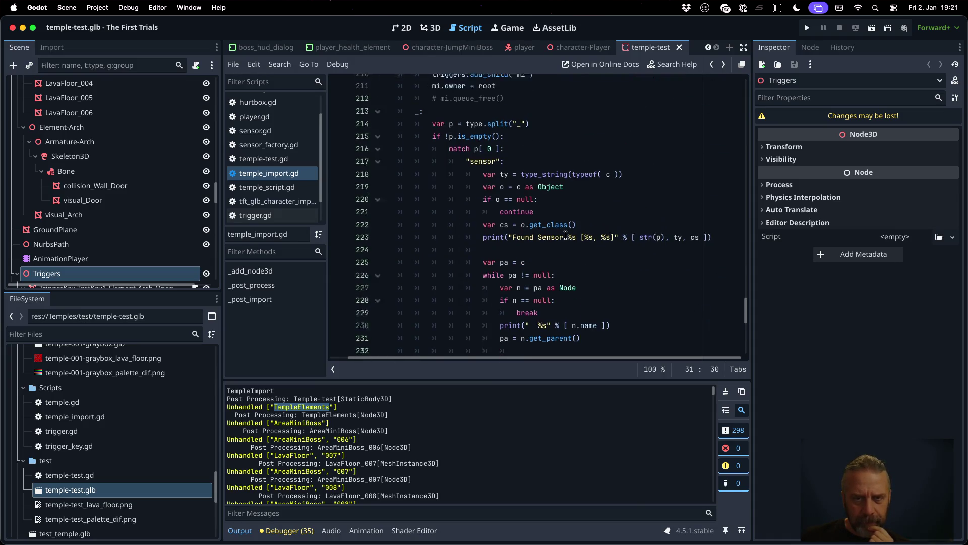
scroll(566, 234, up, 9)
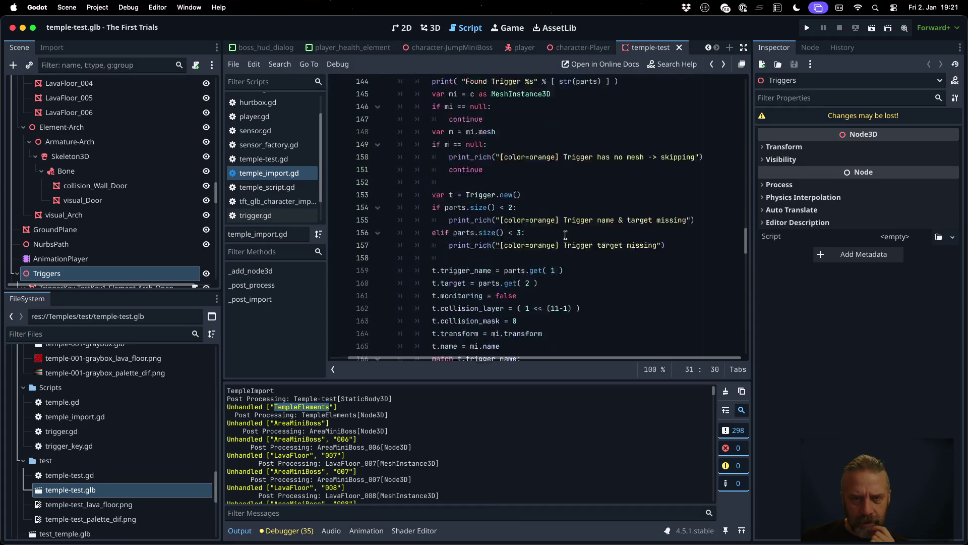
scroll(566, 235, down, 20)
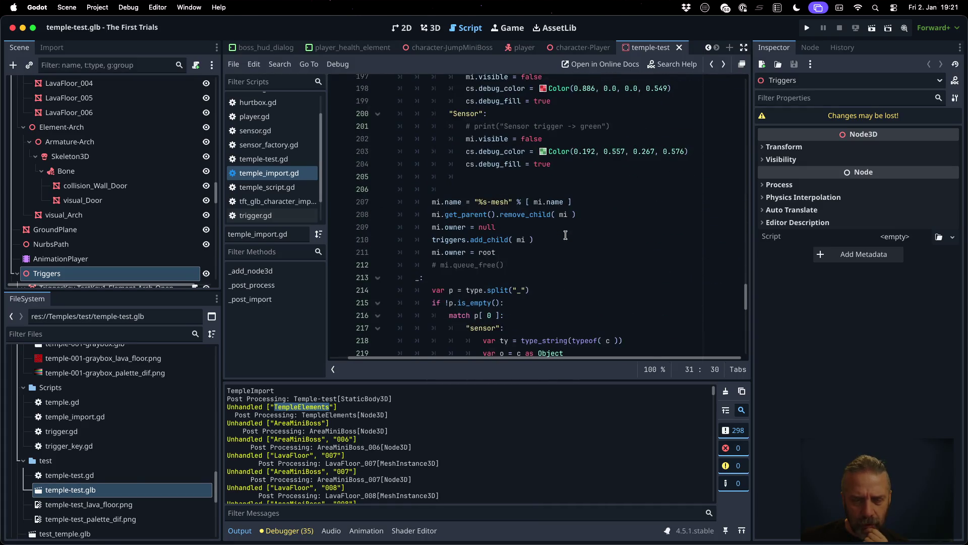
scroll(566, 235, up, 3)
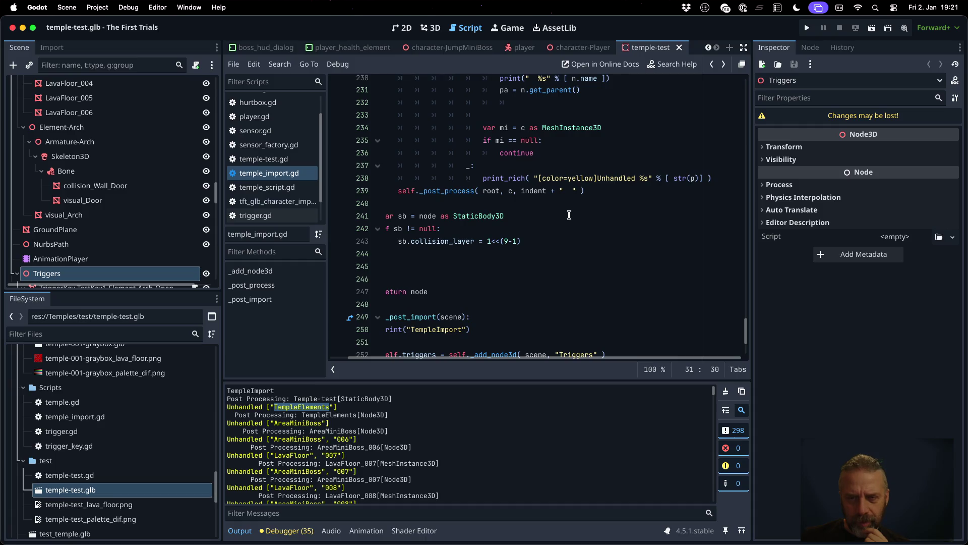
click(568, 178)
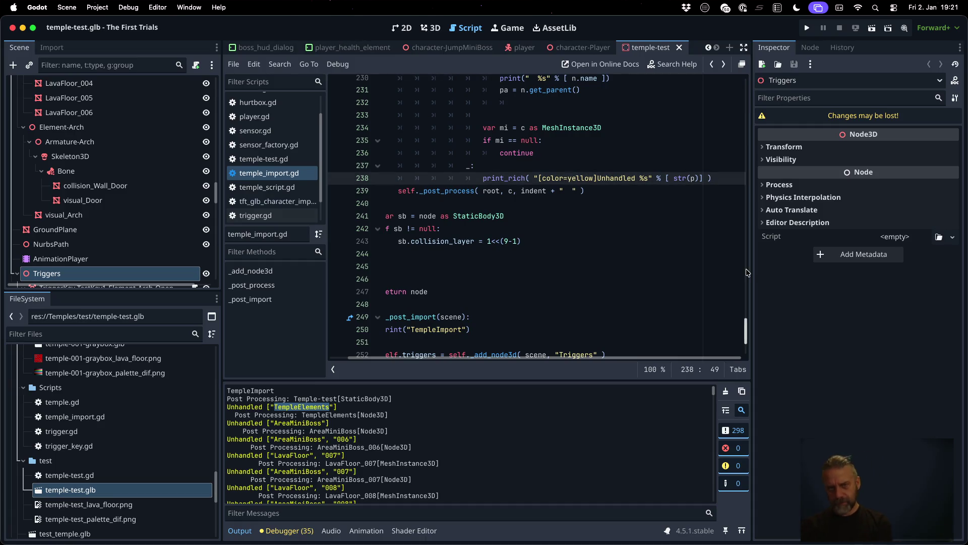
key(super+shift+Return)
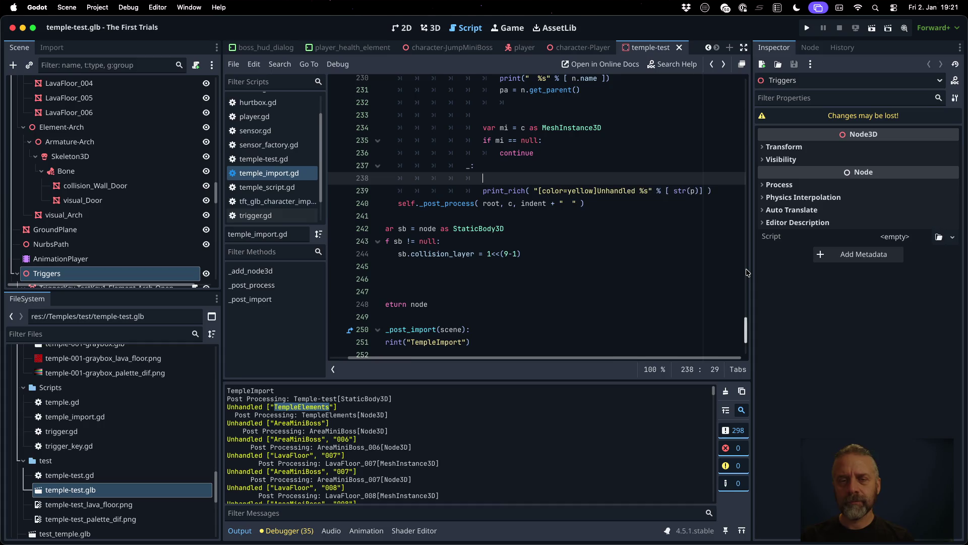
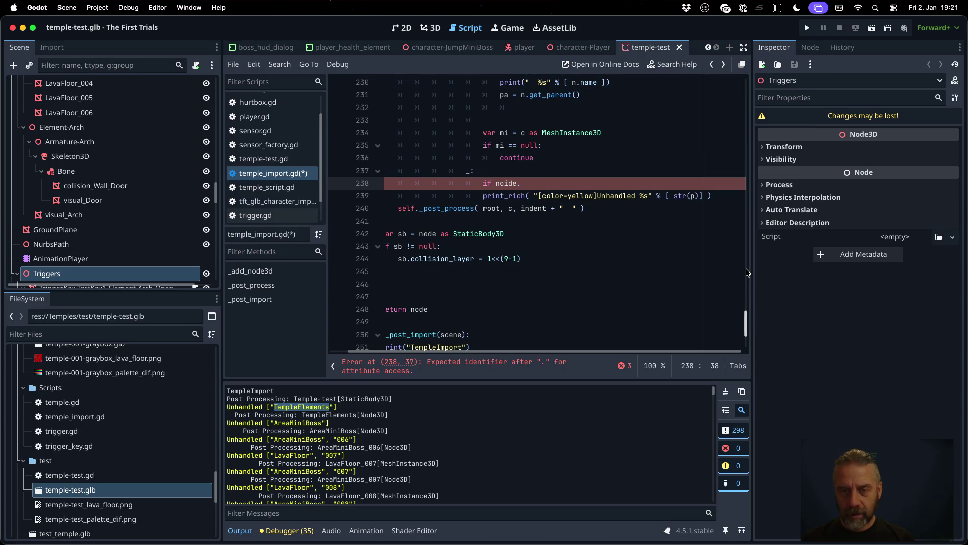
- Complete line 238's check as node.get_class() != "Node3D" and save temple_import.gd
text(get_cl)
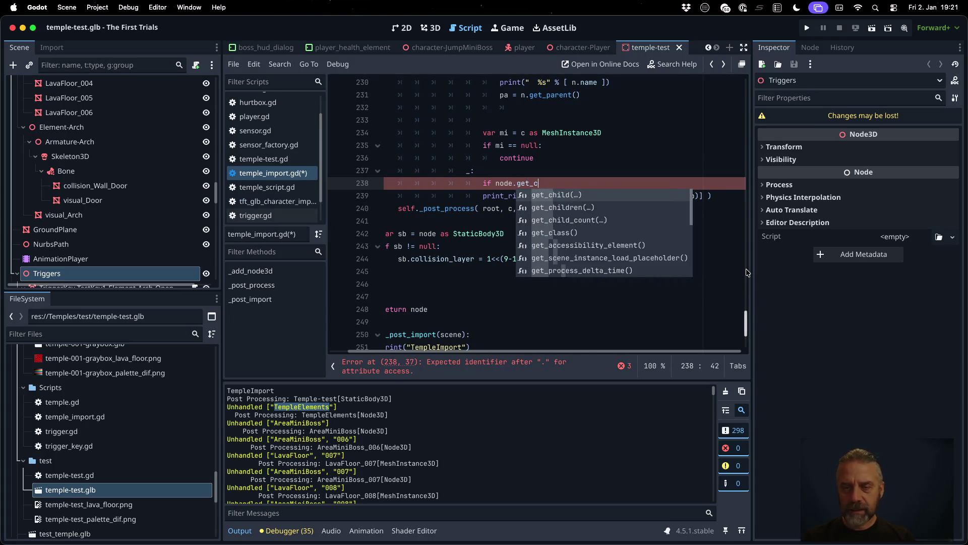
key(Return)
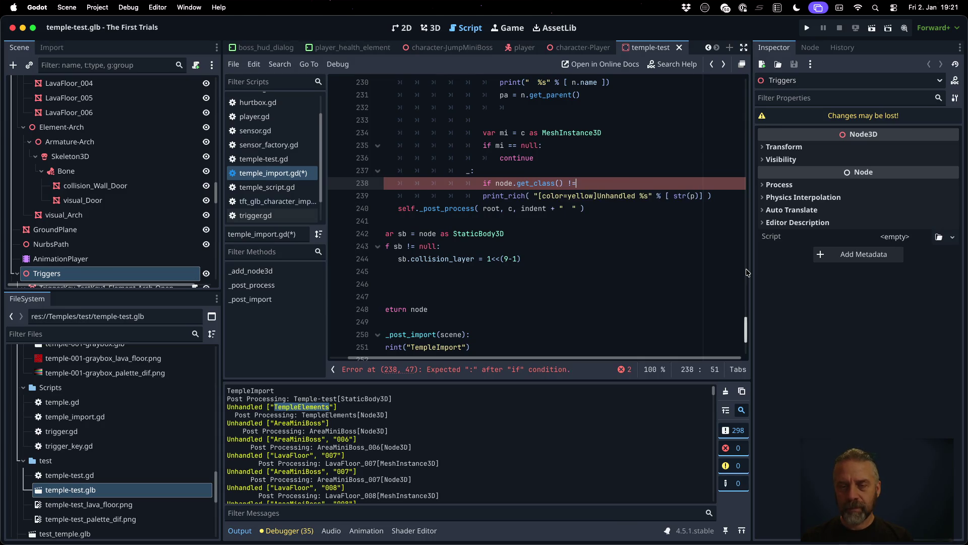
text( "Node)
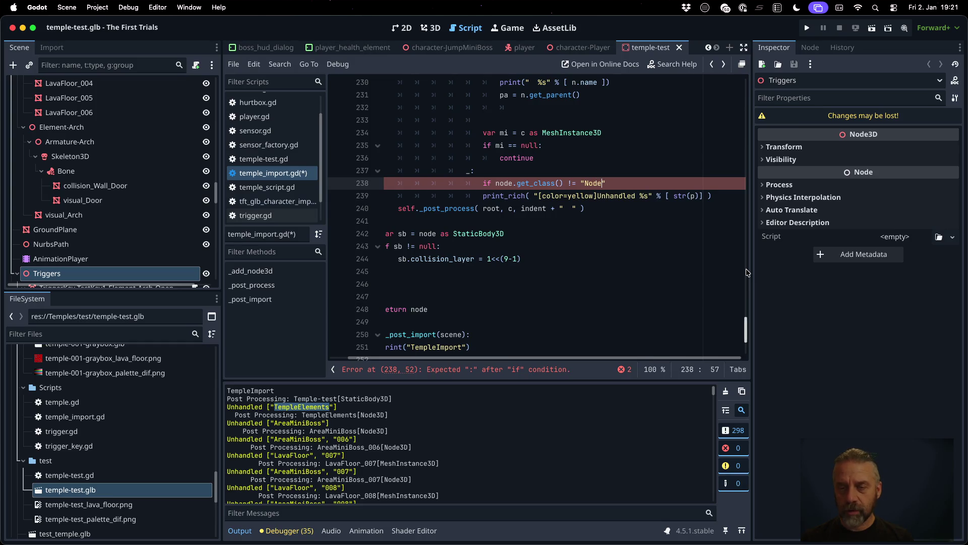
text(:)
key(Down)
key(Tab)
key(cmd+s)
key(Return)
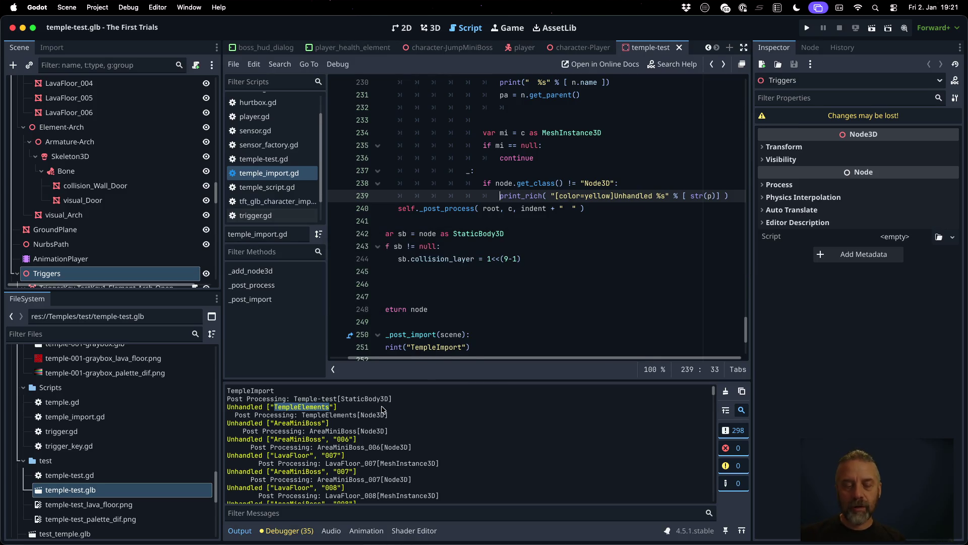
- Clear the Output log and reimport temple-test.glb
click(725, 391)
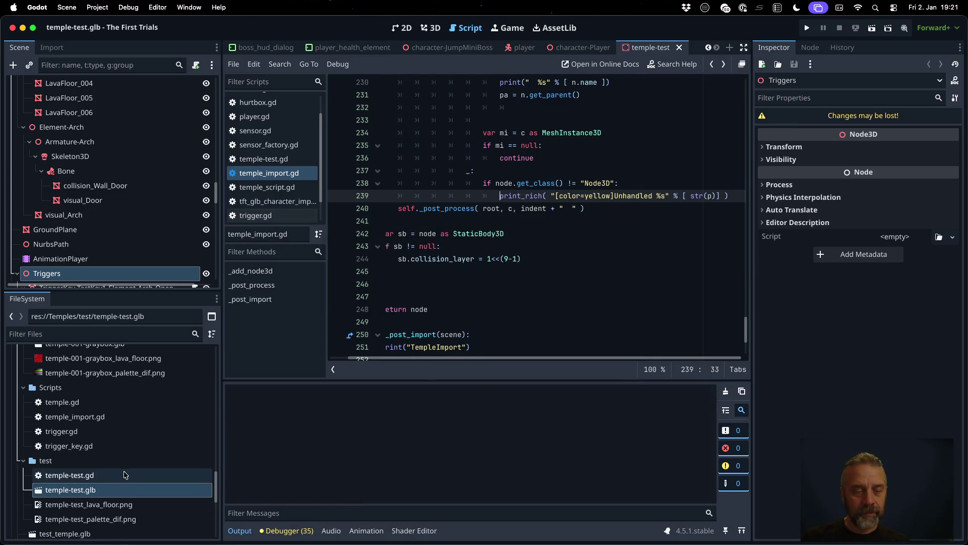
right_click(127, 490)
click(158, 489)
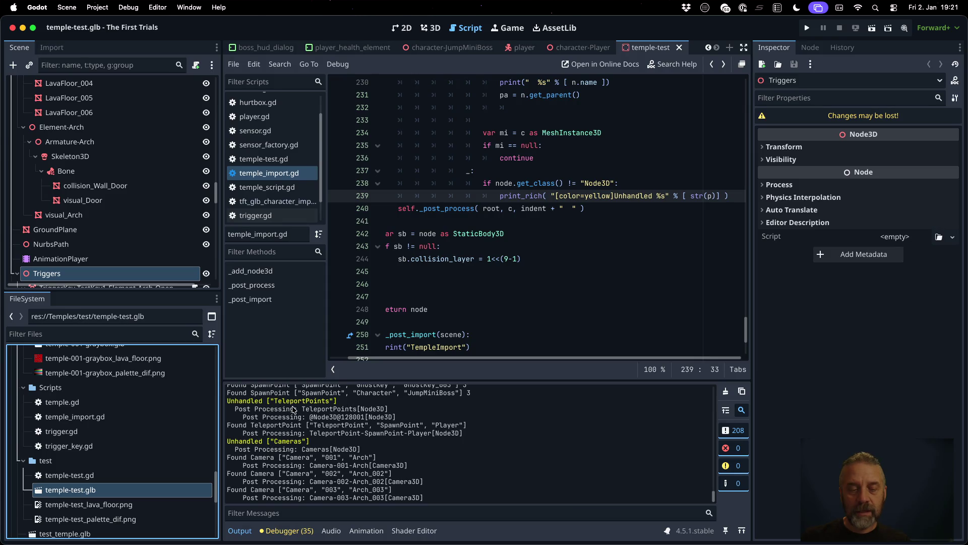
scroll(295, 410, up, 3)
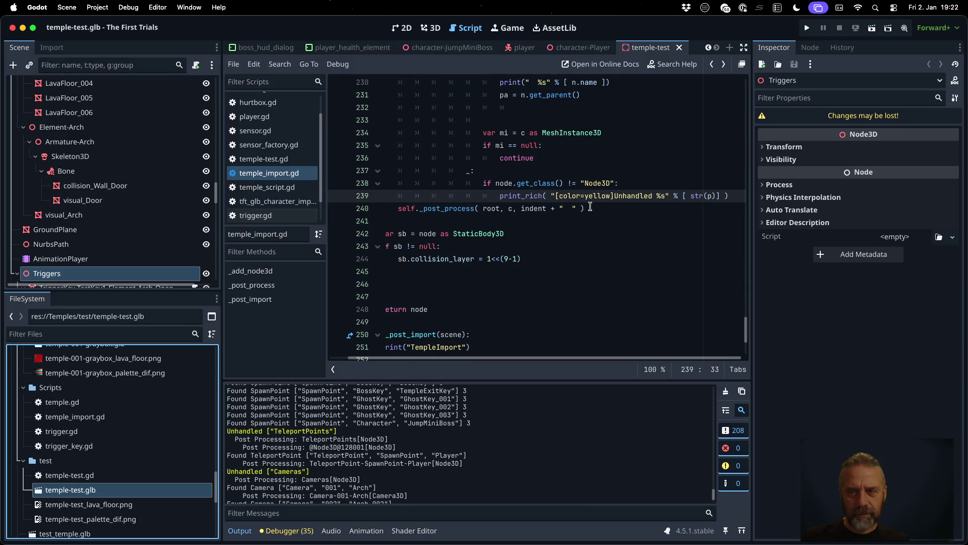
click(735, 196)
- Add a [%s] placeholder to line 239's Unhandled message and start a second argument
key(Left)
key(Left)
key(Left)
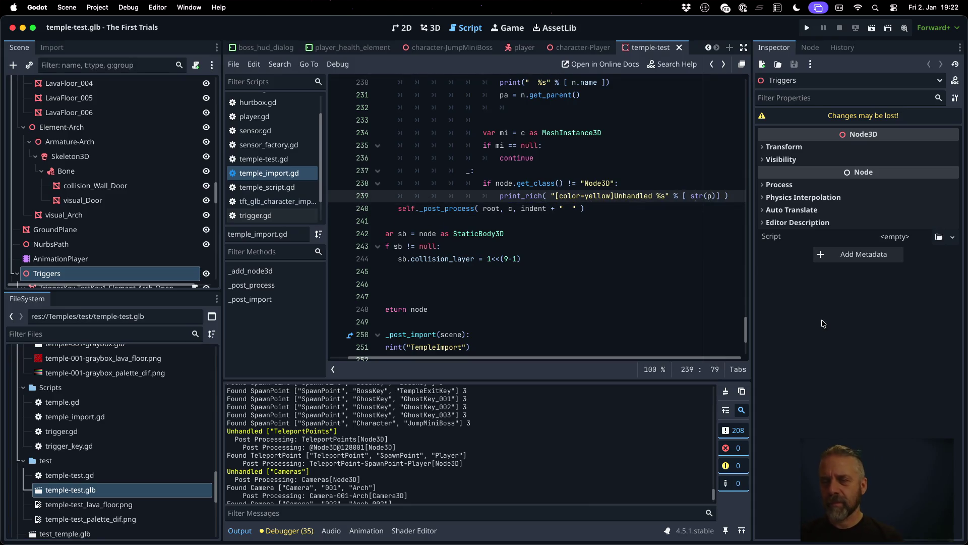
text([%s])
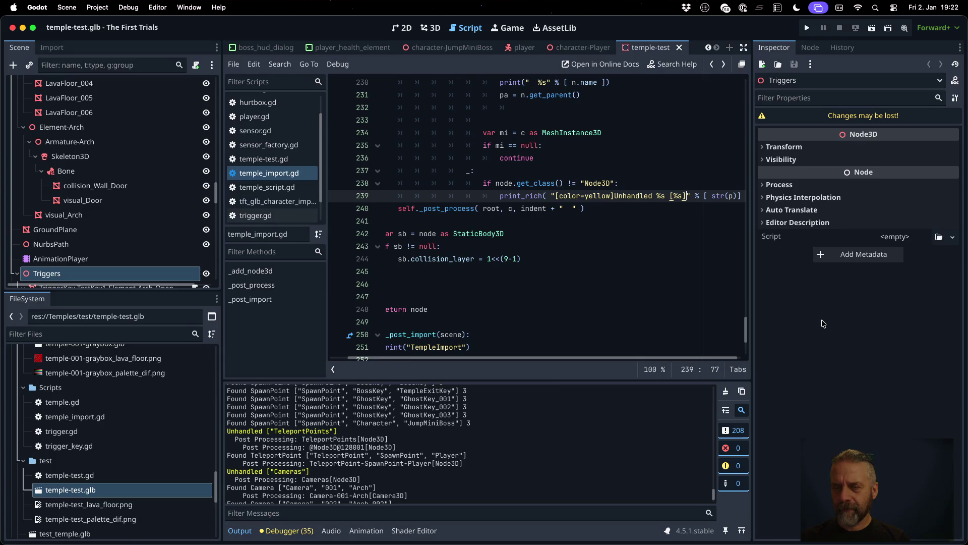
key(End)
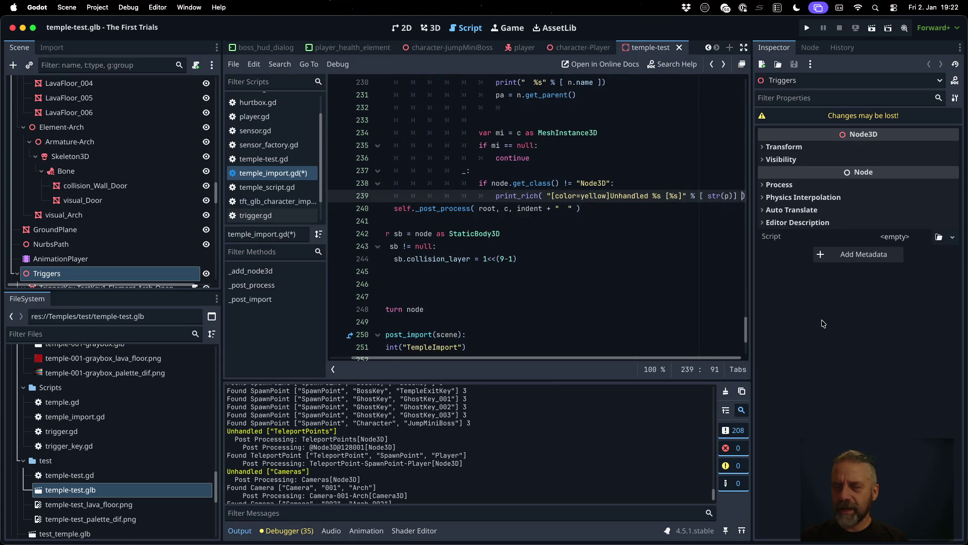
text(,)
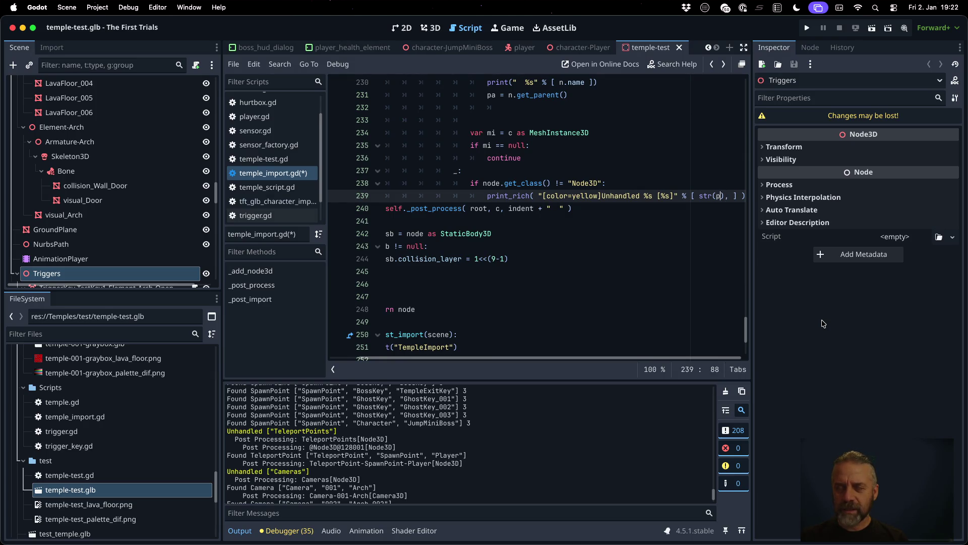
- Pass node.get_class() as the second print_rich argument, save, and switch to Blender
scroll(494, 164, up, 2)
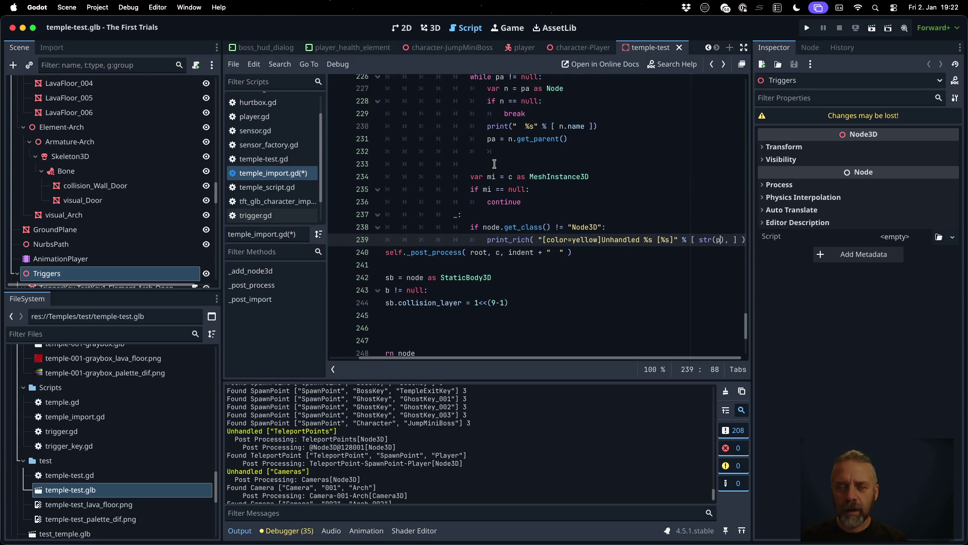
scroll(494, 164, down, 1)
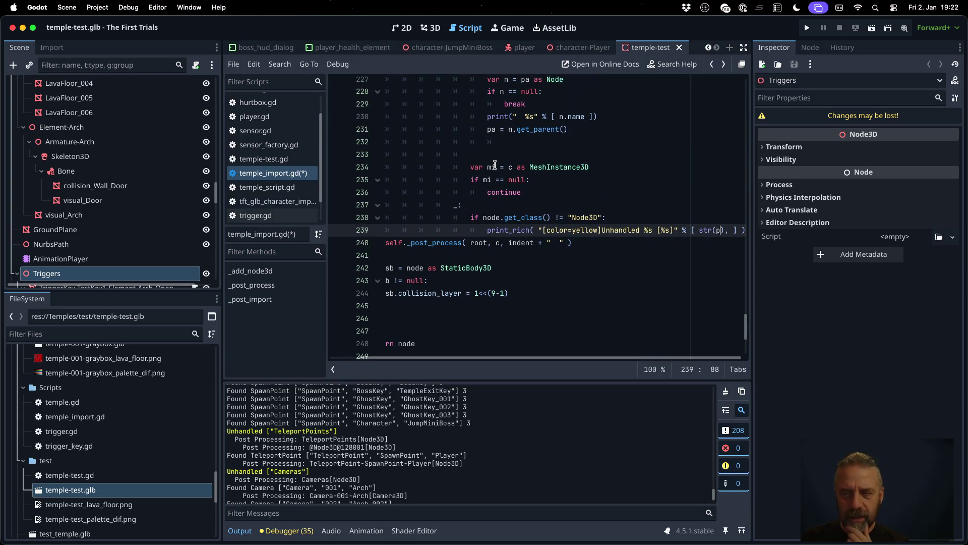
text()node.get)
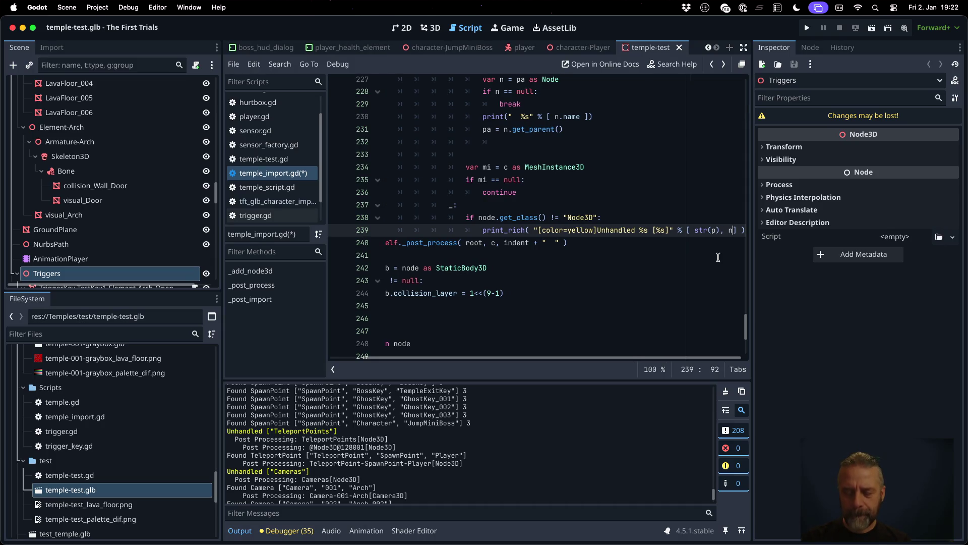
text(_class)
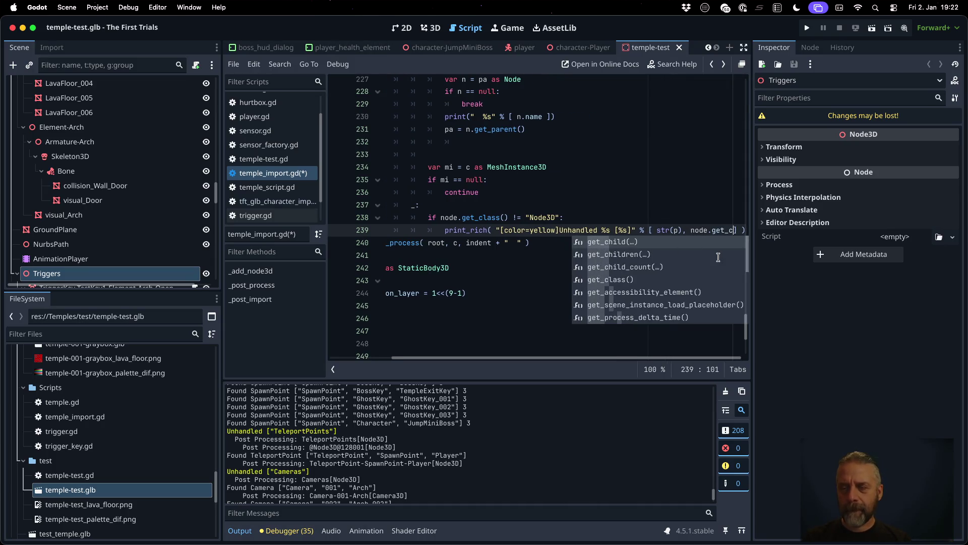
key(Return)
key(ctrl+s)
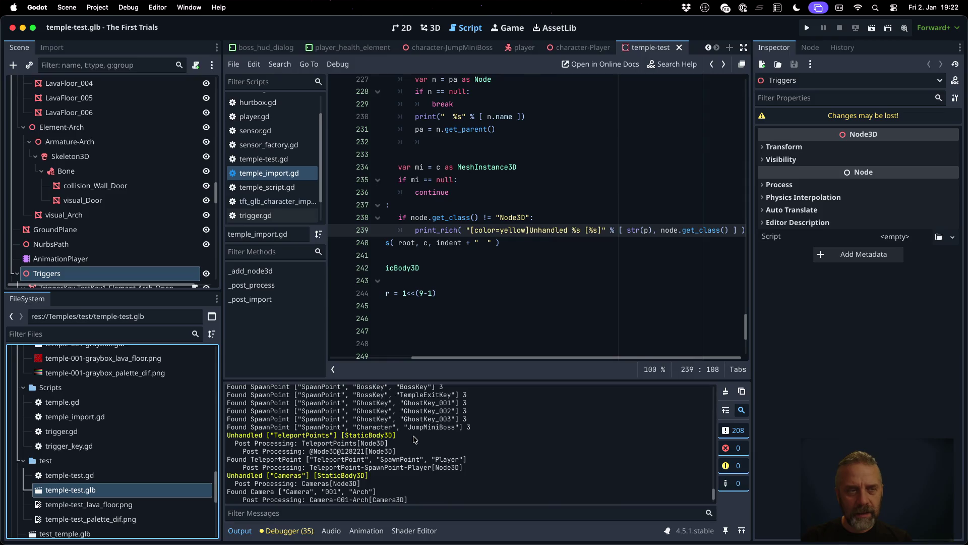
key(super+Tab)
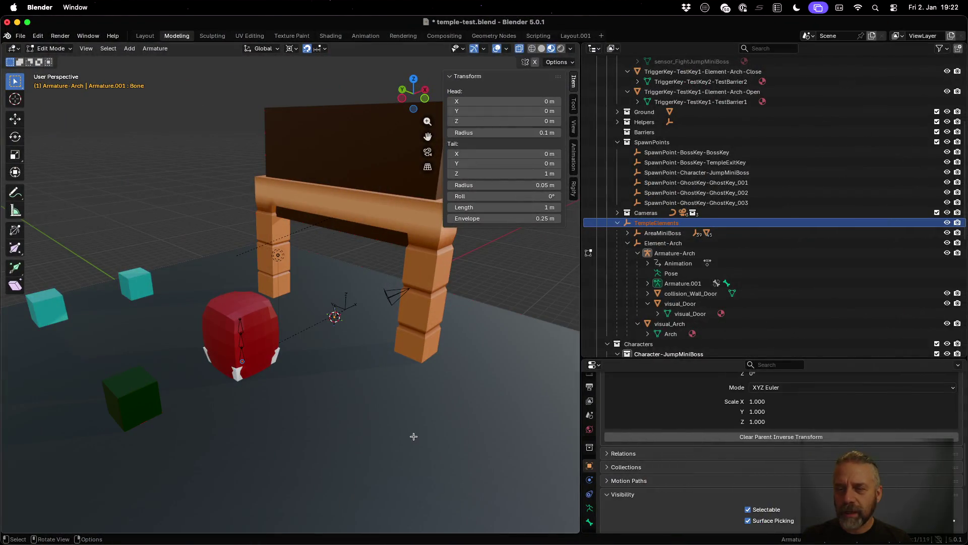
- Scroll Blender's Outliner to inspect the TempleElements and armature hierarchy
scroll(762, 237, up, 8)
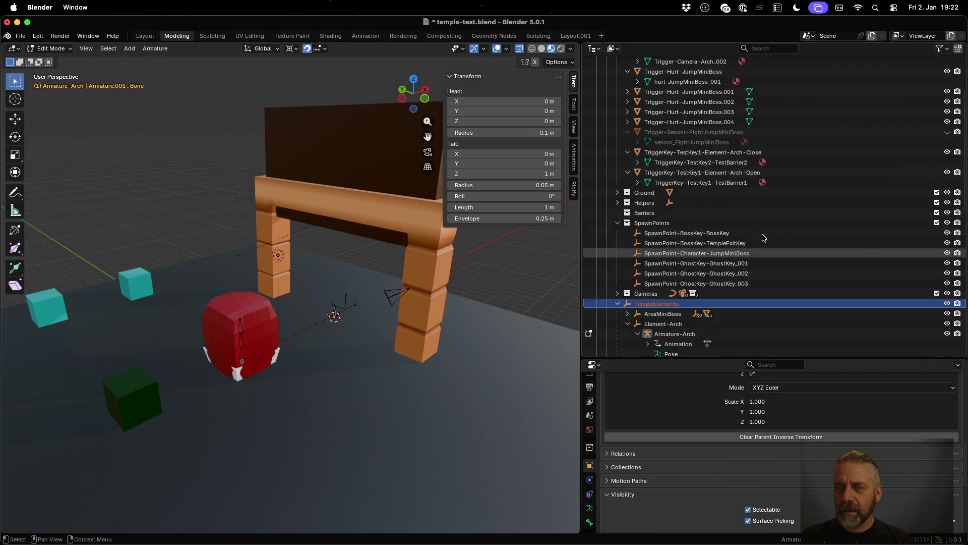
scroll(762, 237, down, 15)
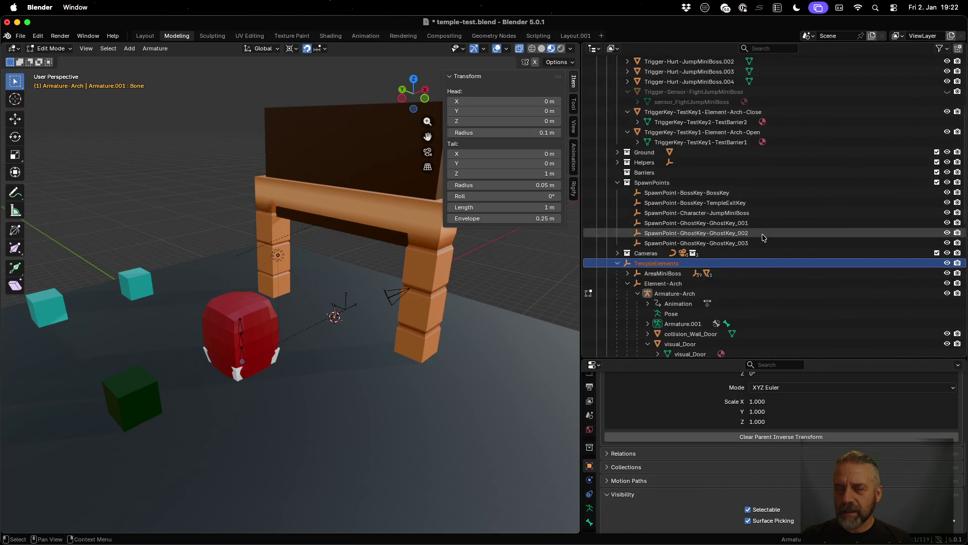
scroll(763, 237, down, 5)
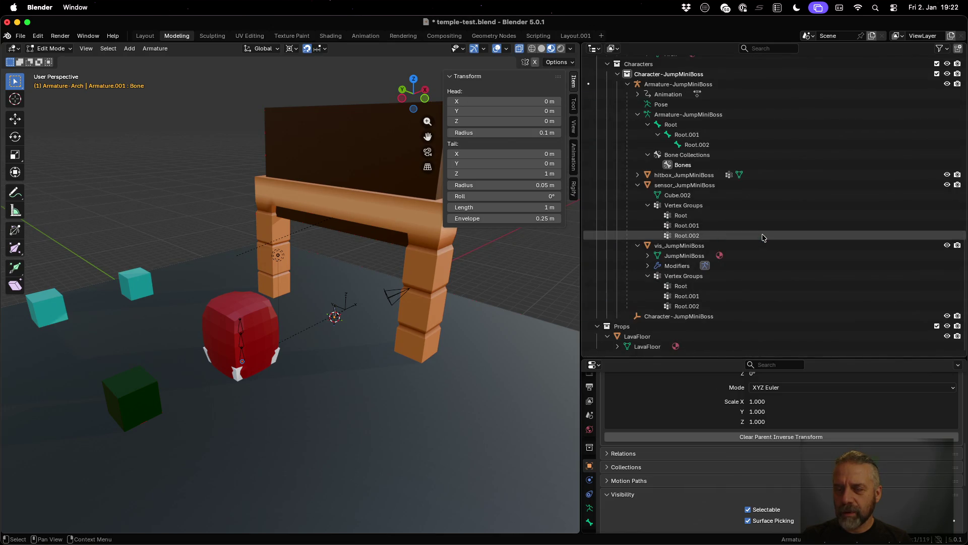
scroll(762, 237, up, 12)
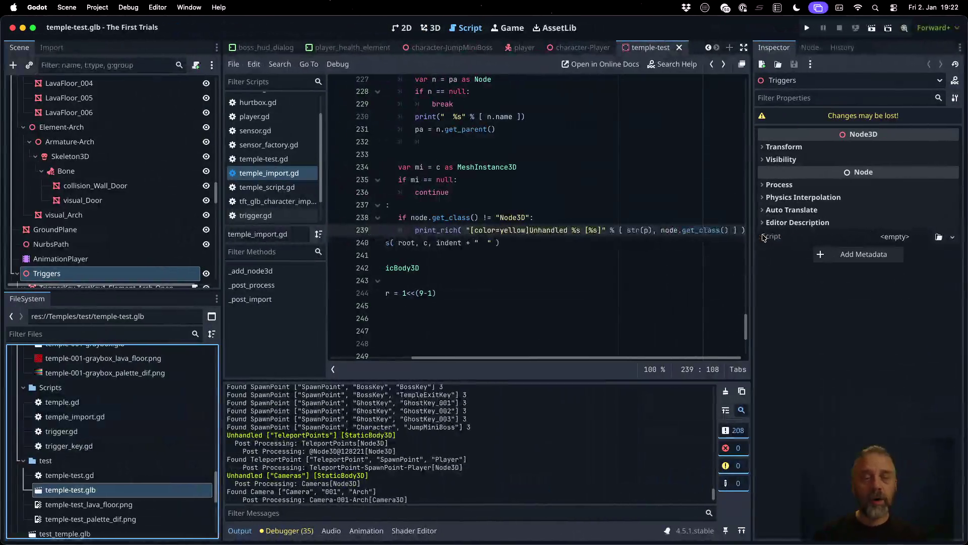
- Collapse the TempleElements, Triggers and SpawnPoints nodes in the Scene dock
drag(502, 357, 390, 352)
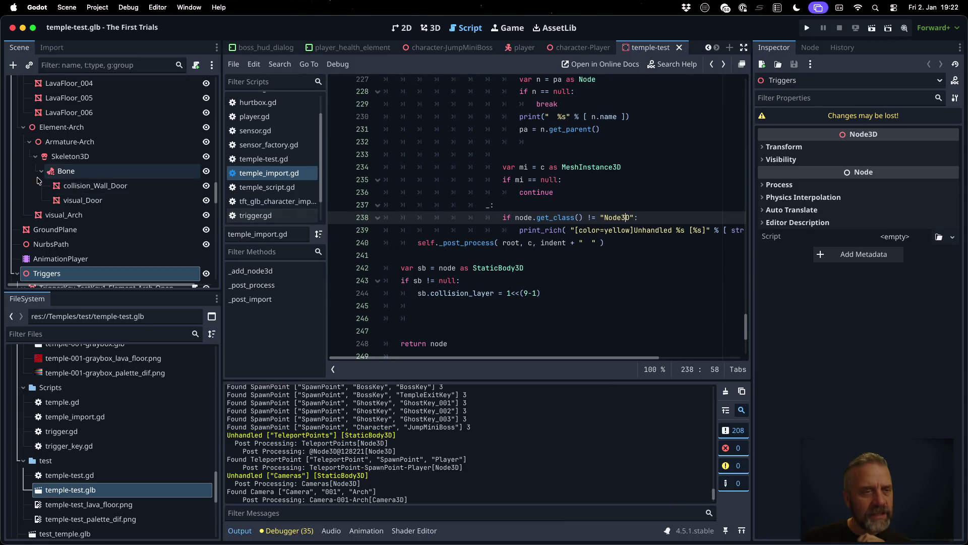
scroll(41, 185, up, 10)
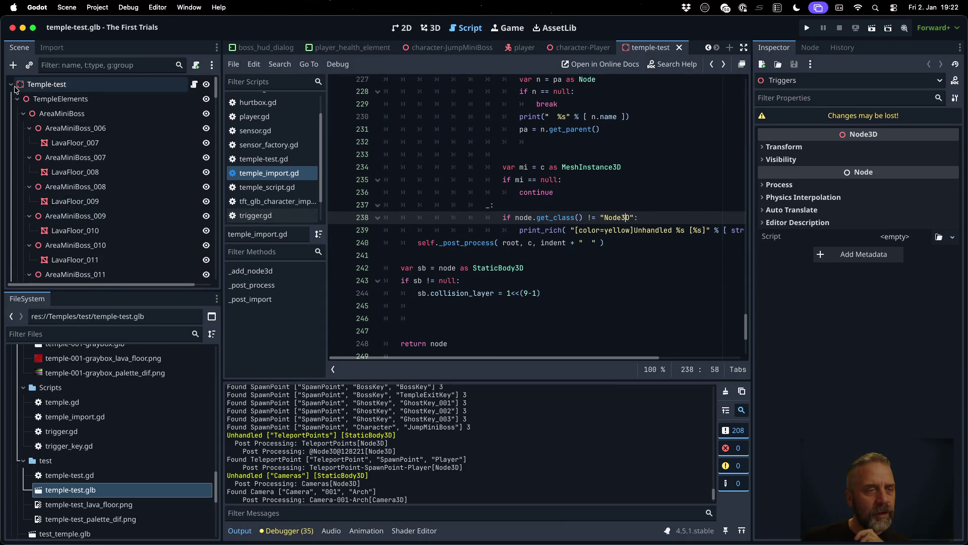
click(17, 99)
click(18, 157)
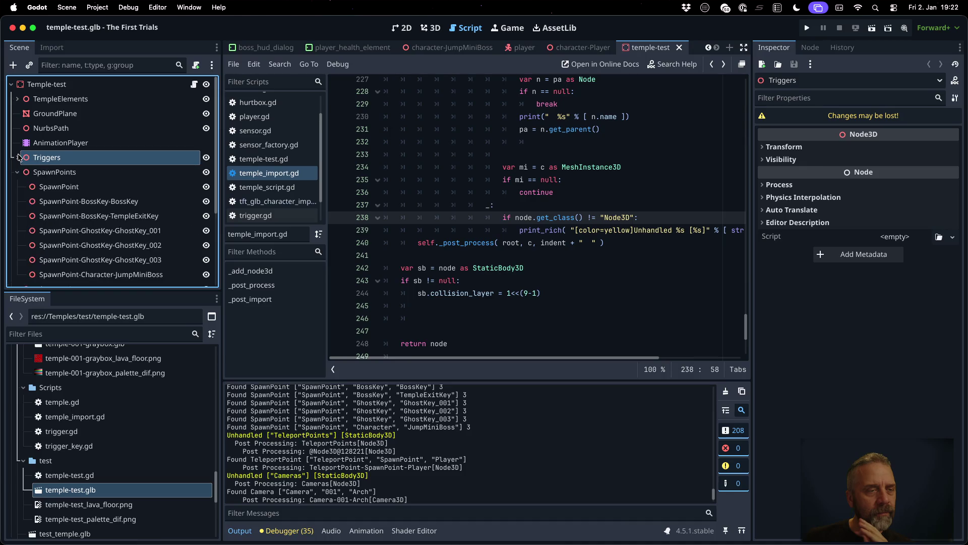
click(17, 172)
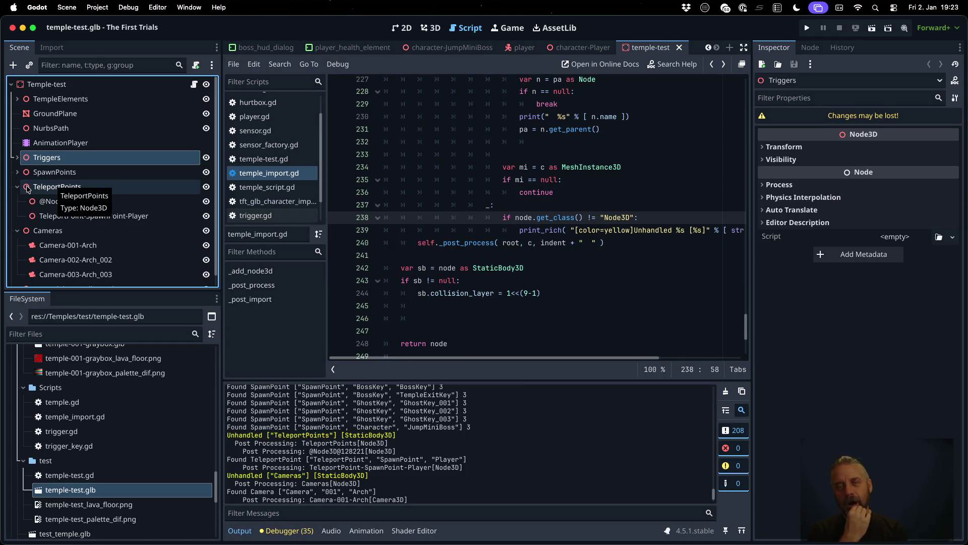
- Review the _post_process loop, selecting node on line 238 and the loop variable c
click(605, 192)
double_click(532, 217)
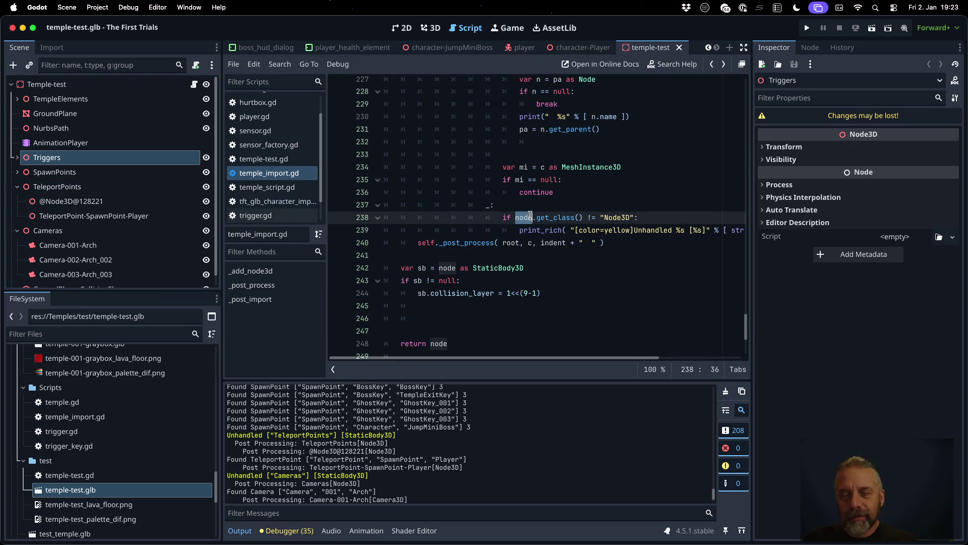
mouse_move(746, 325)
mouse_down()
mouse_move(742, 88)
mouse_move(739, 119)
mouse_up()
click(420, 104)
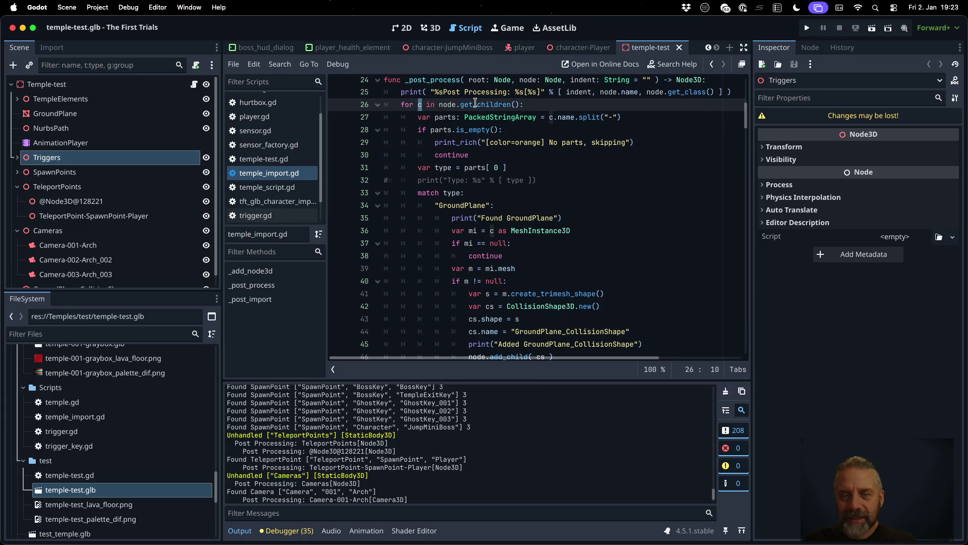
drag(746, 116, 752, 305)
scroll(596, 224, down, 7)
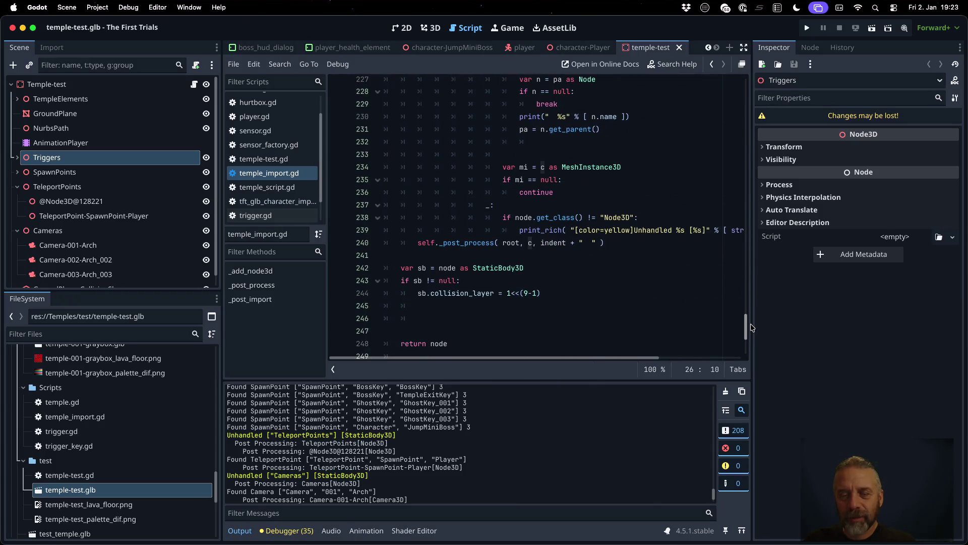
- Replace node with c in lines 238 and 239 and save the import script
text(c)
key(Escape)
click(685, 230)
key(alt+Right)
key(alt+Right)
key(alt+Right)
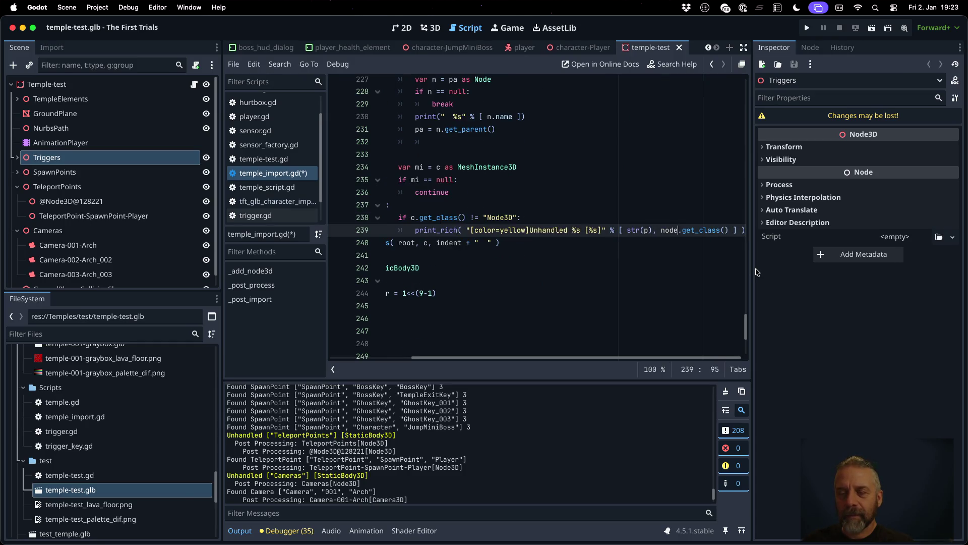
key(Left)
key(Left)
key(shift+Left)
key(shift+Left)
key(shift+Left)
text(c)
key(super+s)
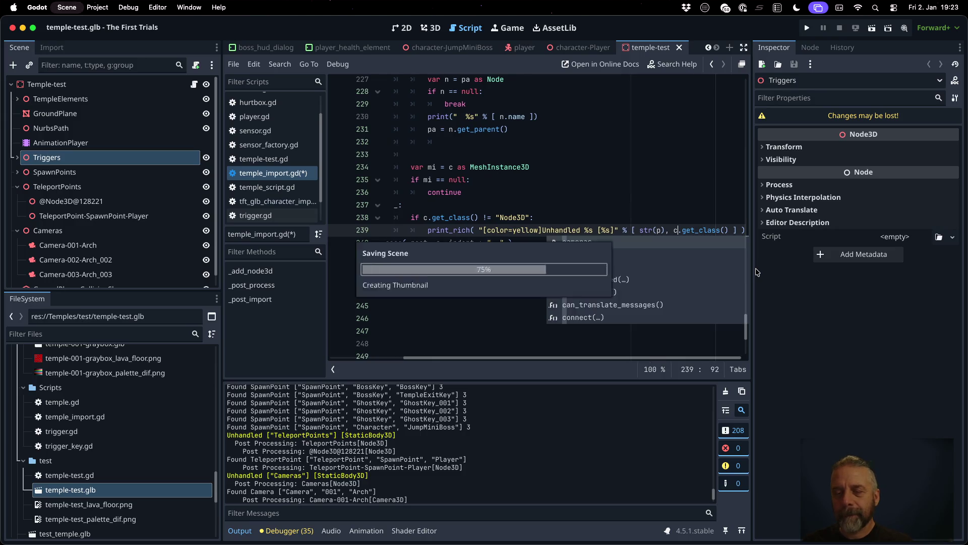
- Clear the Output log, reimport temple-test.glb, select the first log lines, then switch to Blender
click(726, 391)
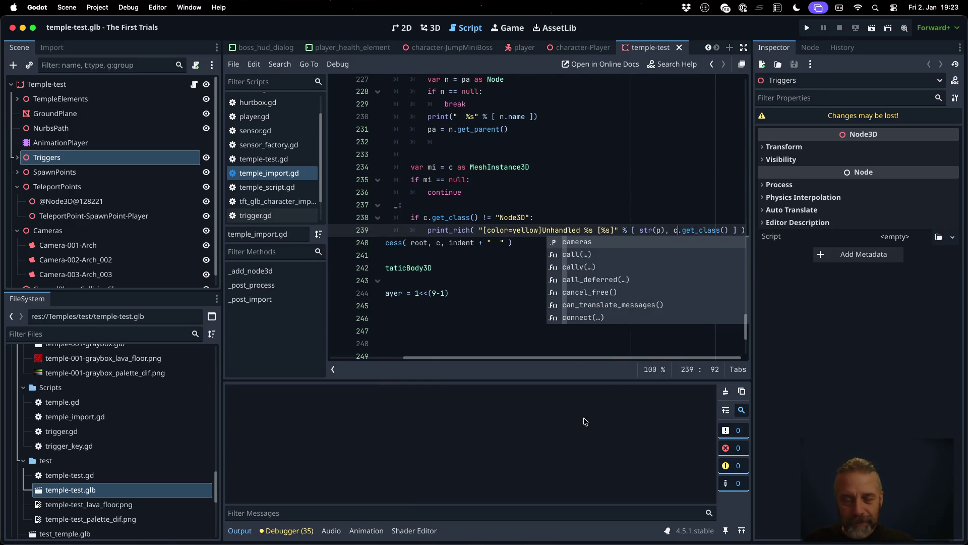
right_click(125, 492)
click(151, 489)
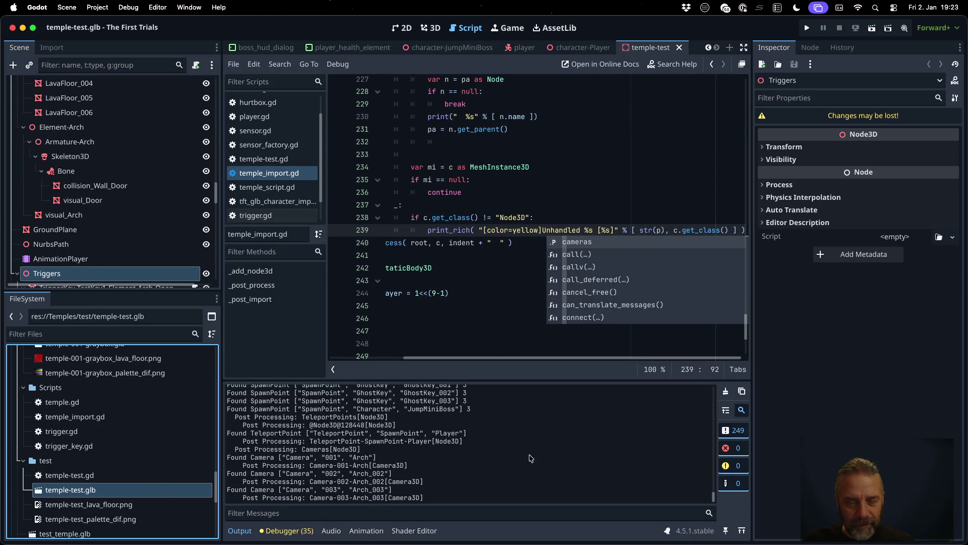
scroll(264, 423, up, 20)
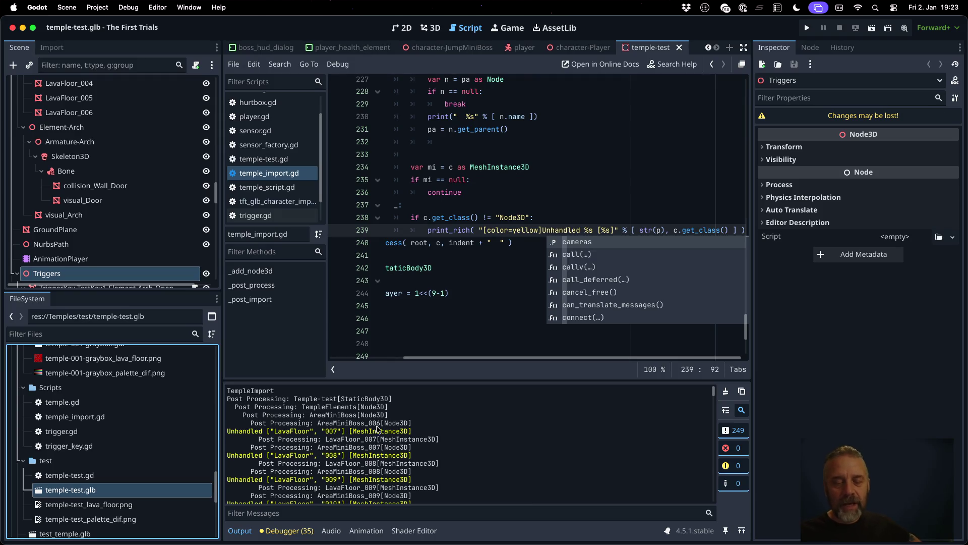
mouse_move(229, 399)
mouse_down()
mouse_move(388, 408)
mouse_move(438, 426)
mouse_up()
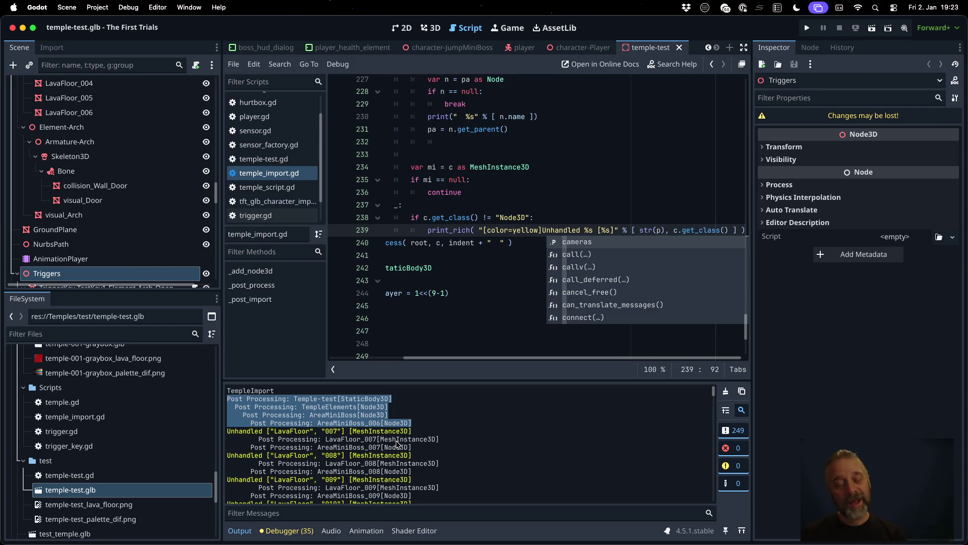
key(ctrl+Right)
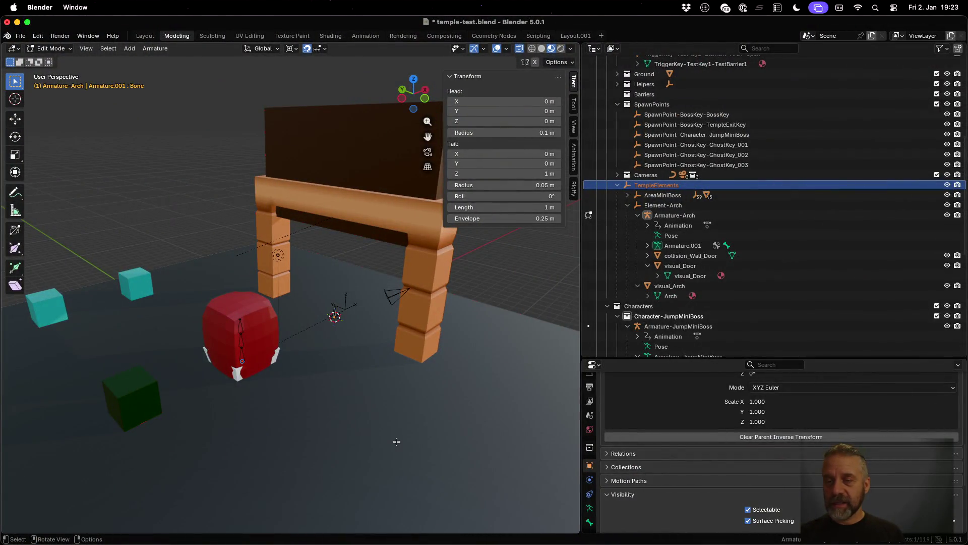
- Filter Blender's Outliner by 'Lava' to list only the LavaFloor objects
scroll(737, 292, up, 10)
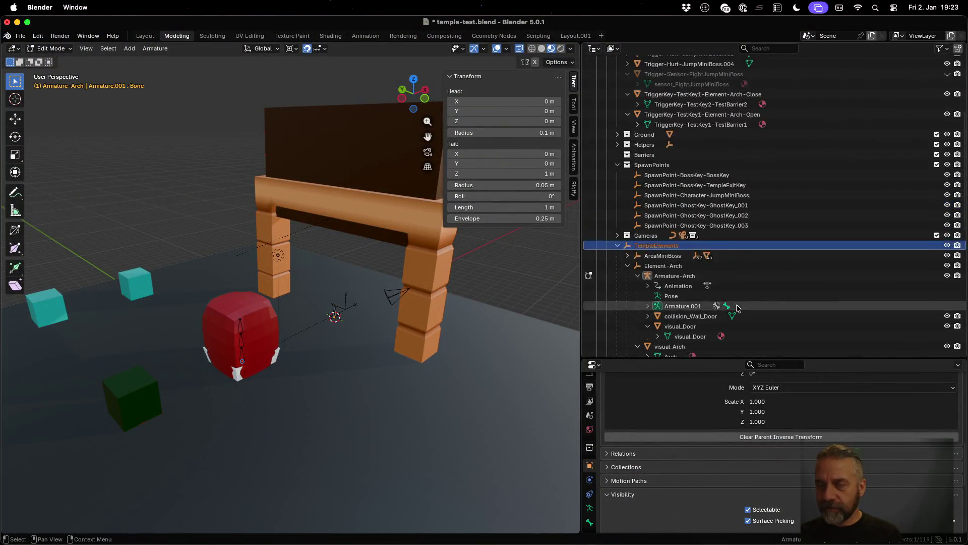
click(778, 48)
text(Lava)
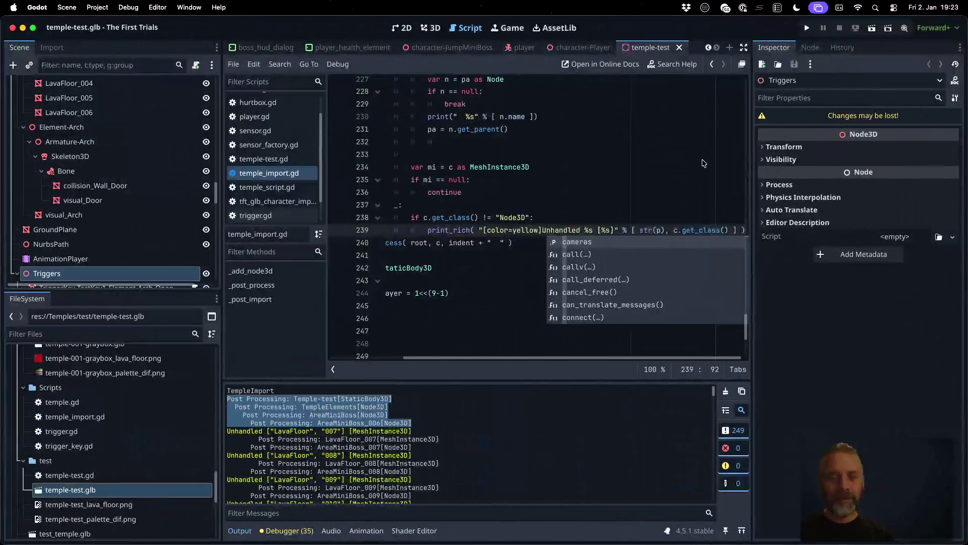
scroll(119, 167, down, 10)
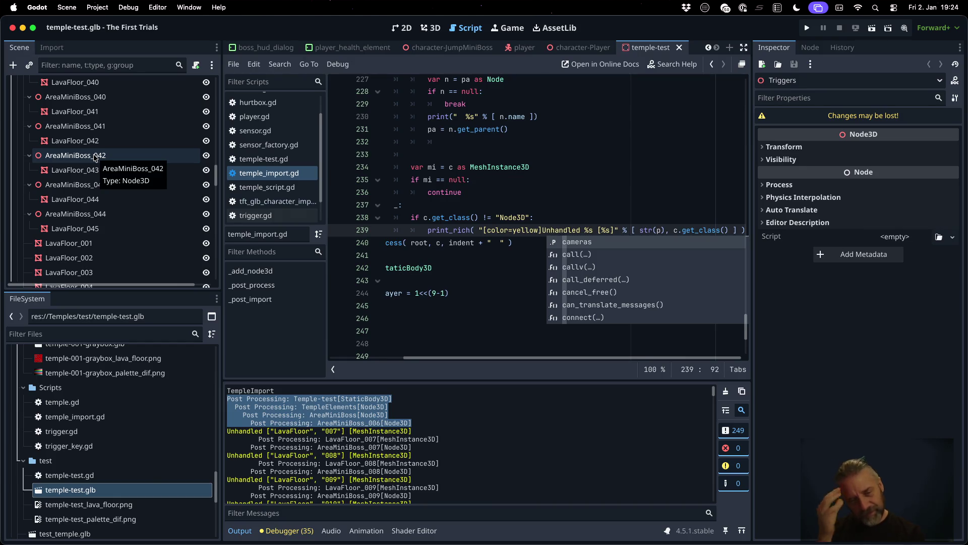
click(445, 431)
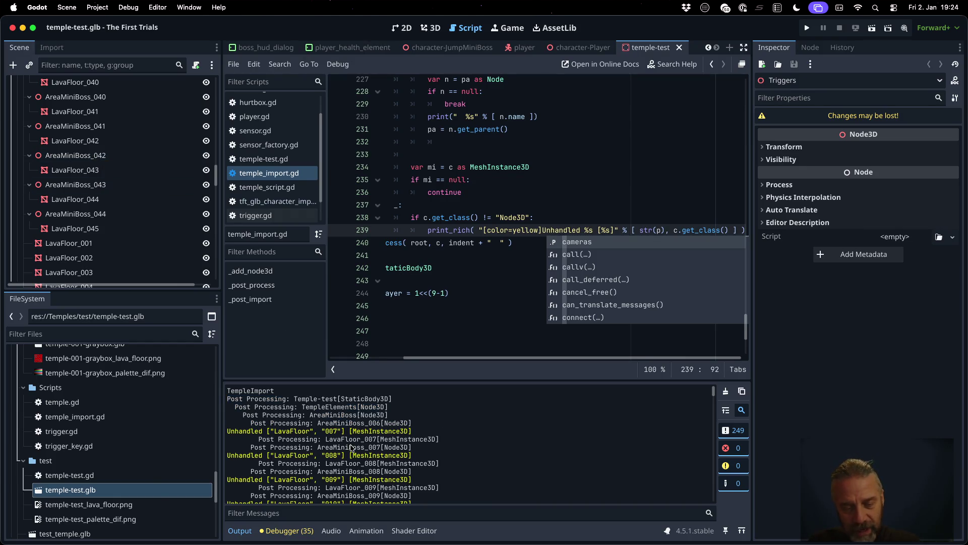
drag(263, 439, 443, 441)
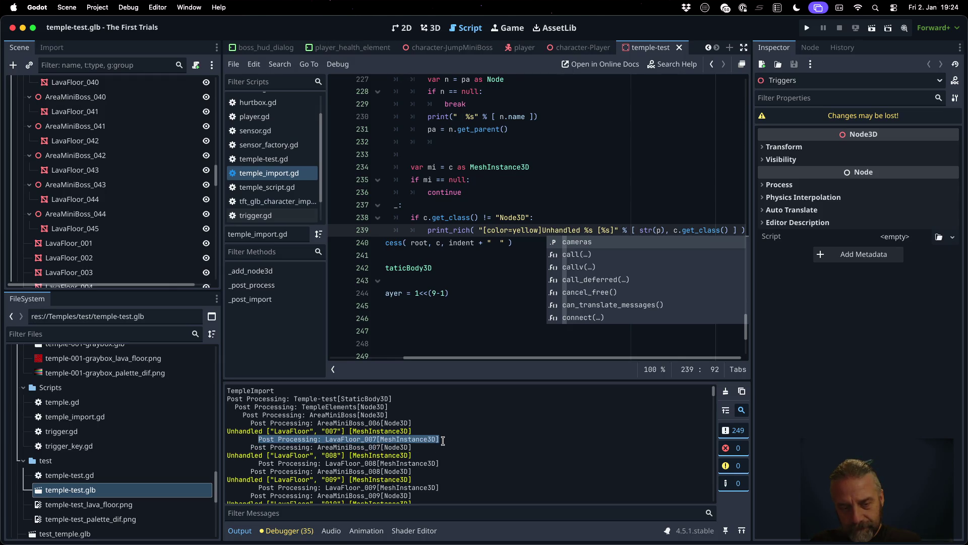
scroll(442, 440, down, 1)
scroll(443, 441, down, 2)
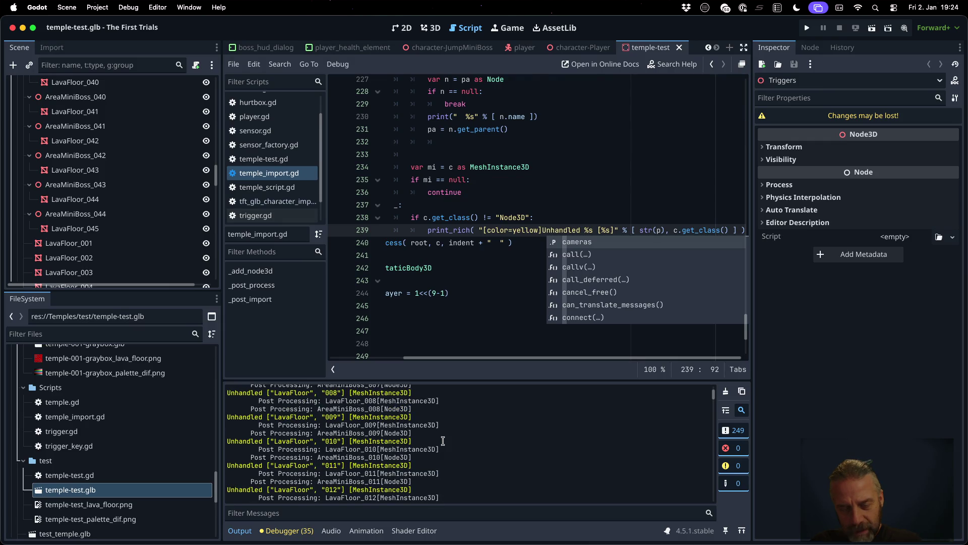
scroll(443, 441, down, 1)
scroll(442, 441, down, 2)
scroll(442, 441, down, 1)
scroll(443, 441, down, 1)
scroll(443, 441, down, 15)
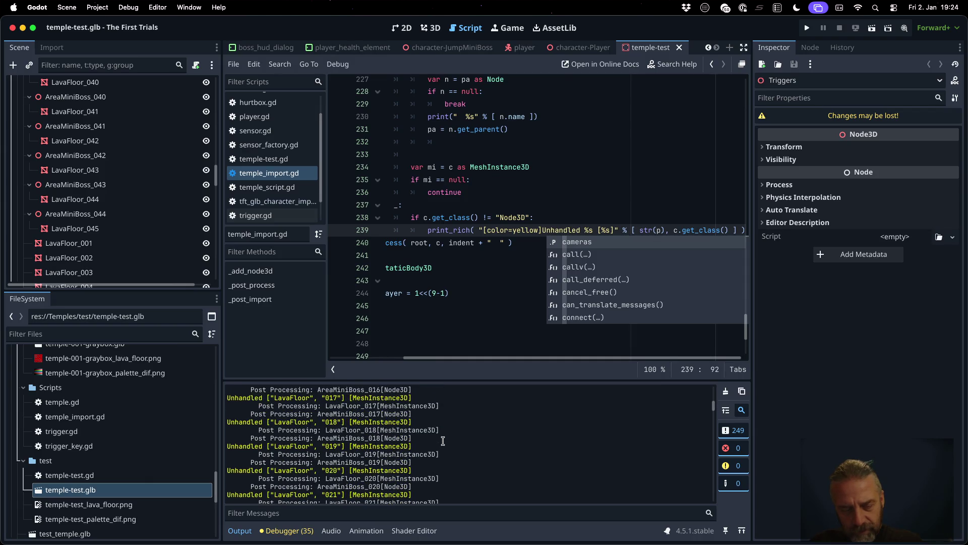
scroll(443, 441, down, 20)
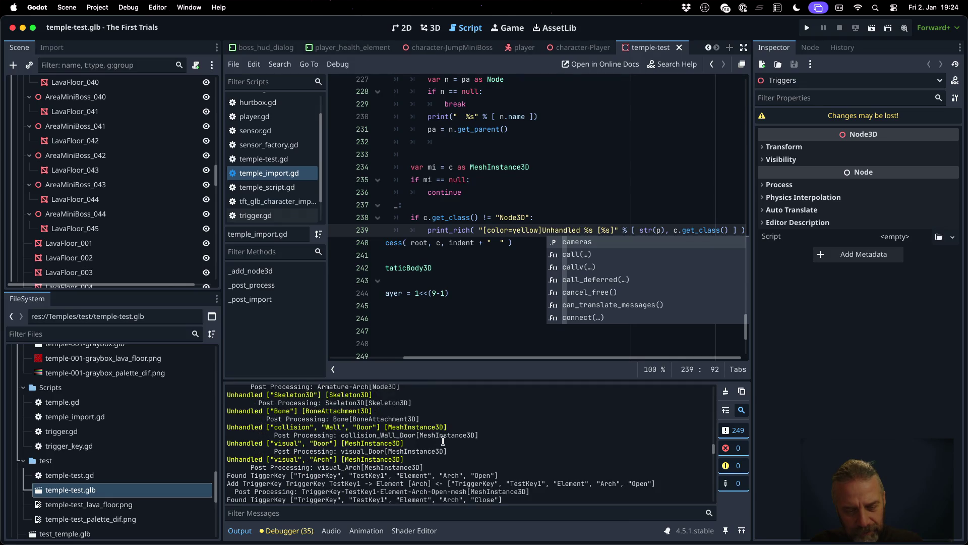
scroll(442, 440, up, 1)
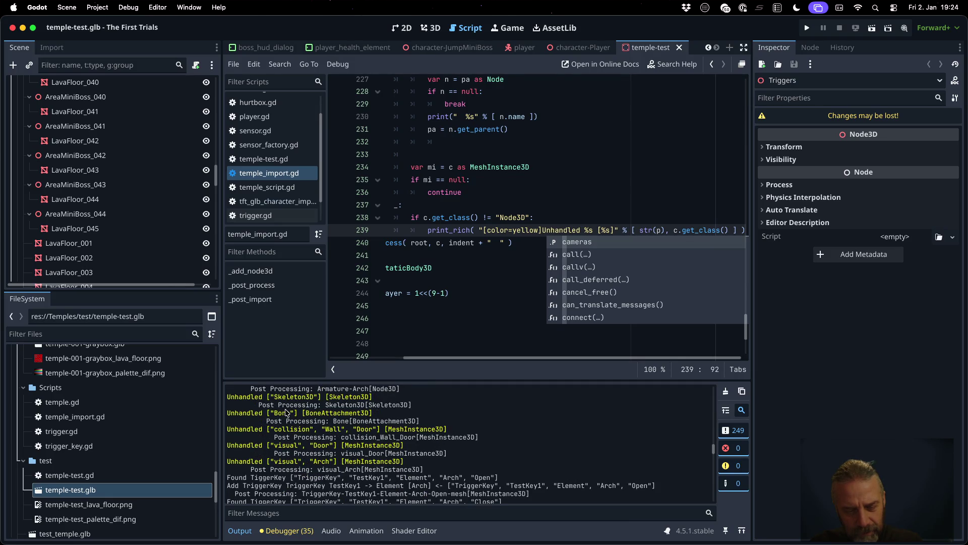
double_click(290, 430)
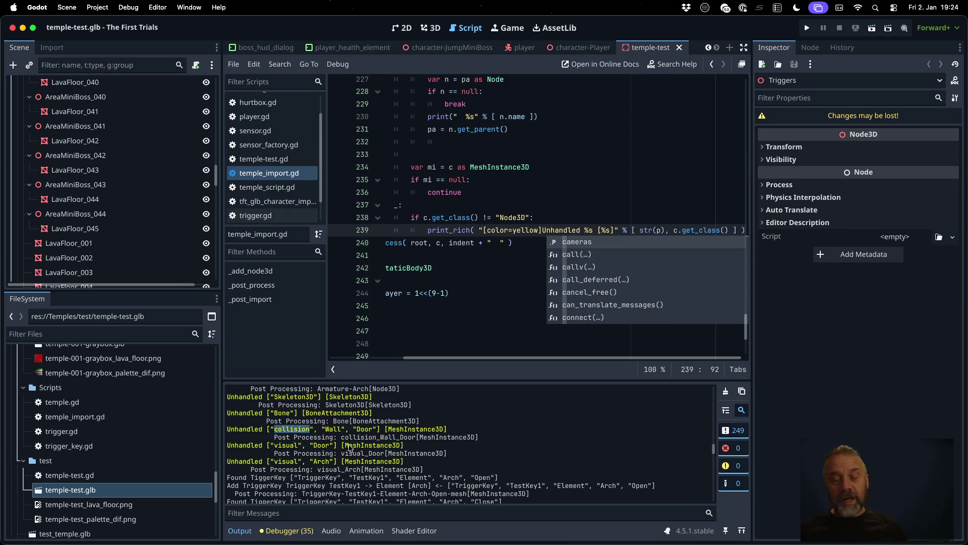
double_click(280, 446)
click(460, 292)
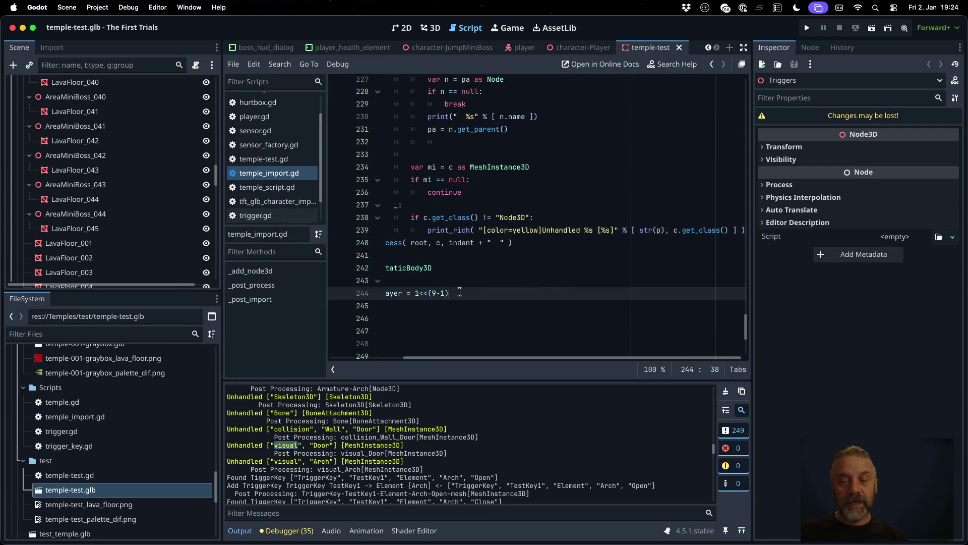
- Add a "visual": pass case to the match block and save the script
key(Up)
key(Up)
key(Up)
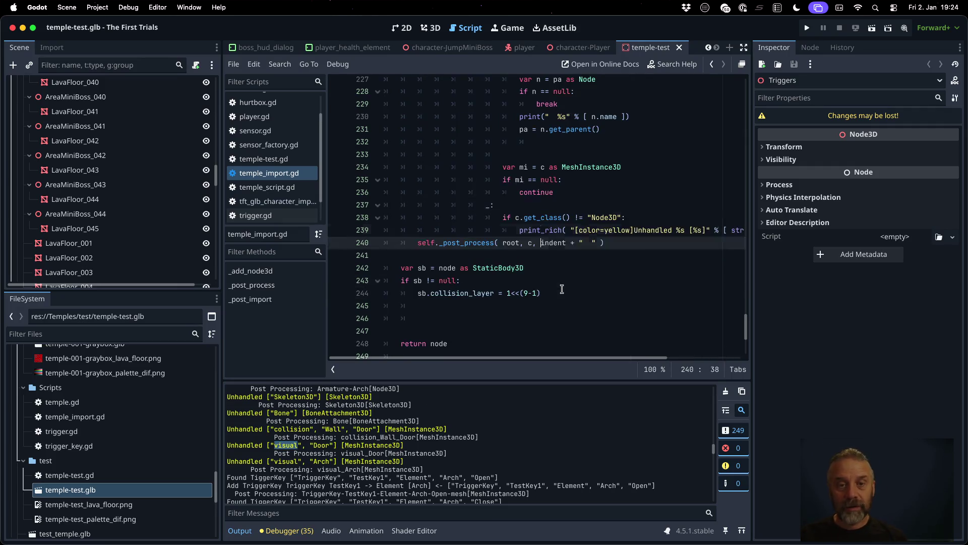
key(Return)
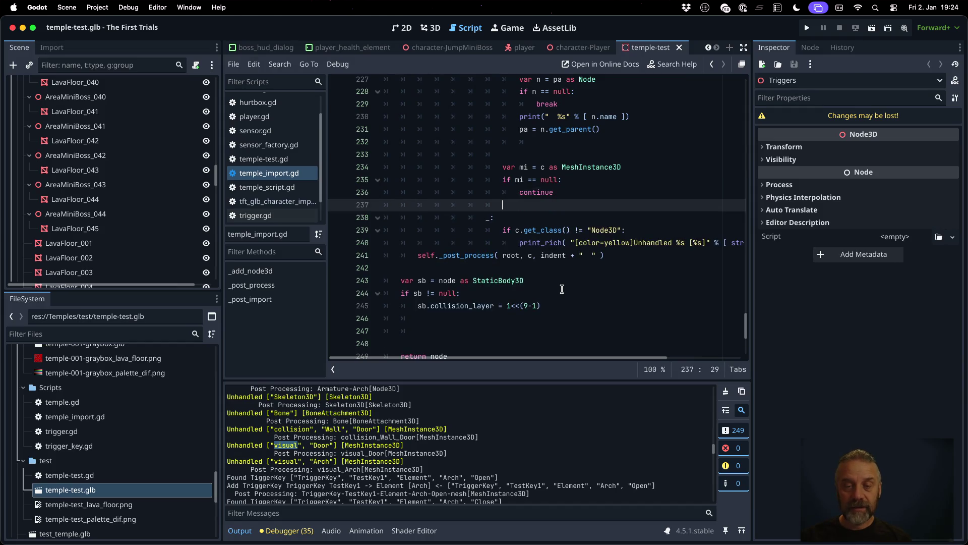
text("visual":)
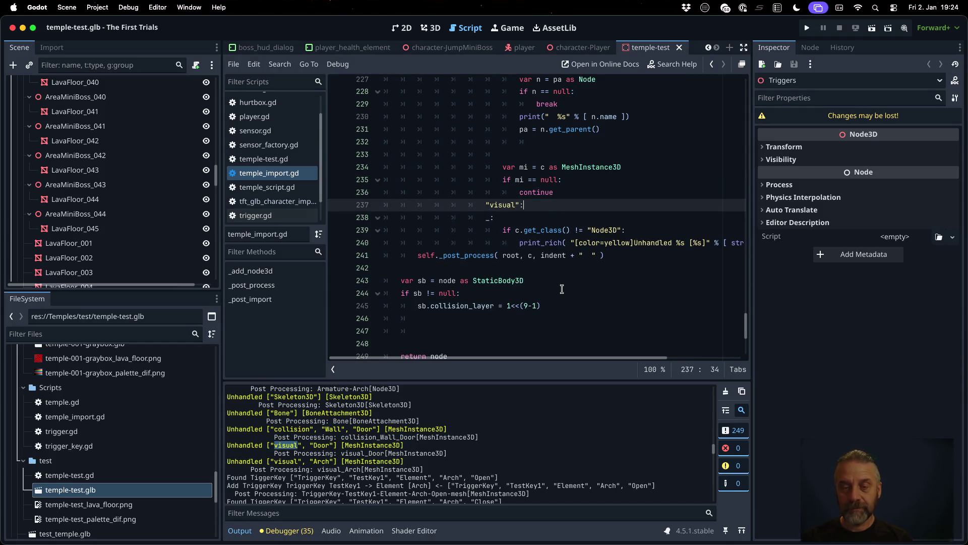
key(Return)
text(pass)
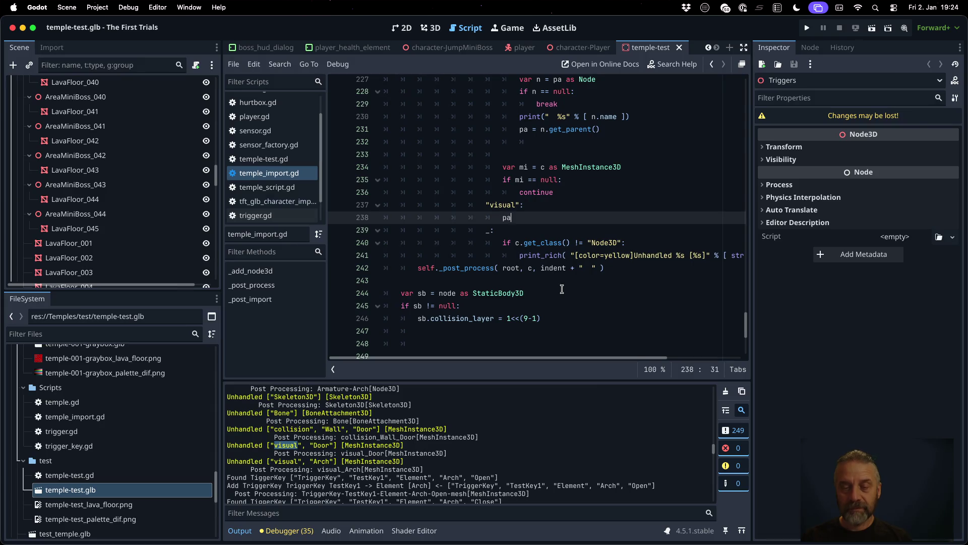
key(super+s)
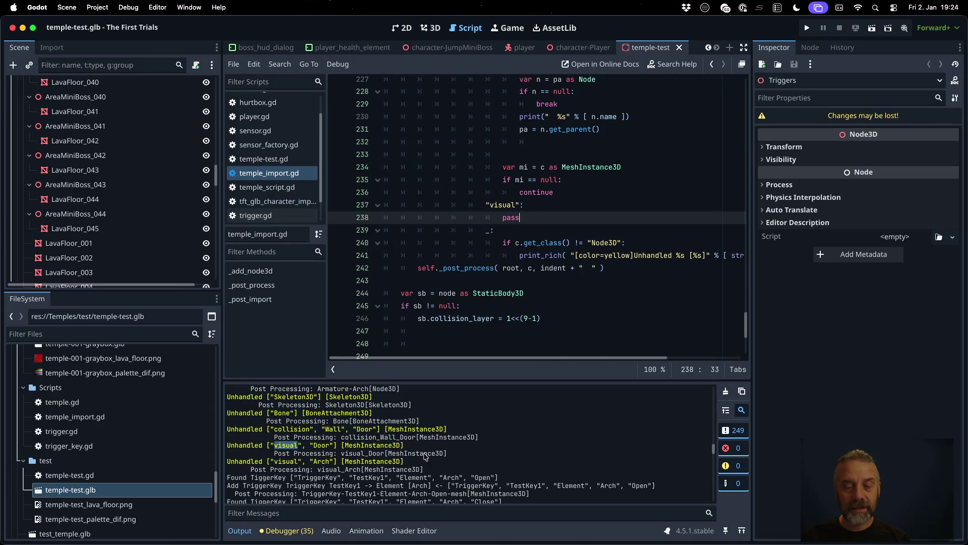
- Clear the Output log, reimport temple-test.glb, then switch to Blender
drag(271, 446, 374, 446)
click(727, 393)
right_click(176, 489)
click(229, 492)
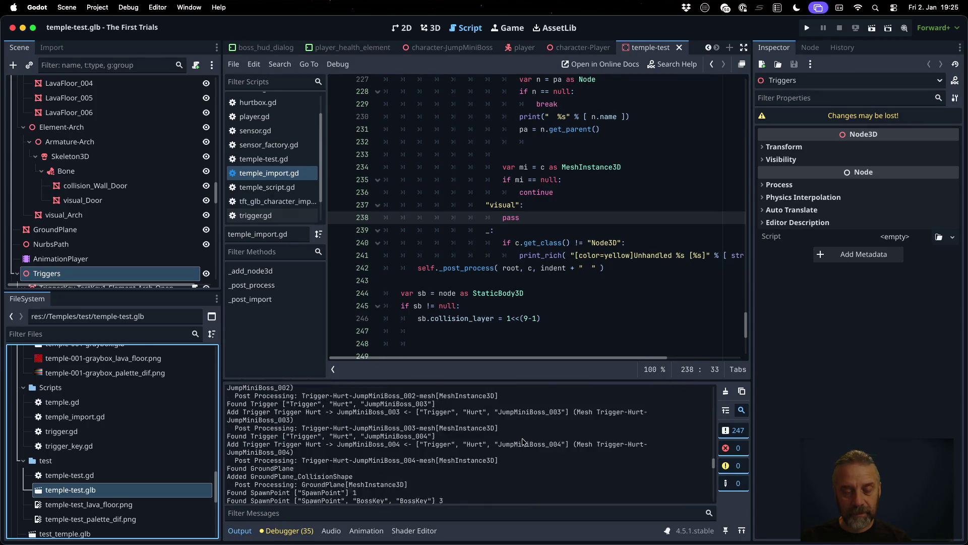
scroll(523, 442, up, 2)
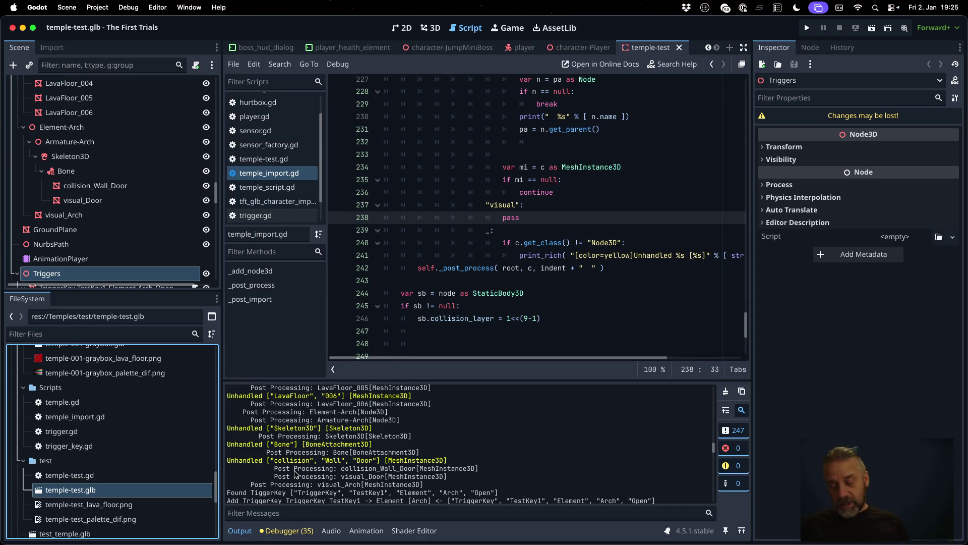
key(super+Tab)
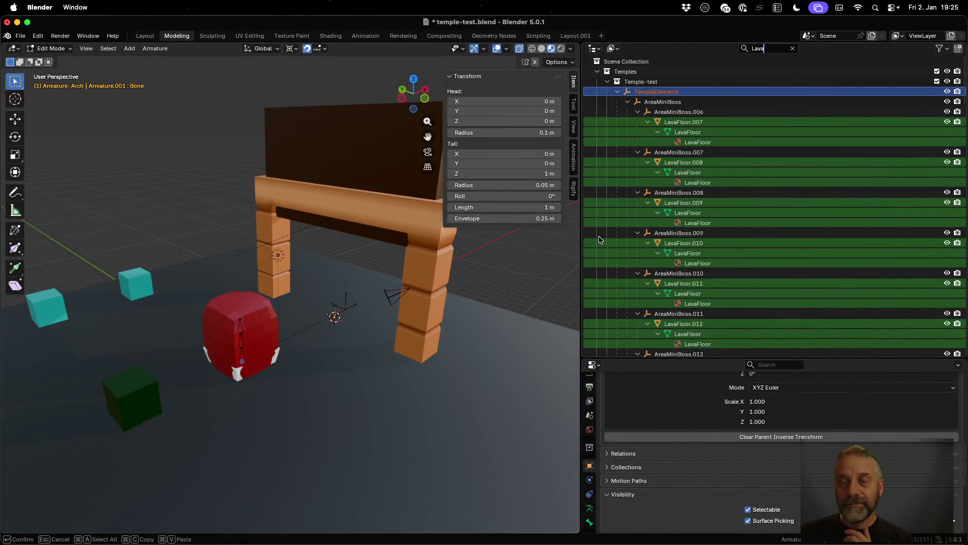
- Rename LavaFloor.007 to visual_LavaFloor.007 in the Outliner
double_click(675, 122)
key(Home)
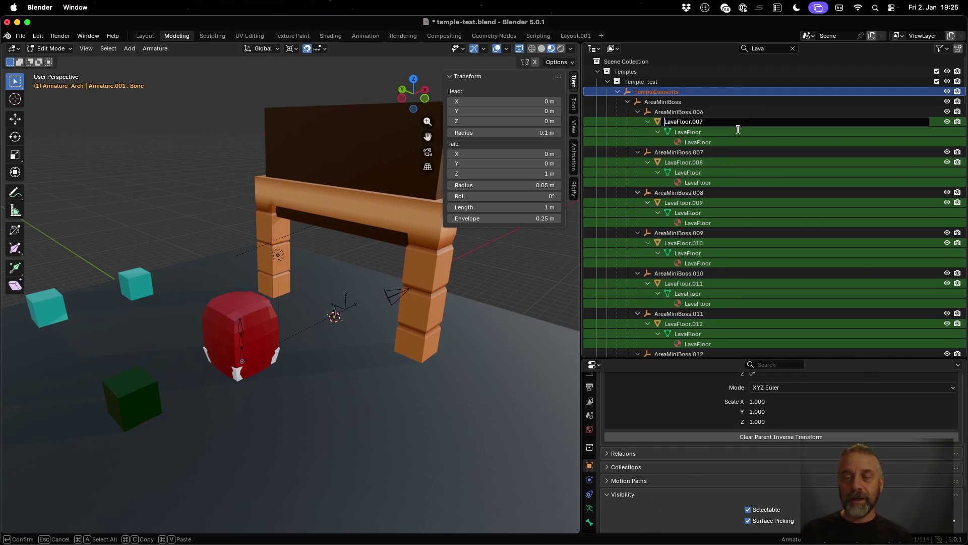
text(visual_)
key(Return)
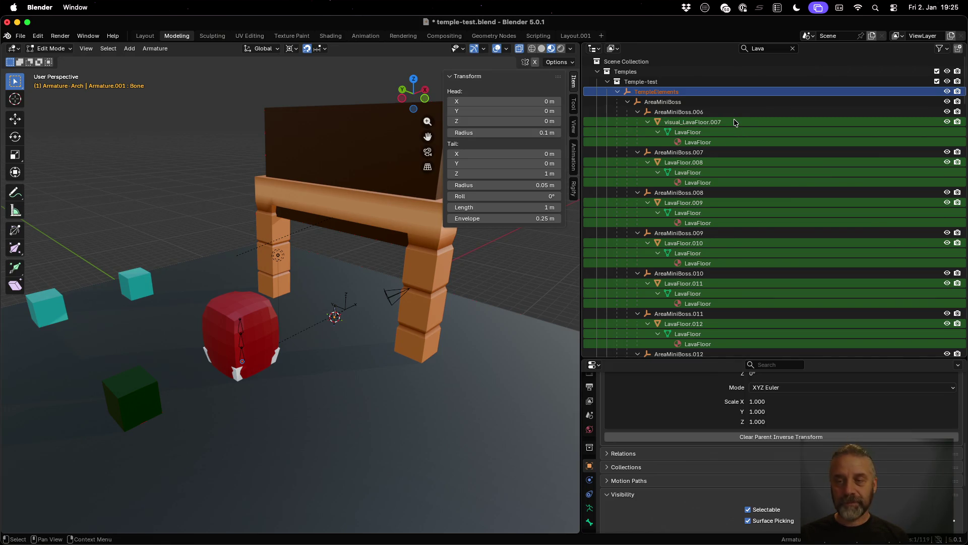
click(734, 121)
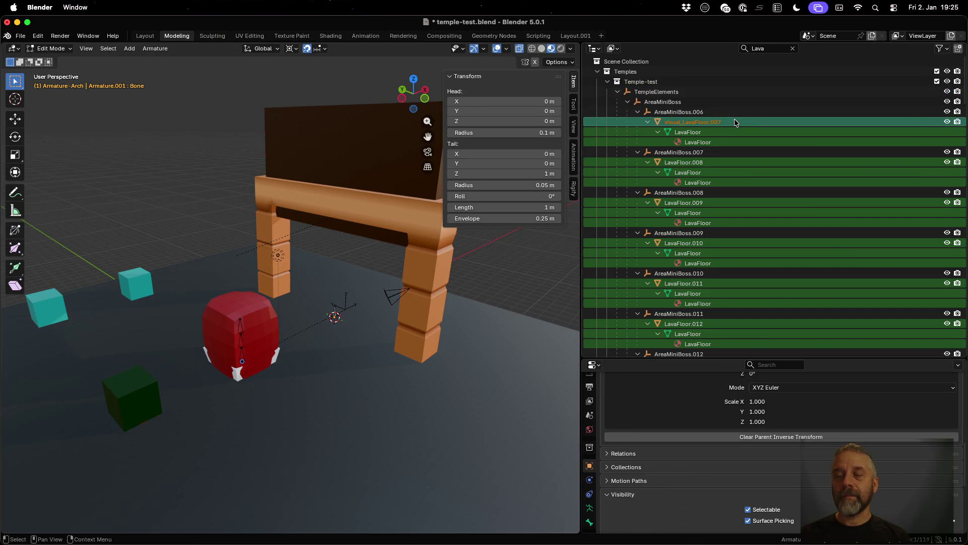
double_click(719, 122)
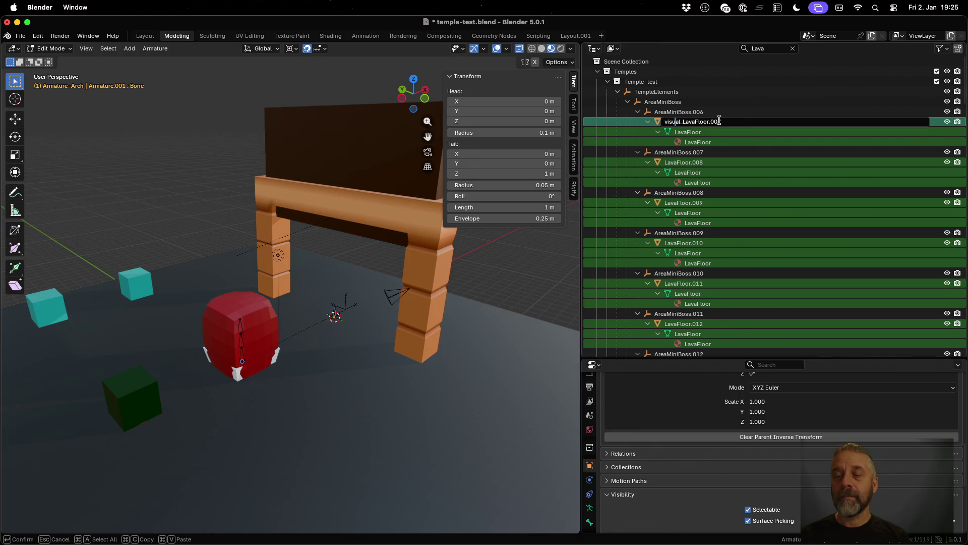
key(Return)
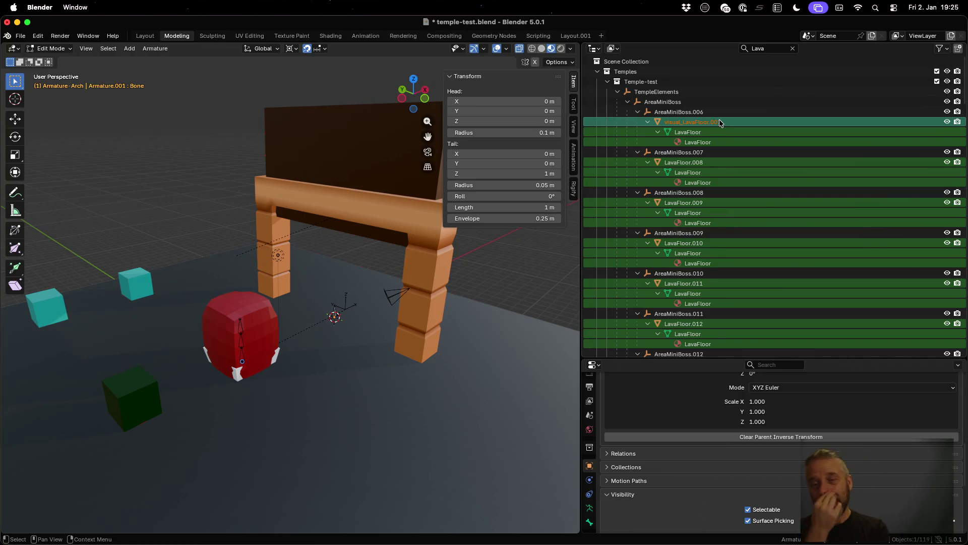
- Scroll through the filtered Outliner and select LavaFloor.002
scroll(179, 356, down, 5)
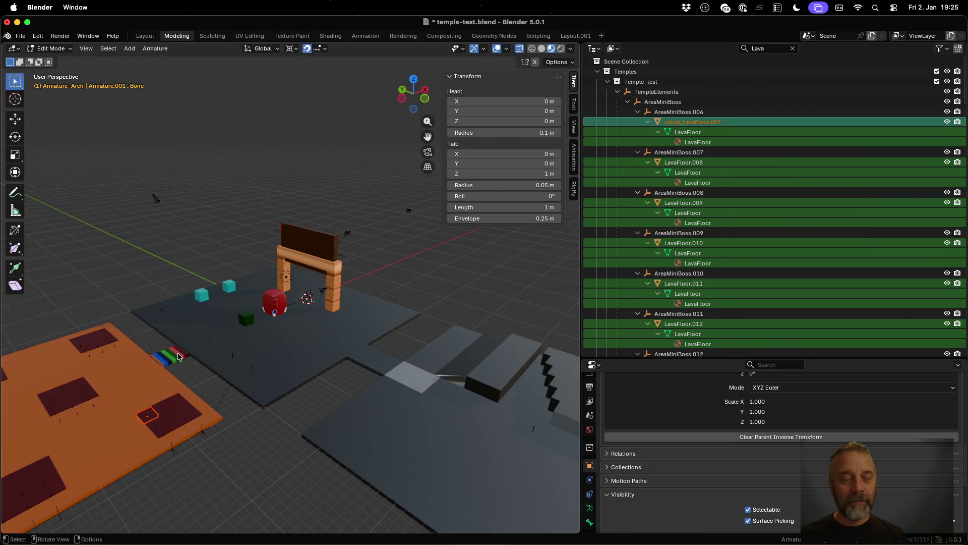
scroll(656, 252, down, 6)
scroll(655, 253, down, 15)
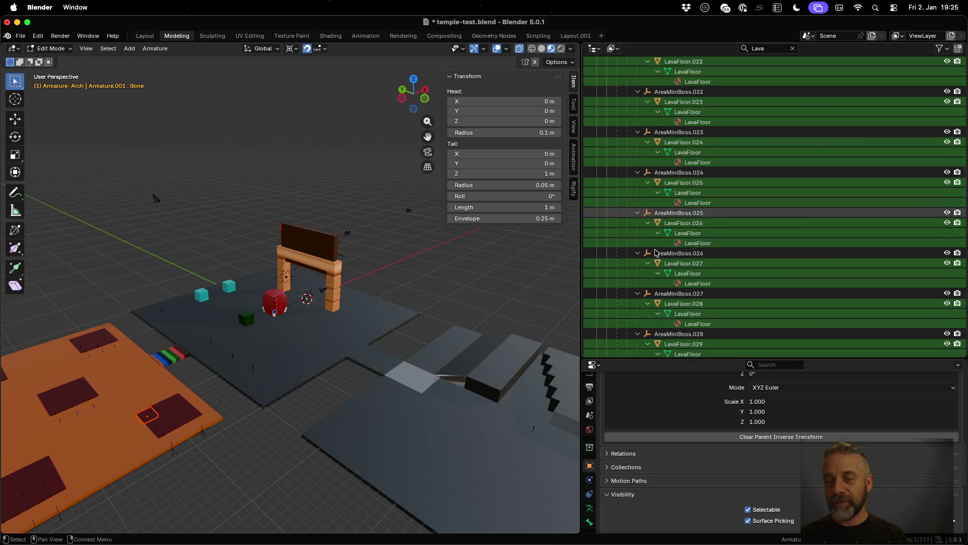
scroll(655, 253, down, 20)
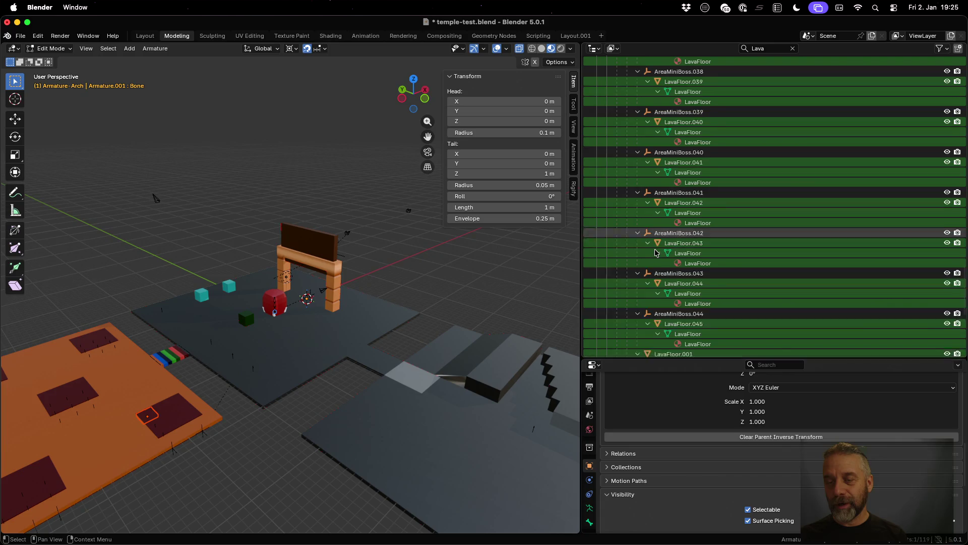
scroll(656, 253, down, 7)
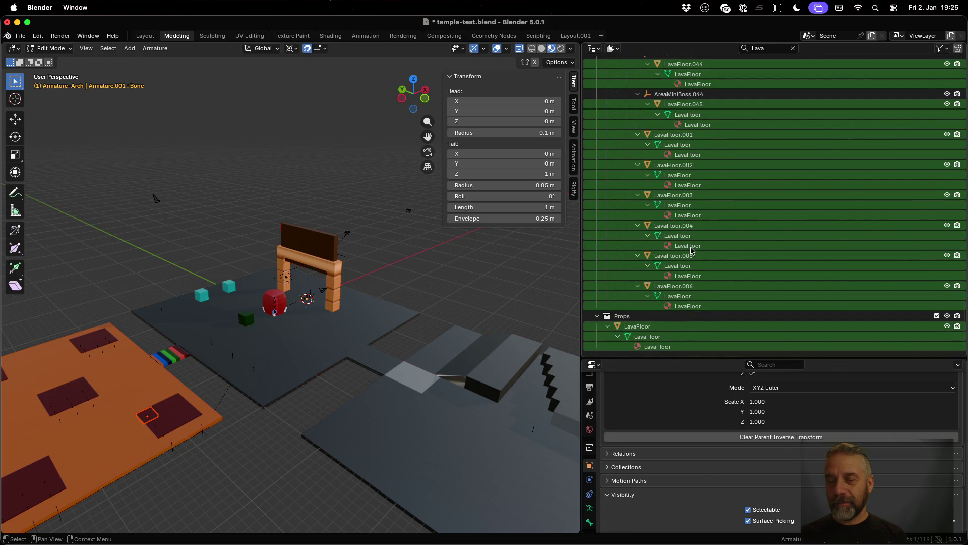
scroll(675, 277, up, 2)
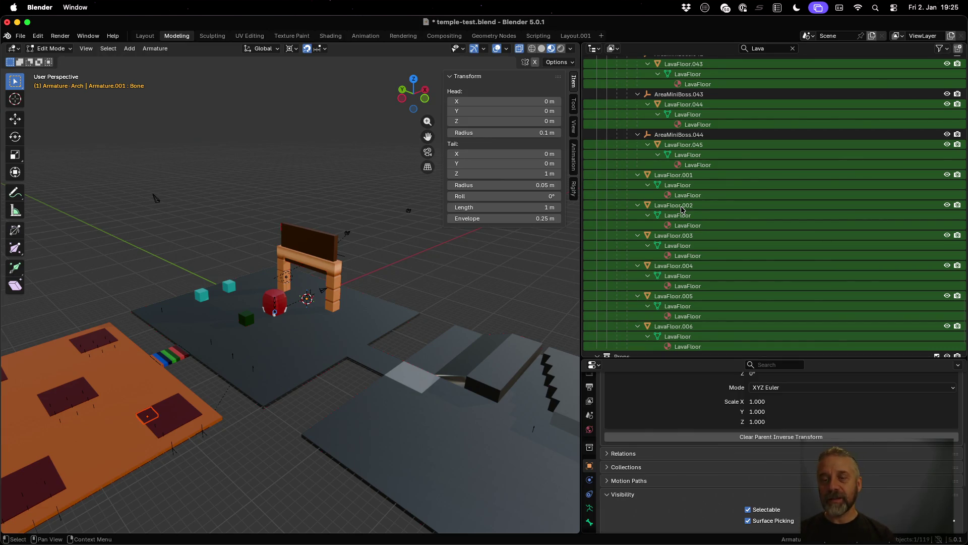
click(681, 209)
- Prefix LavaFloor.002 and LavaFloor.001 with visual_
double_click(682, 208)
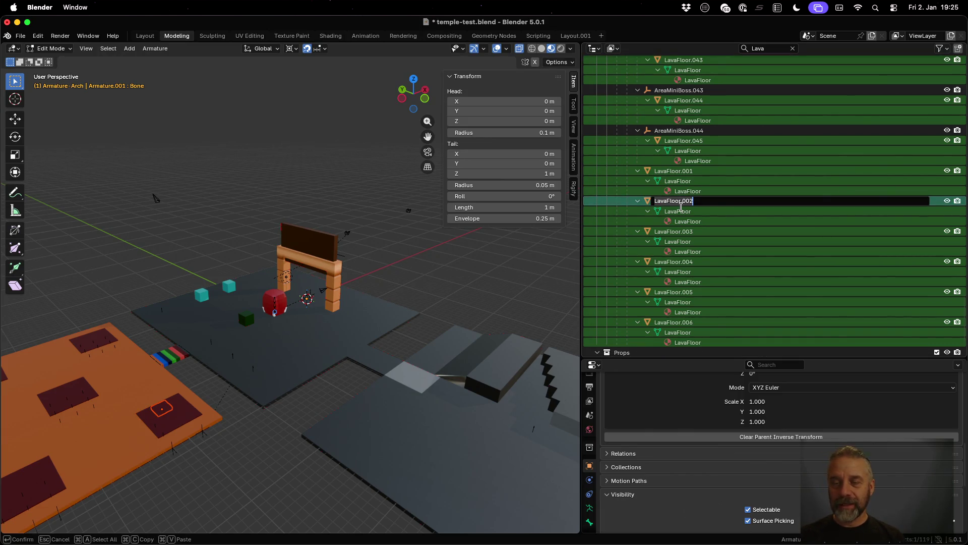
key(Home)
text(visual_)
key(Return)
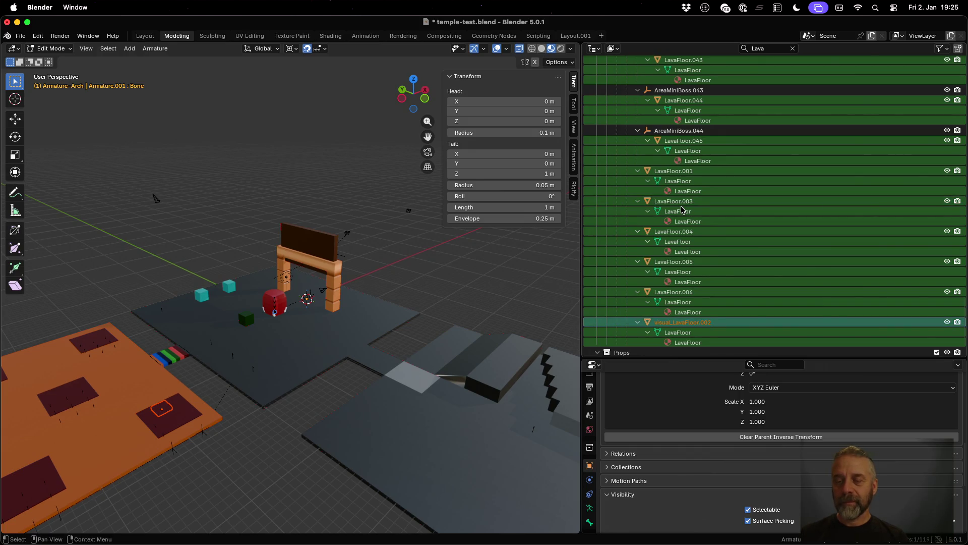
click(669, 172)
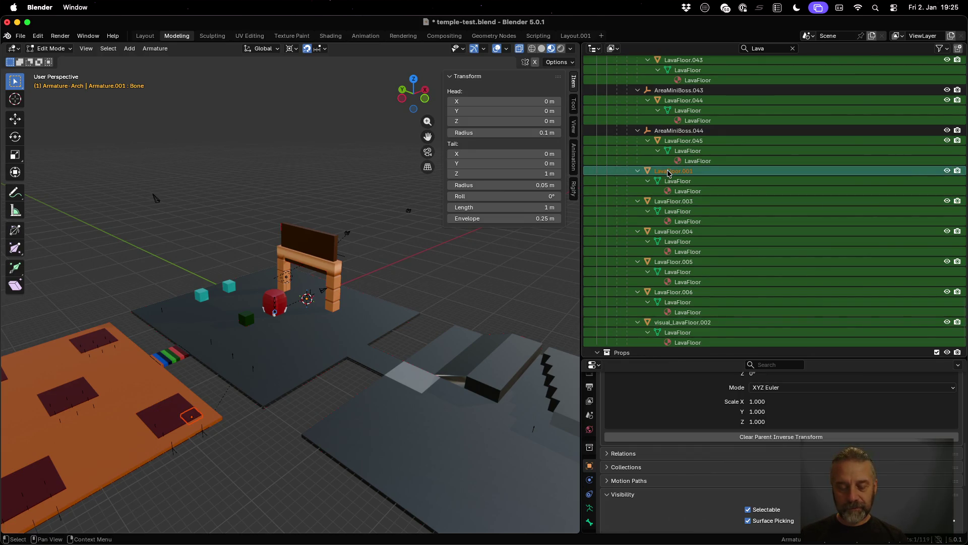
double_click(669, 172)
scroll(668, 171, up, 1)
key(Home)
text(visual_)
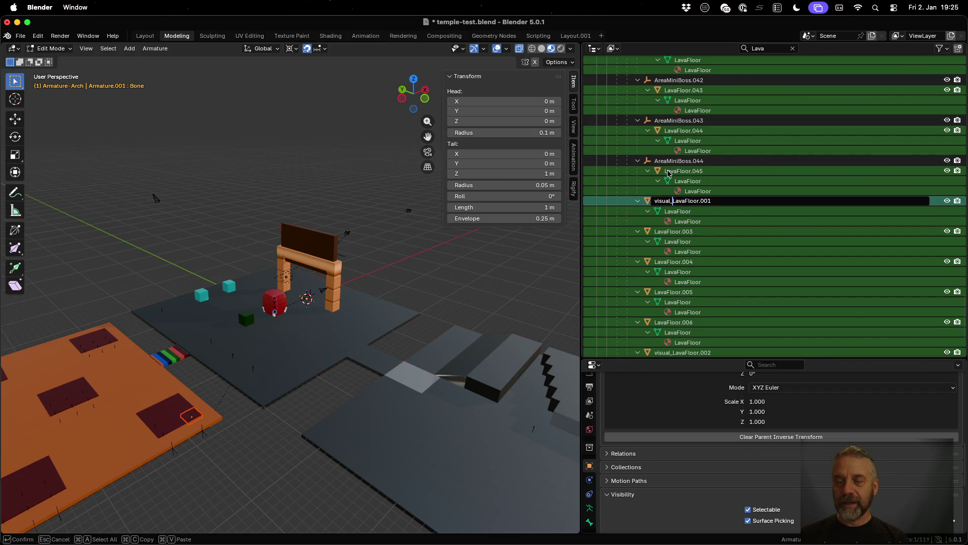
key(Return)
- Start renaming AreaMiniBoss.044 but cancel, leaving its name unchanged
key(Up)
key(Up)
key(Up)
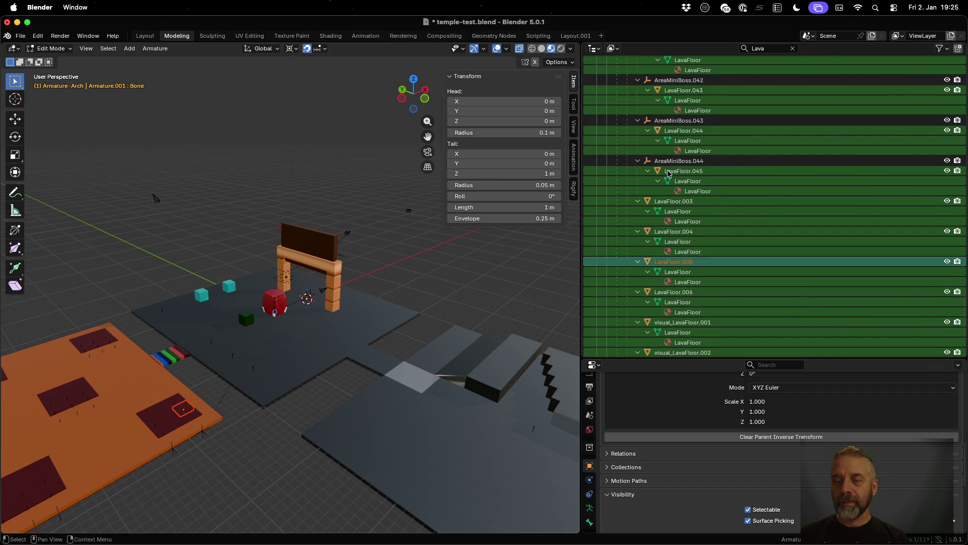
scroll(668, 173, up, 2)
key(F2)
key(Home)
text(visual_)
key(Escape)
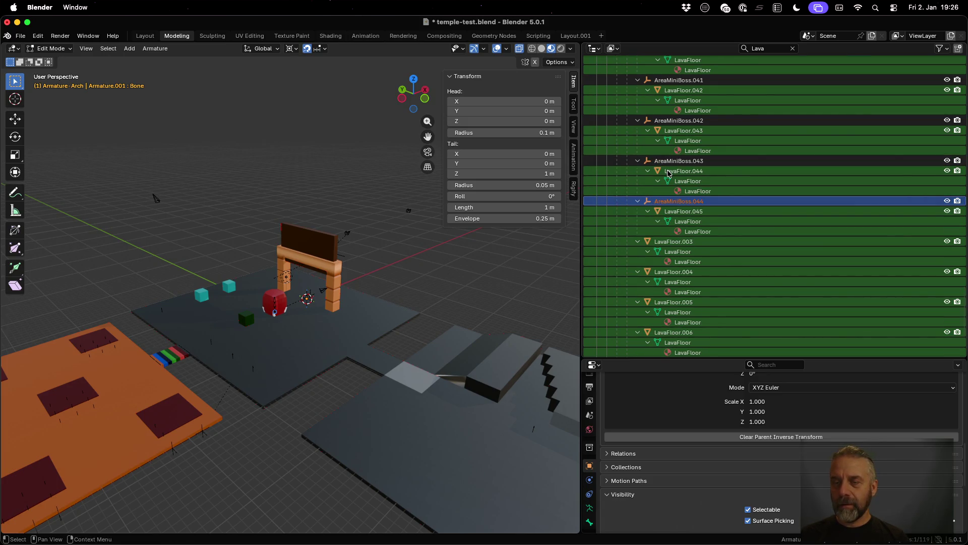
key(Down)
key(Up)
key(Down)
key(Up)
key(Down)
key(Up)
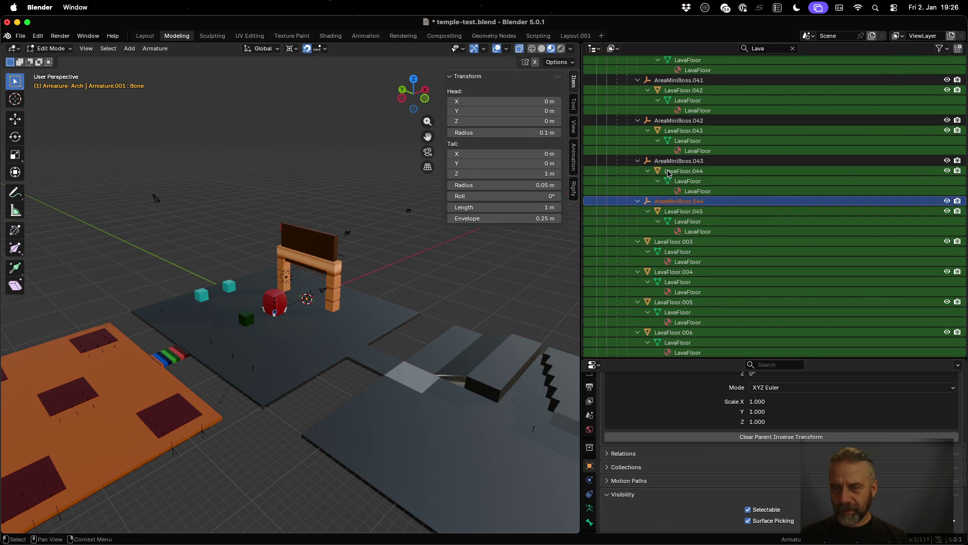
- Prefix LavaFloor.003, LavaFloor.004 and LavaFloor.006 with visual_
click(680, 241)
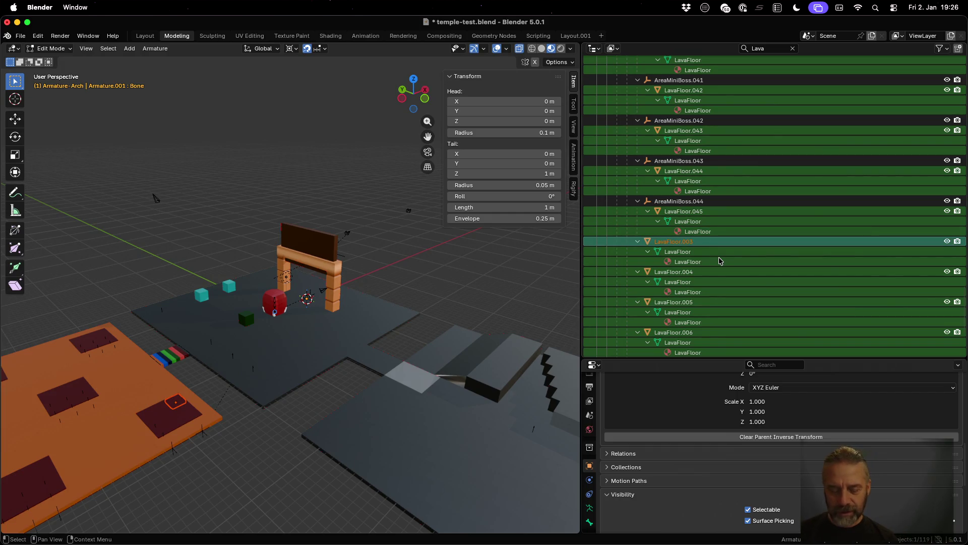
key(F2)
key(Home)
text(visual_)
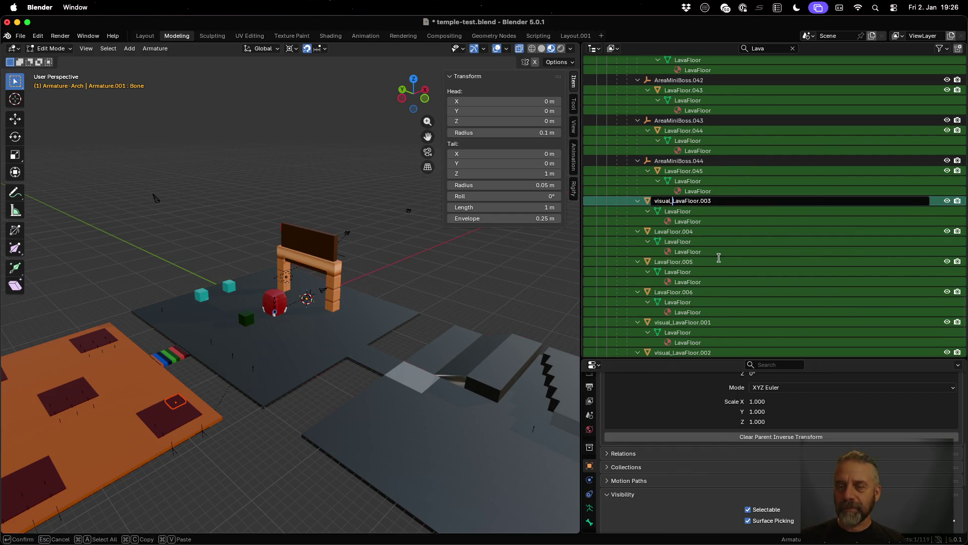
key(Return)
click(678, 202)
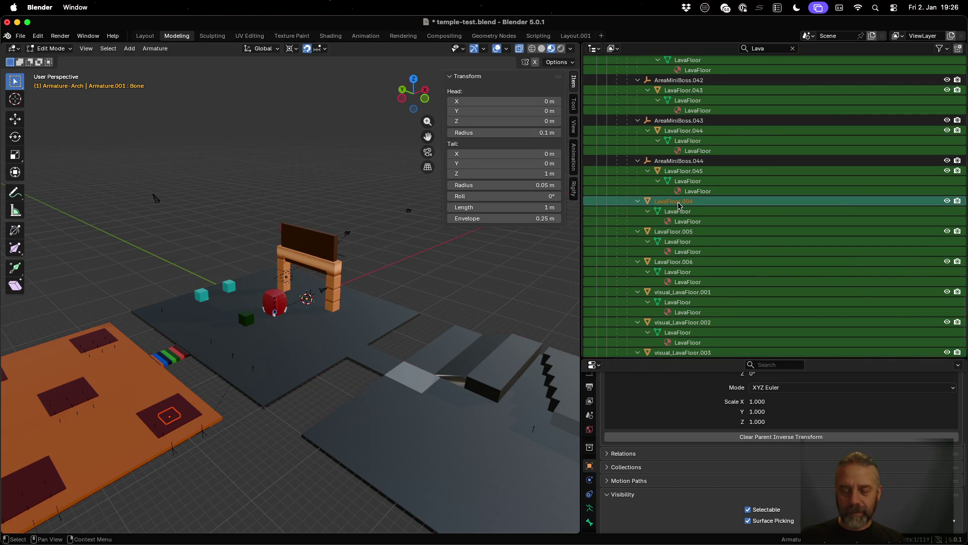
key(F2)
key(Home)
text(visual_)
key(Return)
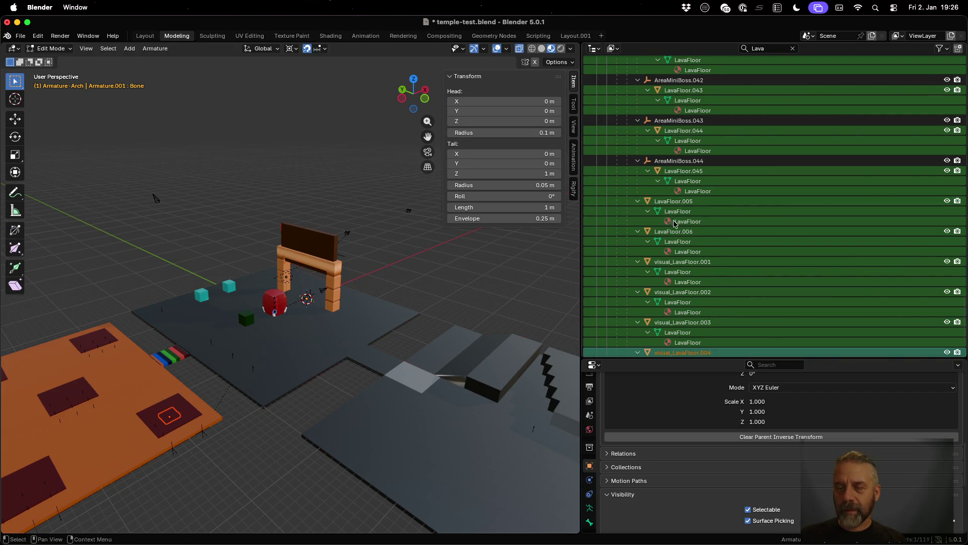
click(685, 232)
key(F2)
key(Home)
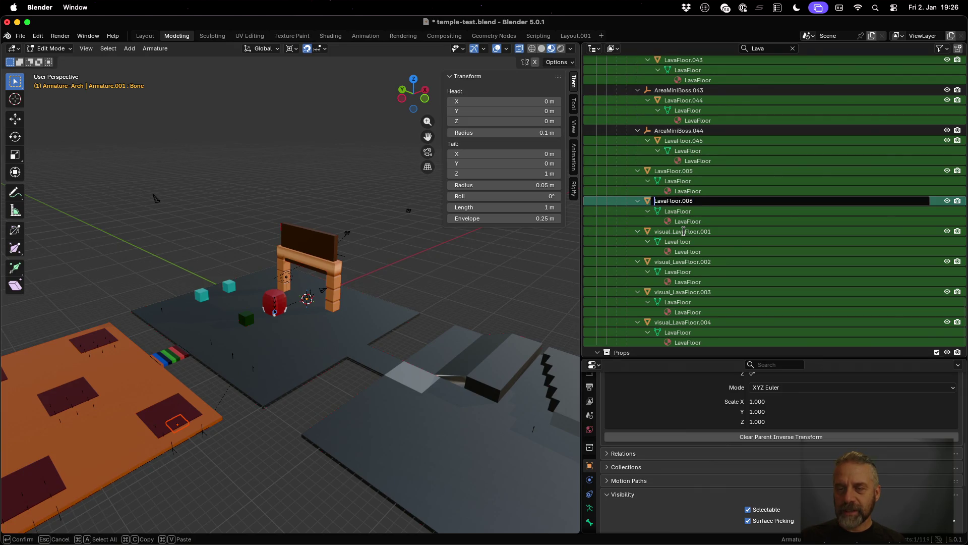
text(visual_)
key(Return)
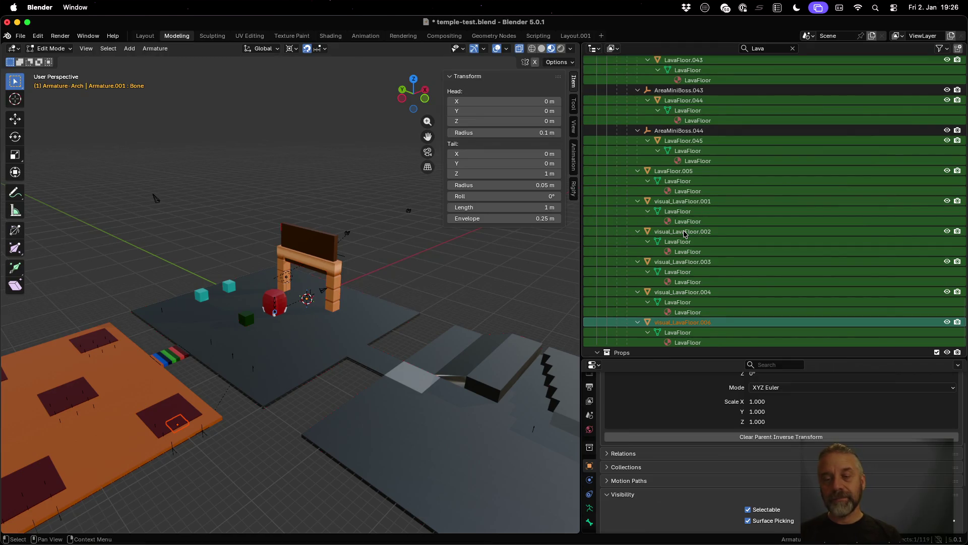
- Save temple-test.blend and rerun the rexport_v2.sh export in the terminal
key(super+s)
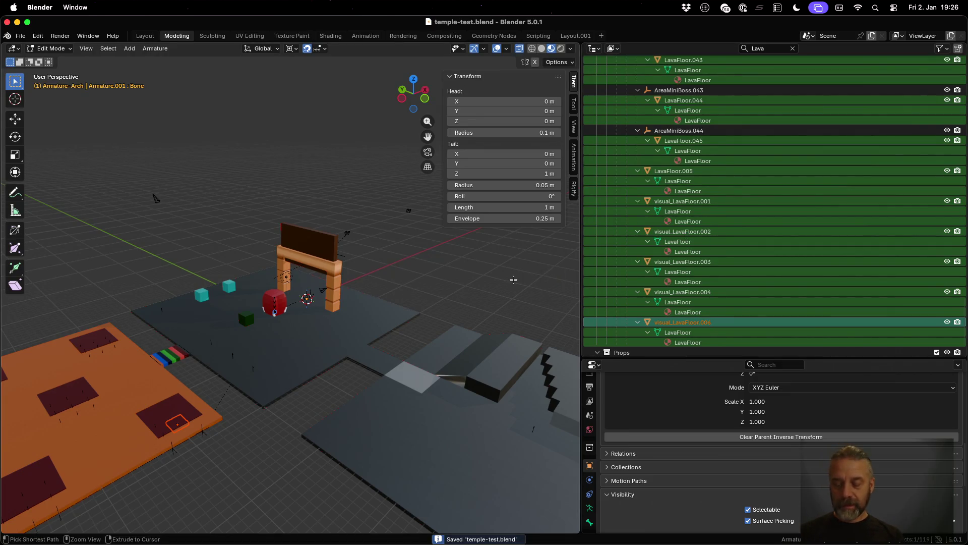
key(ctrl+Up)
click(283, 190)
key(Up)
key(Return)
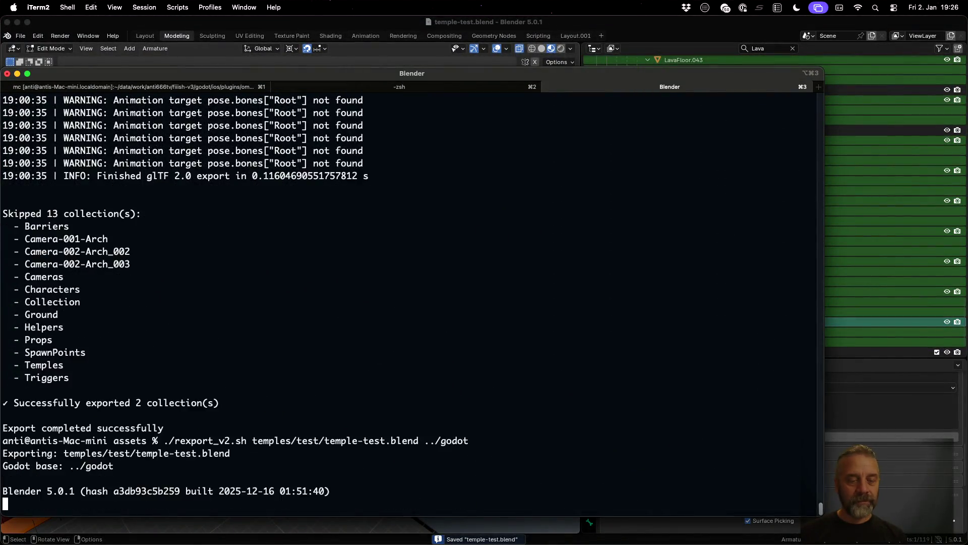
- Glance back at Blender, then switch to the Godot editor
click(738, 33)
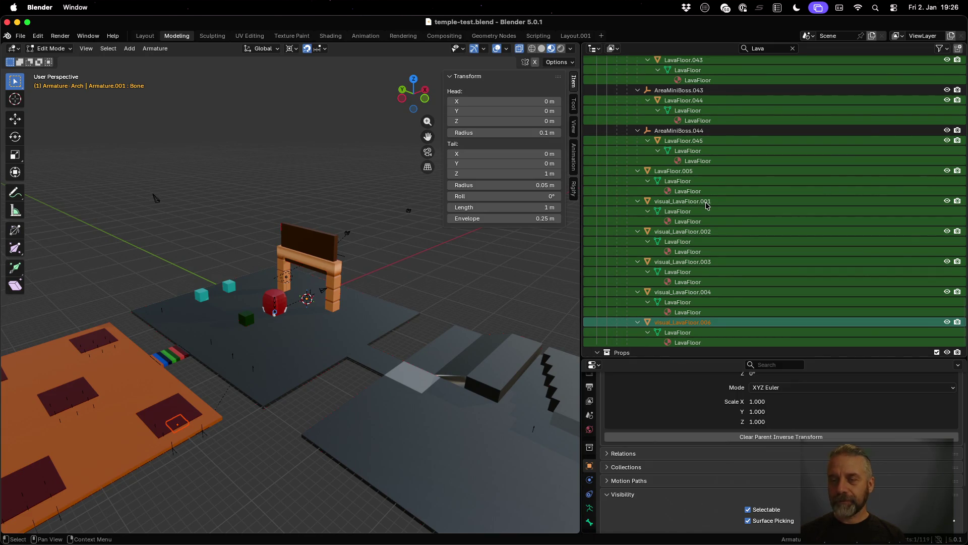
key(ctrl+Left)
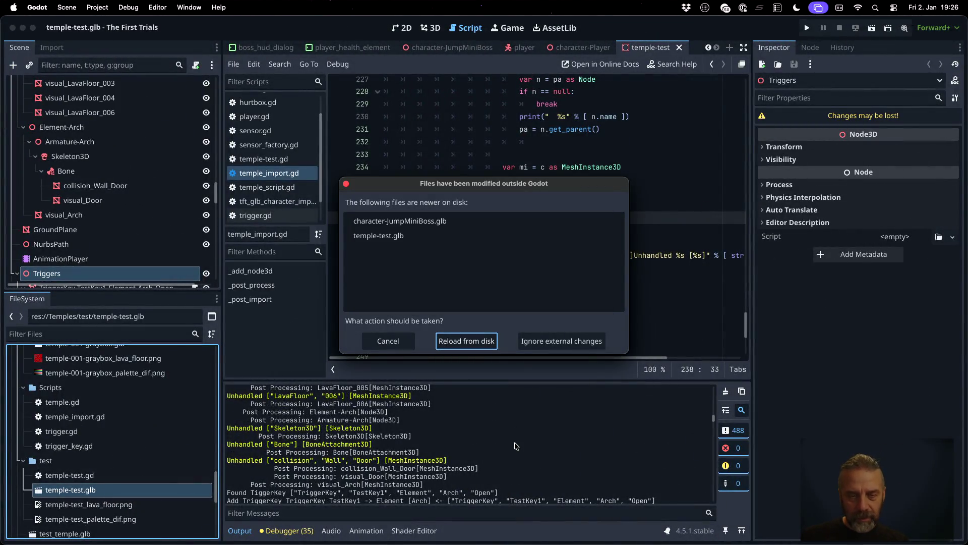
- Reload the changed files from disk, open the imported scene, and find the LavaFloor 001 log entry
click(466, 341)
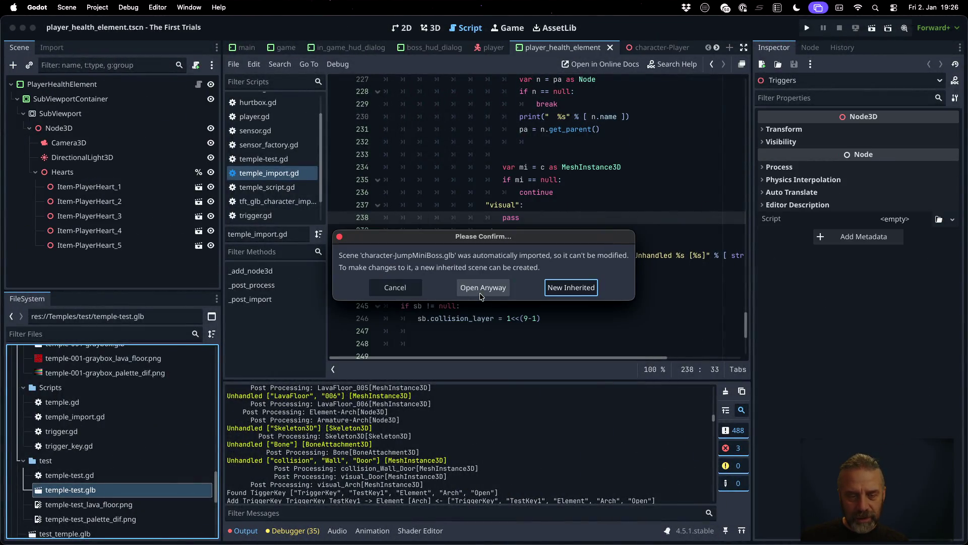
click(480, 296)
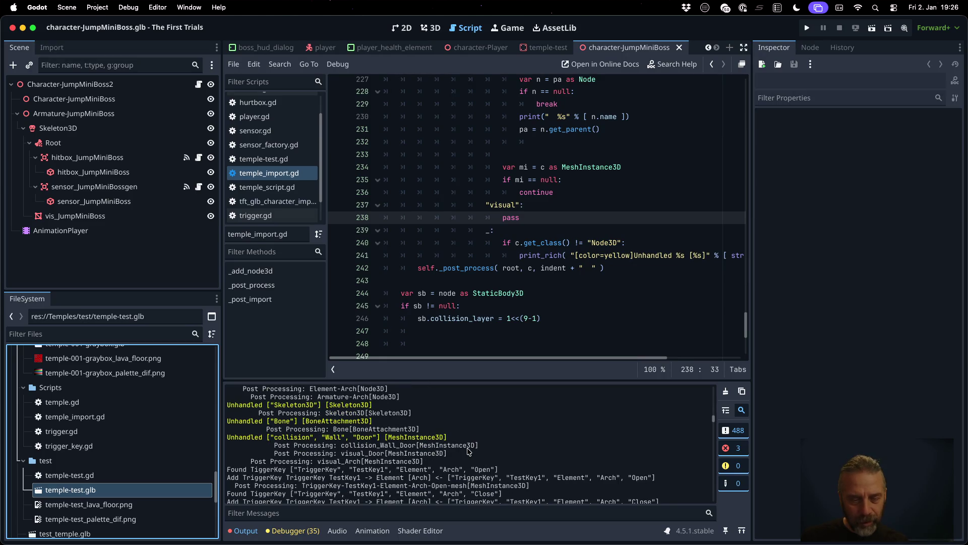
scroll(293, 431, up, 10)
scroll(330, 445, up, 15)
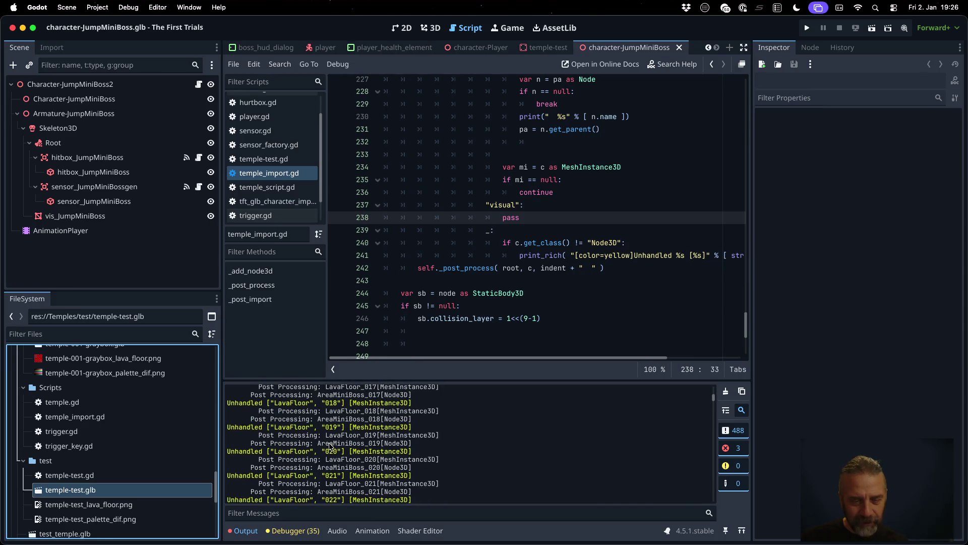
scroll(331, 446, up, 2)
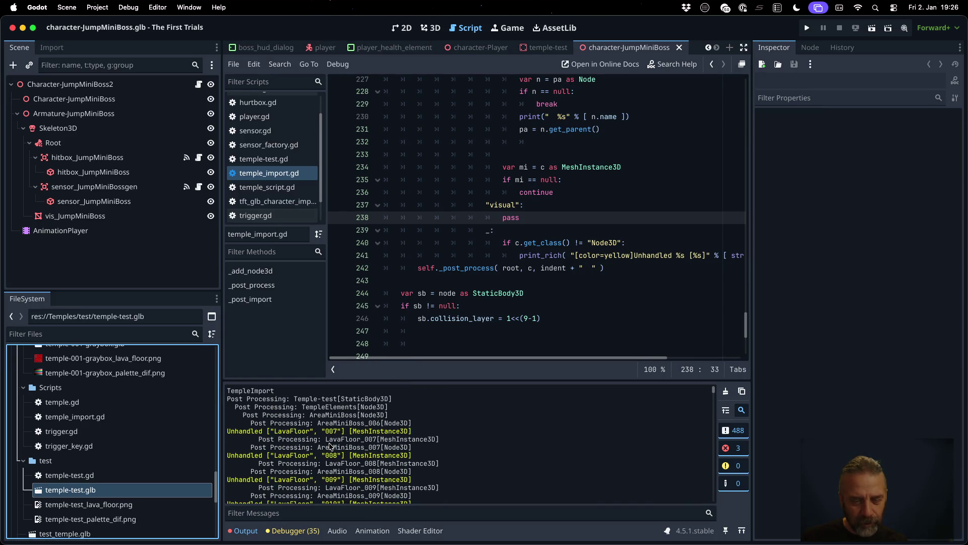
scroll(330, 446, down, 15)
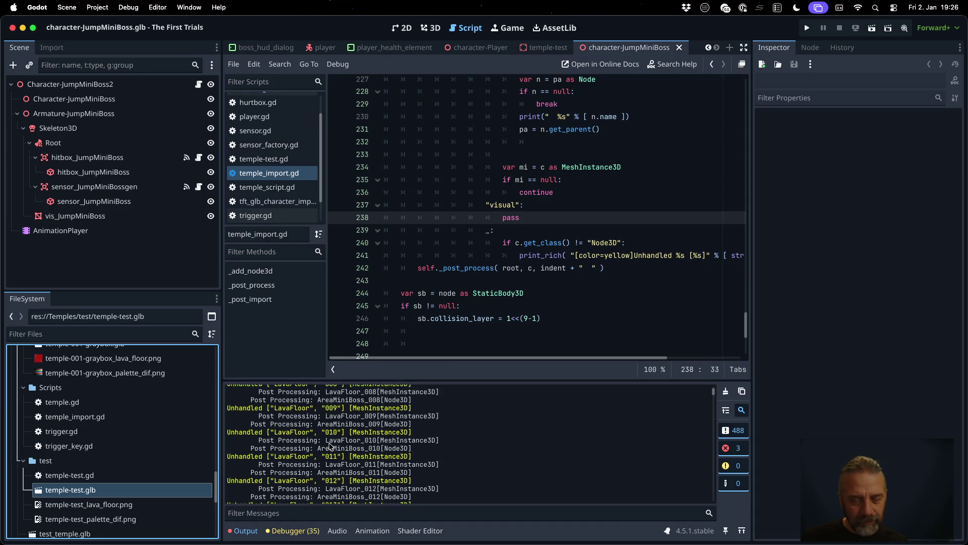
scroll(330, 446, down, 10)
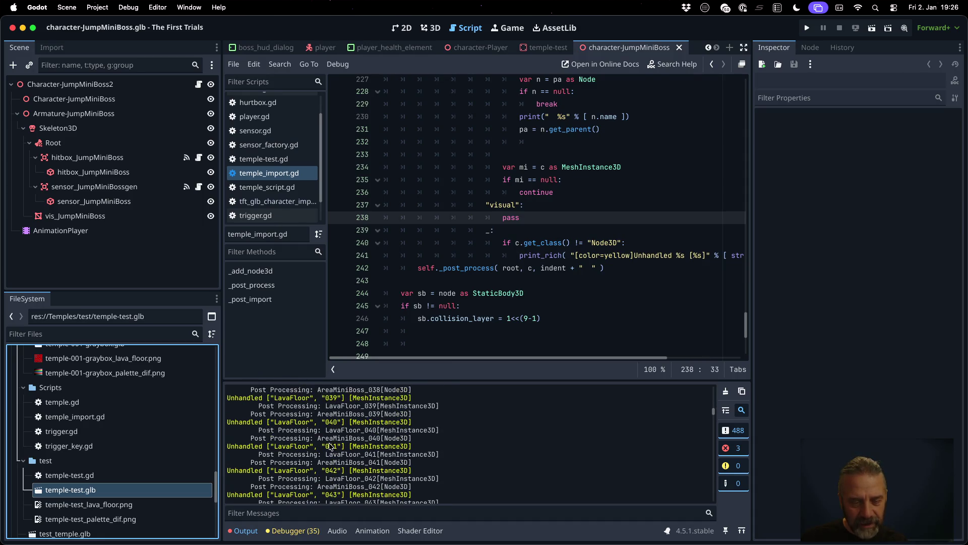
scroll(333, 409, up, 3)
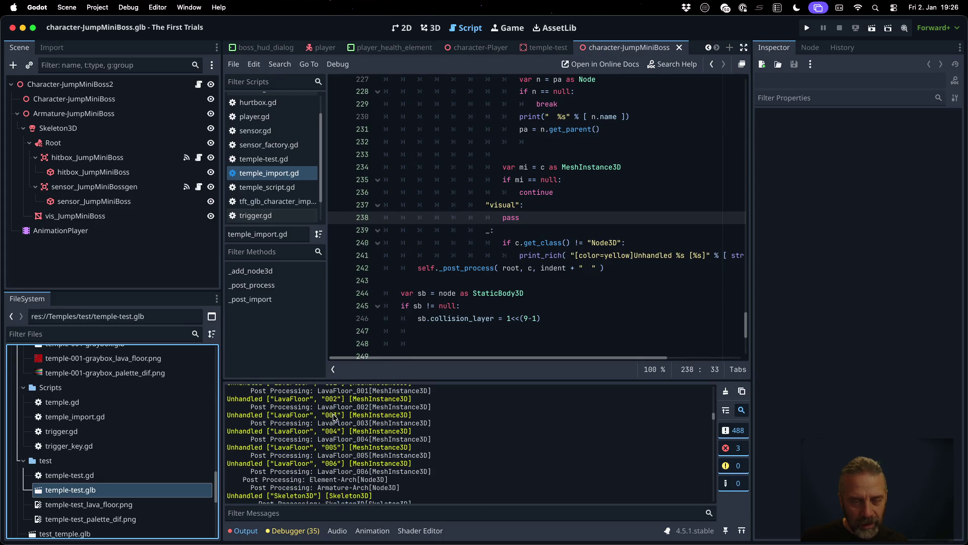
drag(281, 403, 338, 403)
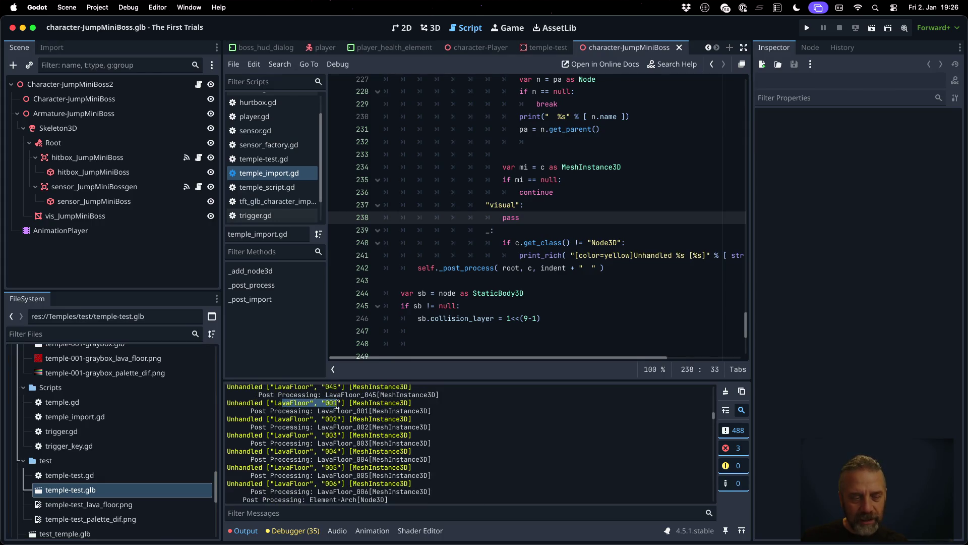
- Clear the Output log, reimport temple-test.glb, and check the visual_LavaFloor_001 and LavaFloor 045 entries
click(726, 391)
right_click(170, 495)
click(191, 488)
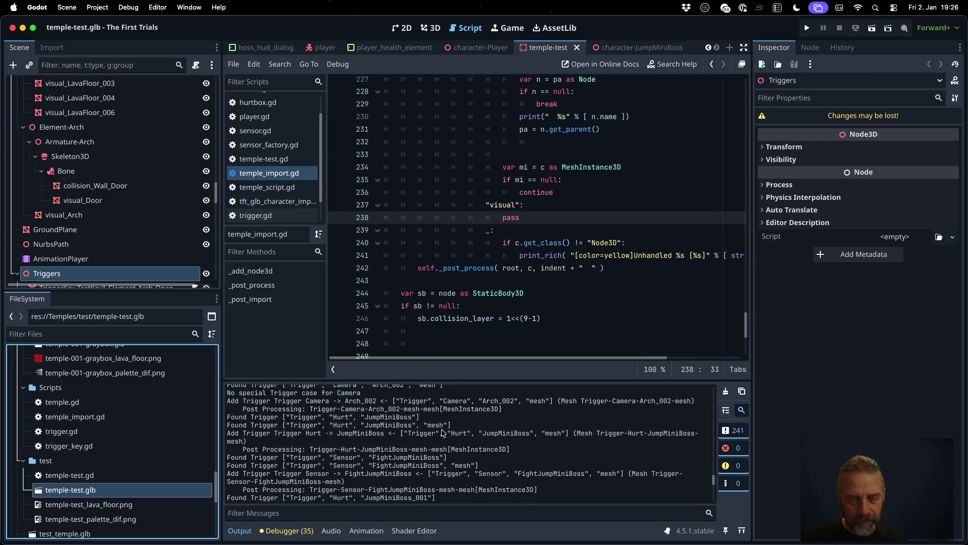
scroll(442, 433, up, 10)
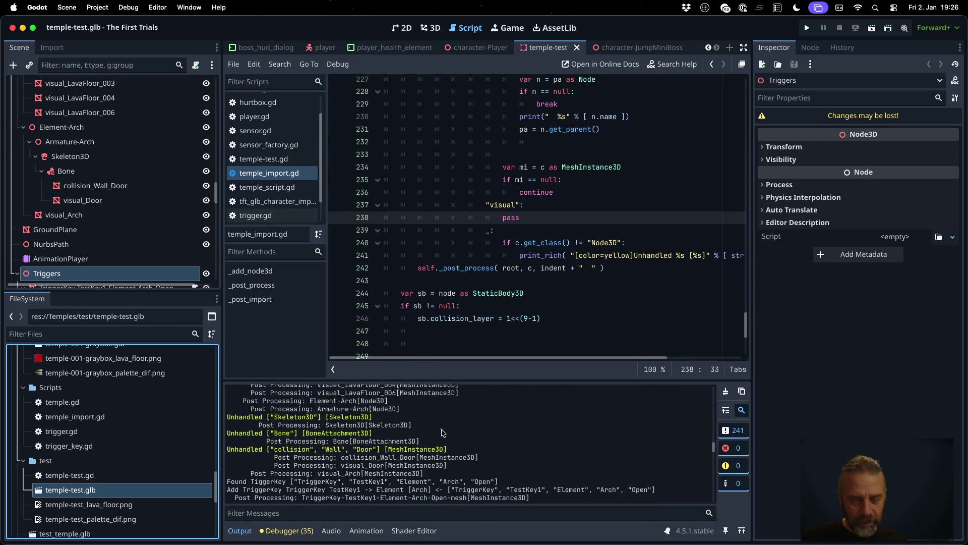
scroll(418, 429, down, 3)
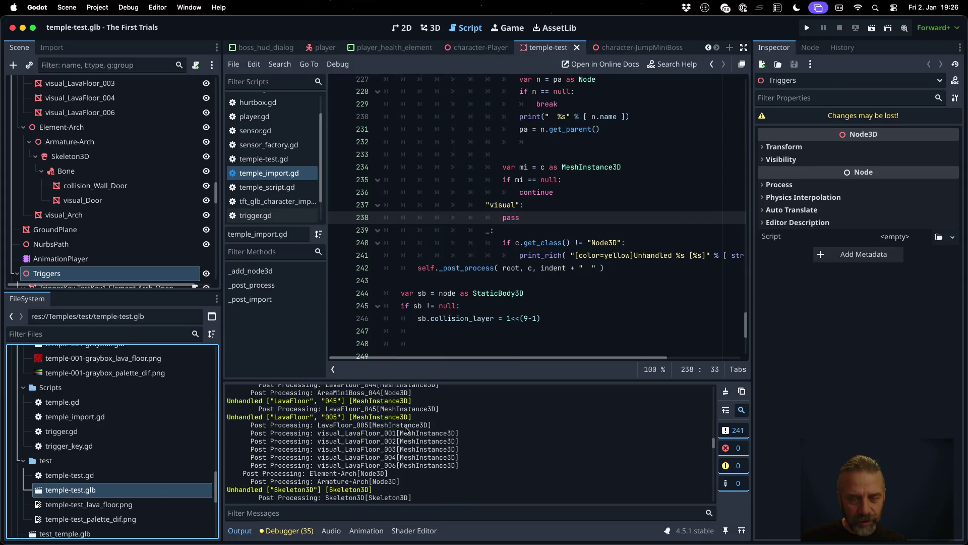
drag(317, 433, 473, 434)
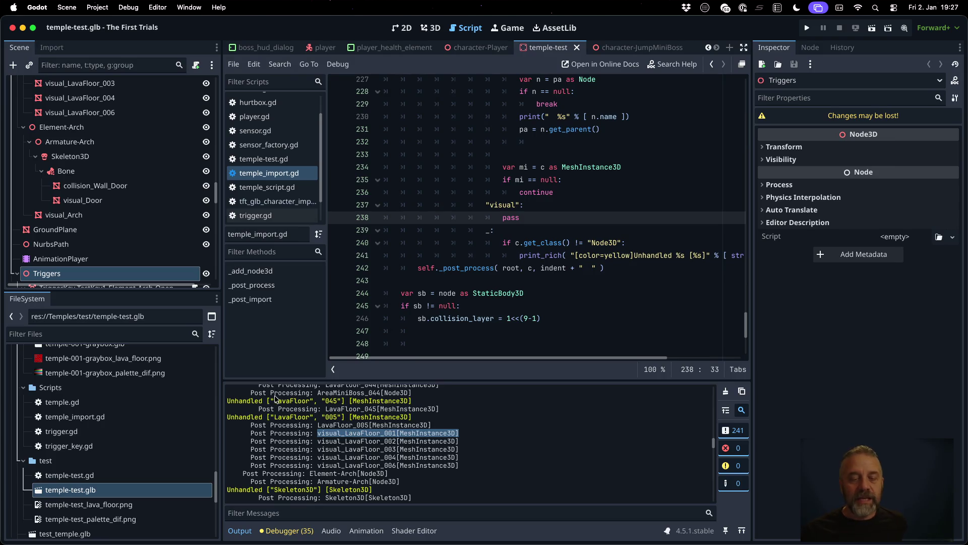
drag(275, 400, 312, 399)
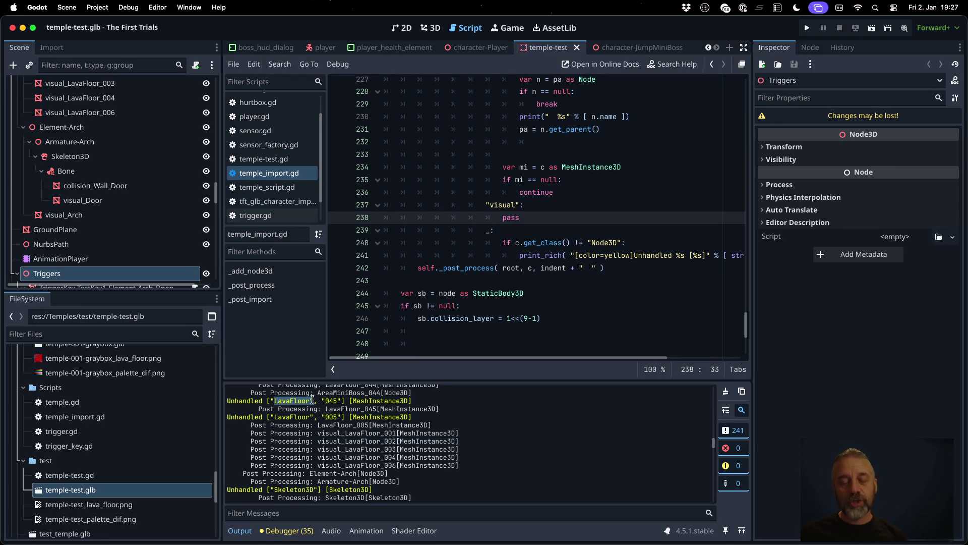
key(super+Tab)
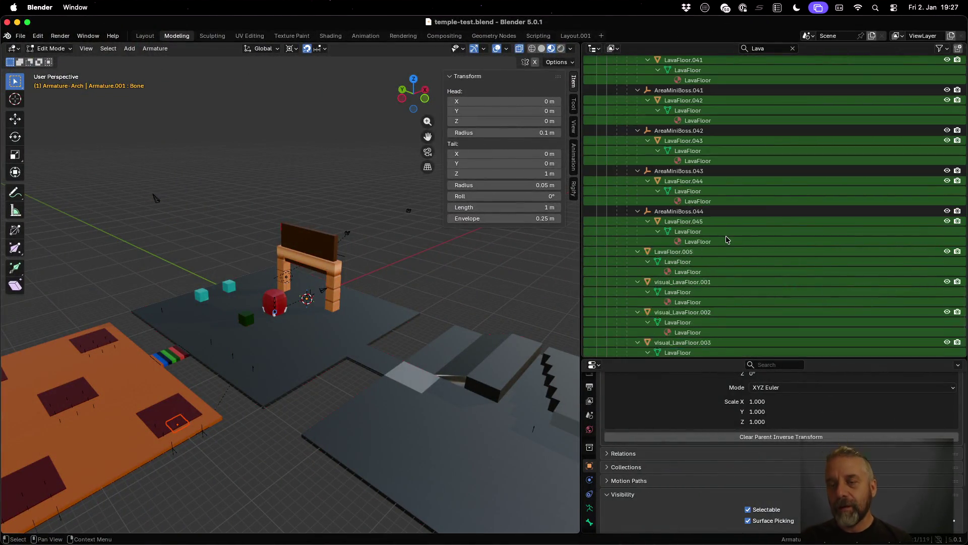
- Check LavaFloor.045 and LavaFloor.005 in Blender's Lava-filtered outliner, then return to Godot
scroll(727, 239, up, 15)
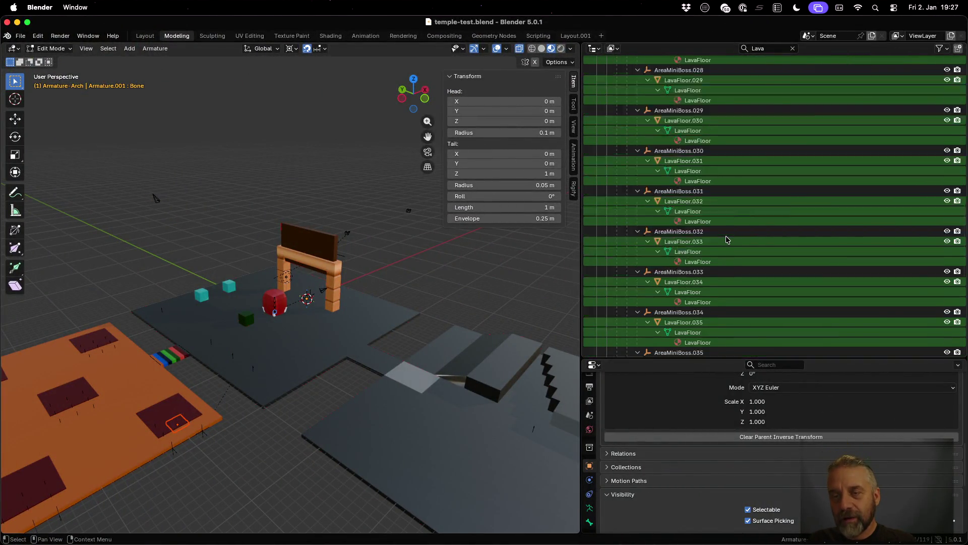
scroll(727, 239, up, 20)
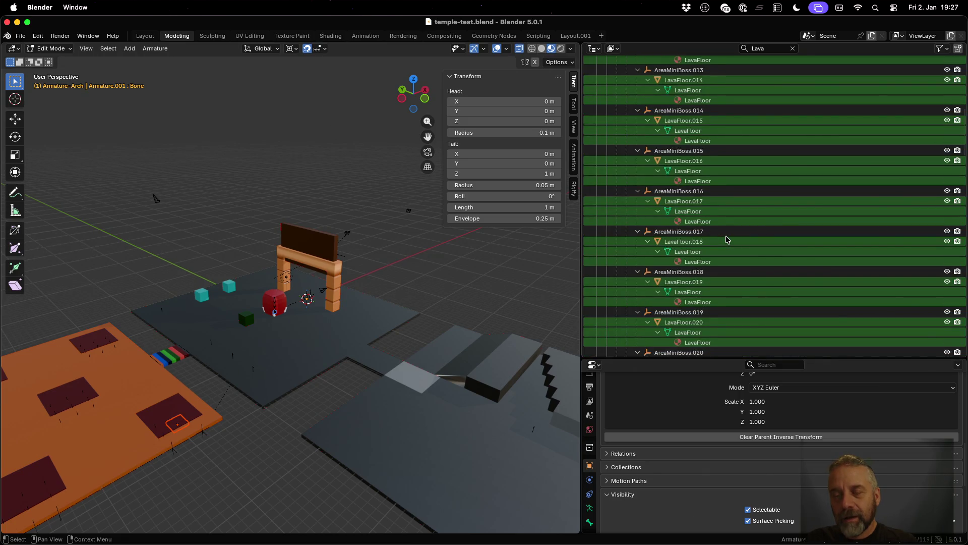
scroll(727, 239, up, 16)
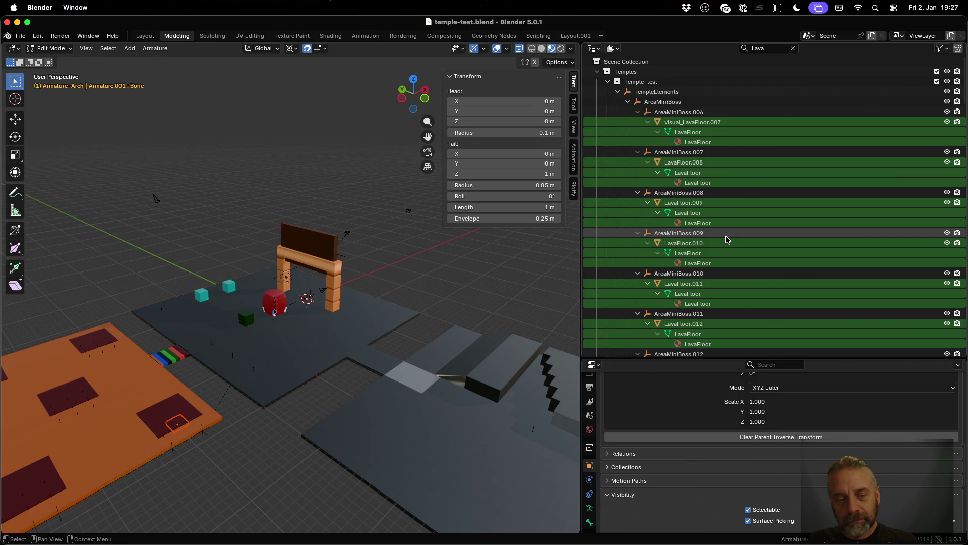
scroll(727, 239, down, 15)
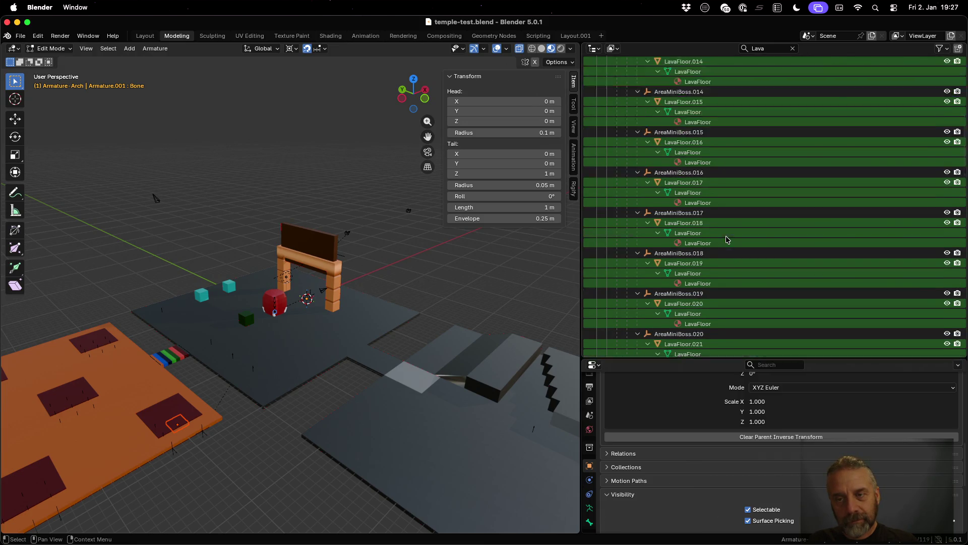
scroll(727, 239, down, 18)
key(super+Tab)
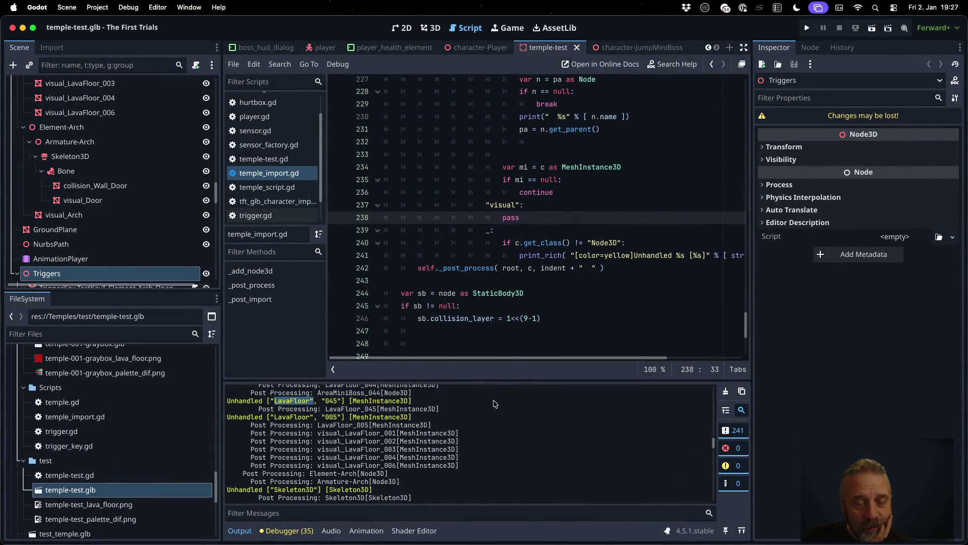
- Find the unhandled Skeleton3D line in the Output log and select the word Skeleton3D
scroll(494, 413, down, 1)
scroll(495, 412, up, 15)
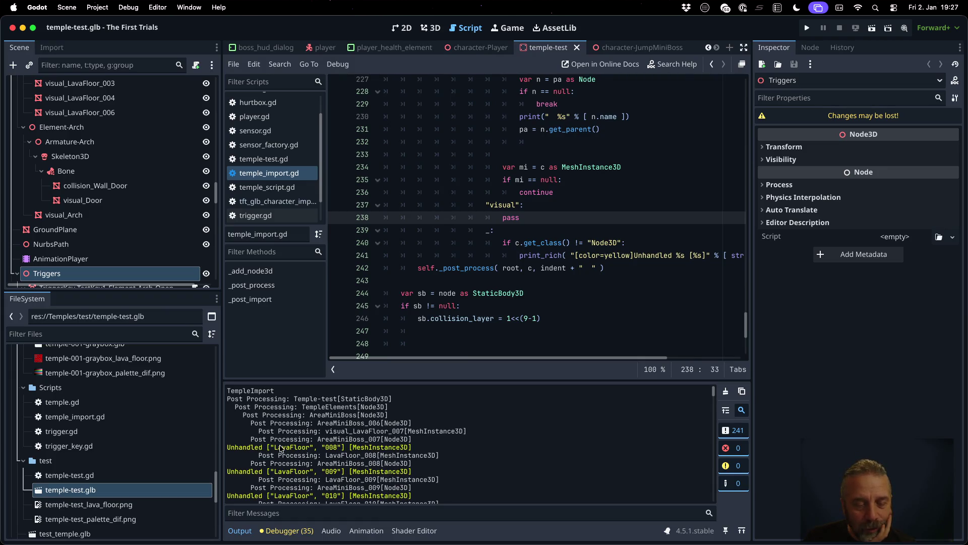
scroll(287, 449, down, 12)
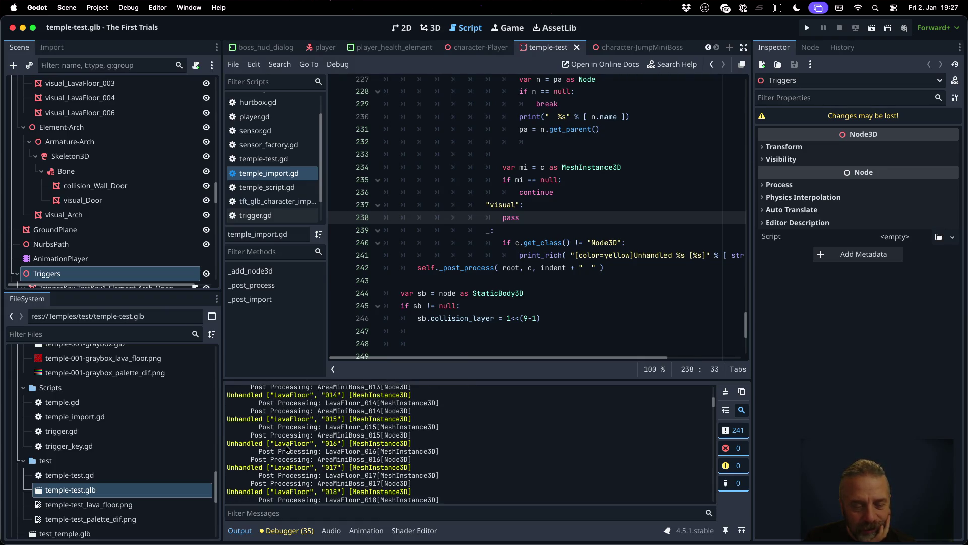
scroll(287, 449, down, 4)
scroll(287, 449, down, 19)
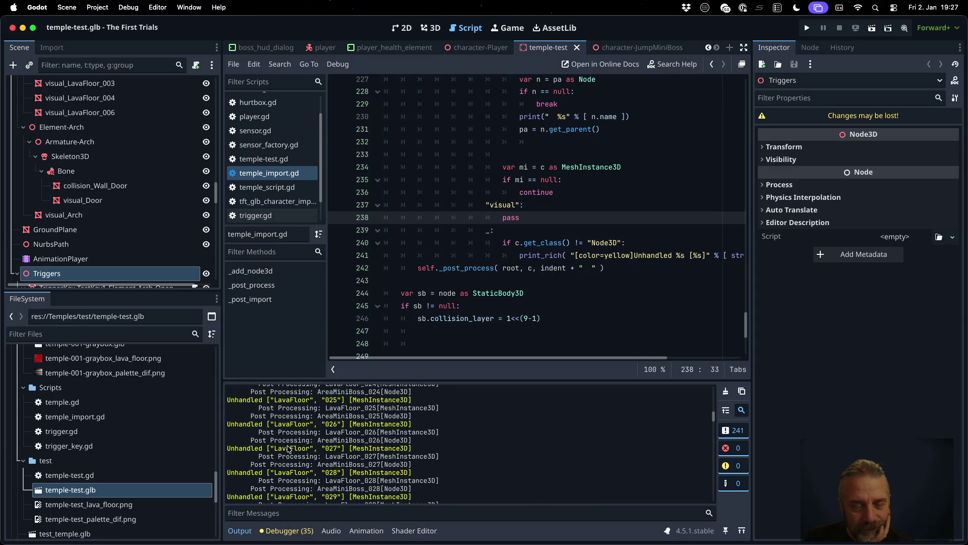
scroll(288, 449, down, 2)
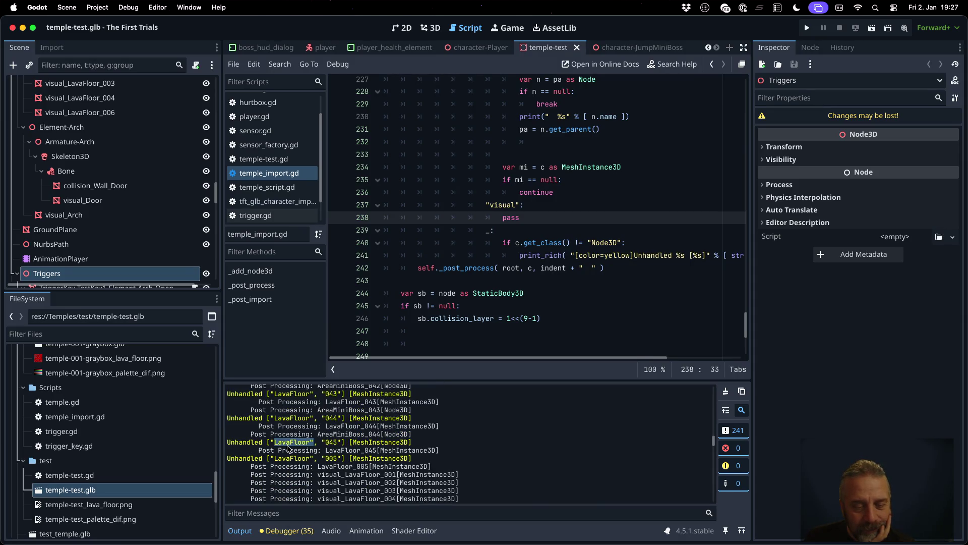
scroll(288, 449, down, 4)
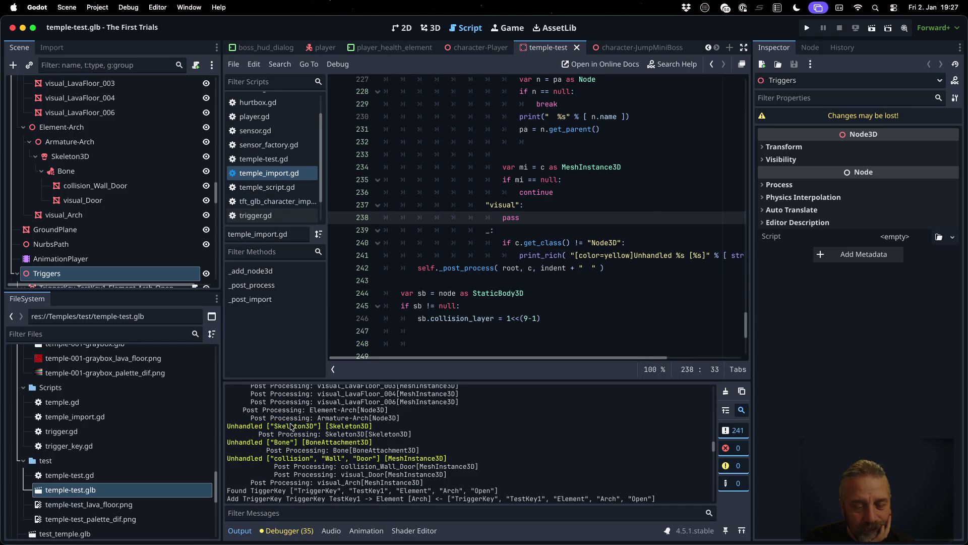
double_click(290, 427)
key(super+c)
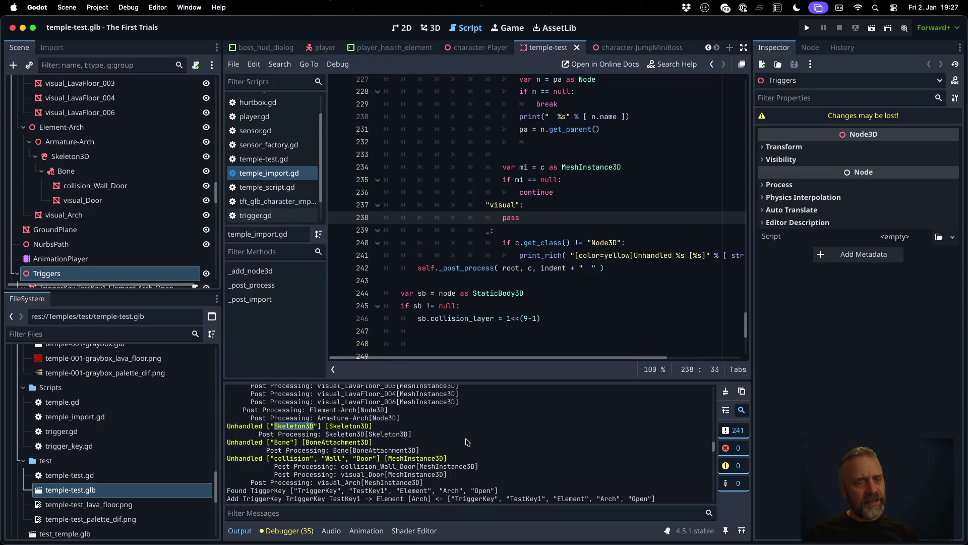
scroll(121, 243, up, 4)
scroll(121, 243, down, 10)
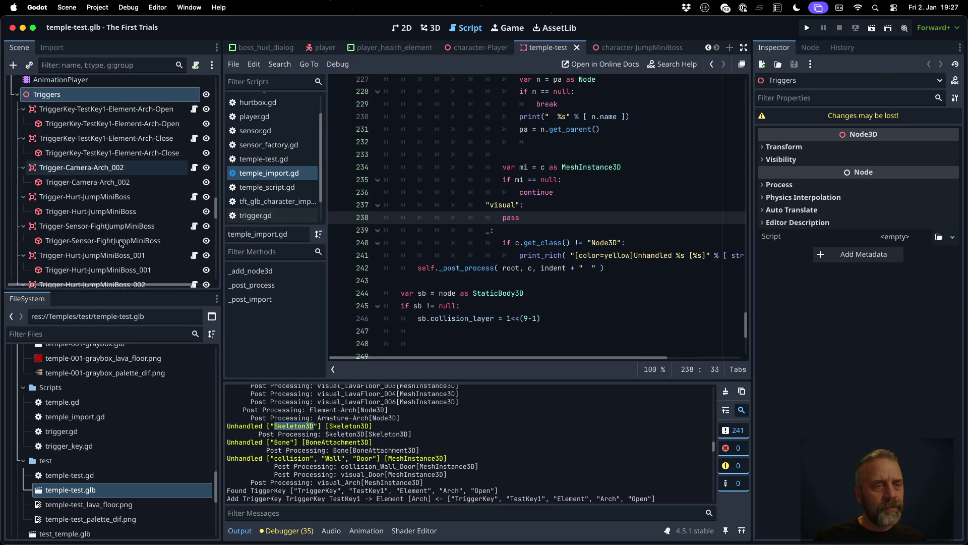
scroll(121, 243, up, 4)
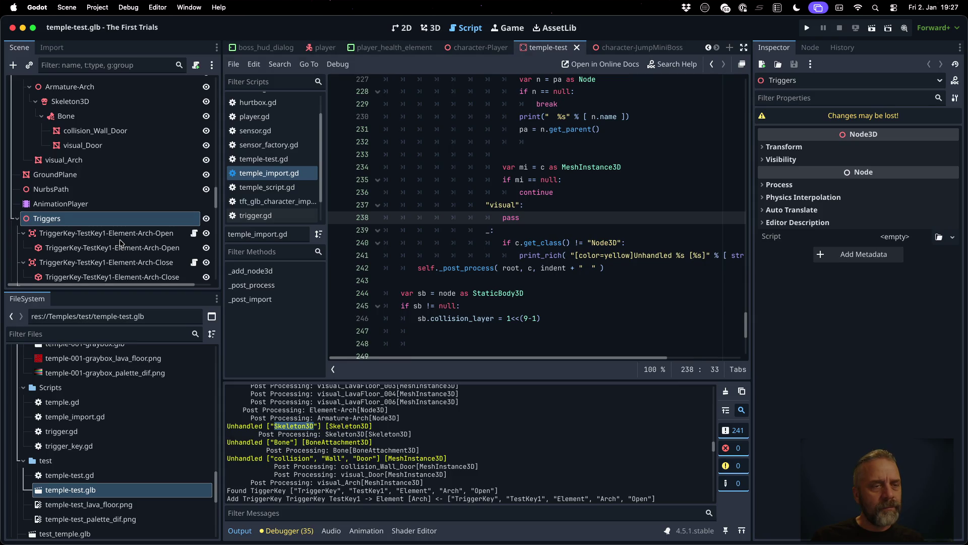
scroll(121, 237, up, 2)
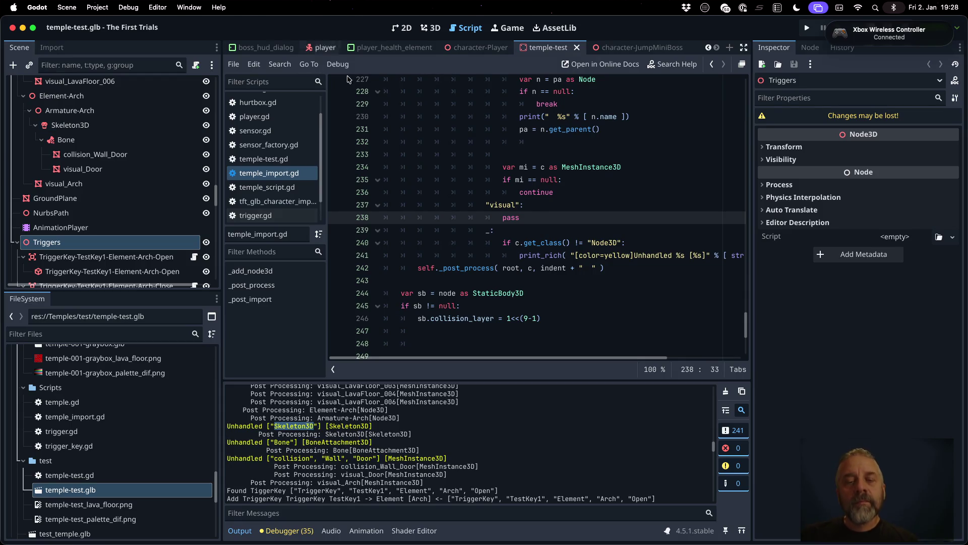
scroll(536, 217, up, 10)
- Add a "Skeleton3D": pass match case above the GroundPlane case and save temple_import.gd
scroll(536, 217, up, 20)
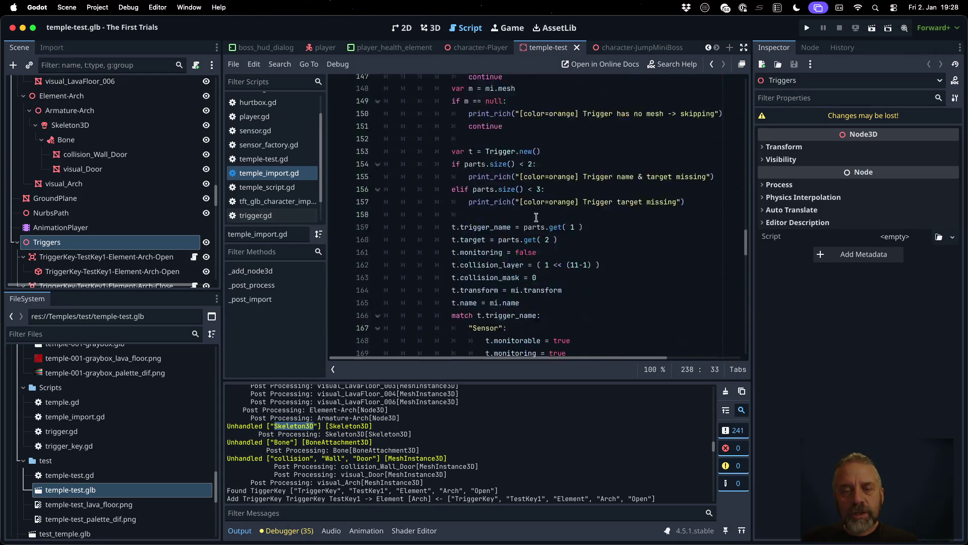
scroll(536, 217, up, 8)
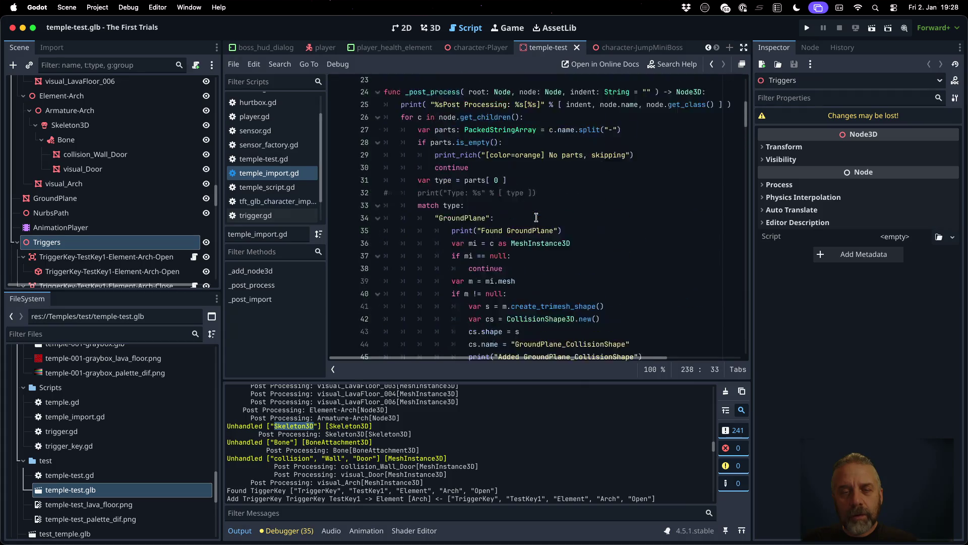
click(491, 284)
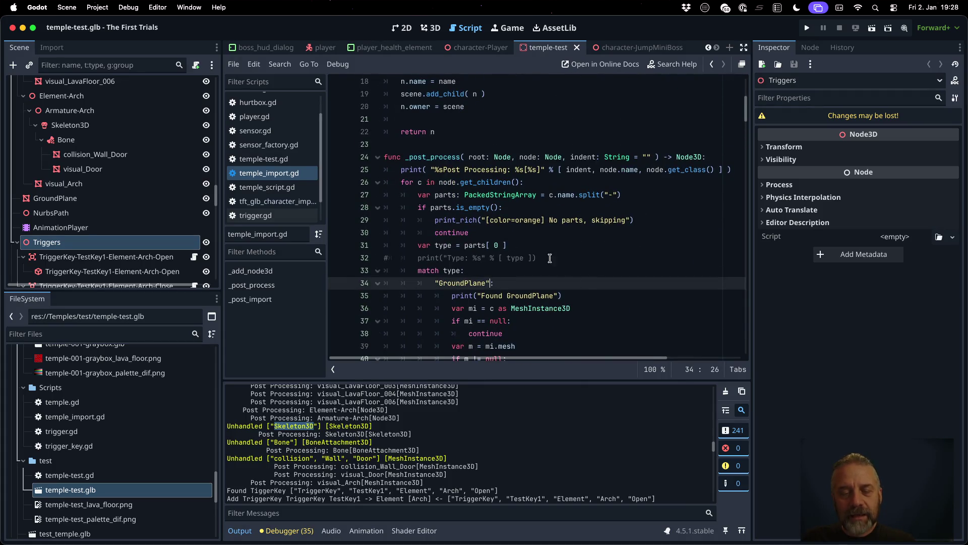
key(super+shift+Return)
text(")
key(BackSpace)
key(BackSpace)
text(")
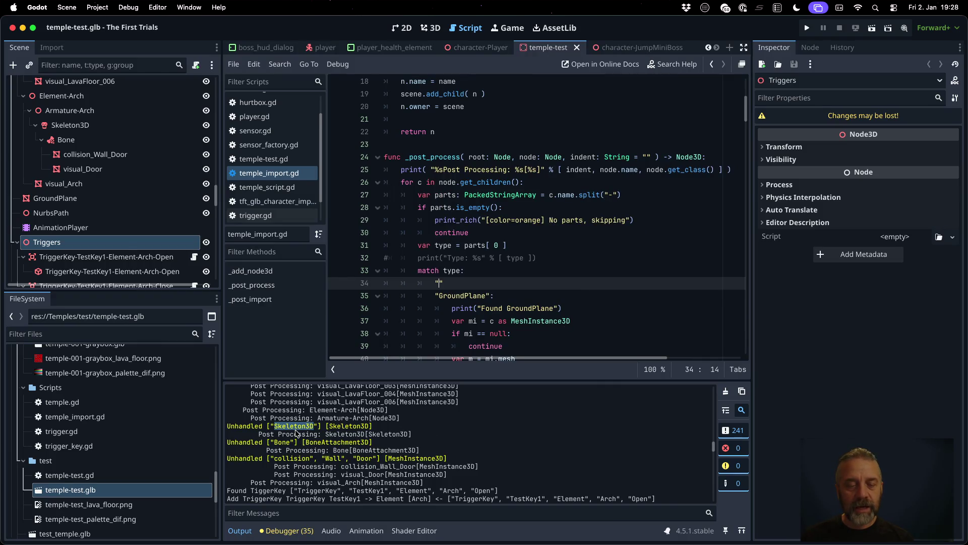
key(super+v)
text(:)
key(Return)
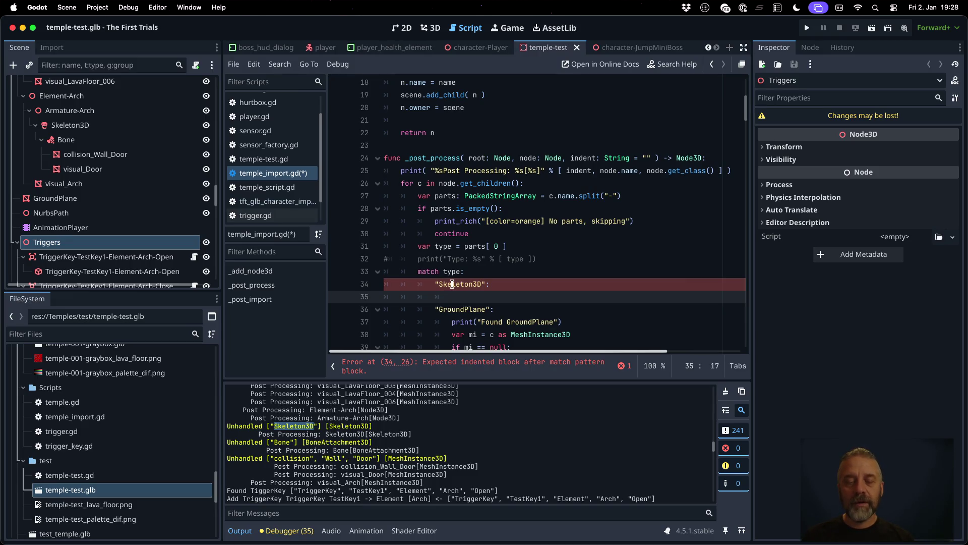
text(pass)
key(super+s)
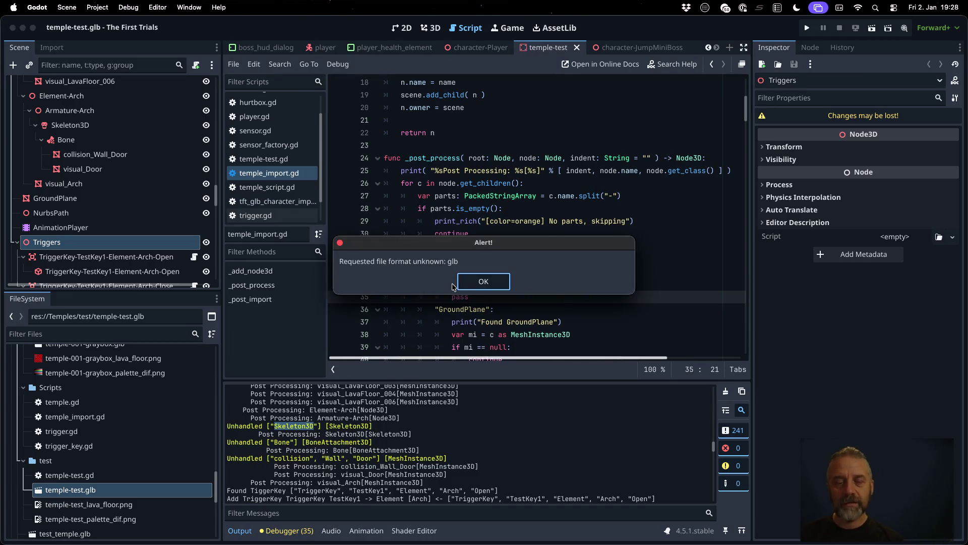
key(Return)
- Reimport temple-test.glb and compare the log's Skeleton3D entry with the match block
right_click(166, 490)
click(207, 489)
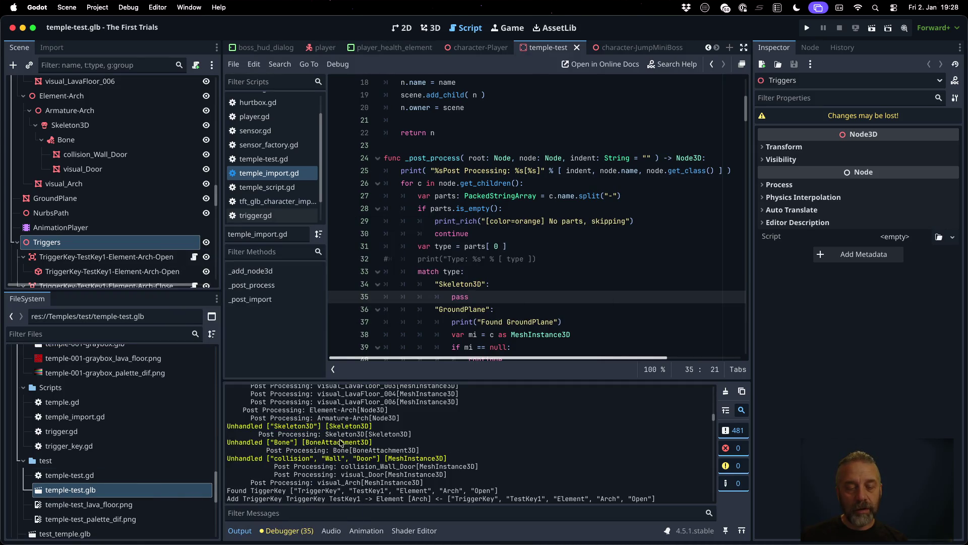
scroll(341, 442, down, 5)
scroll(341, 442, down, 10)
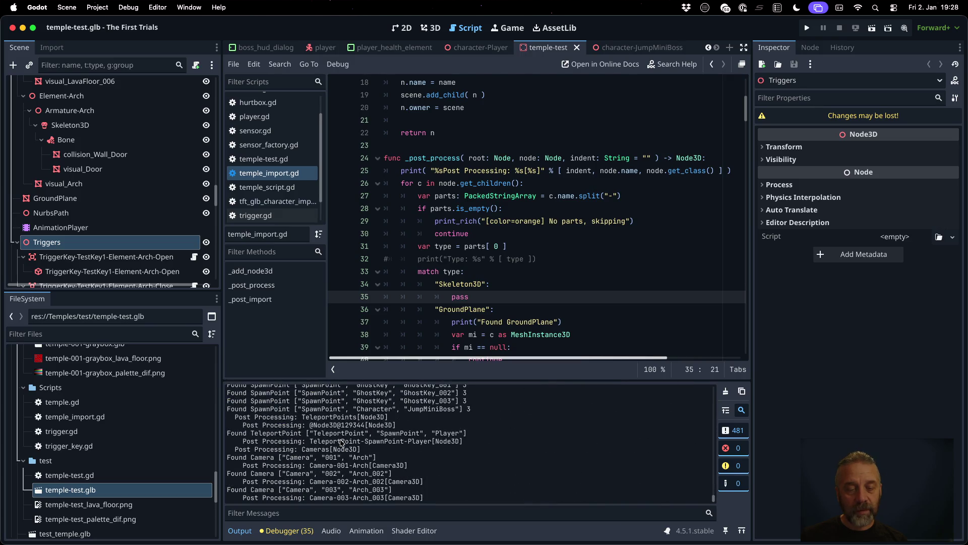
scroll(342, 443, up, 10)
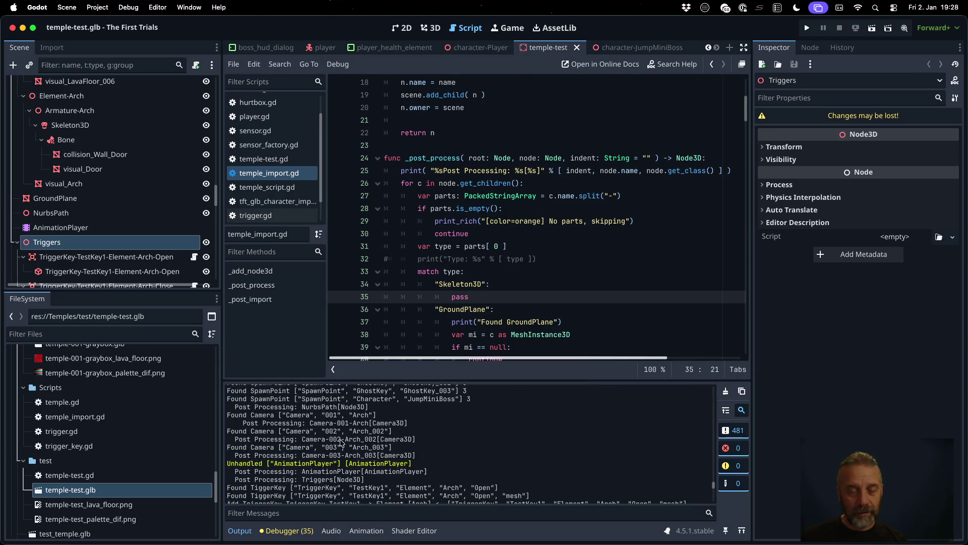
scroll(341, 442, up, 10)
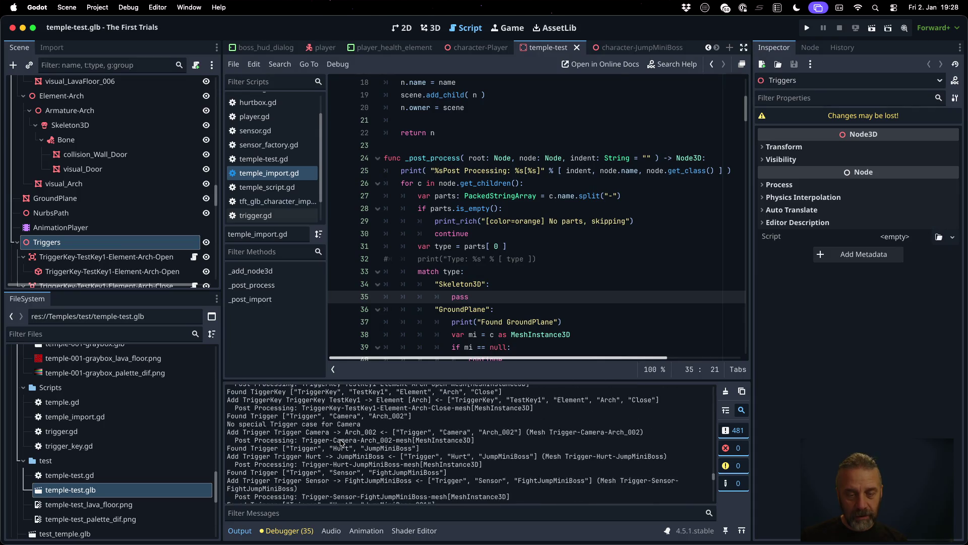
scroll(328, 432, up, 1)
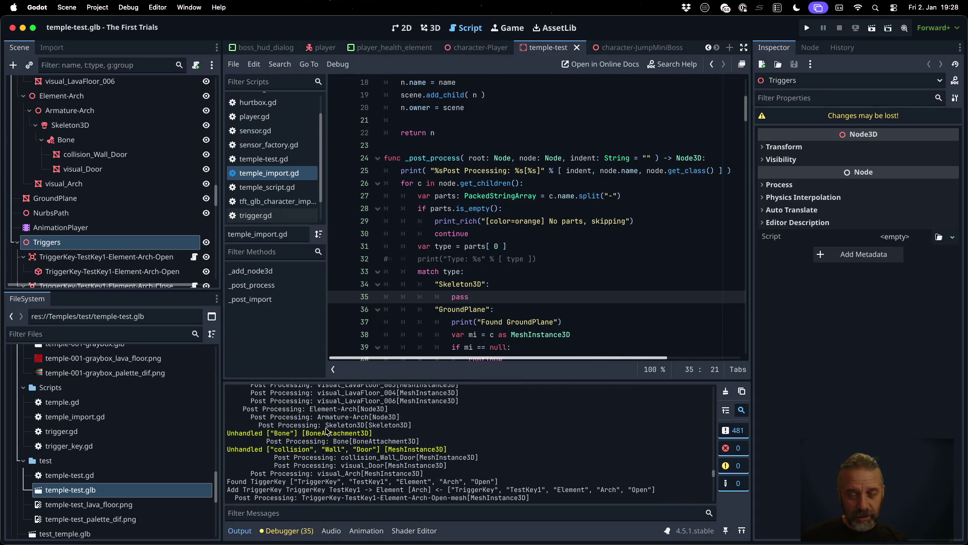
double_click(388, 425)
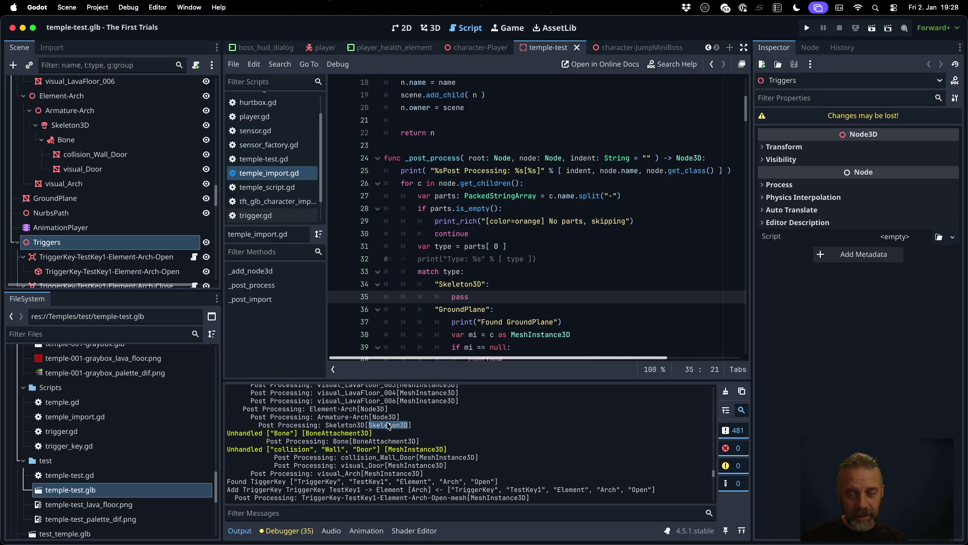
click(567, 277)
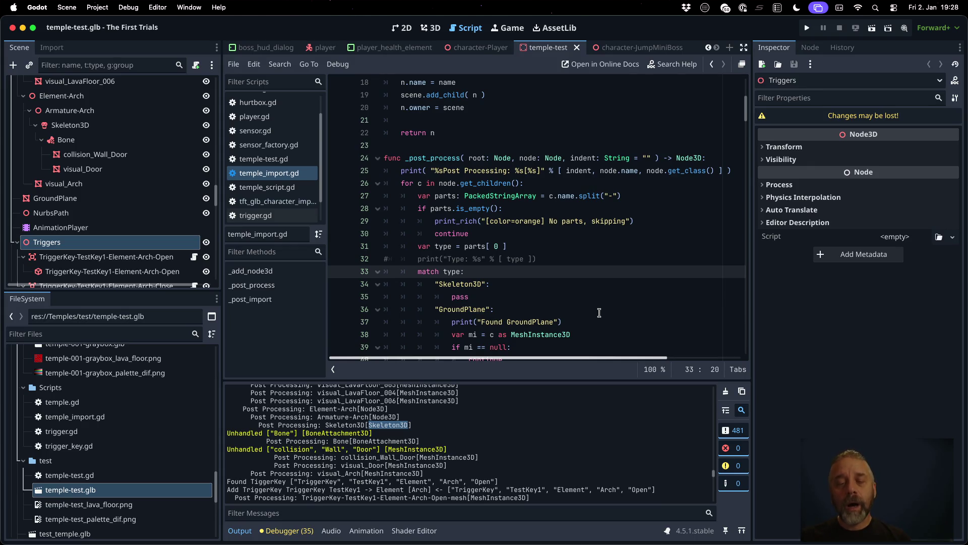
key(Up)
key(Up)
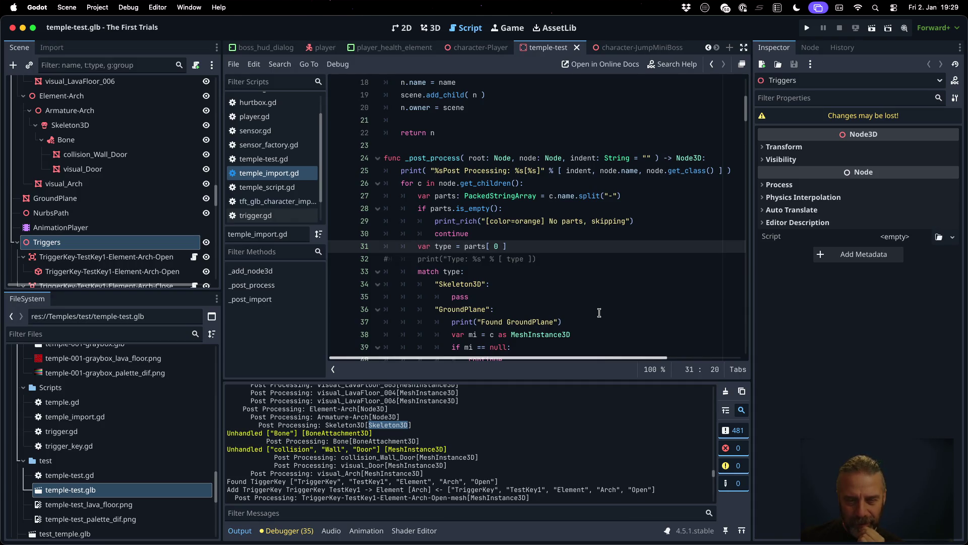
key(Down)
key(Down)
key(Down)
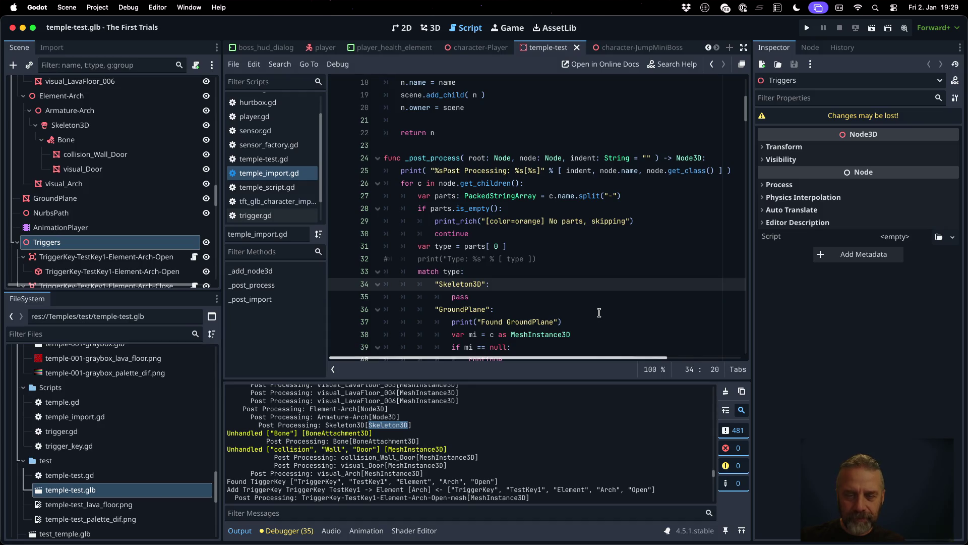
- Delete the "Skeleton3D": pass case and save temple_import.gd
key(shift+Down)
key(shift+Down)
key(Delete)
key(ctrl+s)
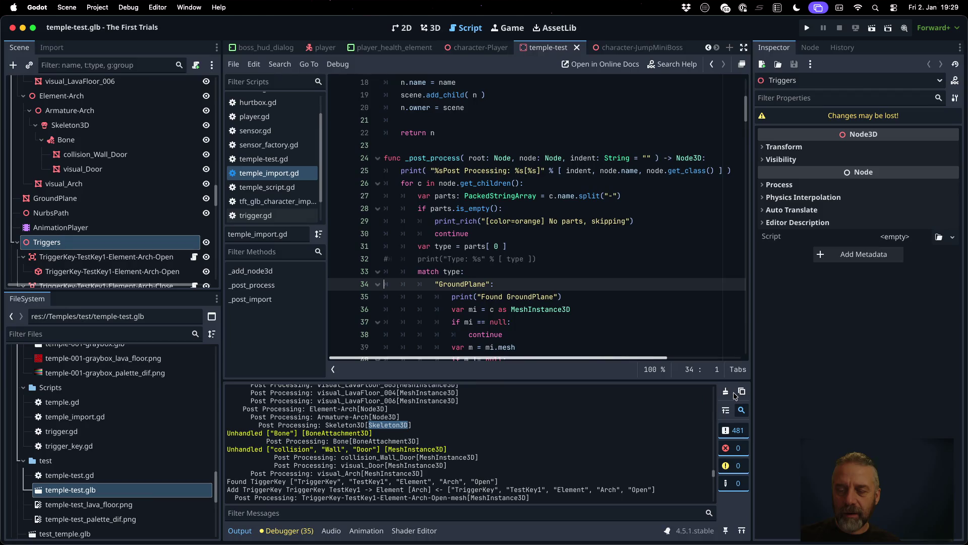
- Clear the Output log, reimport temple-test.glb, and select Skeleton3D in the new log
click(725, 391)
right_click(107, 492)
click(151, 489)
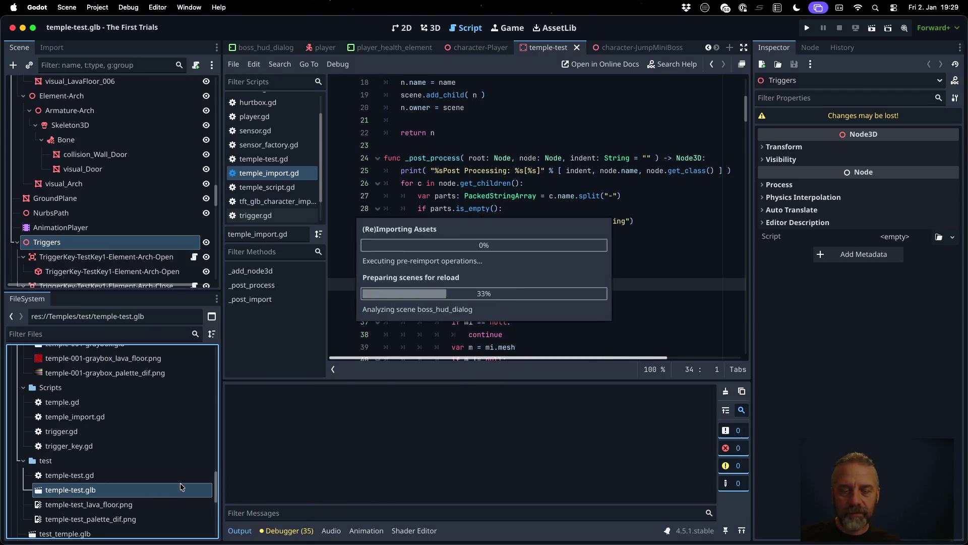
scroll(469, 421, up, 20)
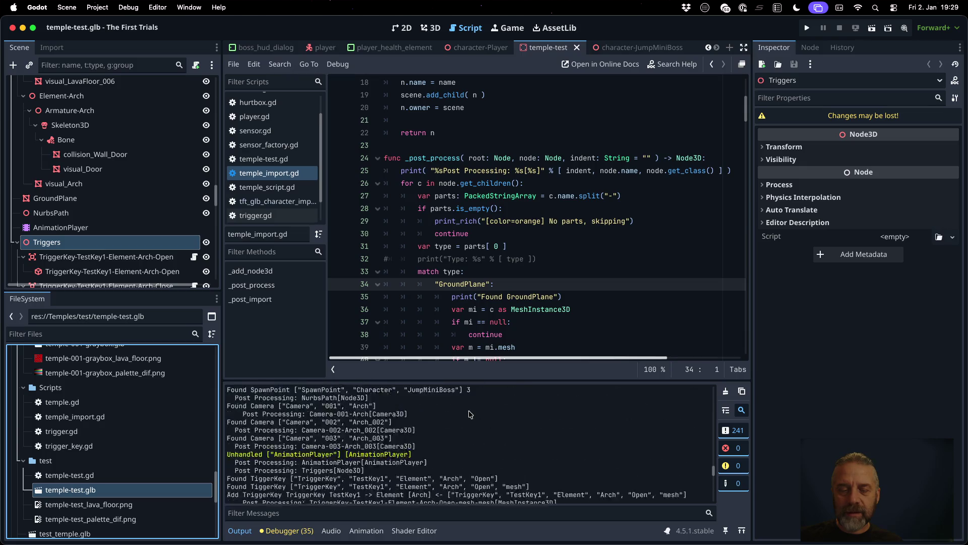
scroll(469, 414, down, 15)
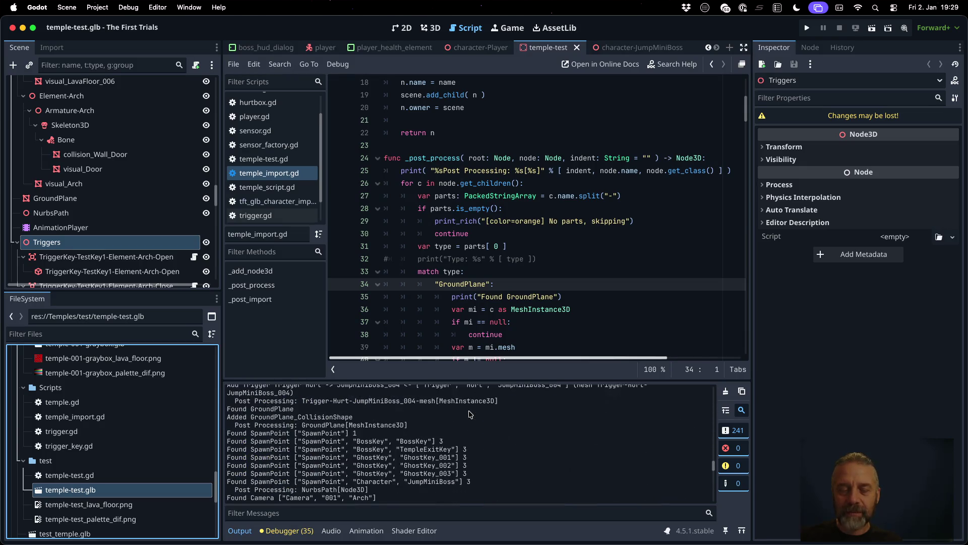
scroll(469, 414, up, 5)
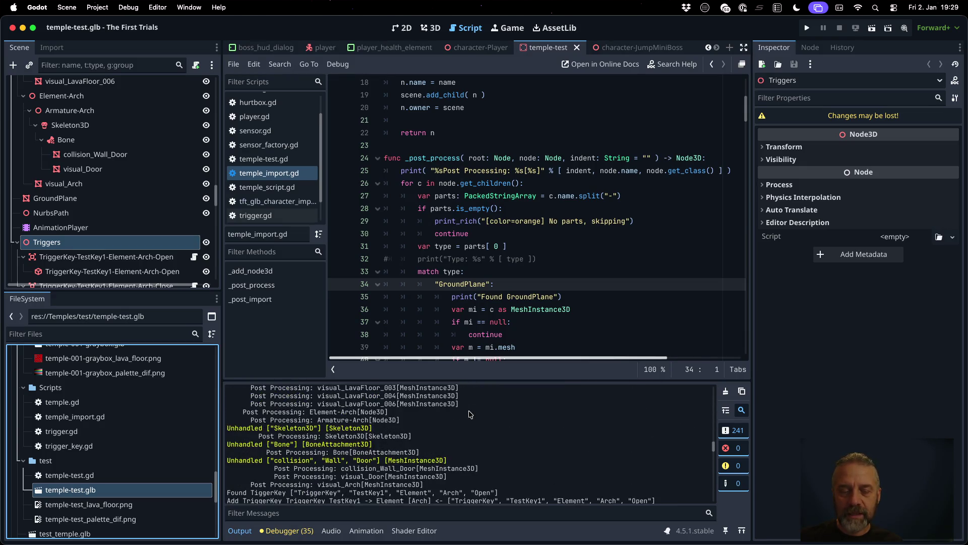
scroll(469, 414, up, 3)
double_click(356, 463)
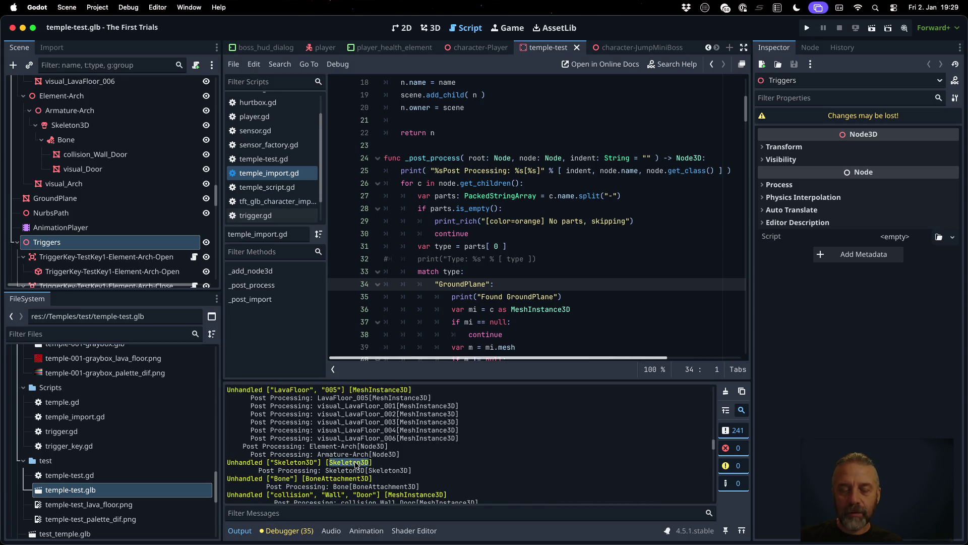
double_click(309, 464)
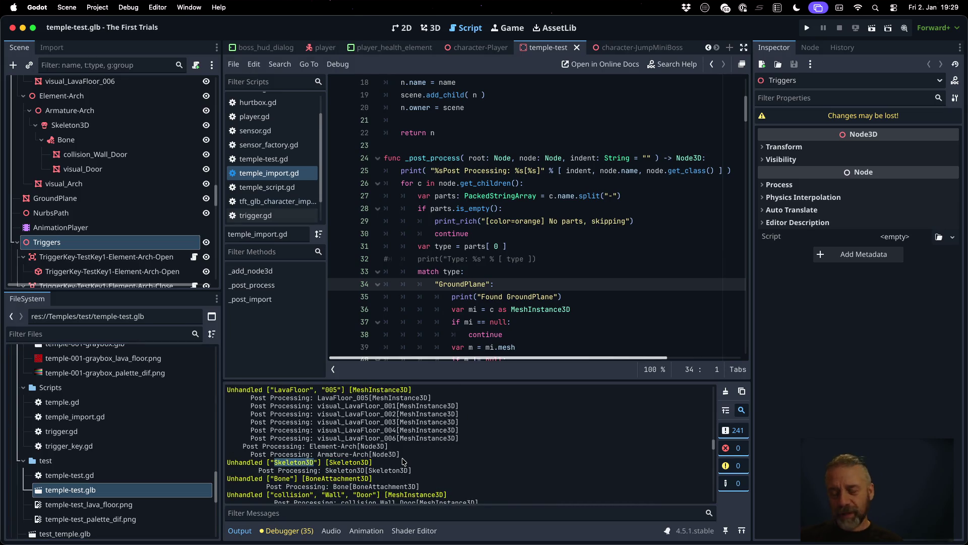
key(ctrl+Right)
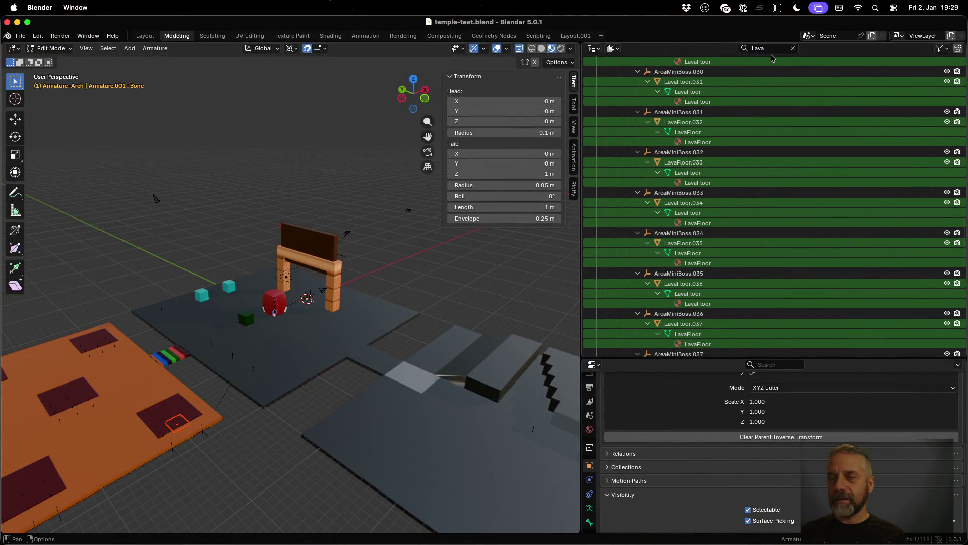
- Filter Blender's outliner by 'Skel', then clear the filter to show the full scene tree
click(771, 48)
text(Skel)
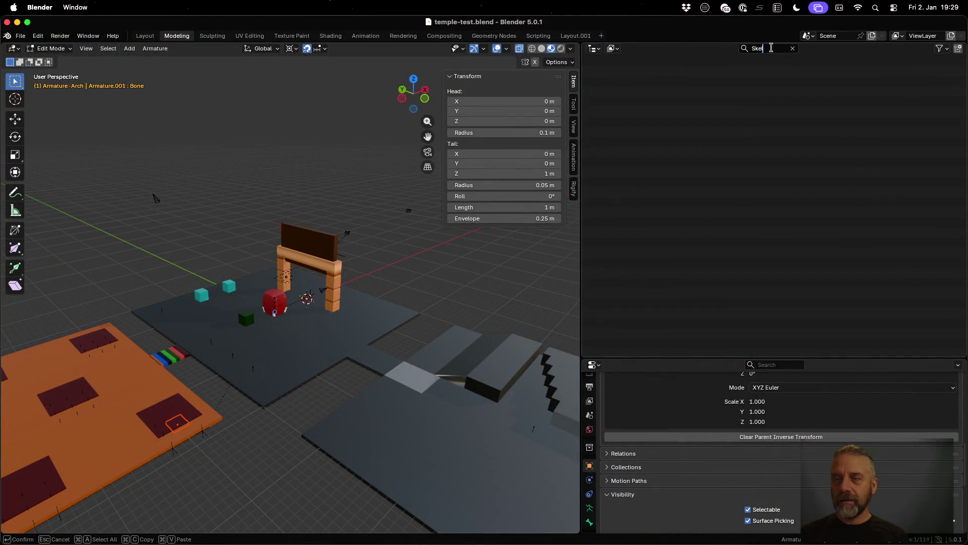
key(BackSpace)
key(BackSpace)
key(BackSpace)
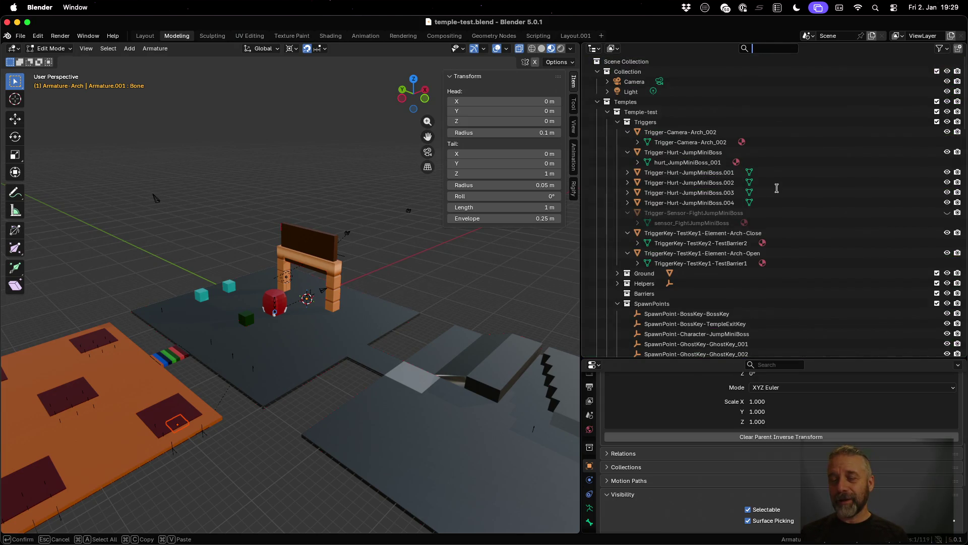
key(super+Tab)
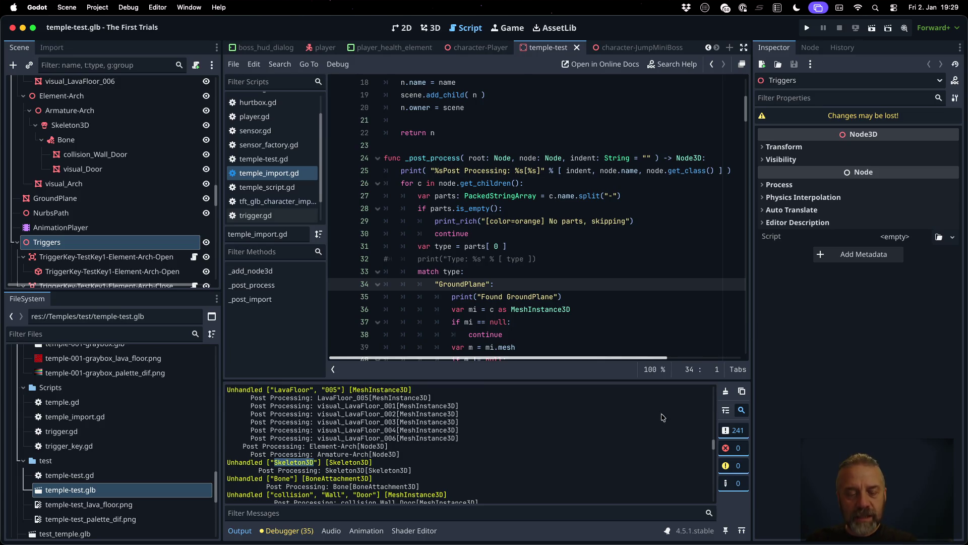
- Insert a line above _post_process starting 'const PASS_TYPES: Array[ String ] = ['
scroll(406, 479, down, 1)
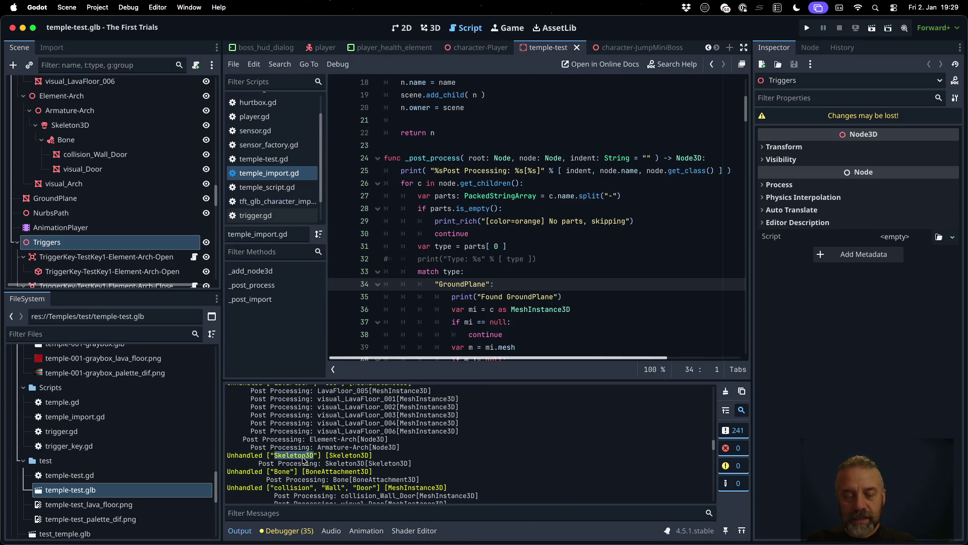
click(469, 151)
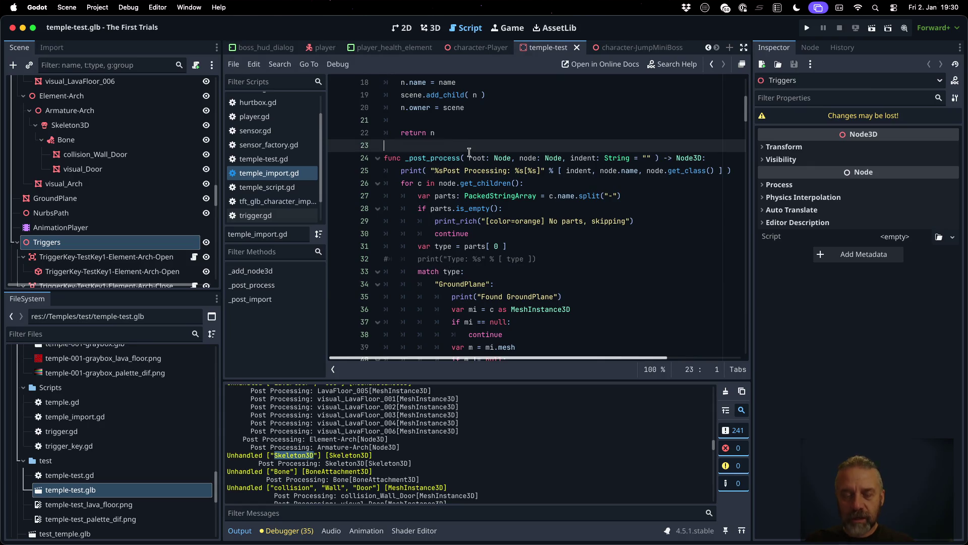
key(Return)
text(consty)
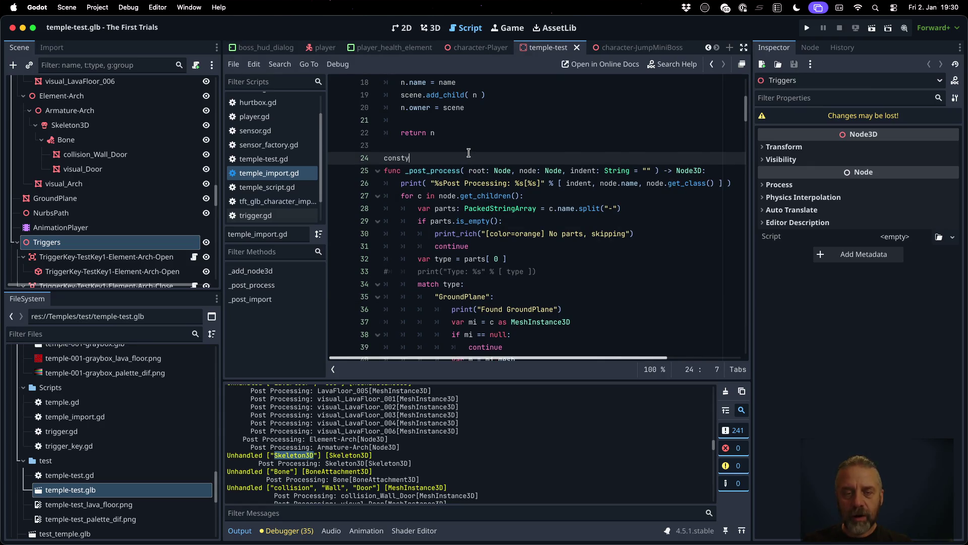
key(BackSpace)
text( PASS)
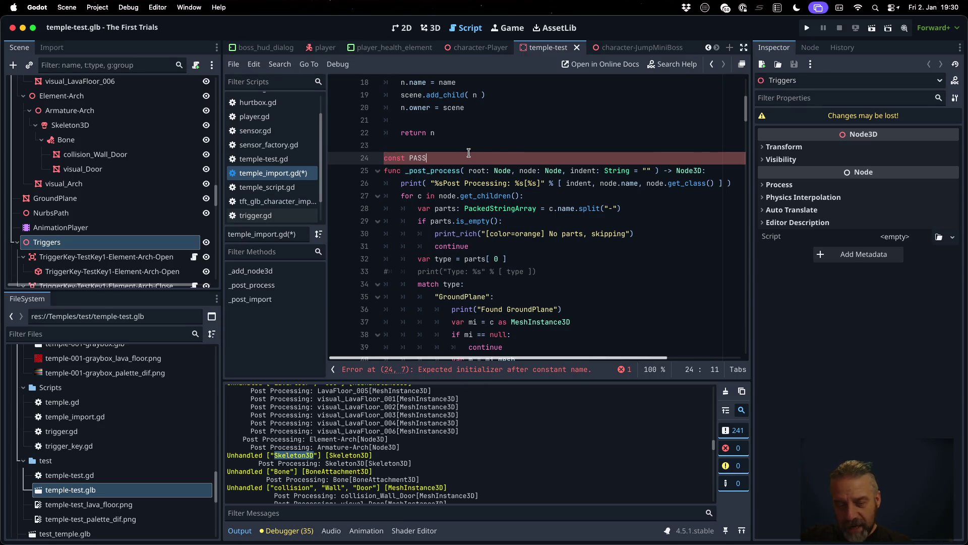
text(_)
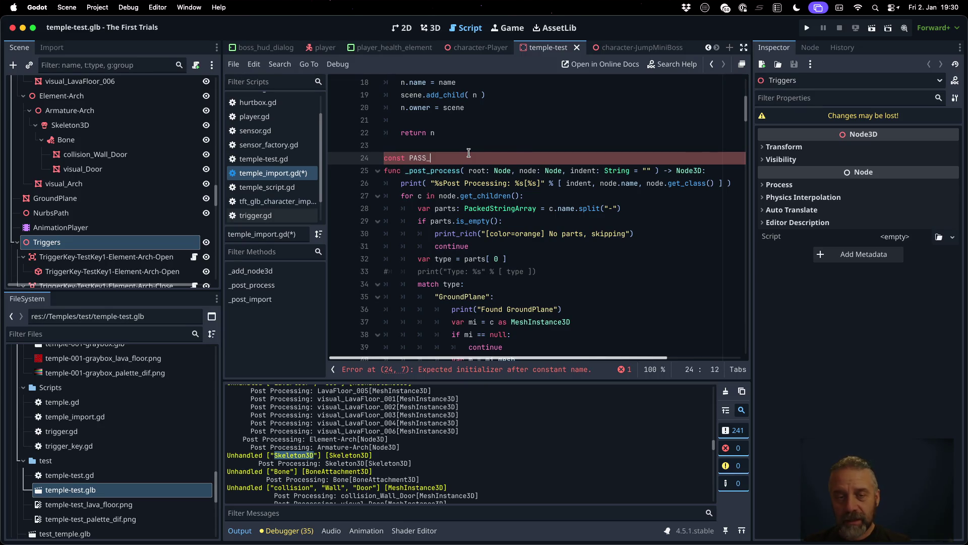
text(TY)
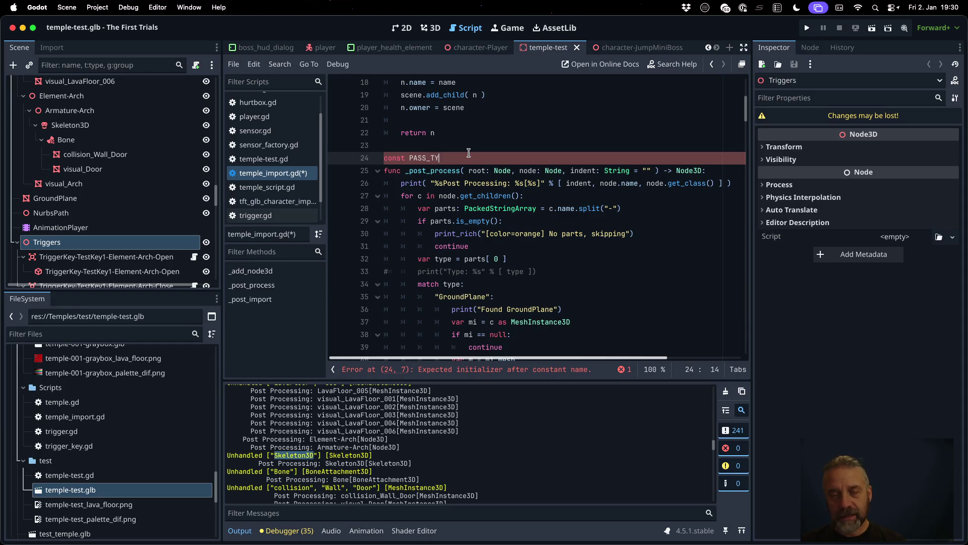
text(PES: Arr)
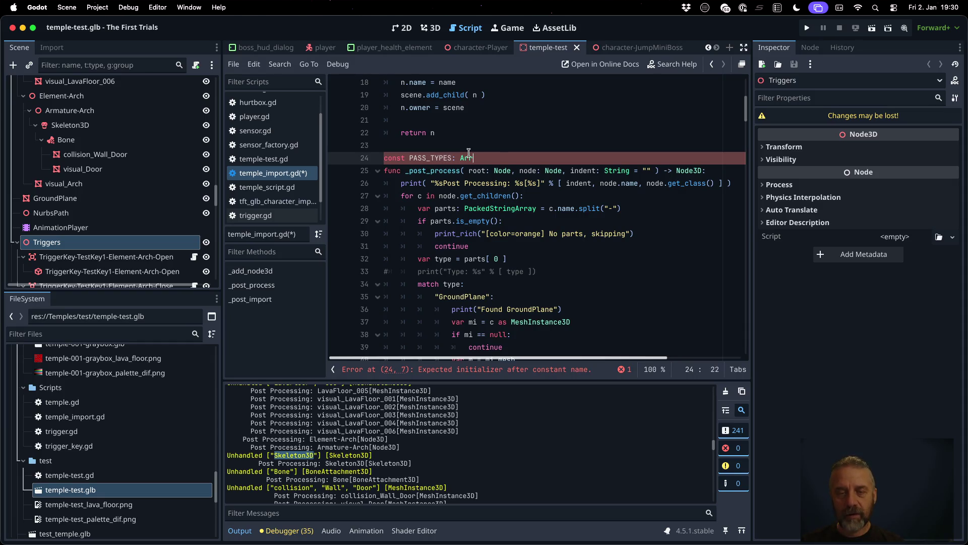
text(ay[ String ] = [)
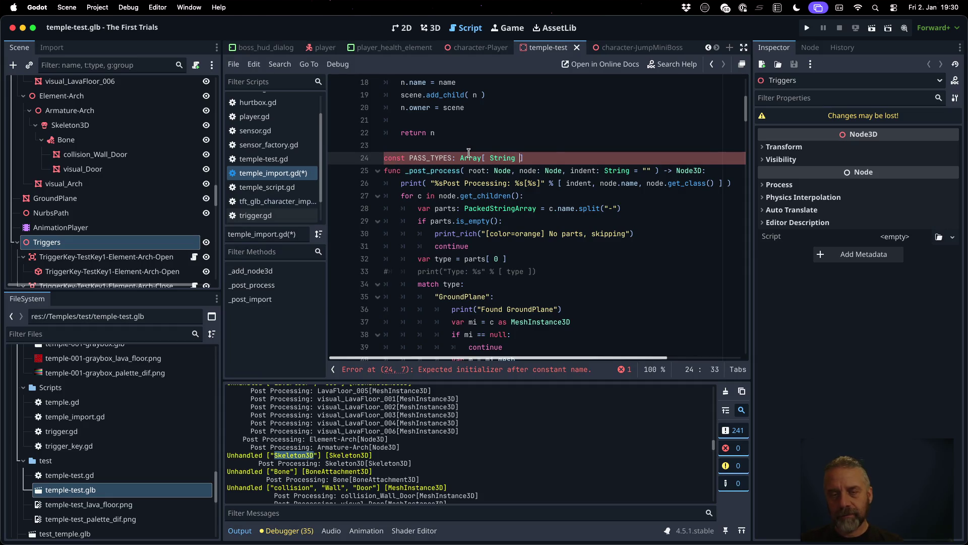
- Put "Skeleton3D", inside the PASS_TYPES array, add a blank line after it, and save
key(Return)
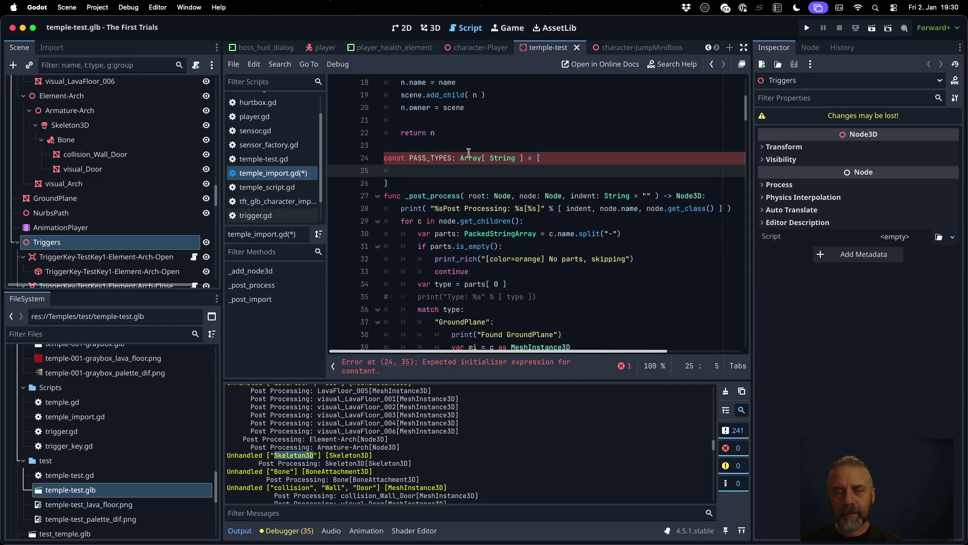
text(")
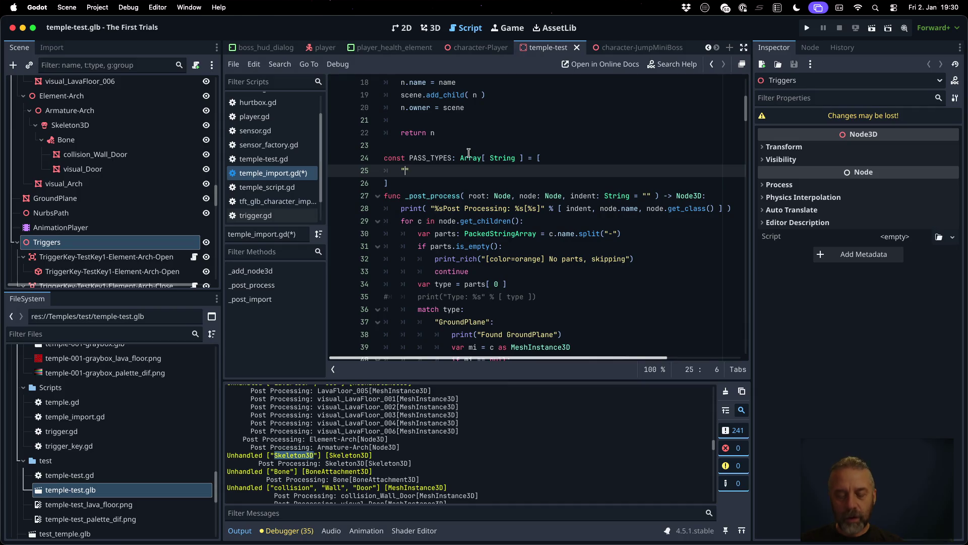
text(Skeleton3D")
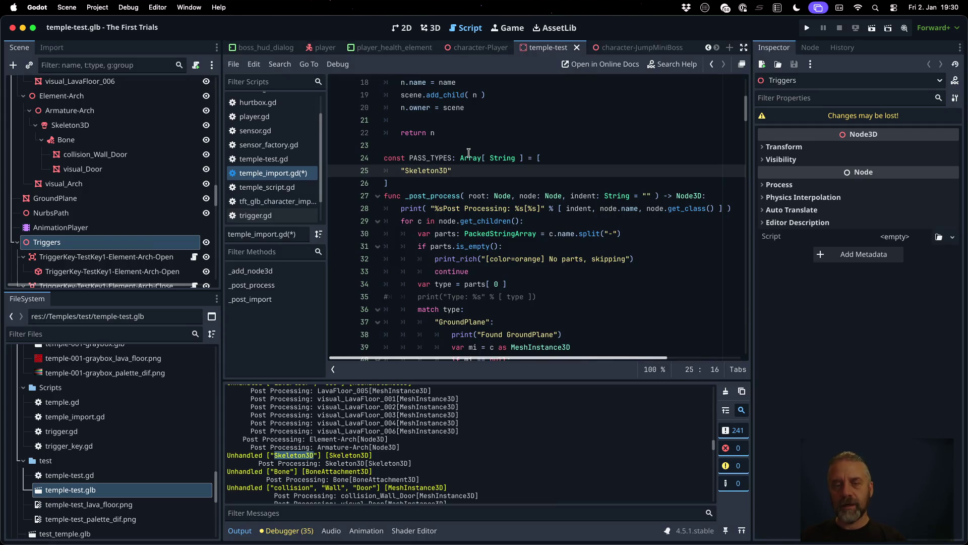
text(,)
key(Down)
key(Return)
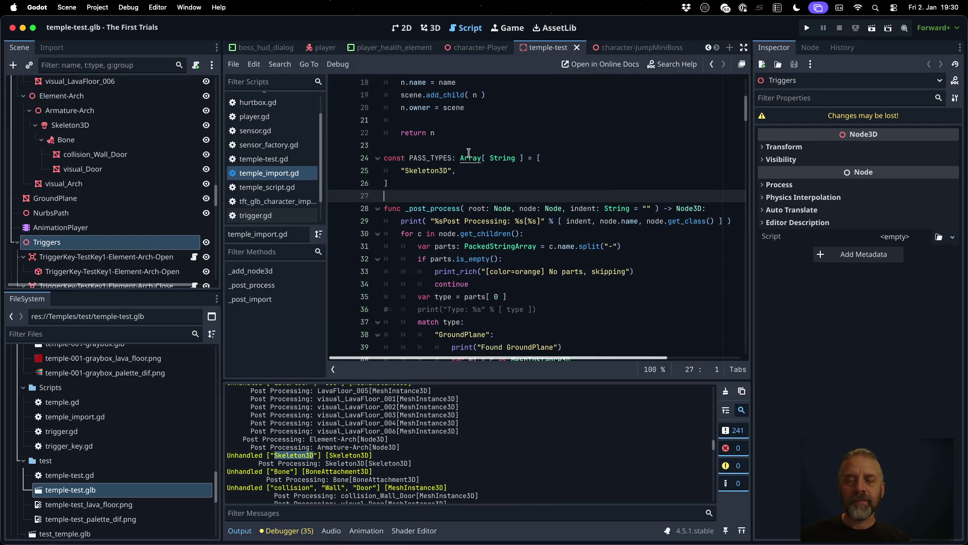
key(Down)
key(ctrl+s)
key(Down)
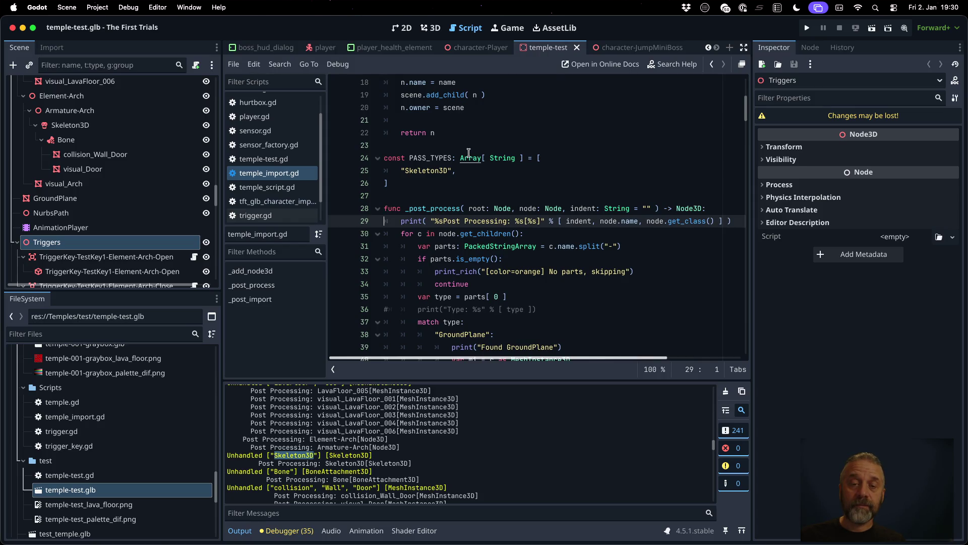
- At the loop top, add var cls = c.get_class() and an if PASS_TYPES.has( cls ): check
key(Down)
key(Down)
key(Down)
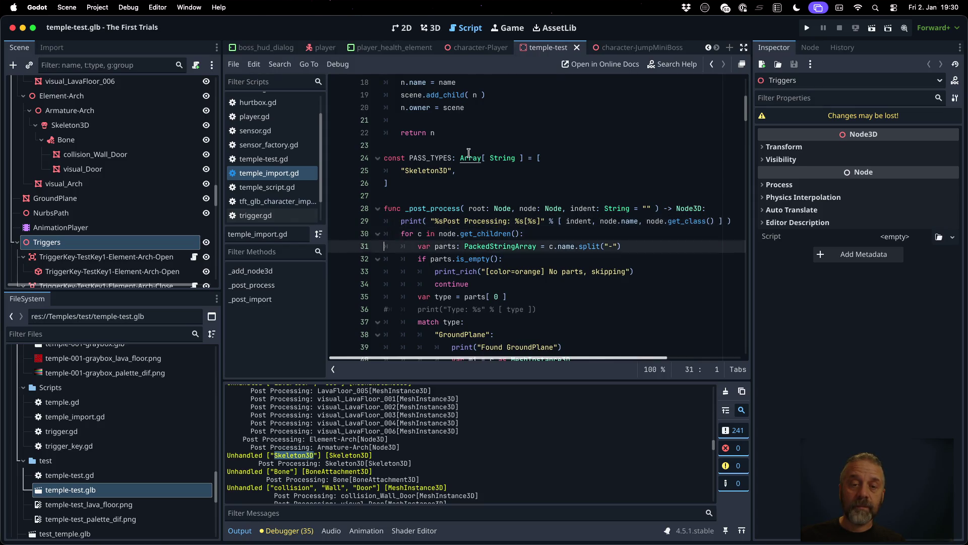
key(End)
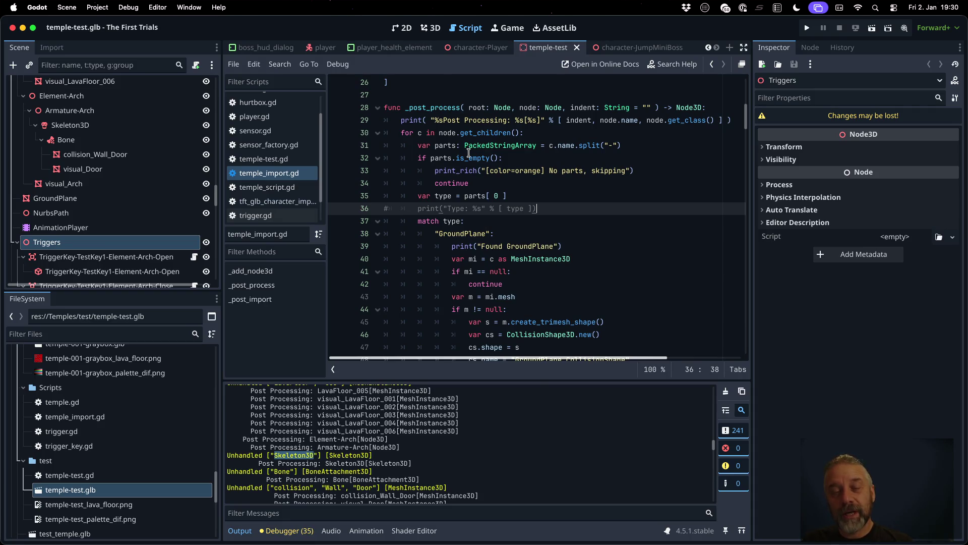
key(Up)
key(Up)
key(Up)
key(super+shift+Return)
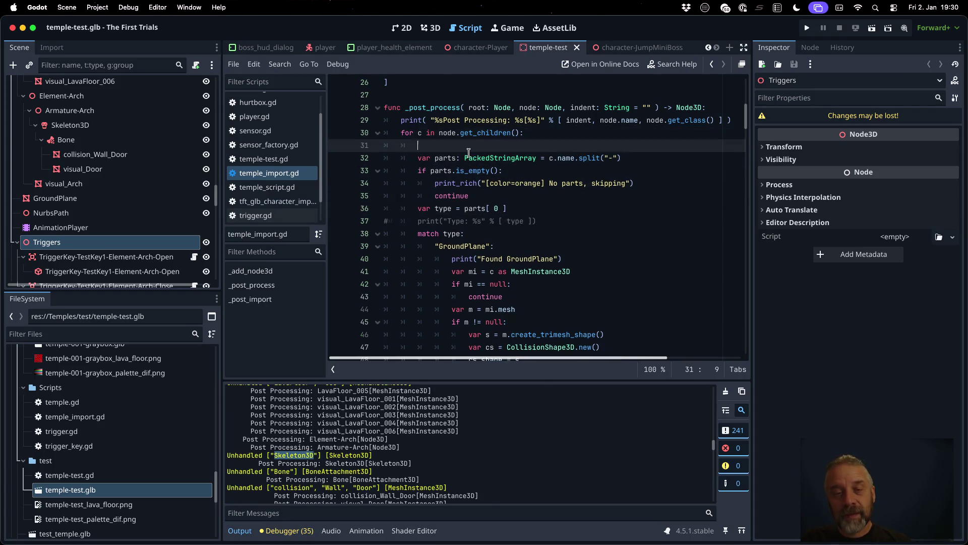
text(if)
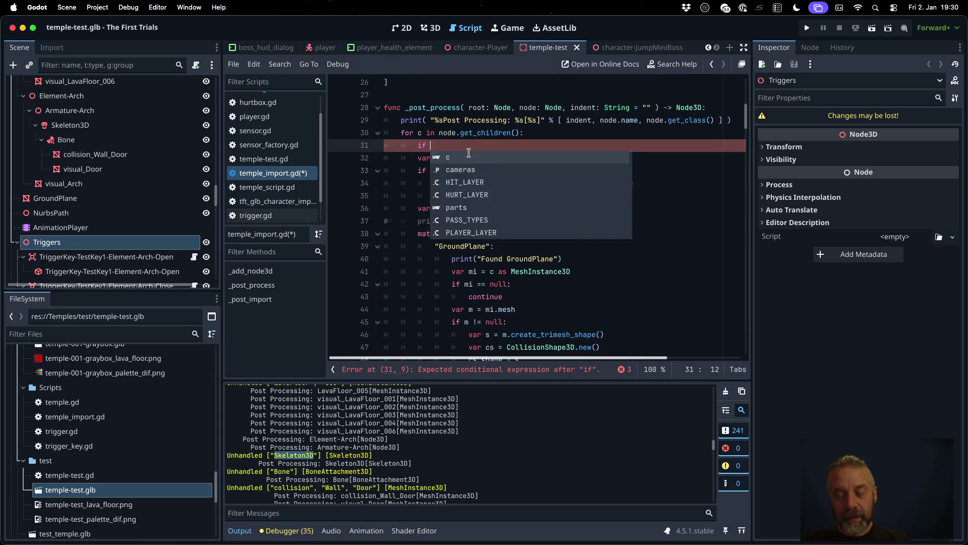
key(BackSpace)
key(BackSpace)
key(BackSpace)
text(var cls = c.get)
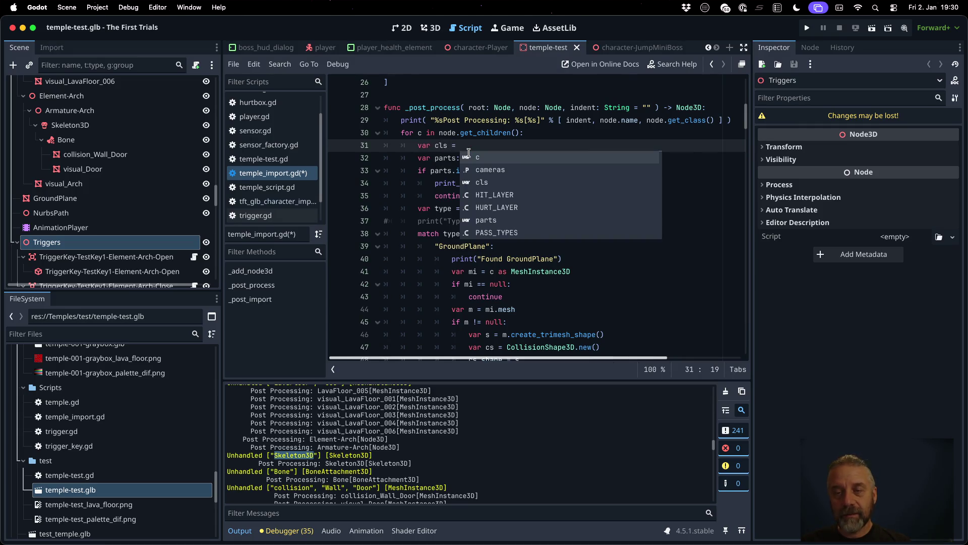
text(_class)
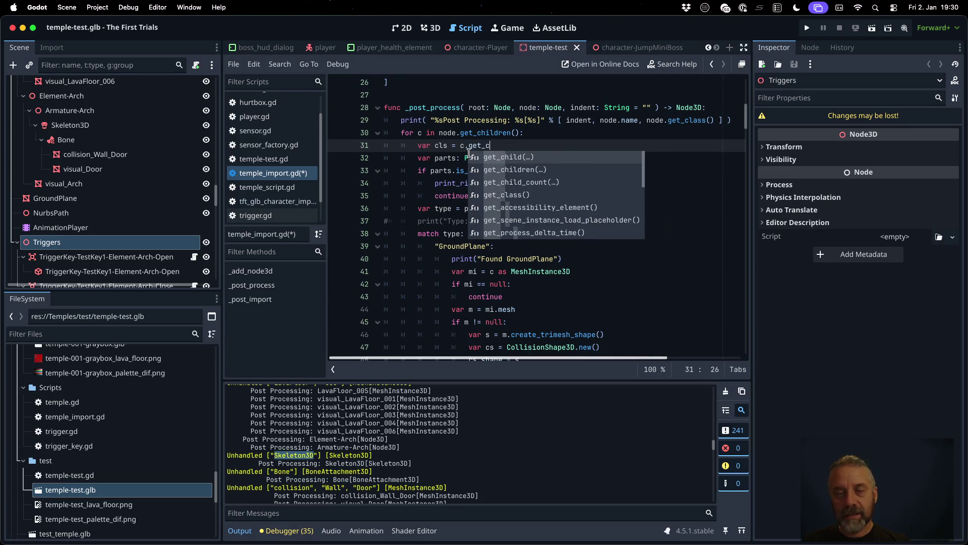
key(Return)
key(Return)
text(if PAS)
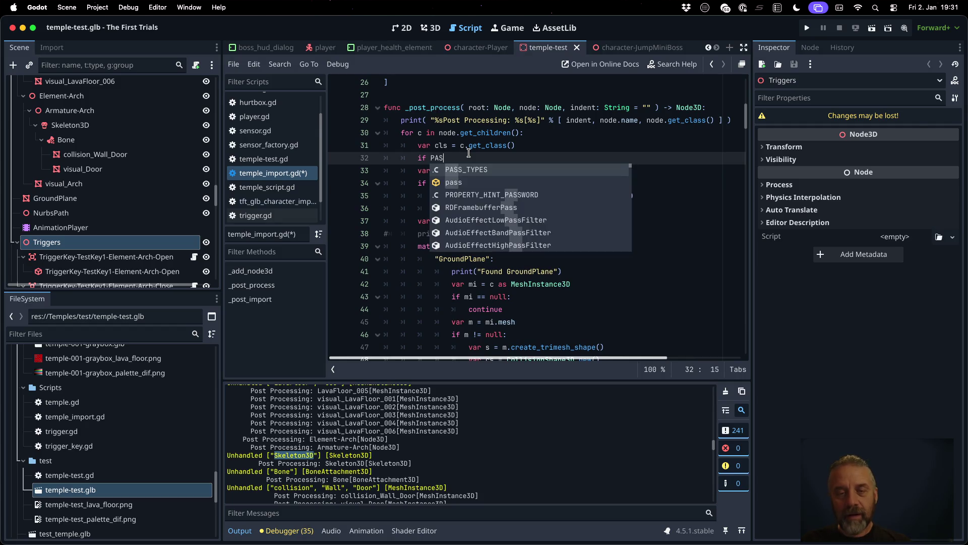
key(Return)
text(.has)
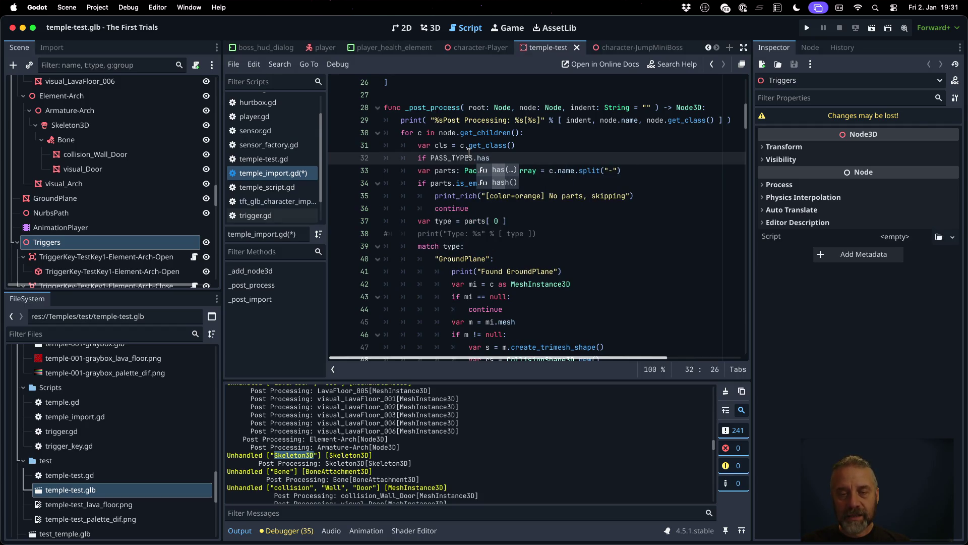
text(( cls ):)
key(Return)
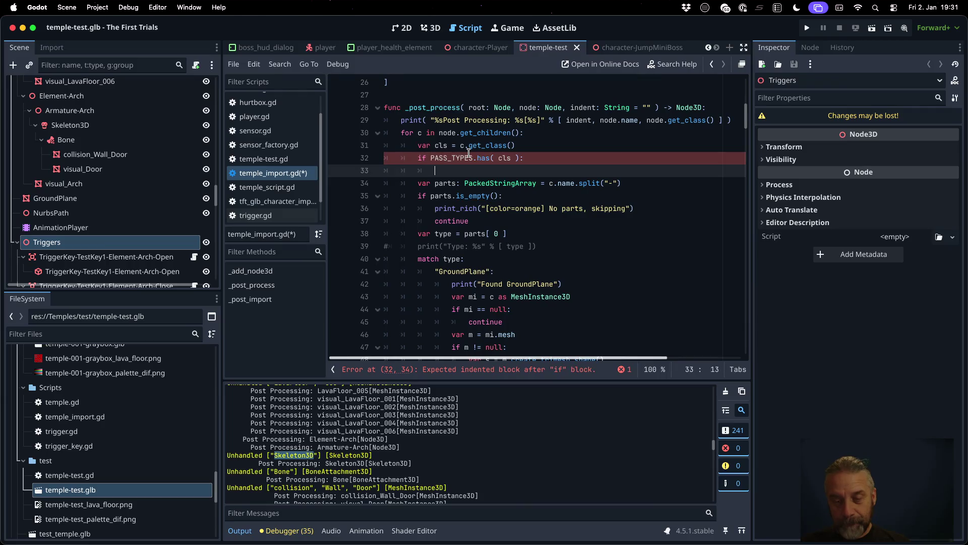
- Inside the if, call self._post_process(root, c, indent + ".."), add continue, and save
text(self._po)
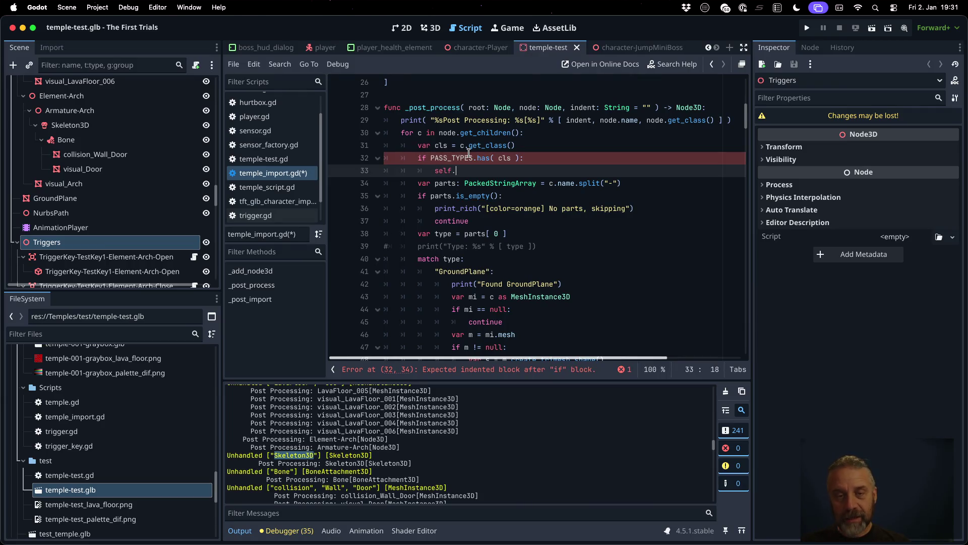
key(Down)
key(Return)
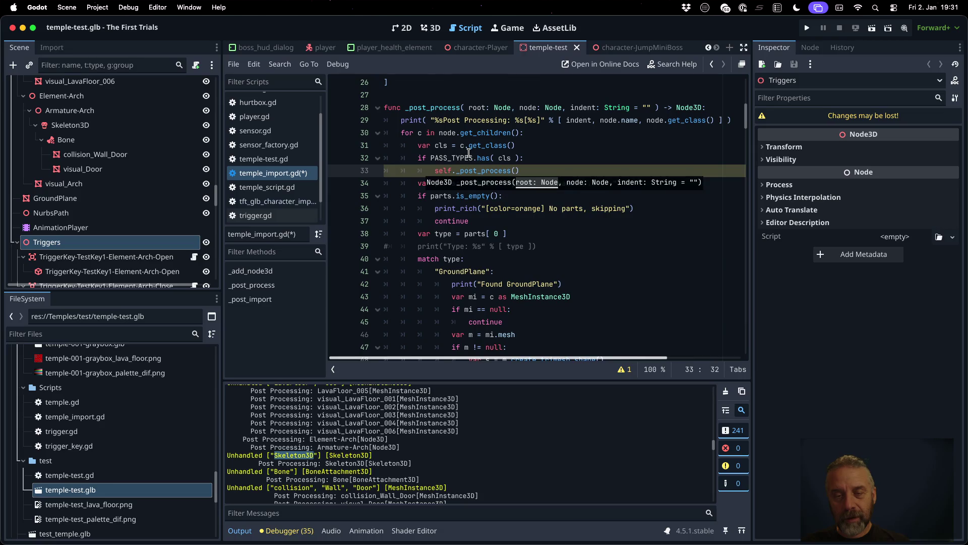
text(root, )
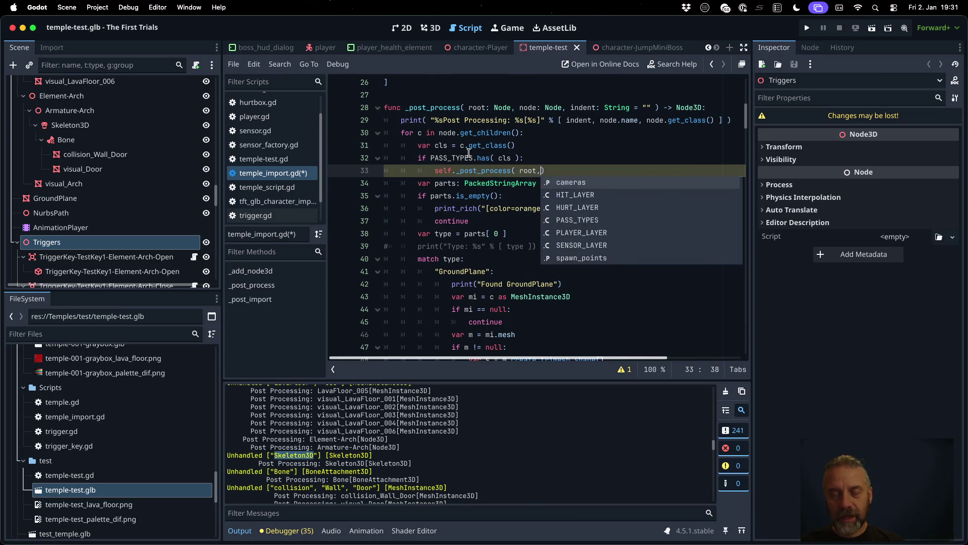
text(c, )
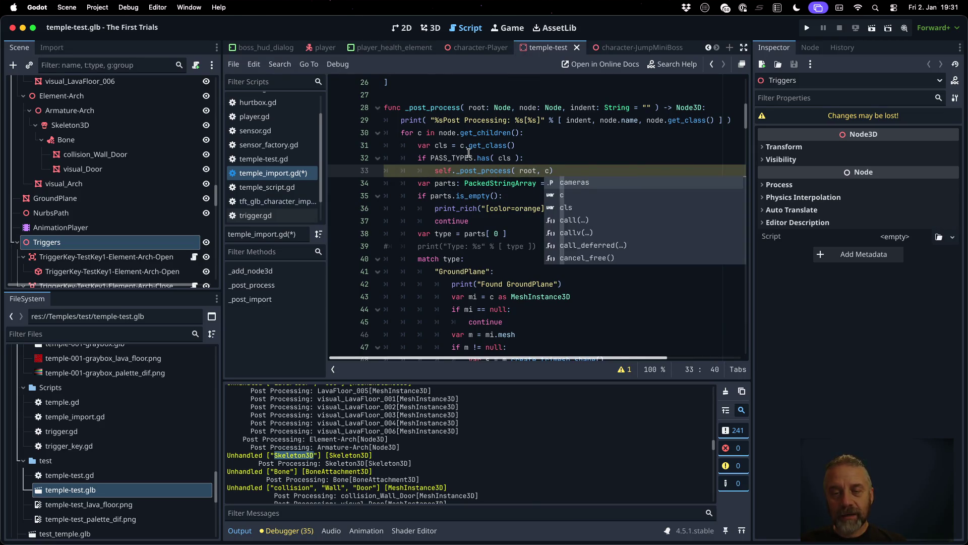
text(")
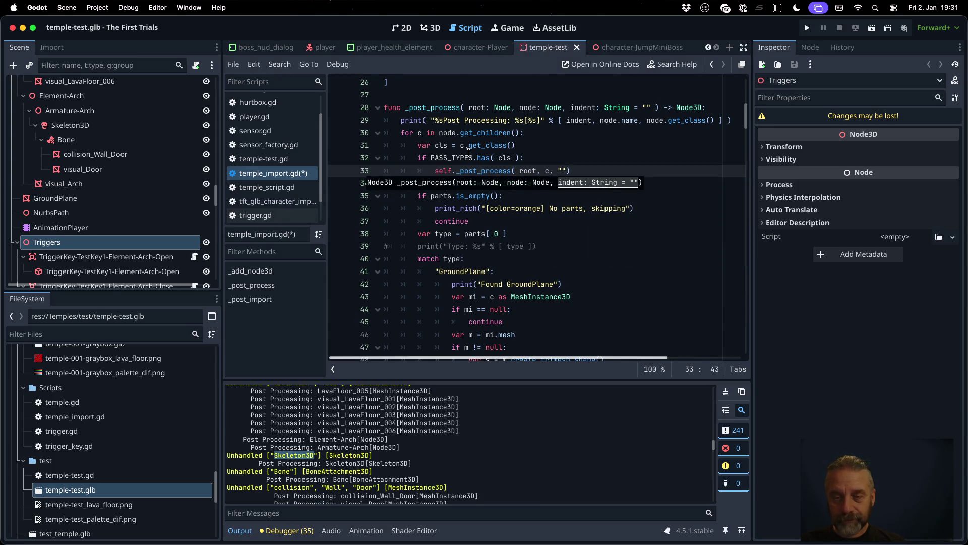
text(..")
text( + index)
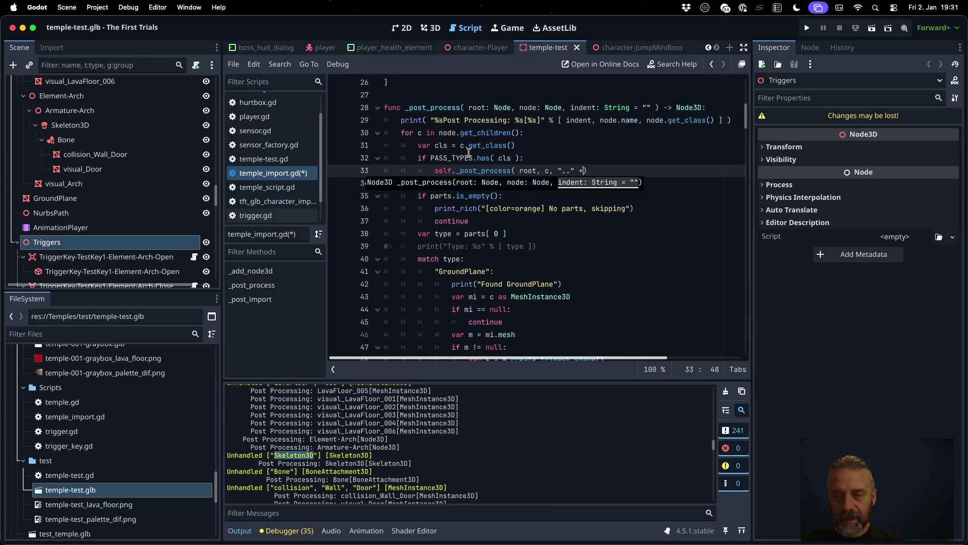
key(BackSpace)
text(t)
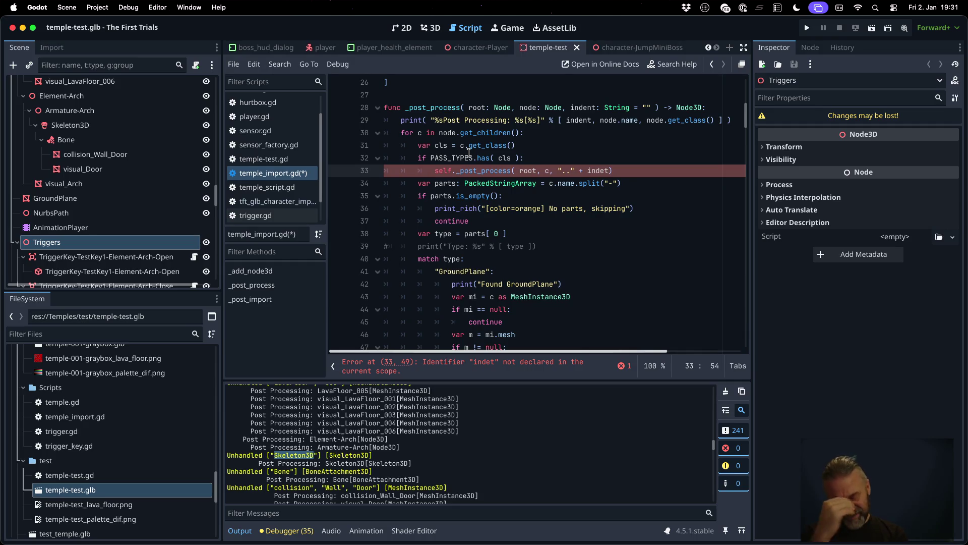
key(alt+Left)
text(indend)
key(BackSpace)
text(t +)
key(Right)
key(Right)
key(Right)
key(shift+Right)
key(shift+Right)
key(shift+Right)
key(BackSpace)
key(BackSpace)
key(Left)
key(End)
key(Return)
text(continue)
key(super+s)
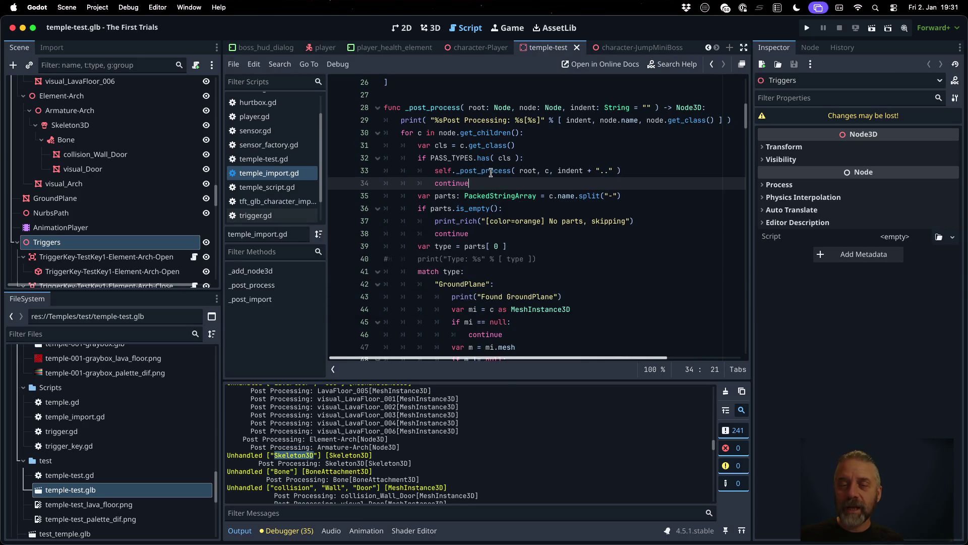
- Highlight the uses of _post_process, including the recursive call near the end
double_click(490, 171)
scroll(512, 239, down, 20)
scroll(512, 239, down, 20)
scroll(512, 239, down, 12)
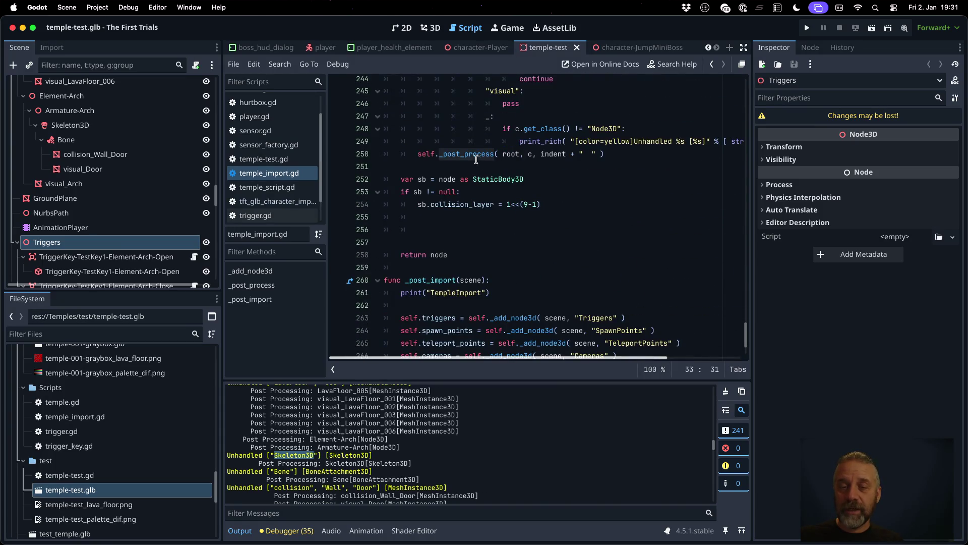
double_click(476, 153)
scroll(549, 219, up, 5)
scroll(550, 219, up, 20)
scroll(549, 218, up, 20)
scroll(549, 219, up, 12)
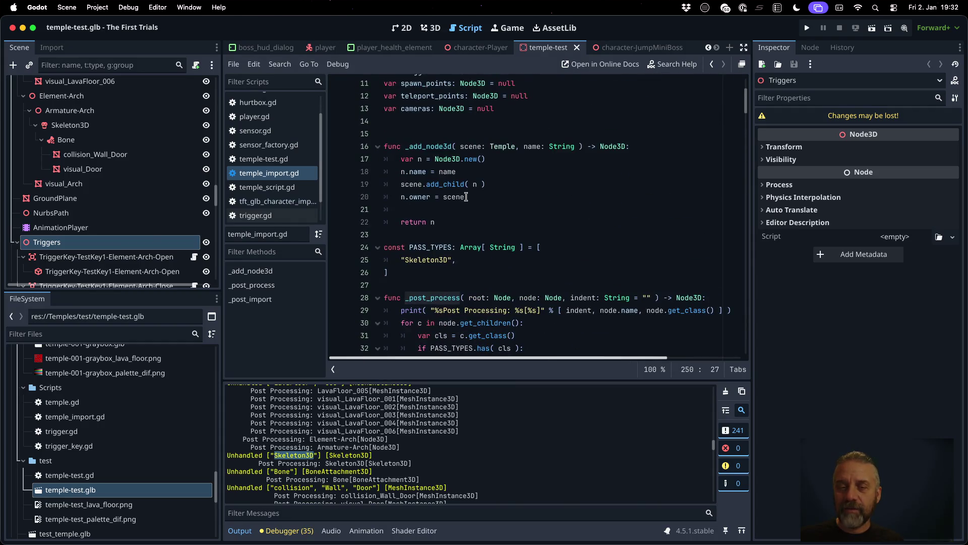
- Compare Skeleton3D in PASS_TYPES with the unhandled log message, then clear the Output log
double_click(426, 260)
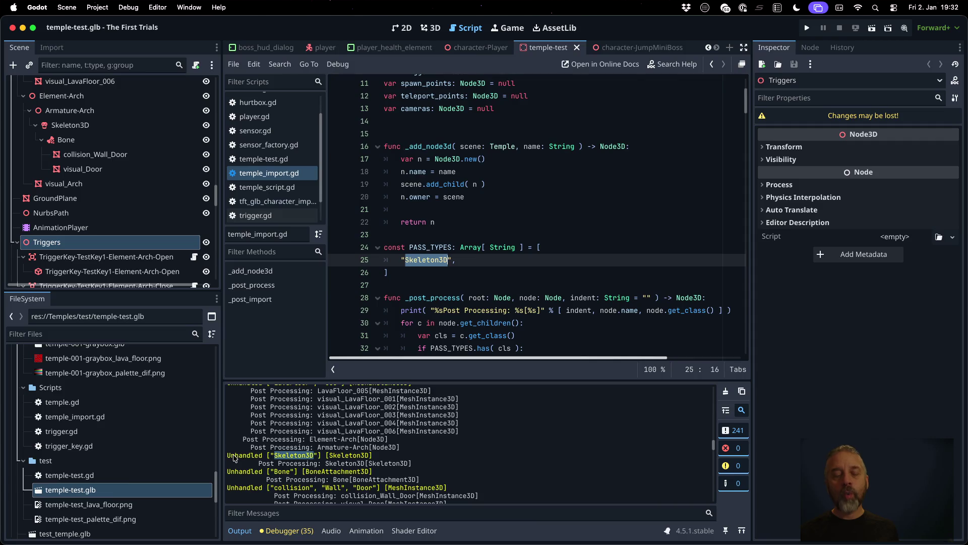
drag(234, 457, 335, 456)
click(478, 298)
scroll(480, 301, down, 2)
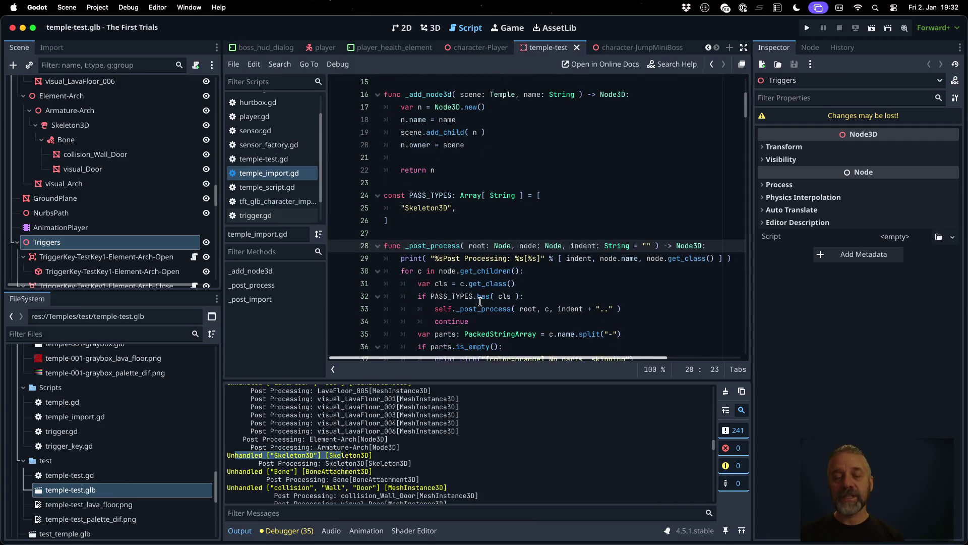
scroll(480, 302, down, 4)
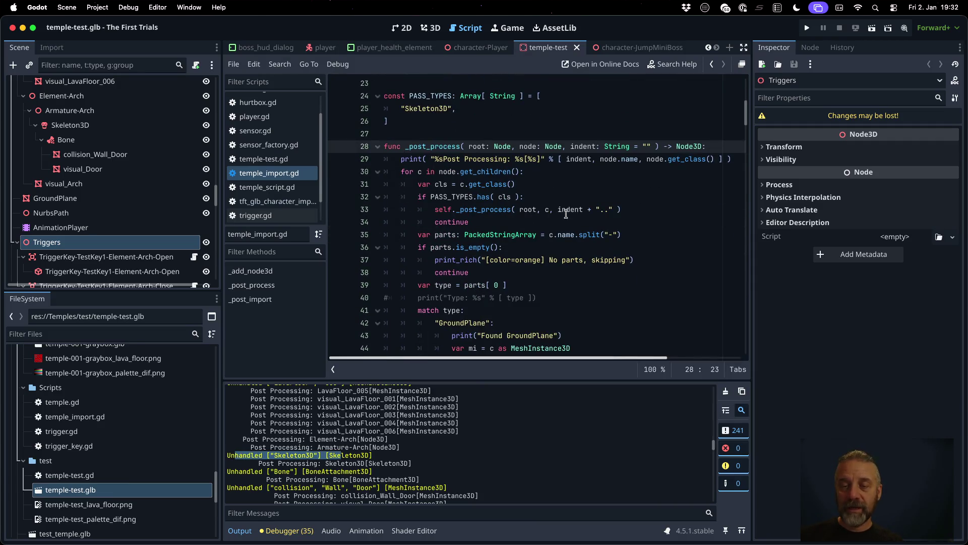
drag(601, 210, 609, 209)
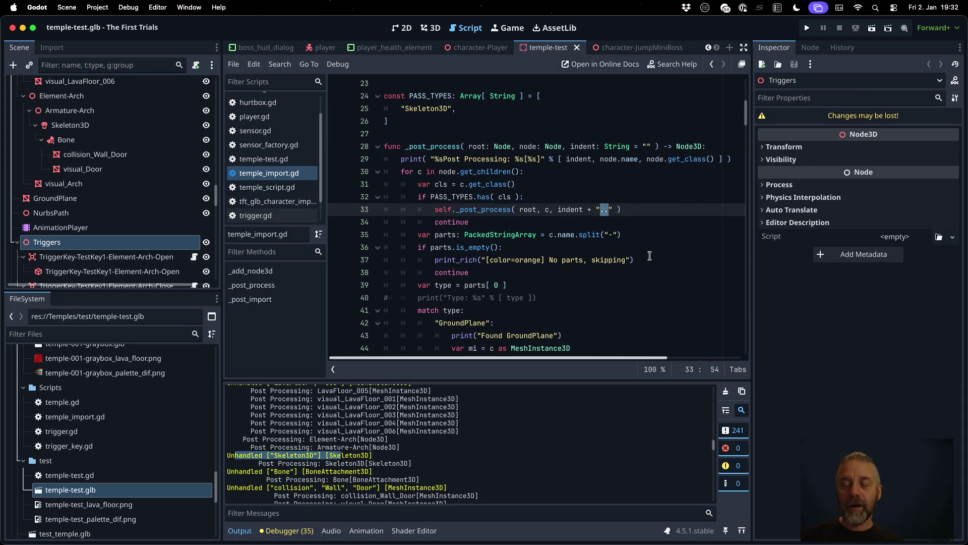
click(724, 394)
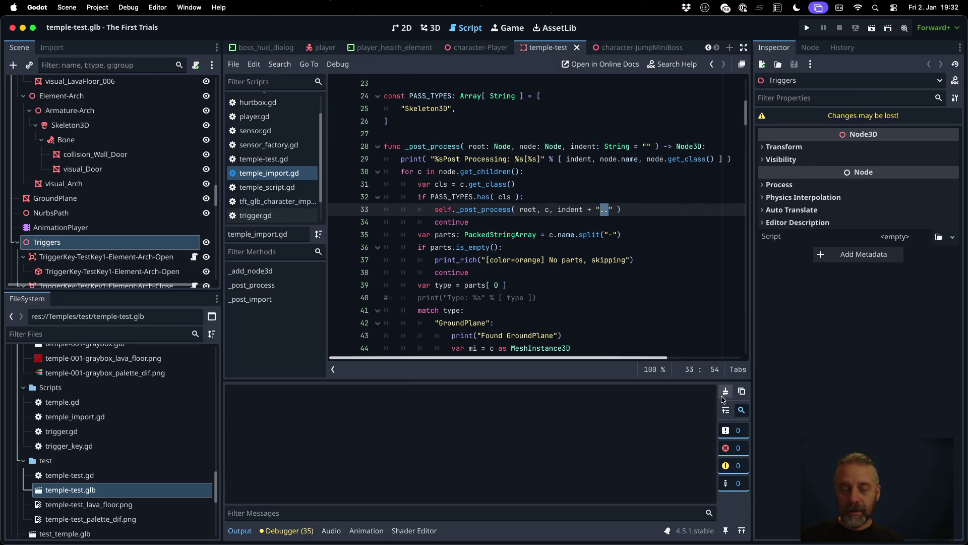
right_click(115, 490)
click(147, 489)
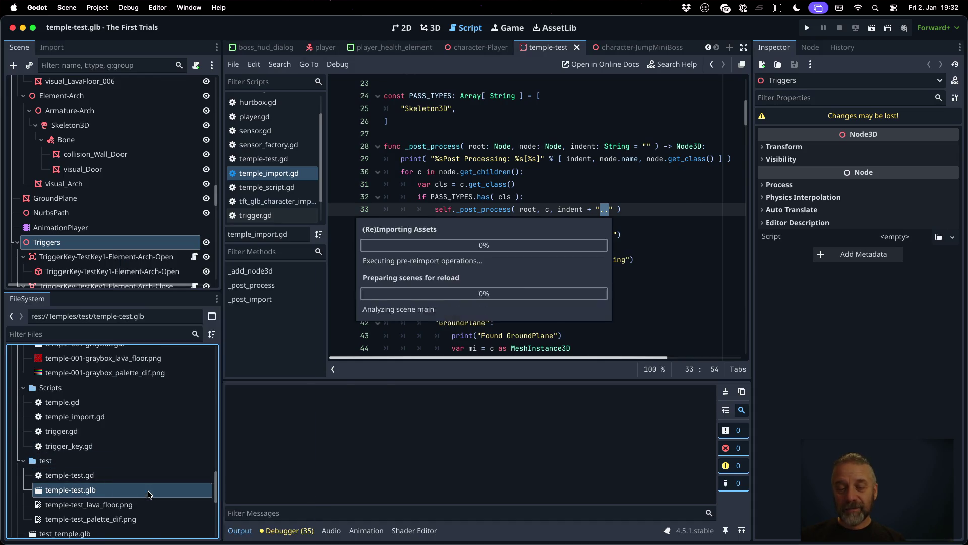
scroll(415, 455, down, 10)
scroll(414, 455, up, 10)
scroll(415, 455, up, 5)
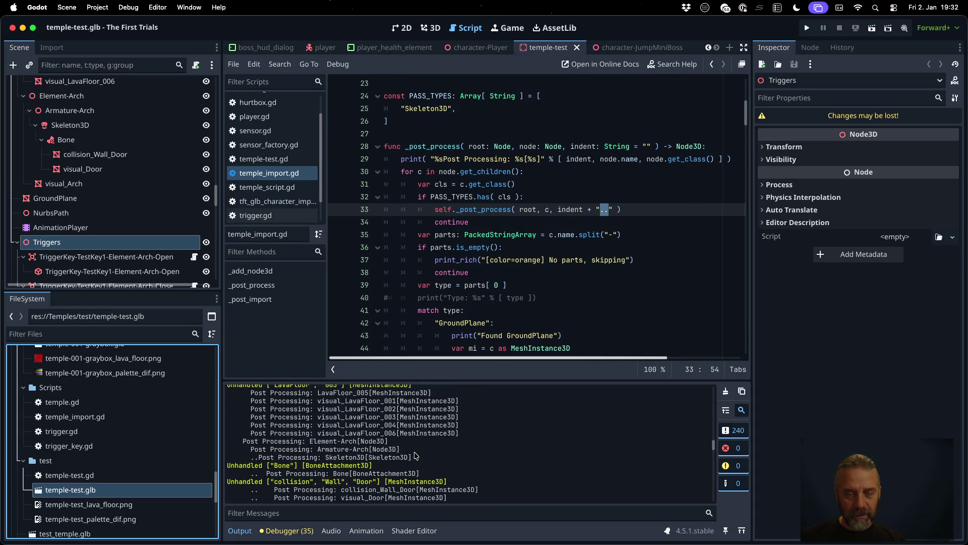
scroll(415, 455, up, 1)
scroll(414, 455, down, 1)
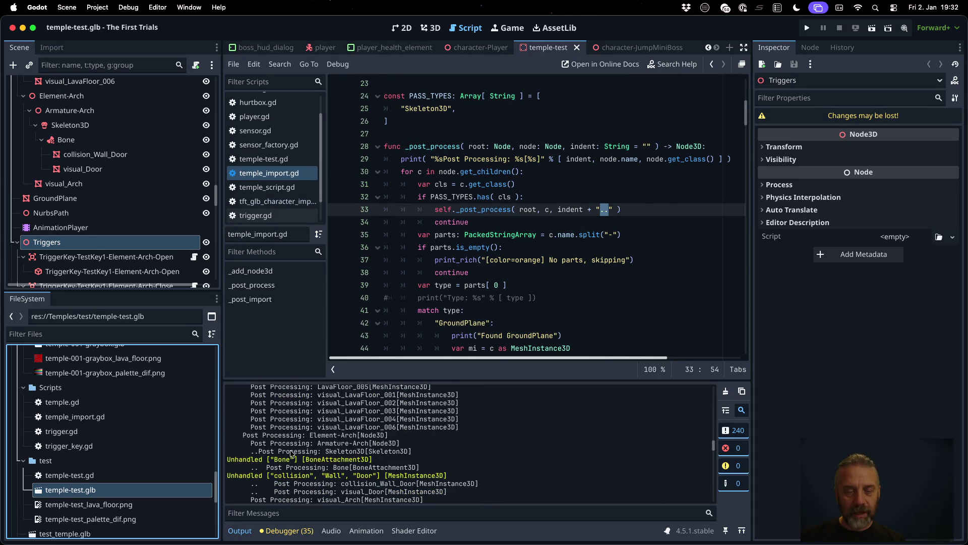
drag(259, 452, 423, 452)
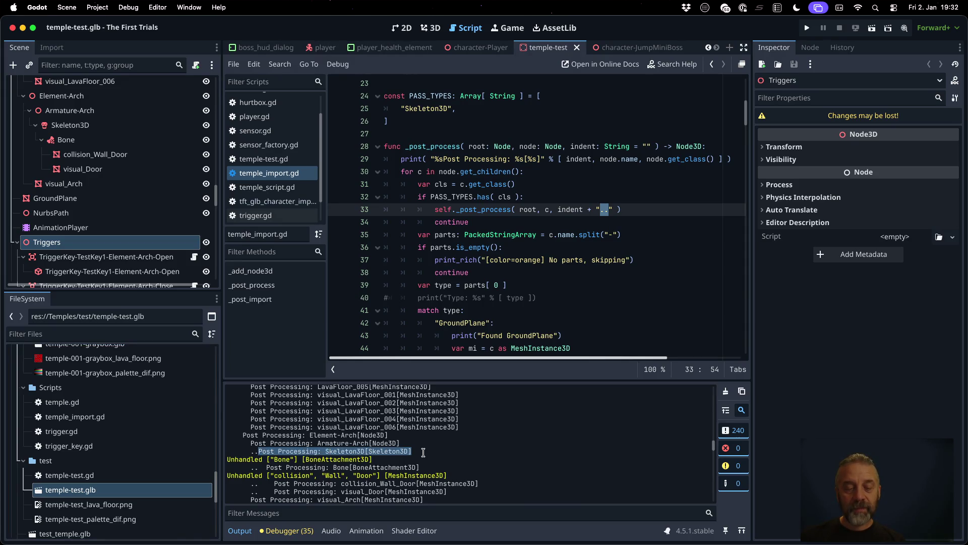
click(252, 452)
drag(252, 452, 259, 451)
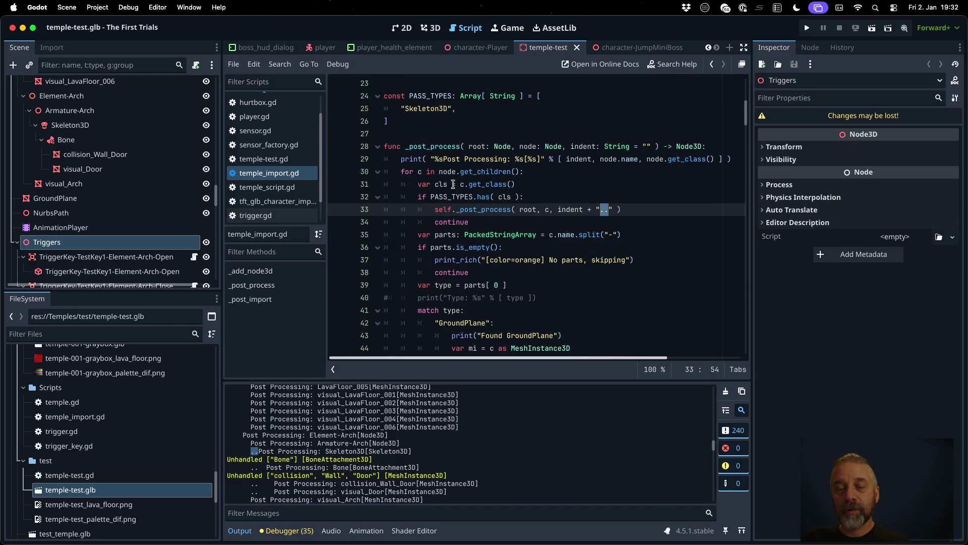
click(505, 159)
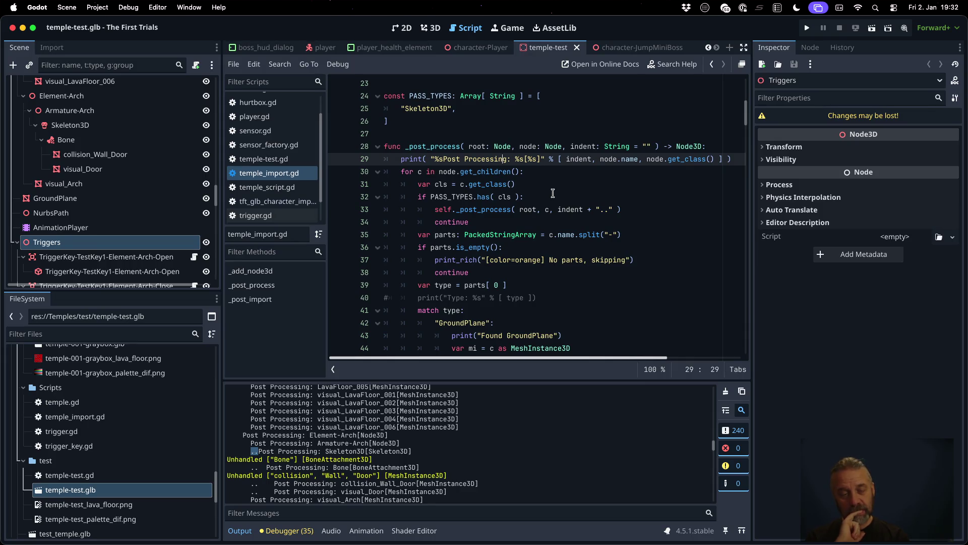
click(255, 488)
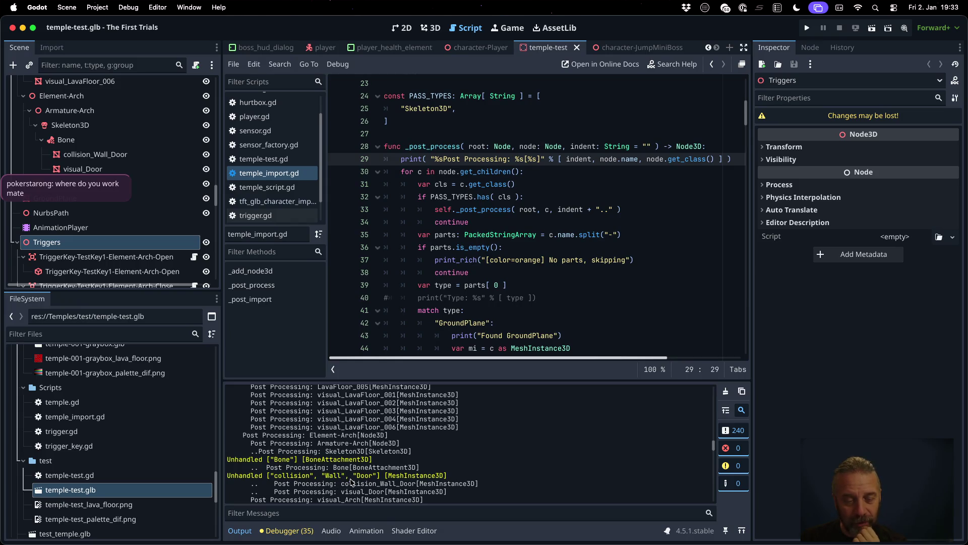
scroll(348, 481, down, 2)
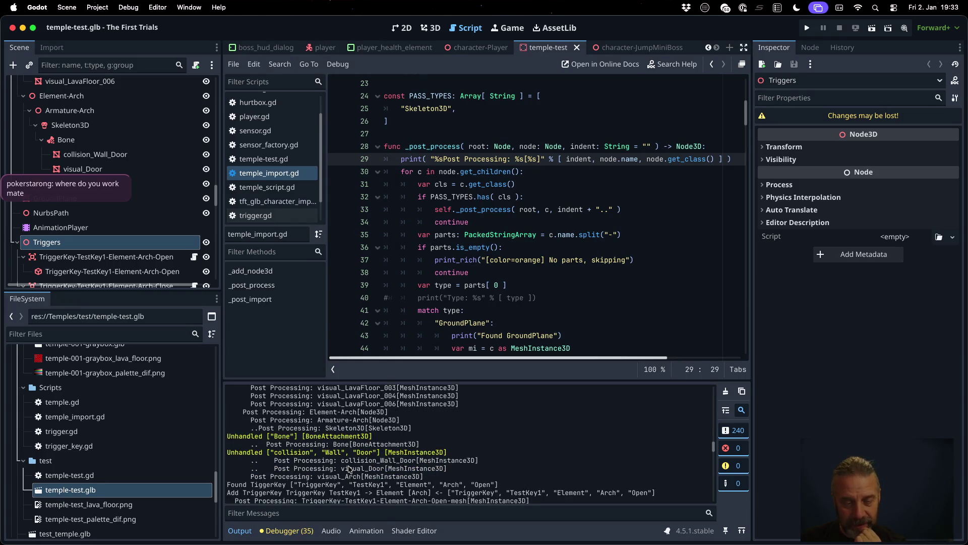
double_click(332, 436)
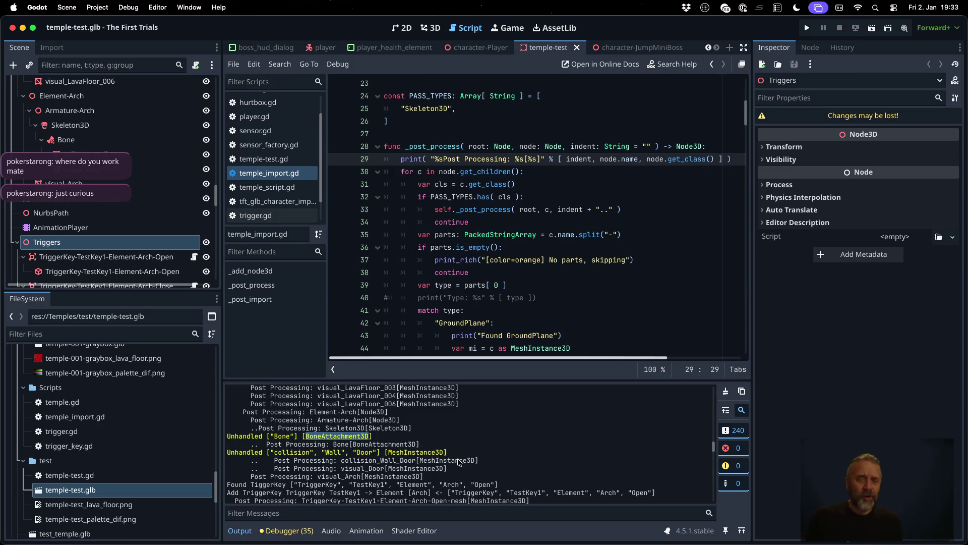
click(487, 274)
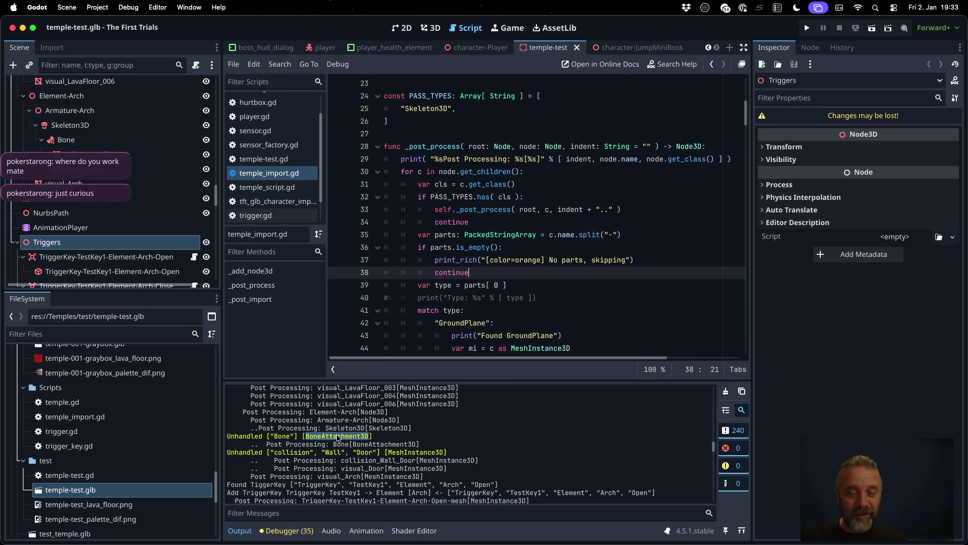
scroll(532, 273, up, 7)
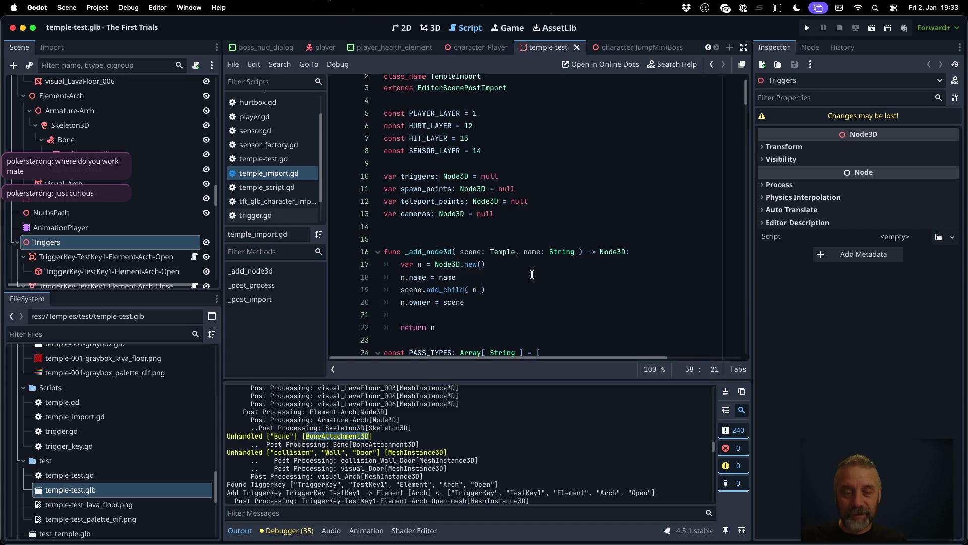
scroll(532, 274, down, 2)
click(519, 310)
key(Return)
- Add "BoneAttachment3D" to PASS_TYPES, clear the Output log, and reimport temple-test.glb
text("BoneAttachment3D",)
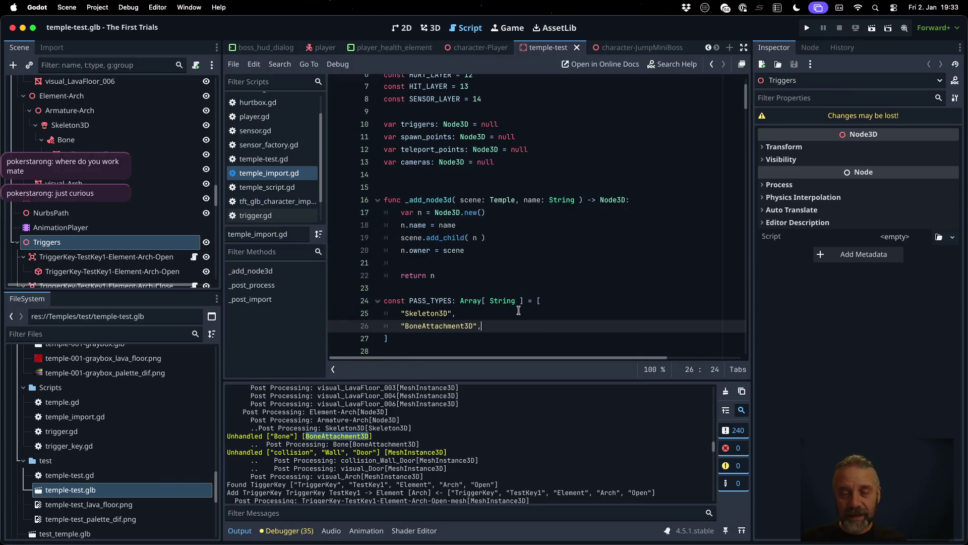
click(725, 391)
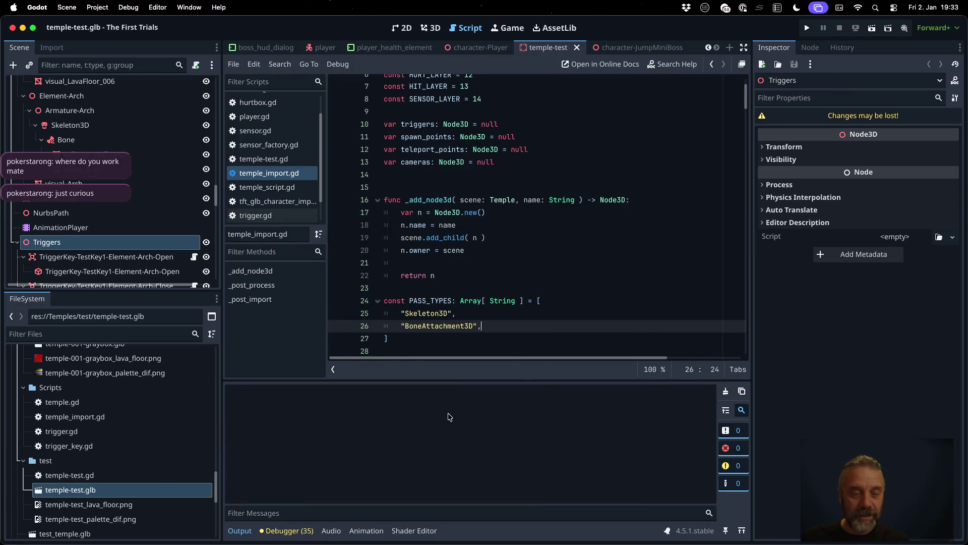
right_click(146, 494)
click(168, 490)
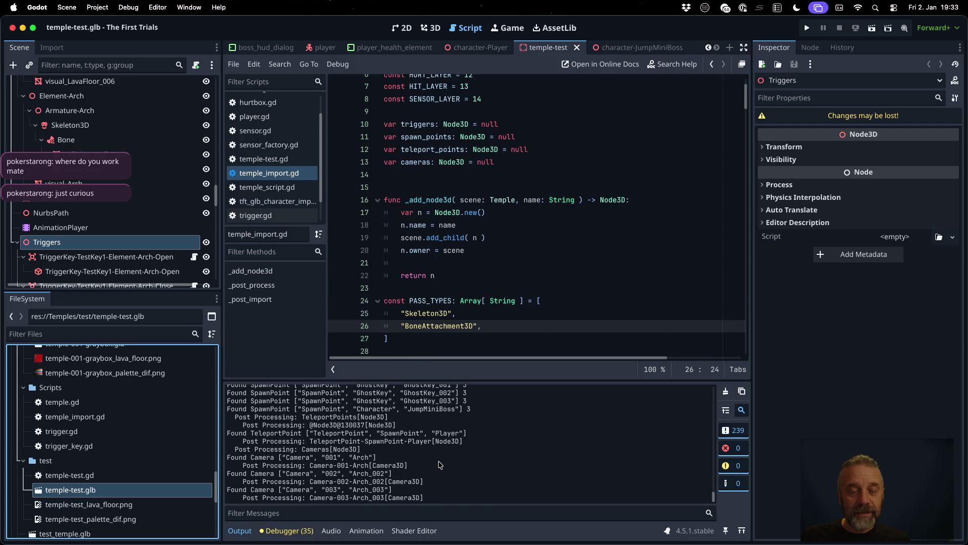
- Review the fresh import log and select the visual_Door entry
scroll(439, 465, up, 10)
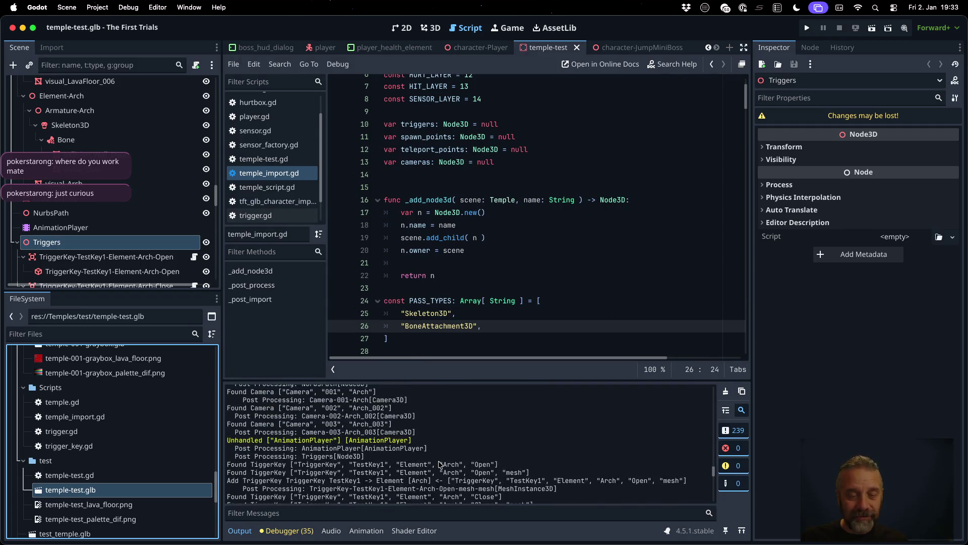
scroll(440, 465, up, 10)
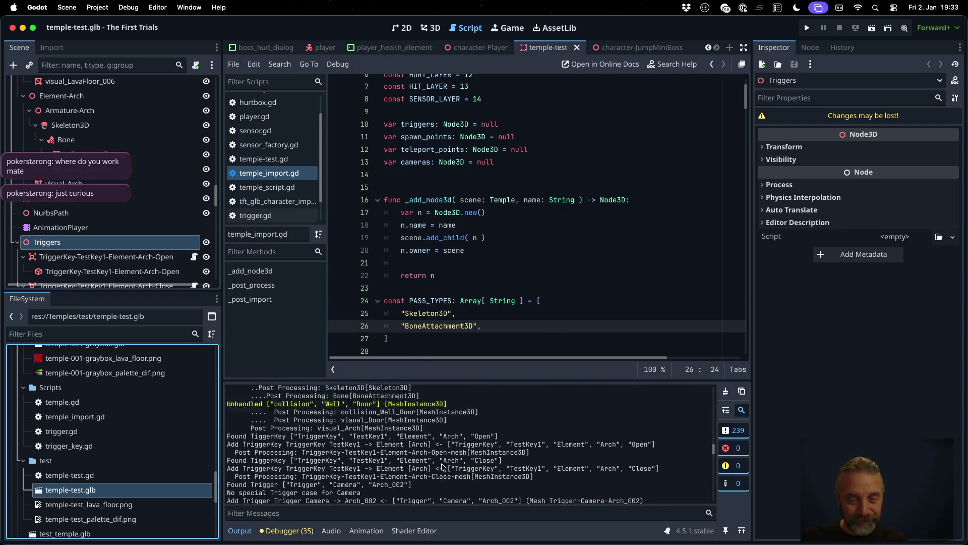
click(254, 448)
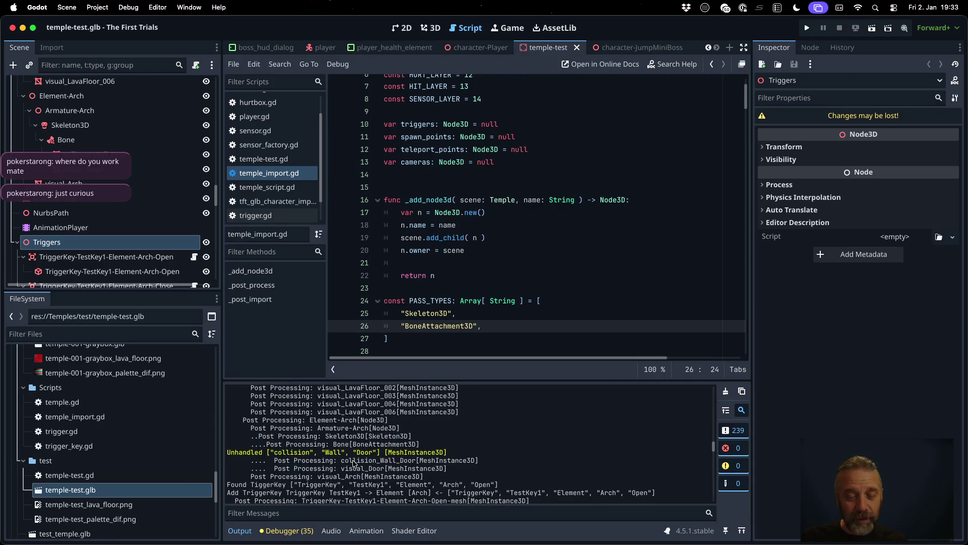
mouse_move(341, 462)
mouse_down()
mouse_move(443, 461)
mouse_move(343, 469)
mouse_move(432, 469)
mouse_up()
scroll(484, 462, down, 1)
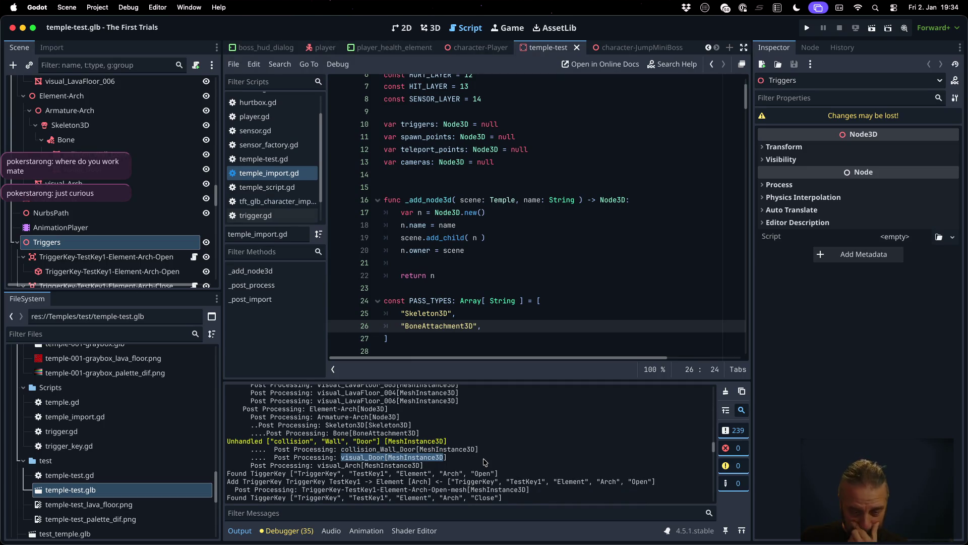
scroll(484, 462, down, 2)
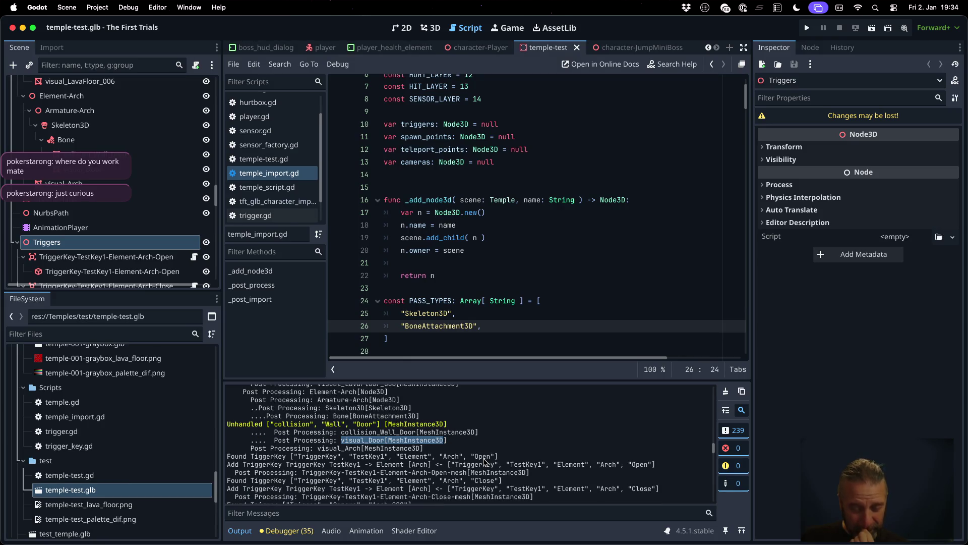
- Scroll the temple_import.gd script to line 247 and place the caret there
click(485, 225)
scroll(485, 223, down, 15)
scroll(486, 223, down, 20)
scroll(485, 222, down, 20)
scroll(486, 222, down, 4)
scroll(486, 223, up, 8)
click(561, 292)
scroll(597, 309, up, 5)
scroll(597, 308, down, 3)
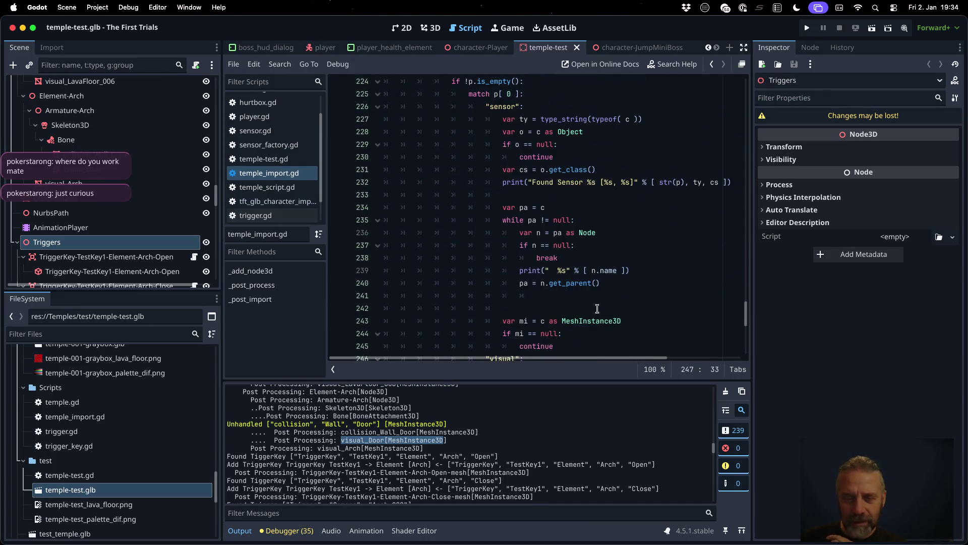
- Select the unhandled collision Wall Door log line and locate blank line 241 in the script
click(343, 443)
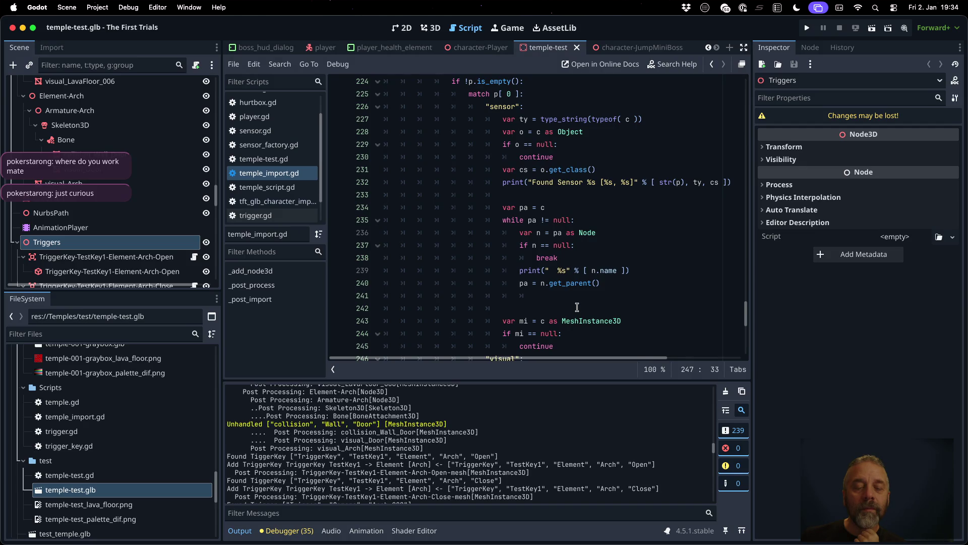
drag(228, 423, 448, 424)
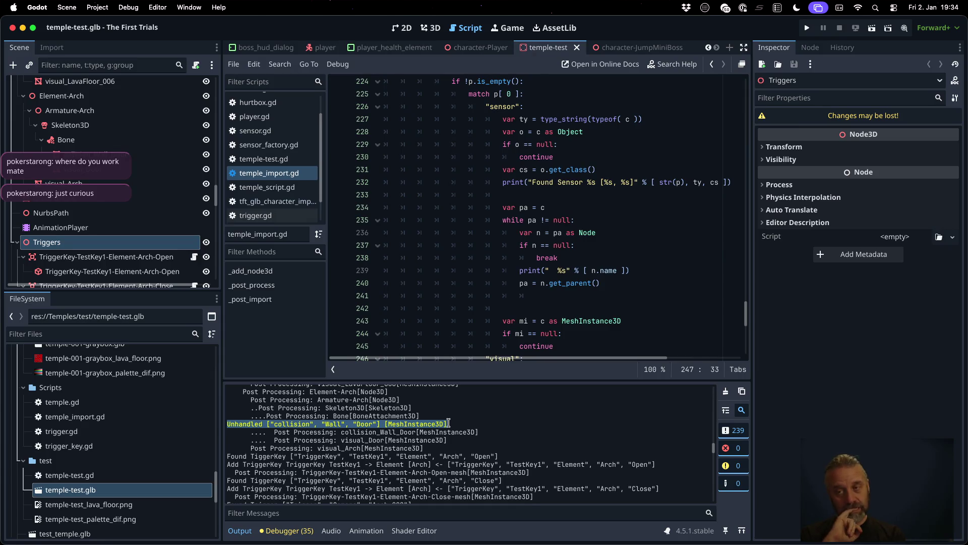
click(489, 298)
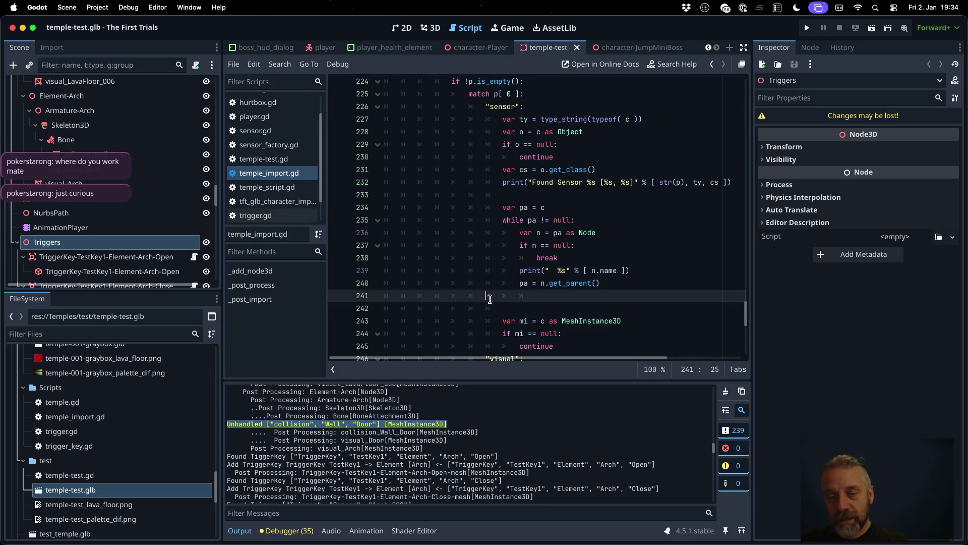
scroll(490, 299, down, 2)
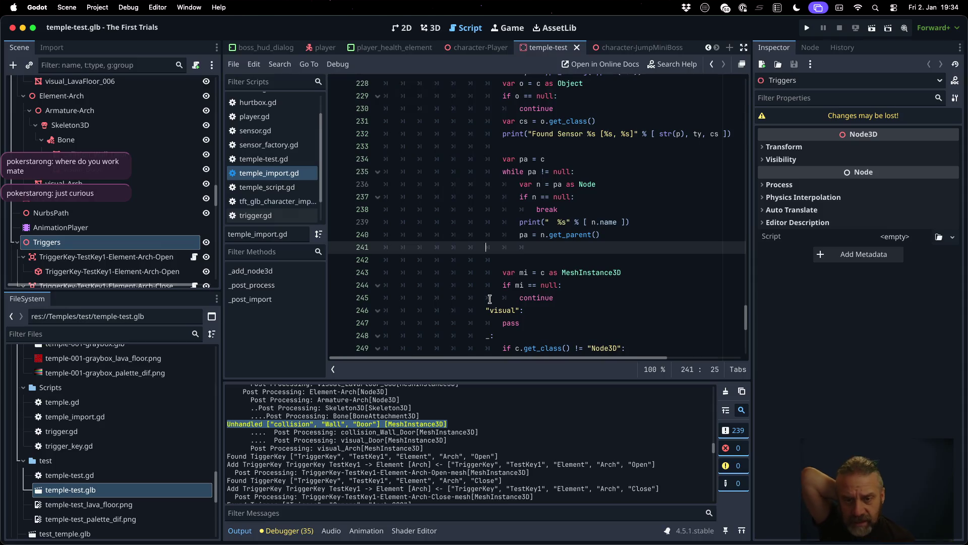
scroll(489, 300, up, 2)
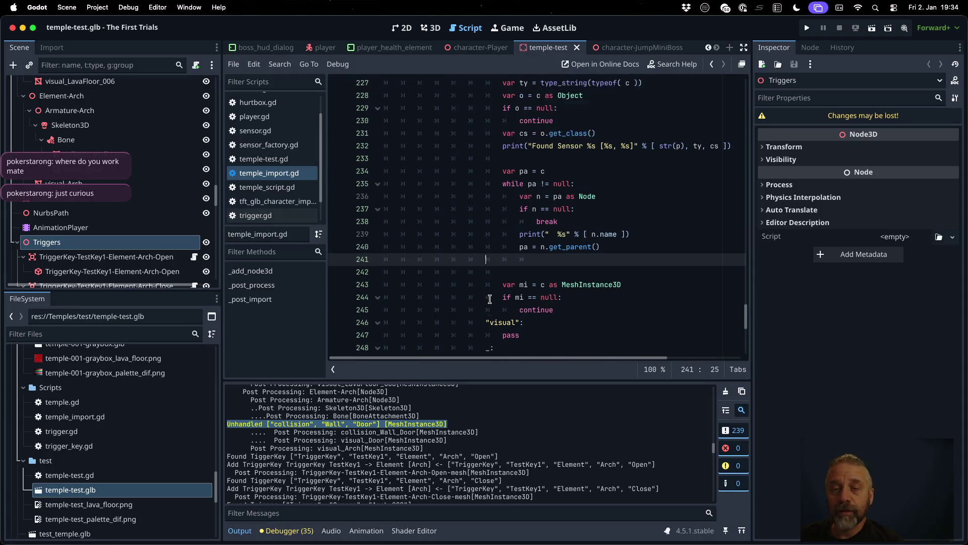
scroll(490, 299, up, 2)
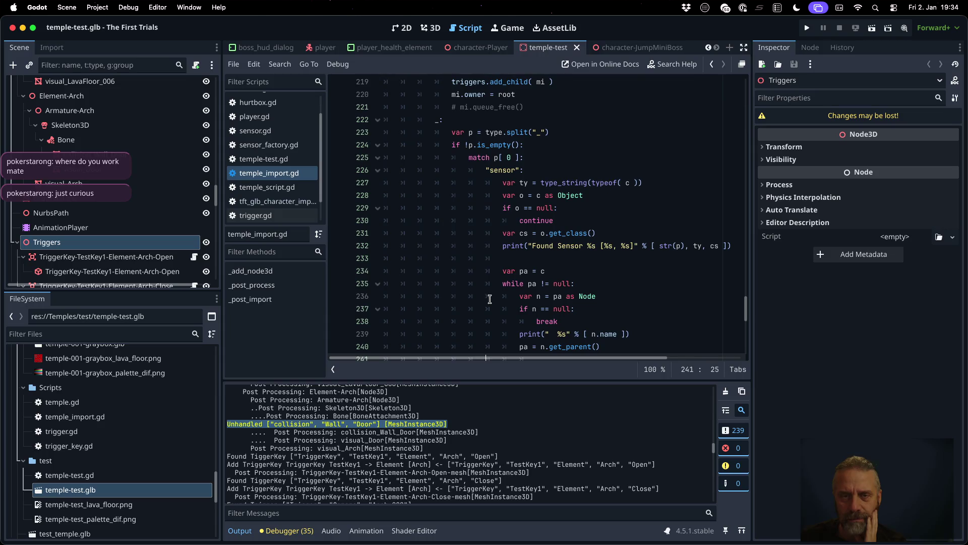
scroll(490, 299, down, 4)
- Add a "collision": match case above "visual" and begin its body with 'var mi = c as MeshIn'
click(575, 310)
key(Up)
key(End)
key(Return)
text("collision")
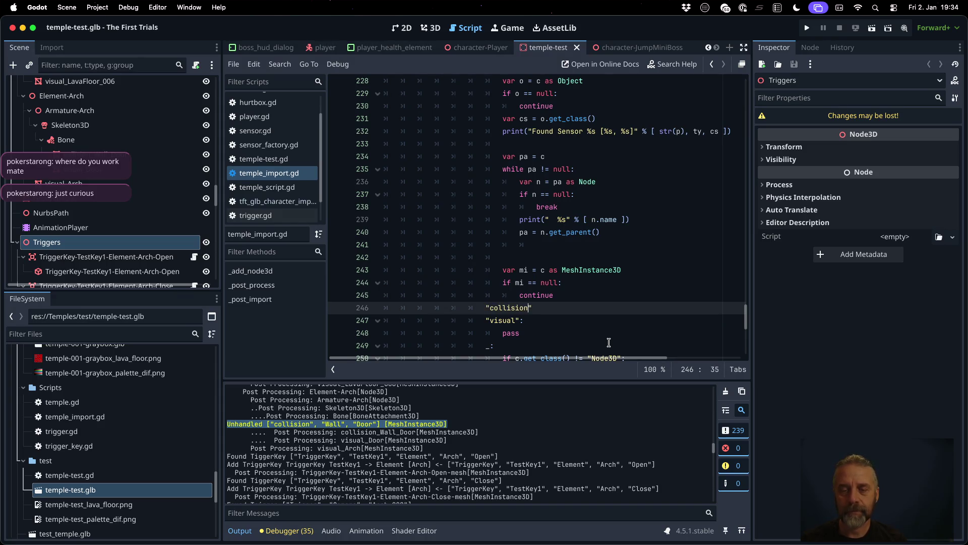
text(:)
key(Return)
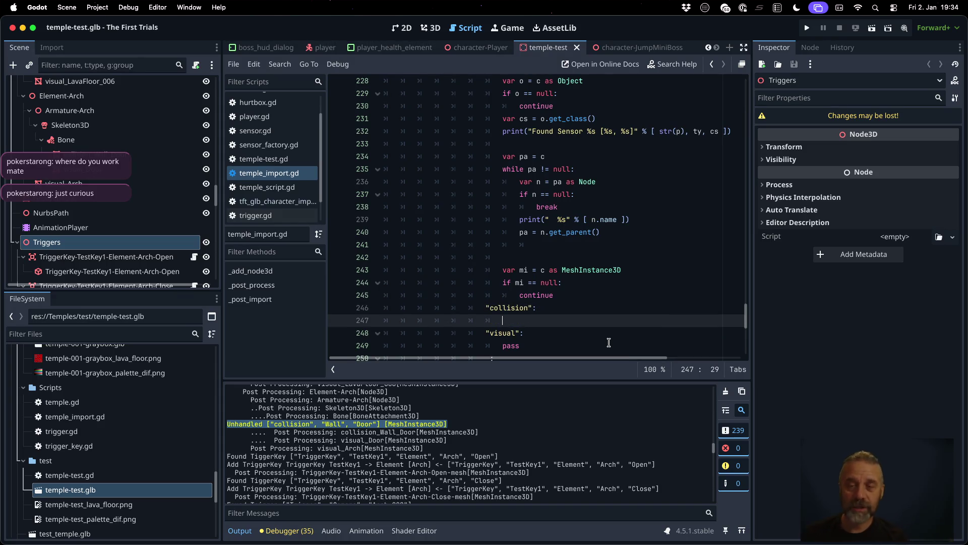
scroll(580, 313, up, 4)
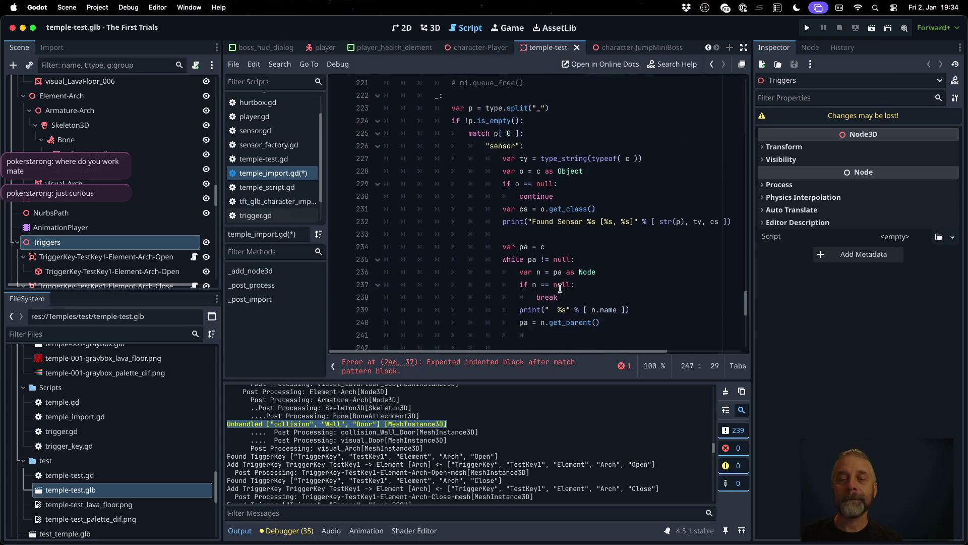
scroll(560, 288, down, 3)
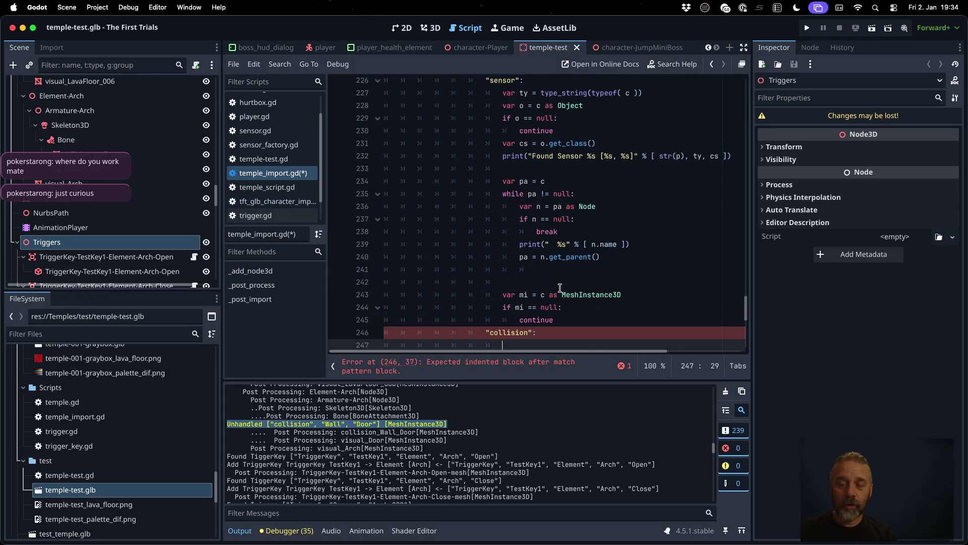
scroll(560, 288, down, 3)
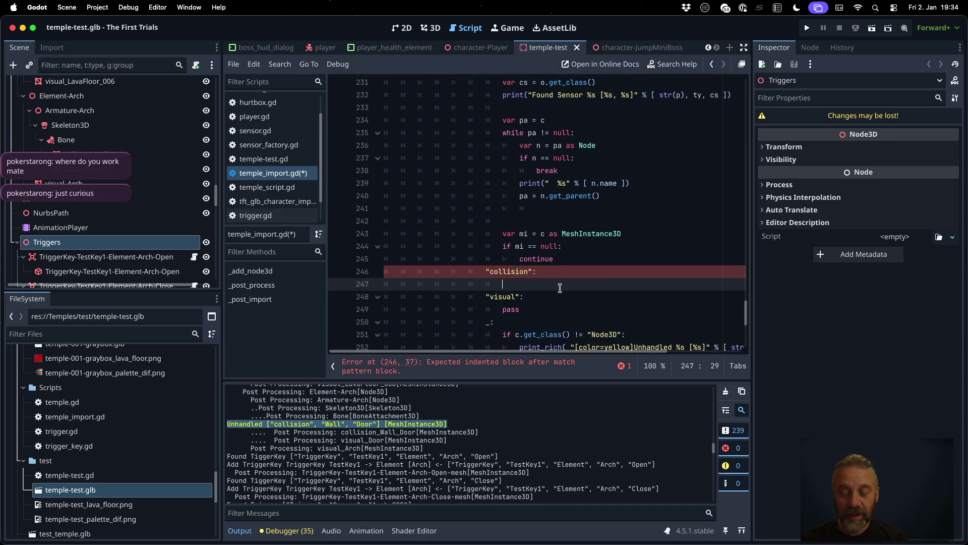
scroll(576, 271, up, 1)
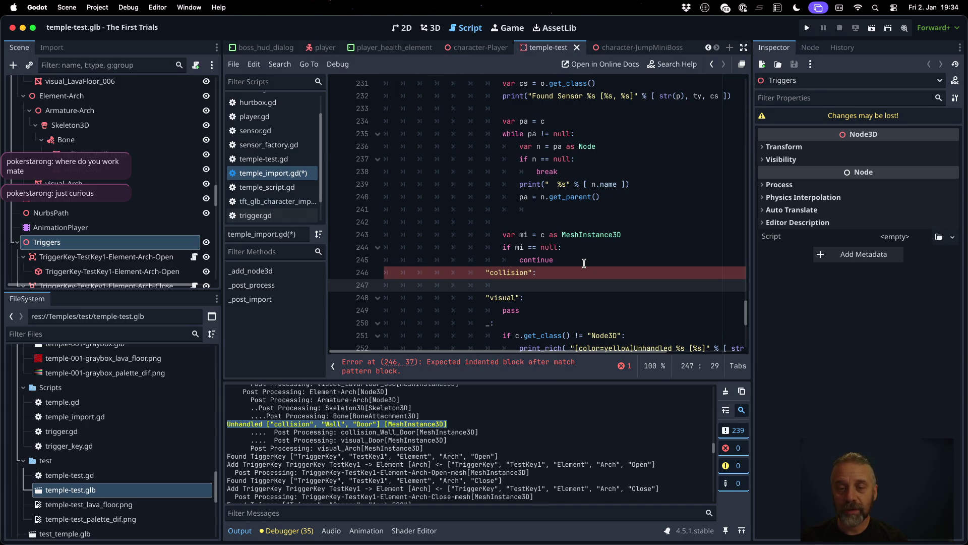
text(var mi = )
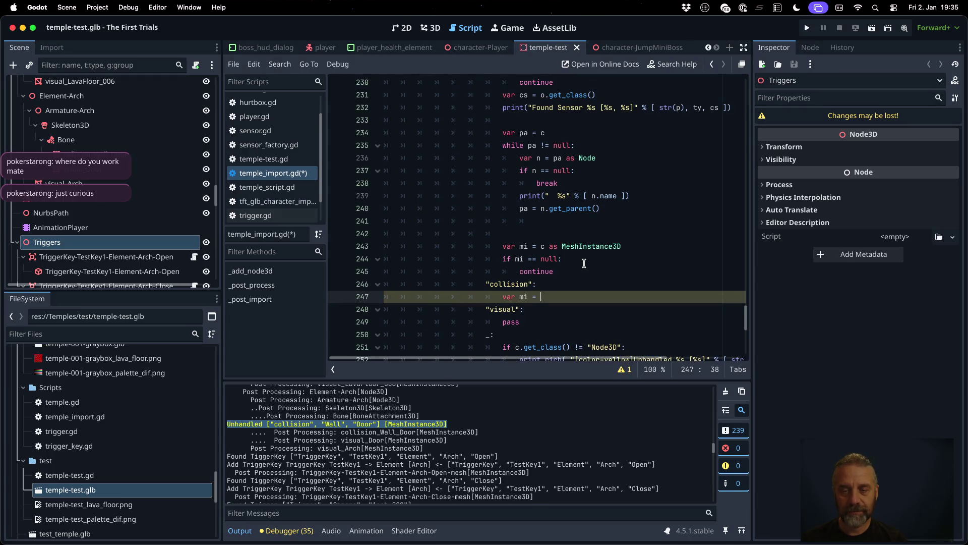
text(c as Mes)
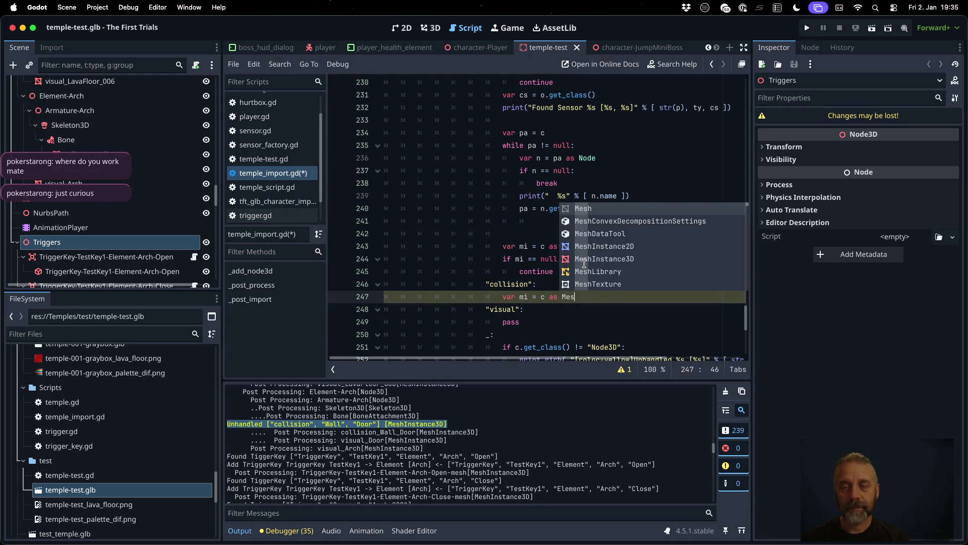
text(hIn)
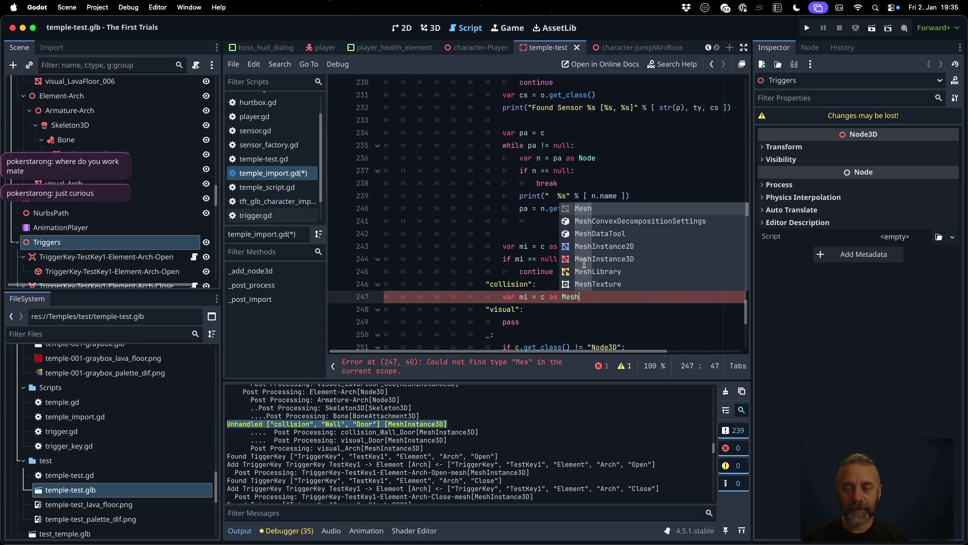
- Complete the cast to MeshInstance3D and add an 'if mi == null:' check containing pass
key(Down)
key(Return)
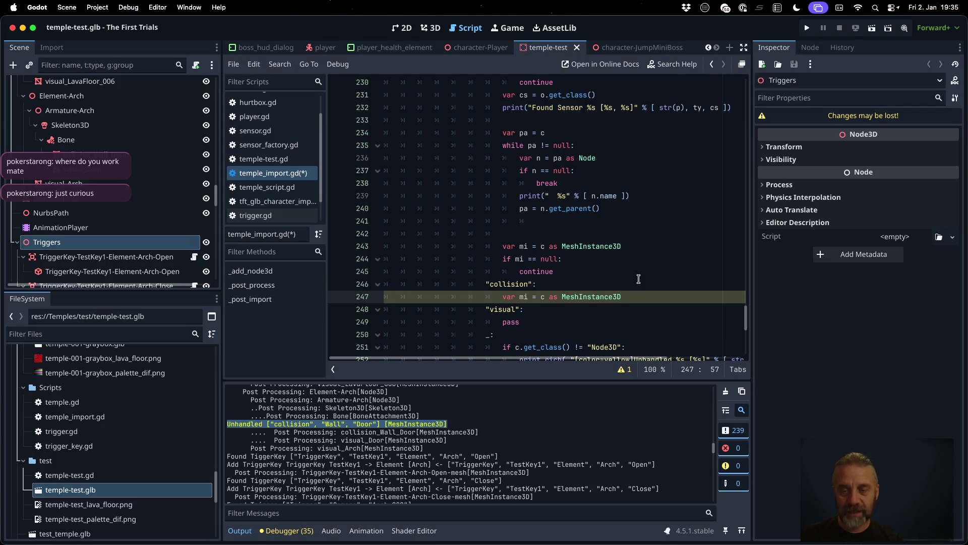
key(Return)
text(if mi )
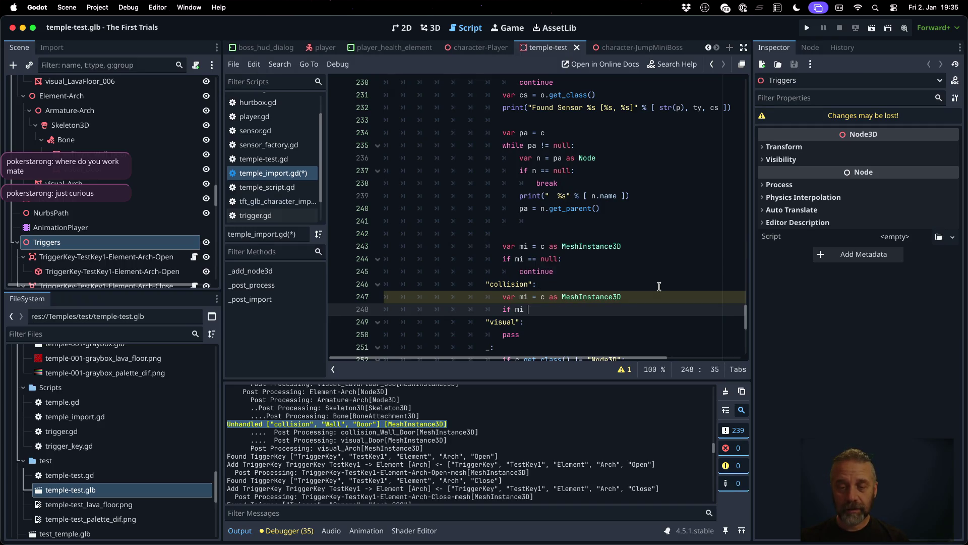
text(== null:)
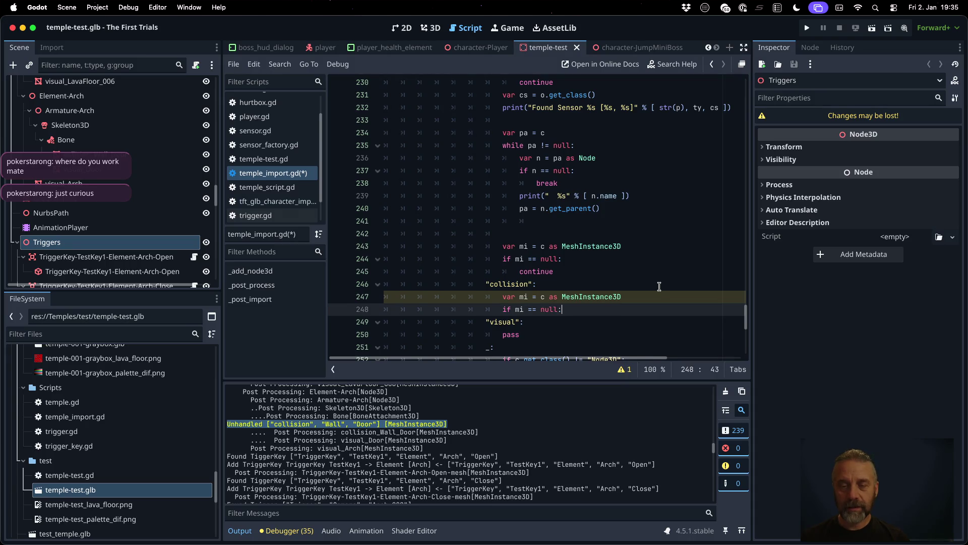
key(Return)
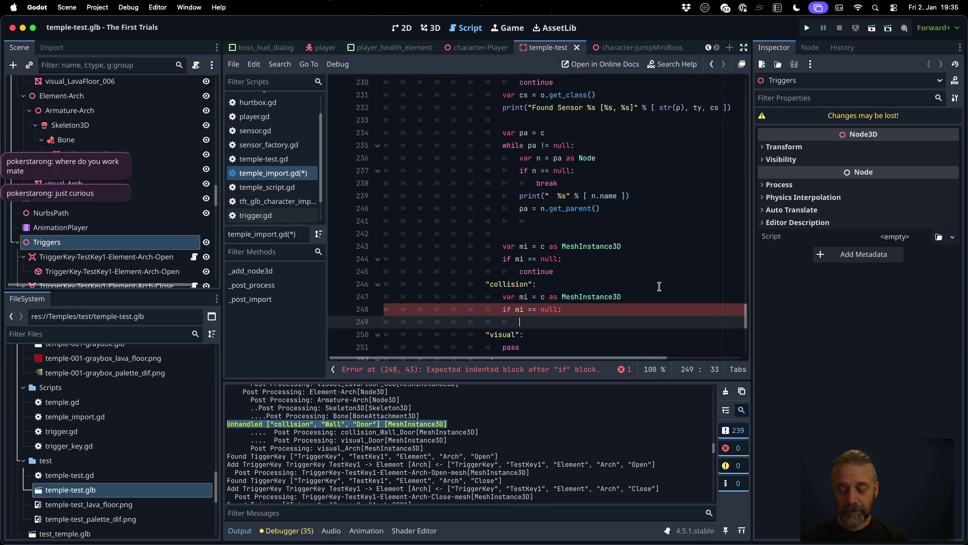
text(pass)
- Add a '# :TODO:' comment in the null check and start an else: branch
key(Up)
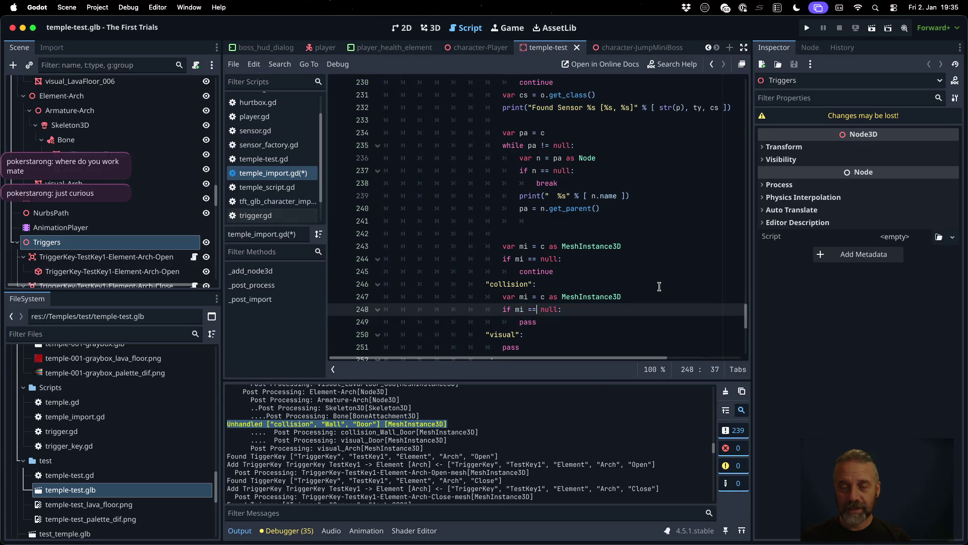
key(Return)
text(# )
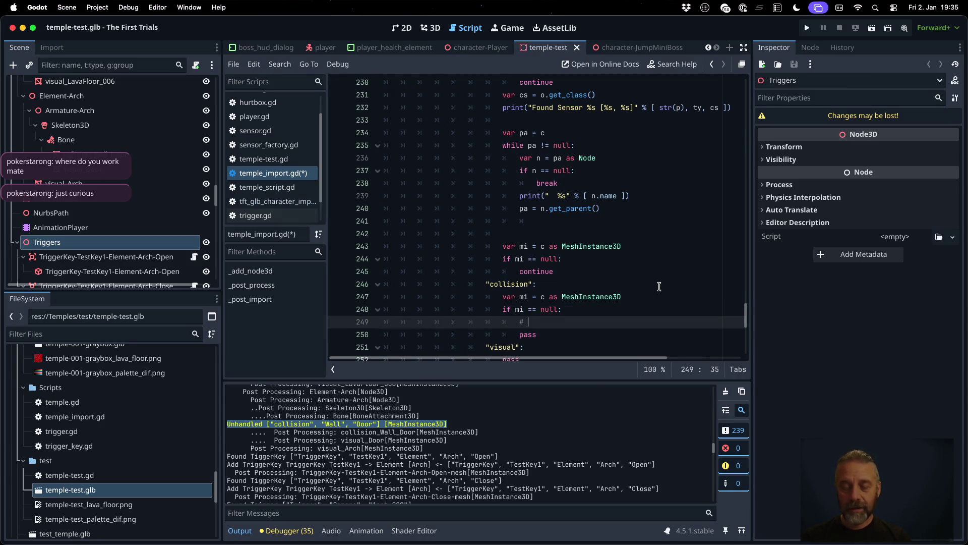
text(:TODO:)
key(Down)
key(Return)
text(else:)
key(Return)
key(Down)
key(Down)
key(Down)
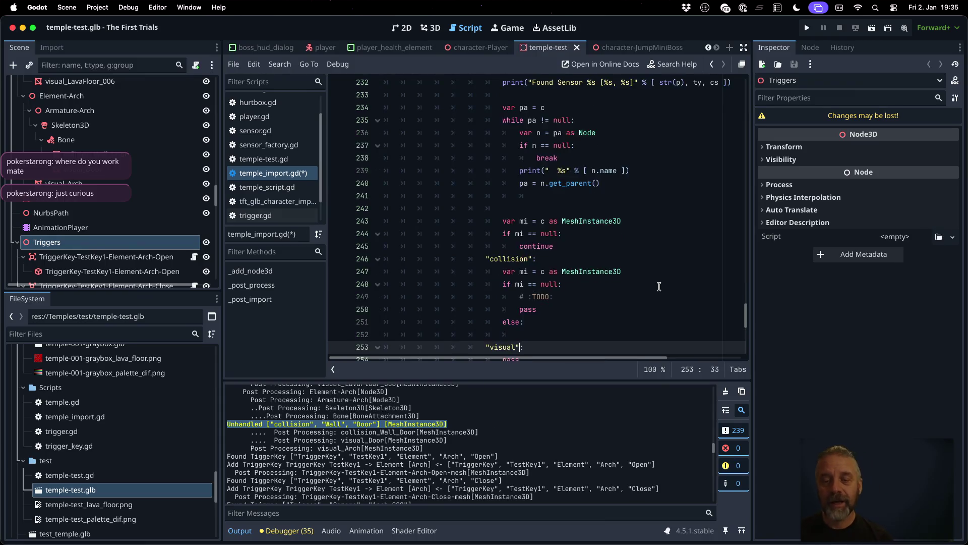
- Copy the existing Unhandled print_rich line into the null-check branch, indented
key(Up)
key(Up)
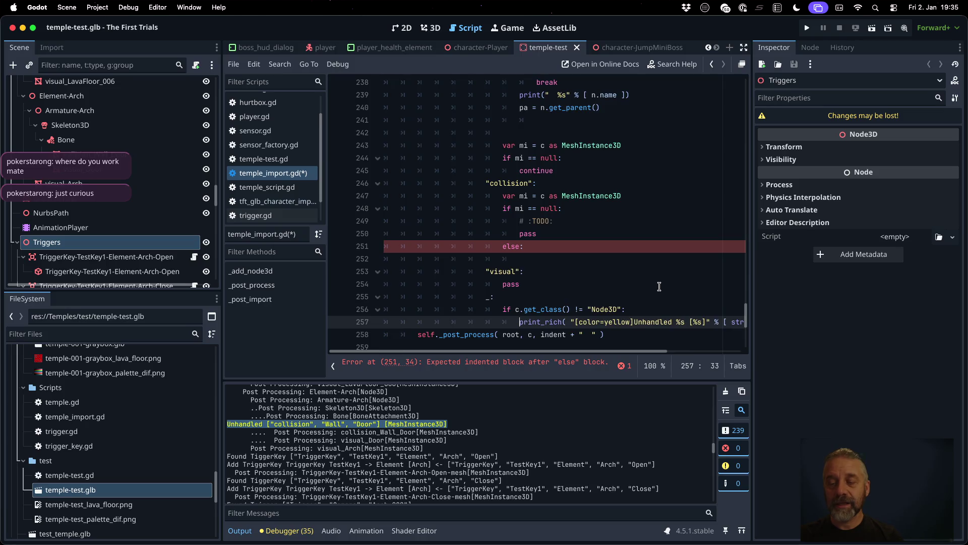
key(End)
key(Up)
key(Up)
key(Up)
key(Home)
key(ctrl+v)
key(Tab)
key(Tab)
key(Tab)
key(Right)
key(Right)
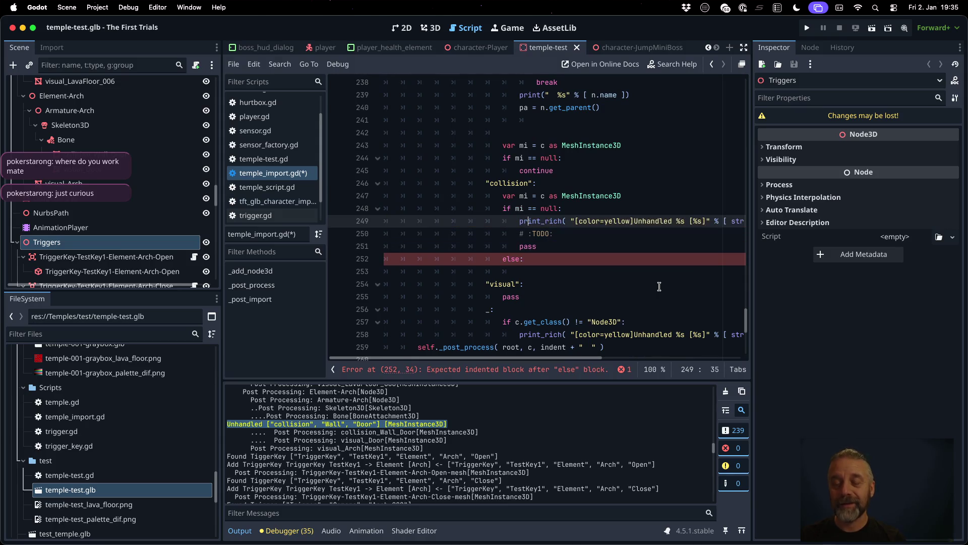
- Change the pasted warning's colour to orange and its message to 'collision is not a MeshInstance3D'
key(shift+Right)
key(shift+Right)
key(shift+Right)
text(orange)
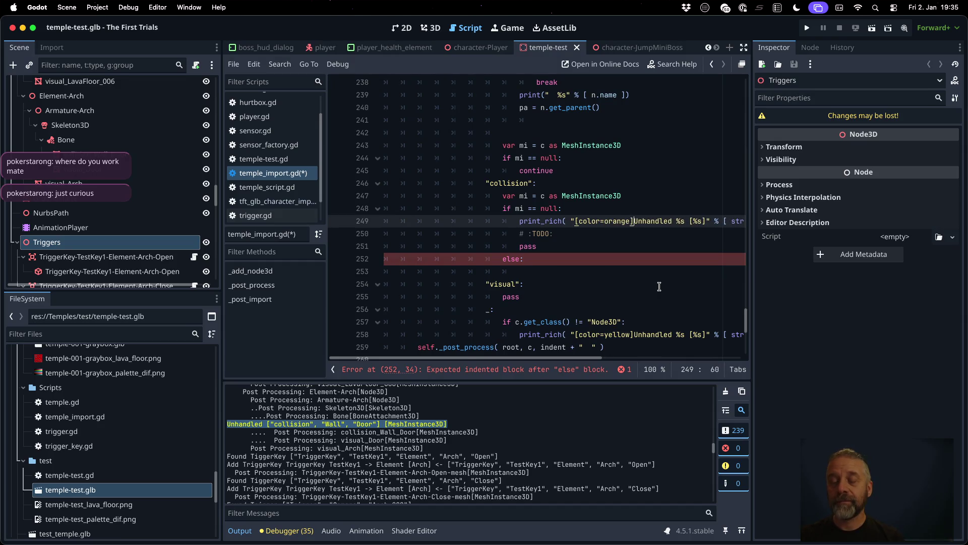
key(shift+Right)
key(shift+Right)
key(shift+Right)
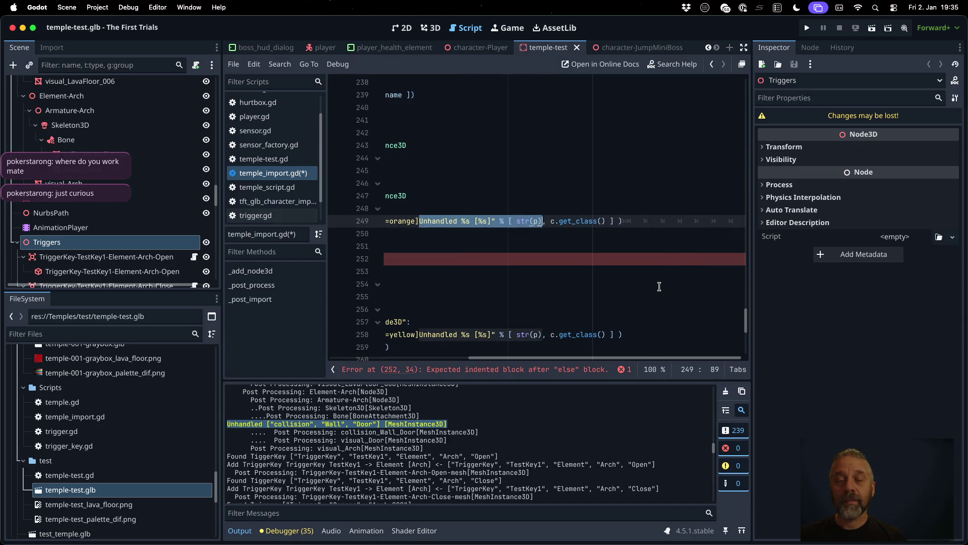
key(shift+Left)
key(shift+Left)
key(shift+Left)
text(cvol)
key(BackSpace)
key(BackSpace)
key(BackSpace)
text(ollision is not a MeshInstance3D)
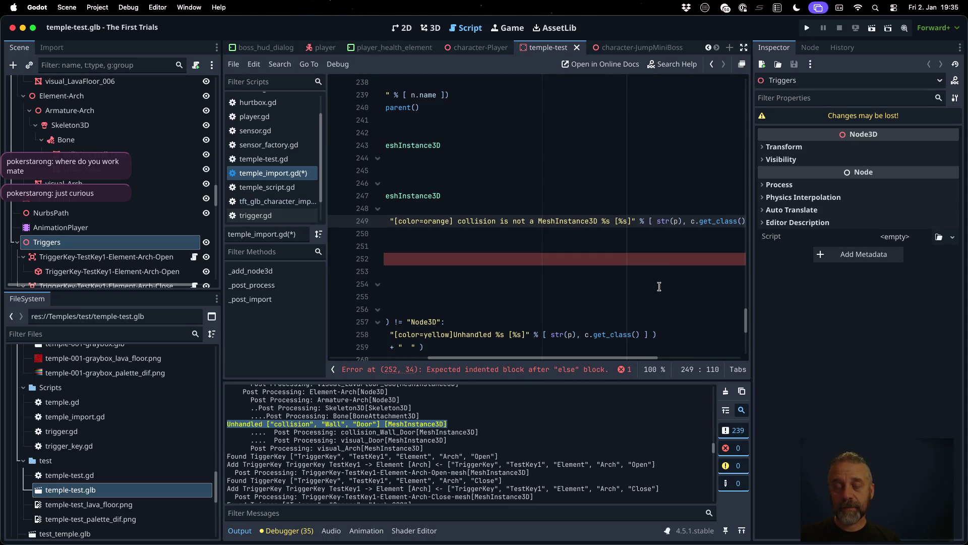
- Replace str(p) with c.name in the warning and fix the closing parenthesis
key(Right)
key(shift+Left)
key(shift+Left)
key(shift+Left)
text(c.name)
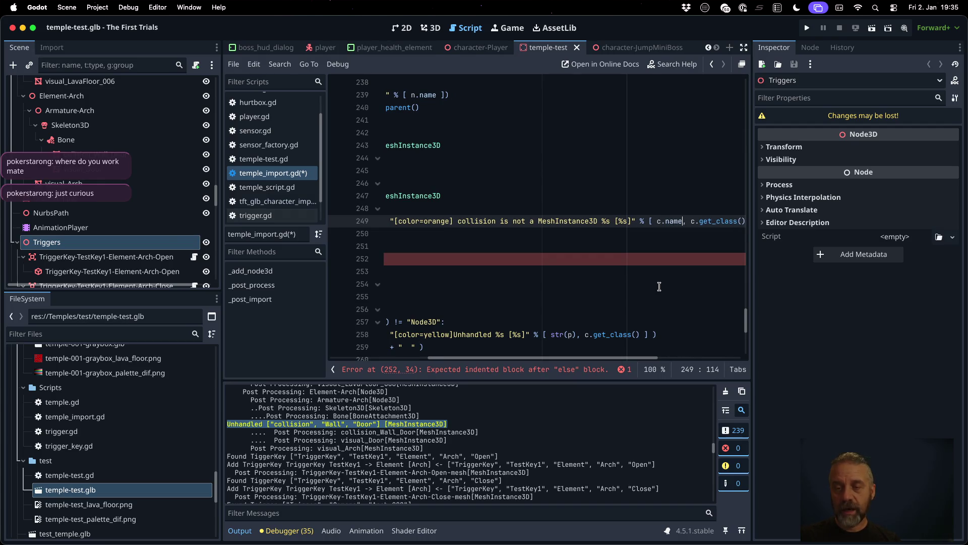
key(Escape)
key(End)
key(BackSpace)
key(BackSpace)
key(BackSpace)
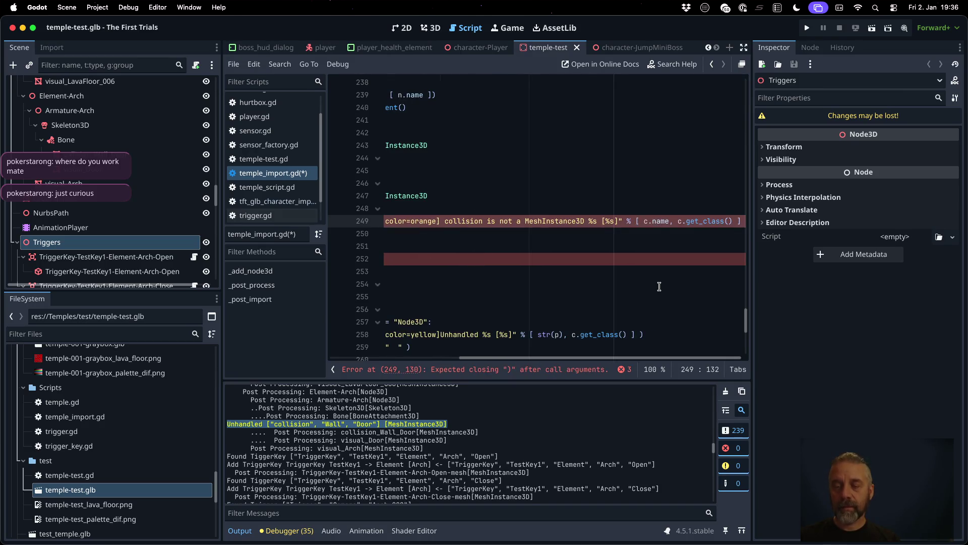
text())
- Put a pass statement inside the else branch
key(Up)
key(Home)
key(Home)
key(Up)
key(Down)
key(Down)
key(Down)
key(Up)
key(End)
key(Return)
text(pass)
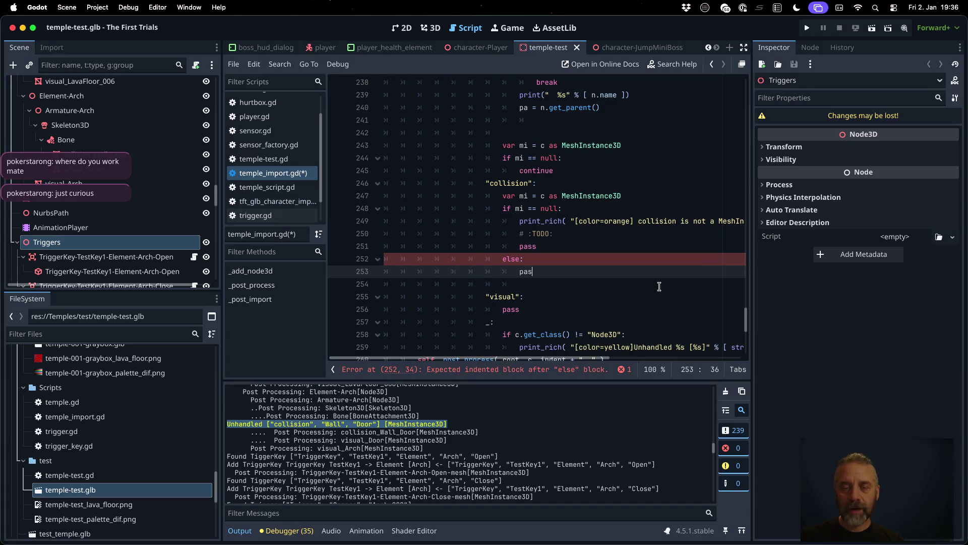
- Add a null line below the MeshInstance3D cast and save temple_import.gd
key(Up)
key(Up)
key(Up)
key(End)
key(Return)
text(m)
text(ull)
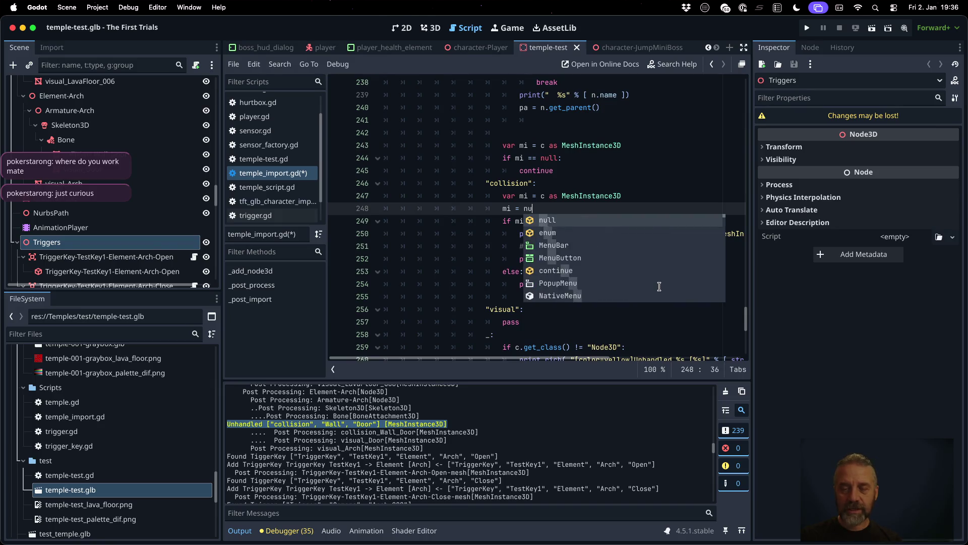
key(ctrl+s)
key(Return)
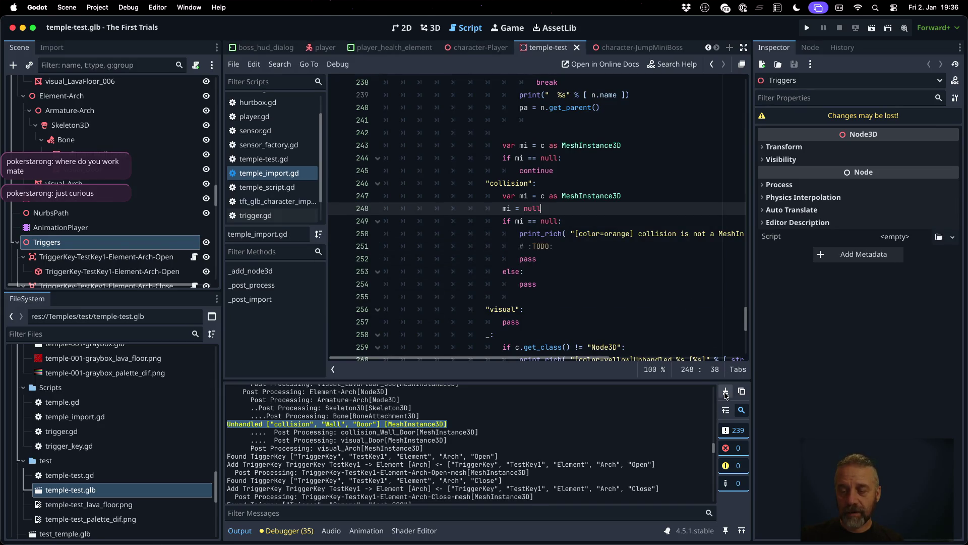
- Clear the Output log and reimport temple-test.glb
click(726, 392)
right_click(126, 492)
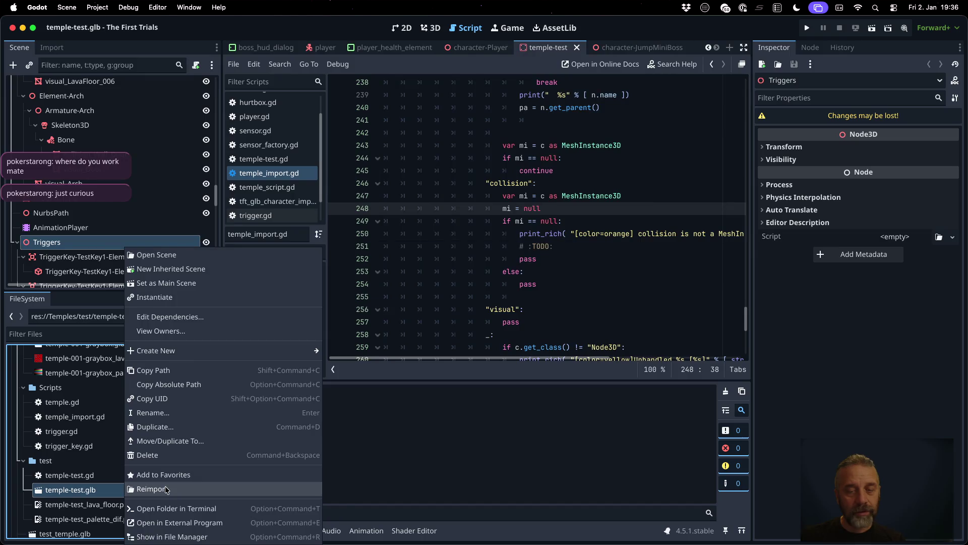
click(166, 494)
scroll(471, 449, up, 5)
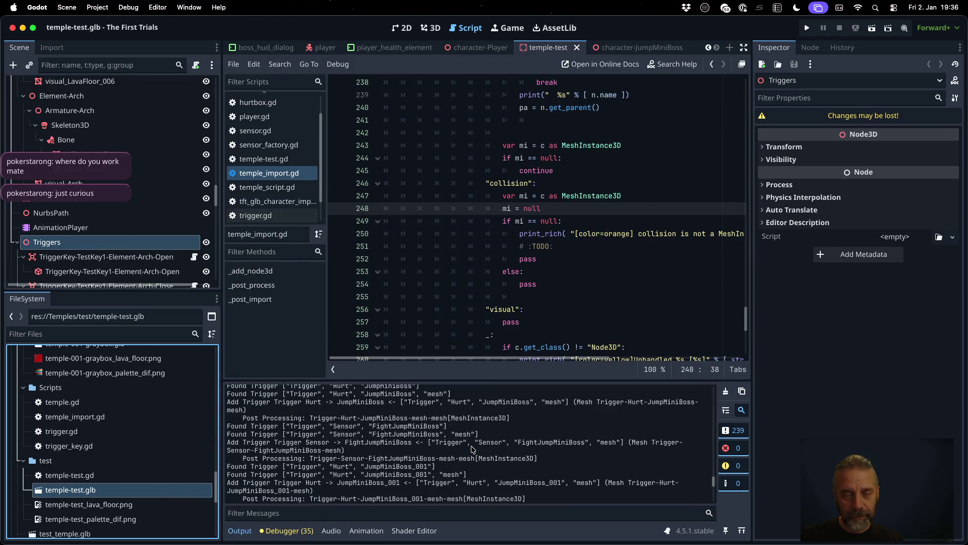